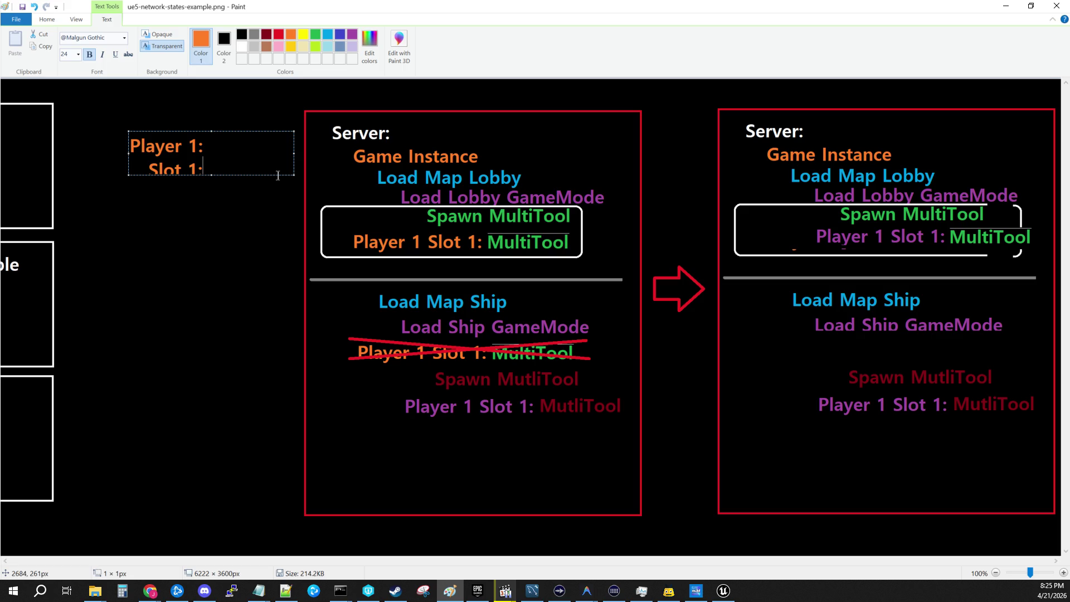
Replace the orange note's old label with 'Player 1' and 'Slot 1' on separate lines.
{"action": "left_click", "coordinate": [277, 175]}
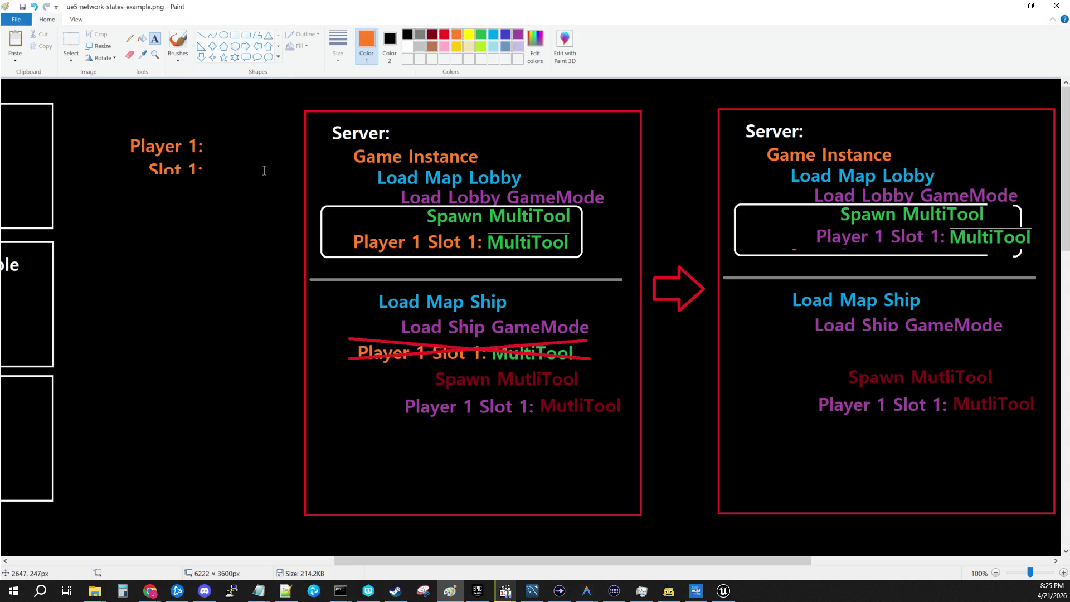
{"action": "key", "text": "ctrl+z"}
{"action": "left_click", "coordinate": [93, 137]}
{"action": "type", "text": "Player 1"}
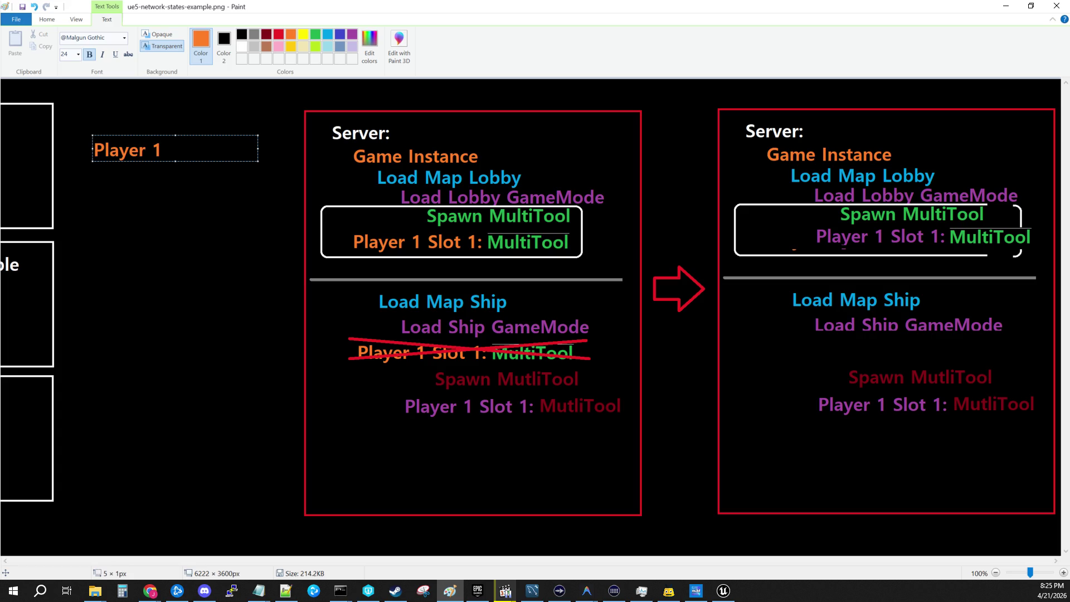
{"action": "key", "text": "Return"}
{"action": "type", "text": "Slot 1"}
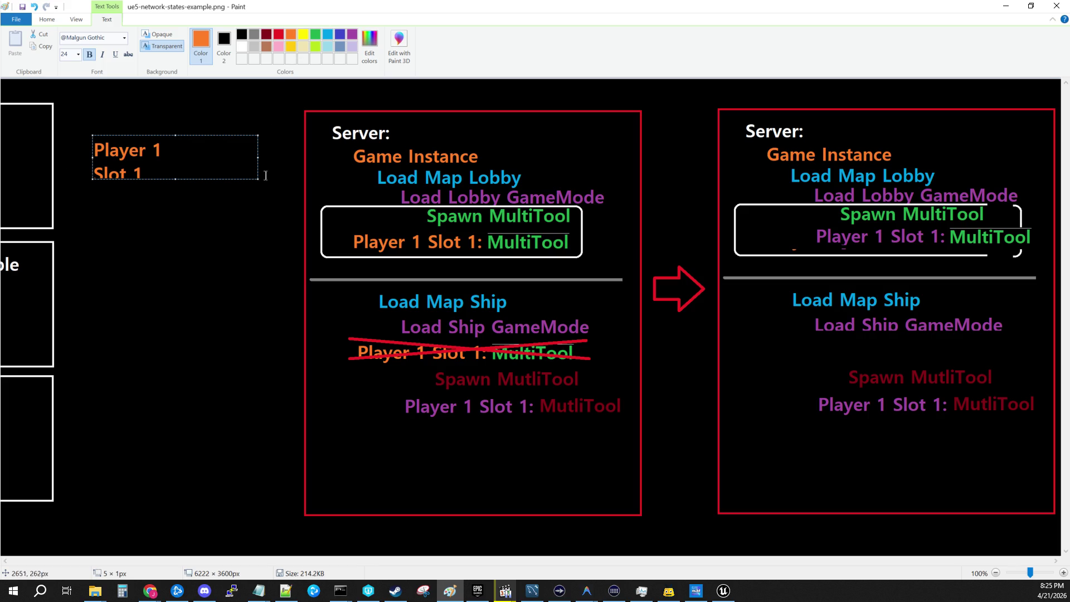
{"action": "mouse_move", "coordinate": [256, 177]}
{"action": "left_mouse_down"}
{"action": "mouse_move", "coordinate": [236, 174]}
{"action": "mouse_move", "coordinate": [223, 216]}
{"action": "left_mouse_up"}
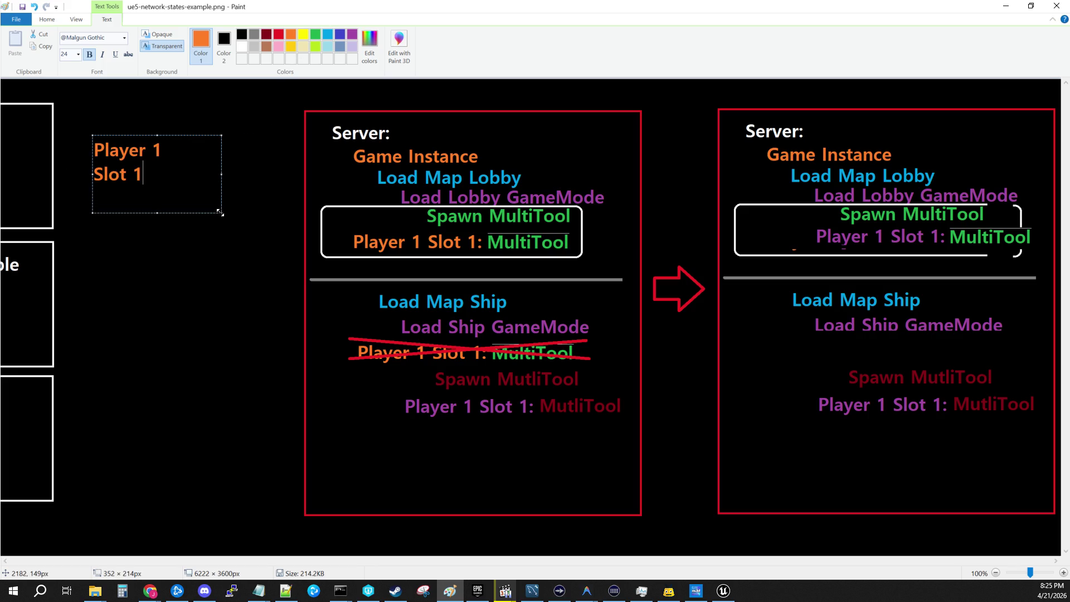
{"action": "left_click", "coordinate": [192, 256]}
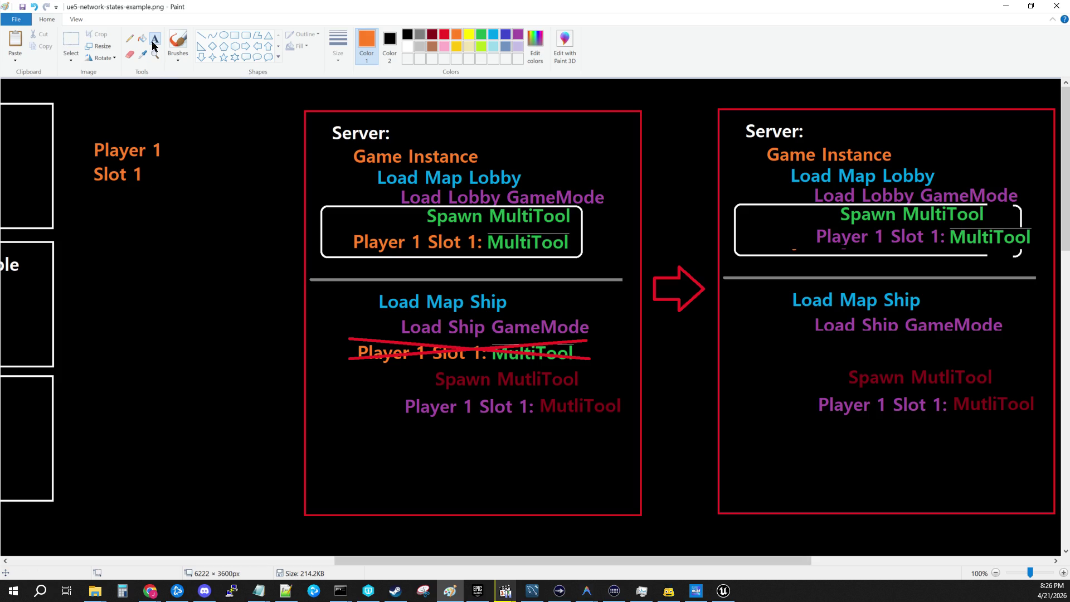
Add a 'Qty: 1' label beneath Slot 1, then bring up BP_GameInstance in Unreal.
{"action": "left_click", "coordinate": [154, 40]}
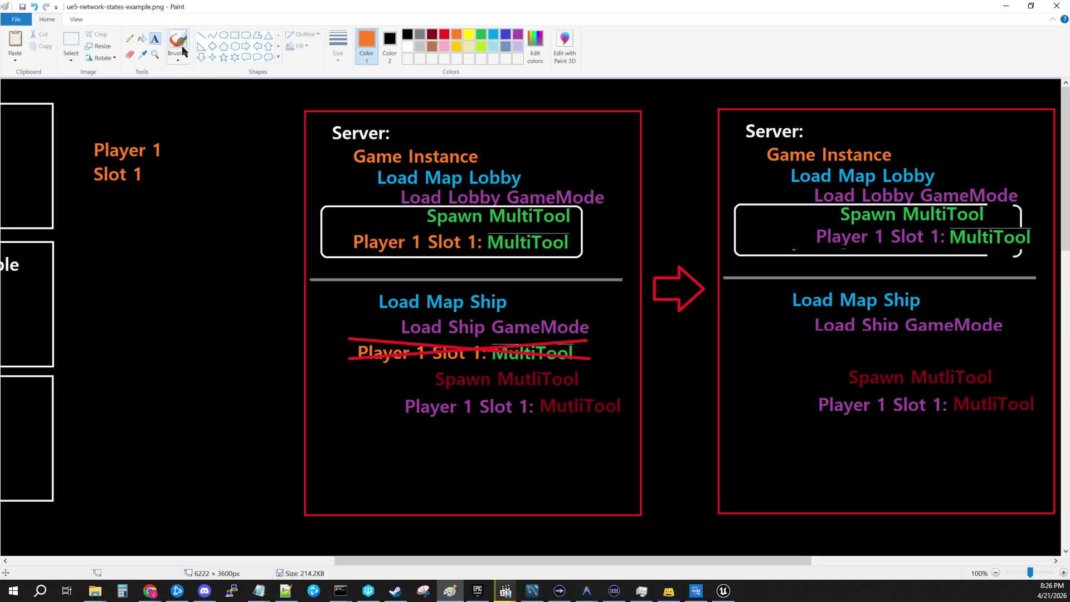
{"action": "left_click", "coordinate": [144, 214]}
{"action": "type", "text": "Qty: 1"}
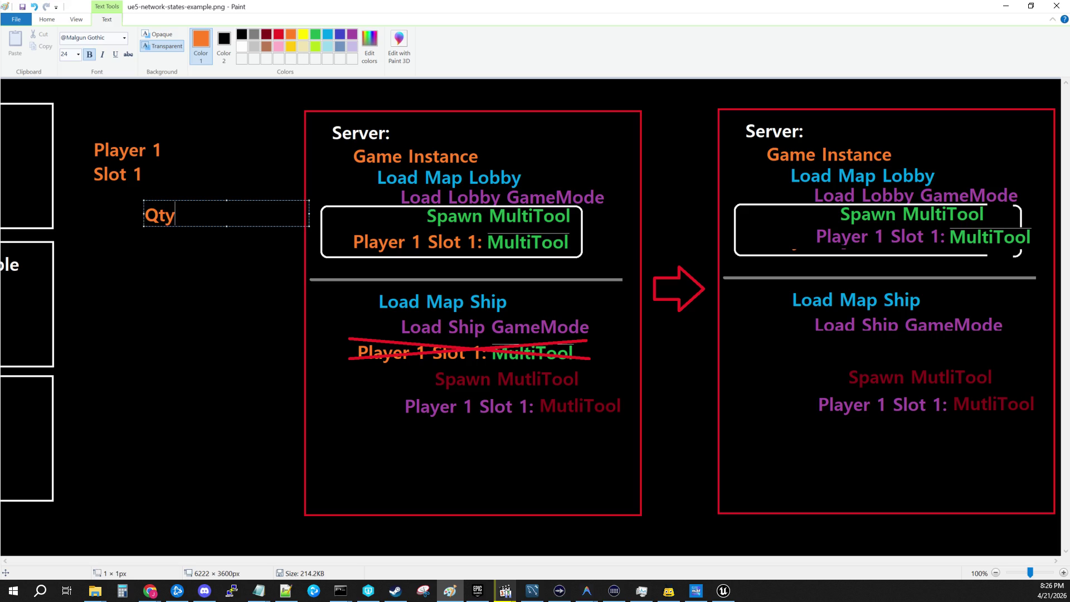
{"action": "key", "text": "Return"}
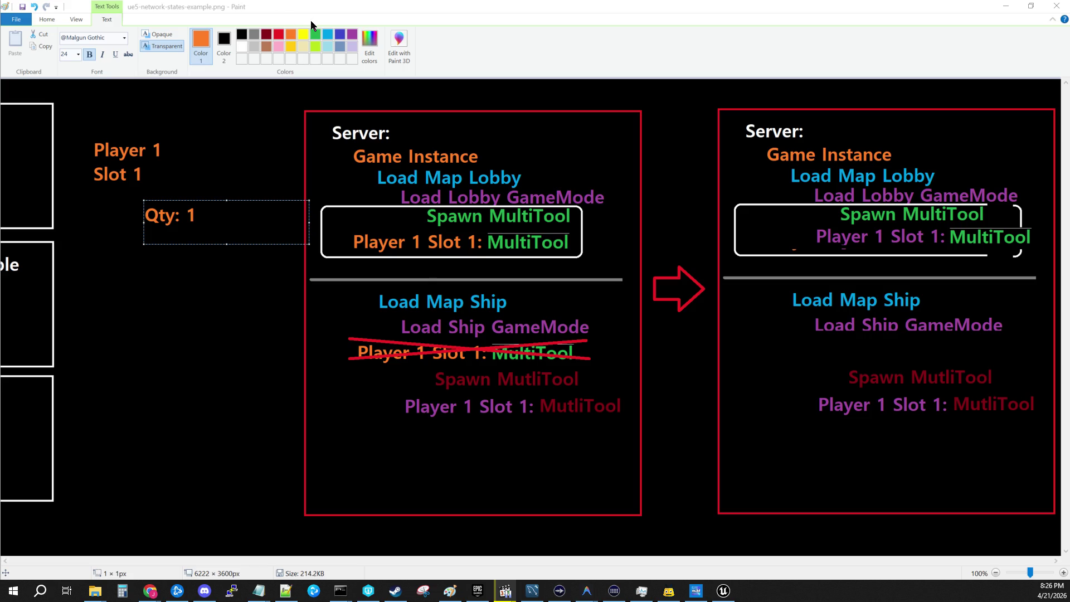
{"action": "key", "text": "alt+Tab"}
{"action": "left_click", "coordinate": [393, 23]}
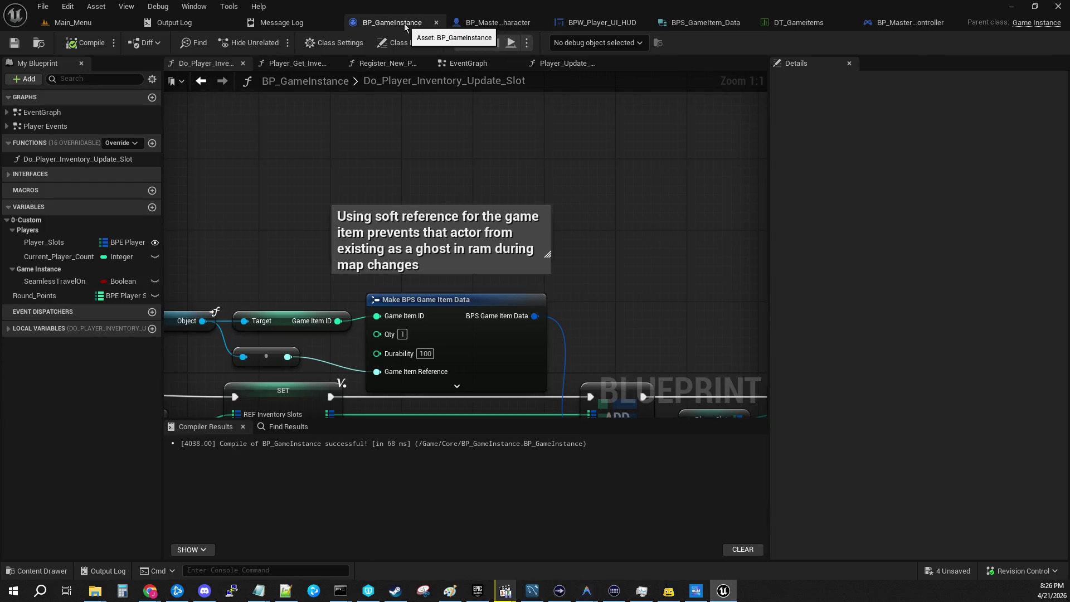
Add one entry to Player_1's Inventory_Slots default, then type 'GameItem ID: 42' in Paint.
{"action": "left_click", "coordinate": [56, 240]}
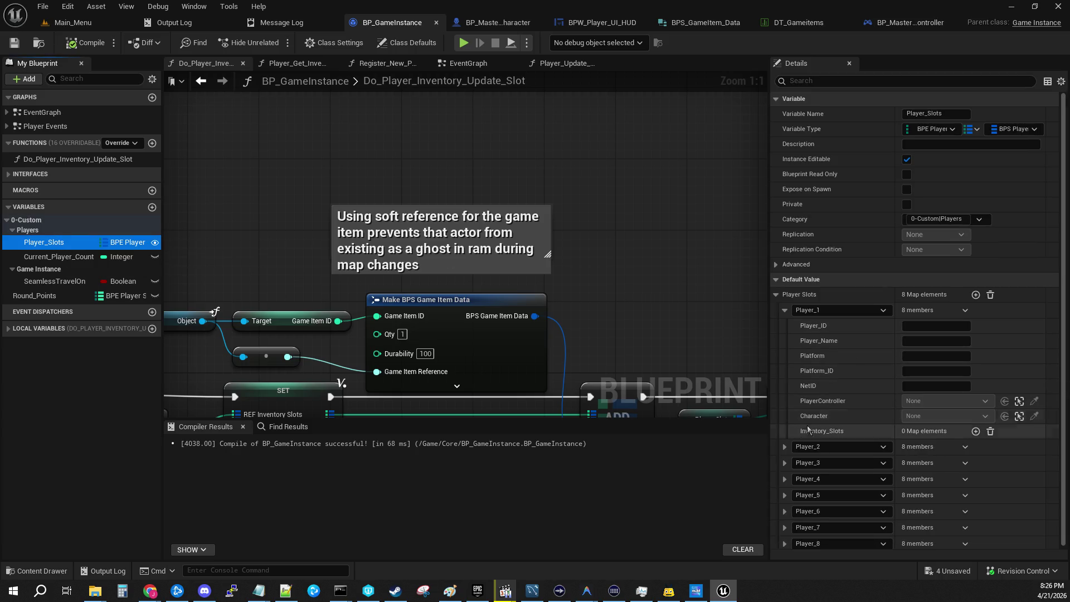
{"action": "left_click", "coordinate": [975, 431]}
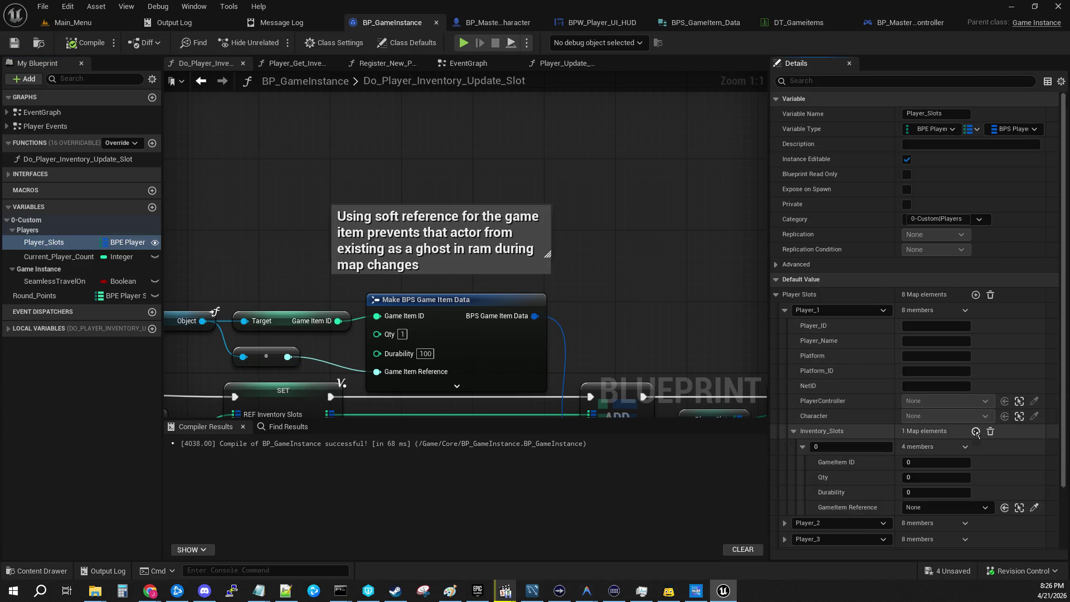
{"action": "scroll", "coordinate": [875, 457], "scroll_direction": "down", "scroll_amount": 1}
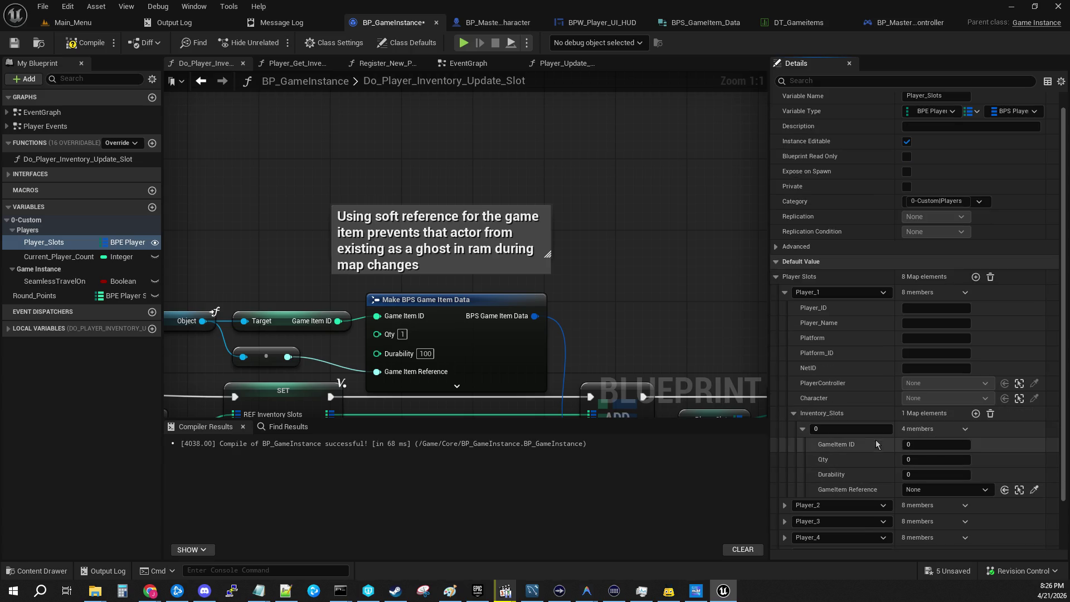
{"action": "key", "text": "alt+Tab"}
{"action": "type", "text": "GameItem"}
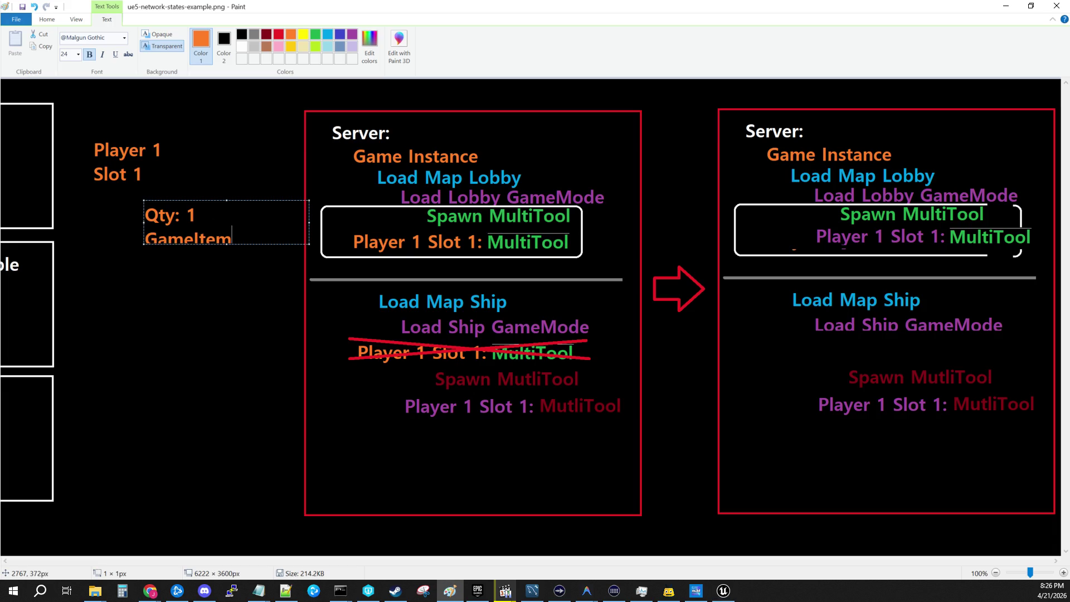
{"action": "type", "text": " ID: "}
{"action": "type", "text": "42"}
Enlarge the GameItem ID: 42 text box and shift the block up-left under Slot 1.
{"action": "left_click_drag", "start_coordinate": [225, 243], "coordinate": [226, 396]}
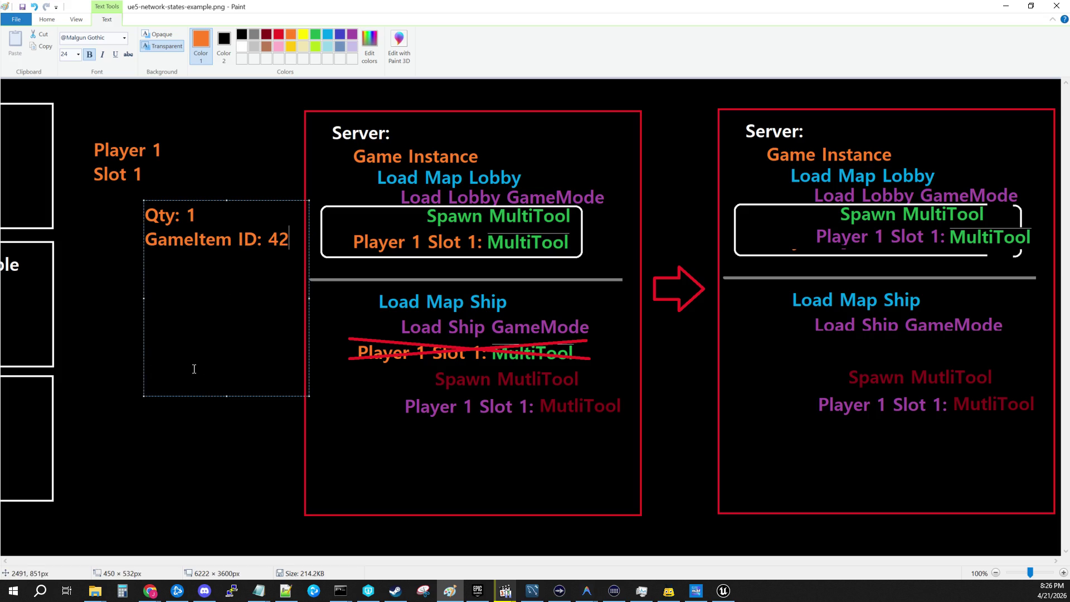
{"action": "left_click_drag", "start_coordinate": [176, 199], "coordinate": [146, 186]}
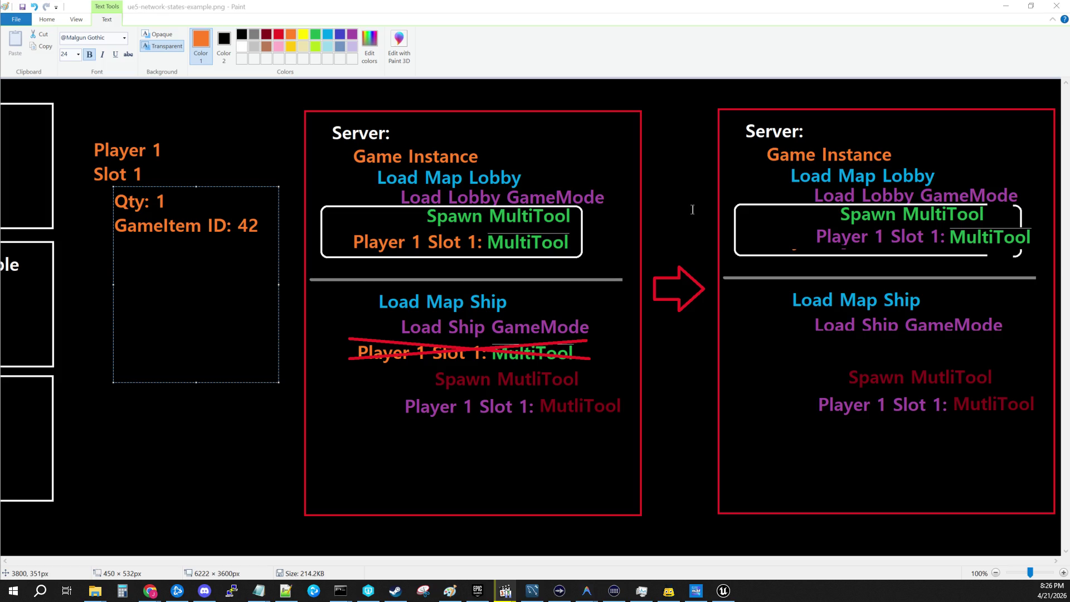
{"action": "key", "text": "alt+Tab"}
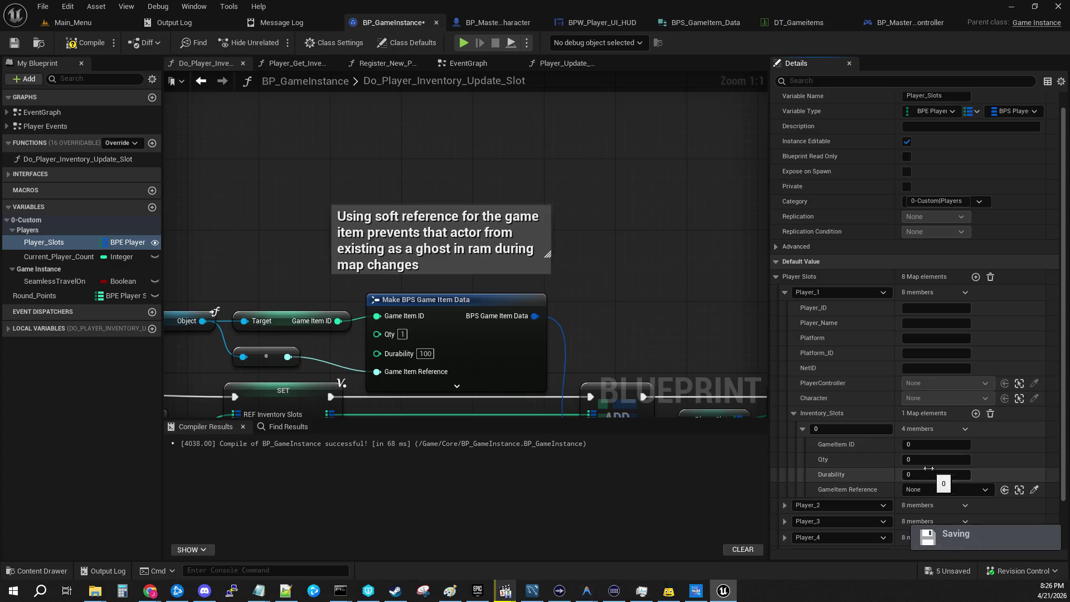
{"action": "key", "text": "alt+Tab"}
{"action": "key", "text": "alt+Tab"}
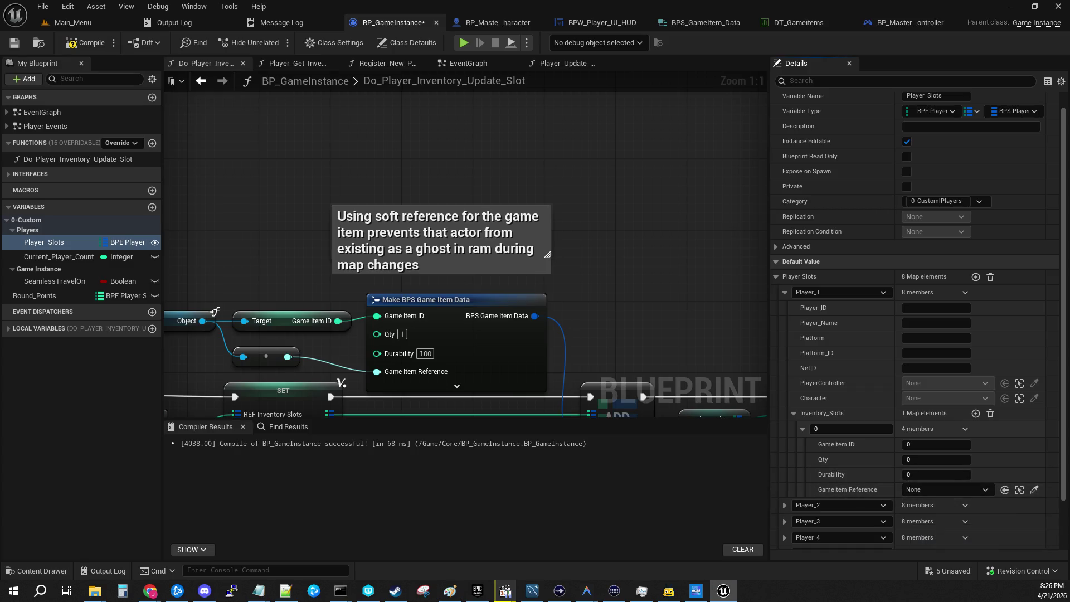
{"action": "key", "text": "alt+Tab"}
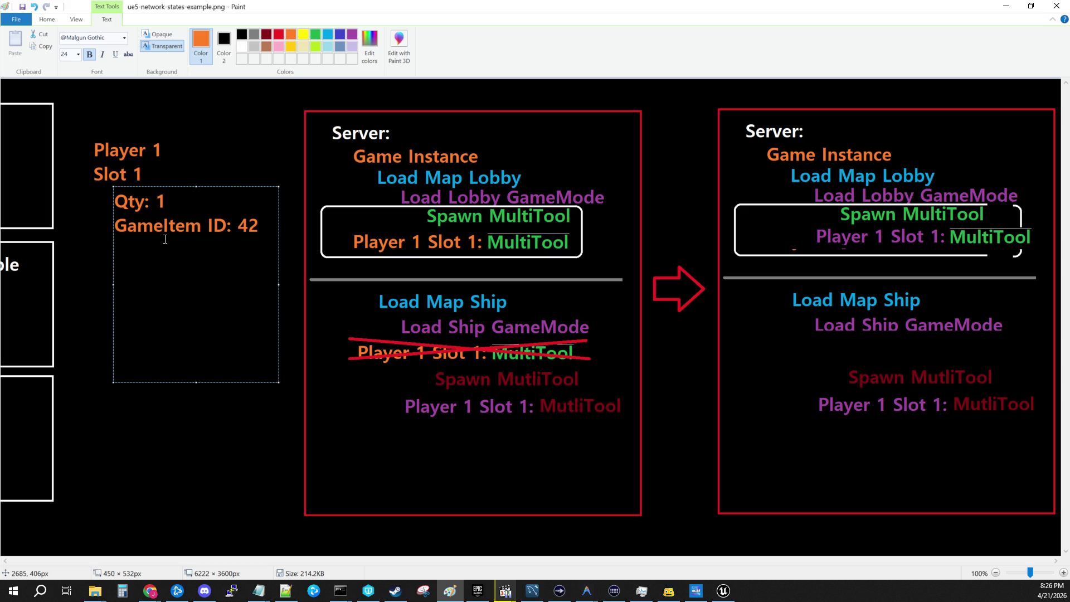
Add a 'Durability: 100' line under GameItem ID: 42 and commit the text.
{"action": "key", "text": "Return"}
{"action": "type", "text": "Durability: 100"}
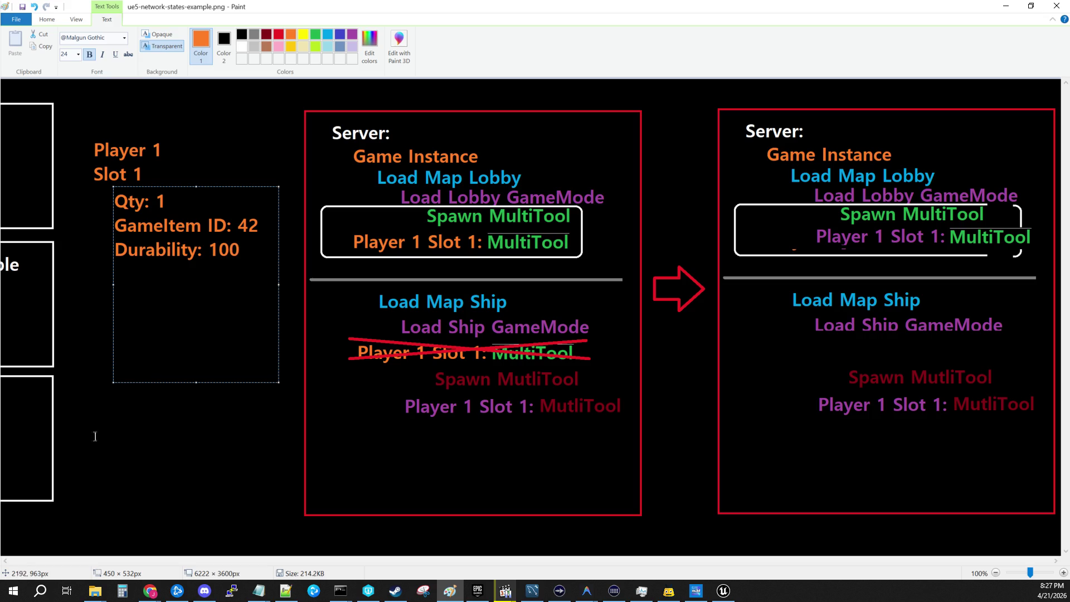
{"action": "left_click", "coordinate": [166, 454]}
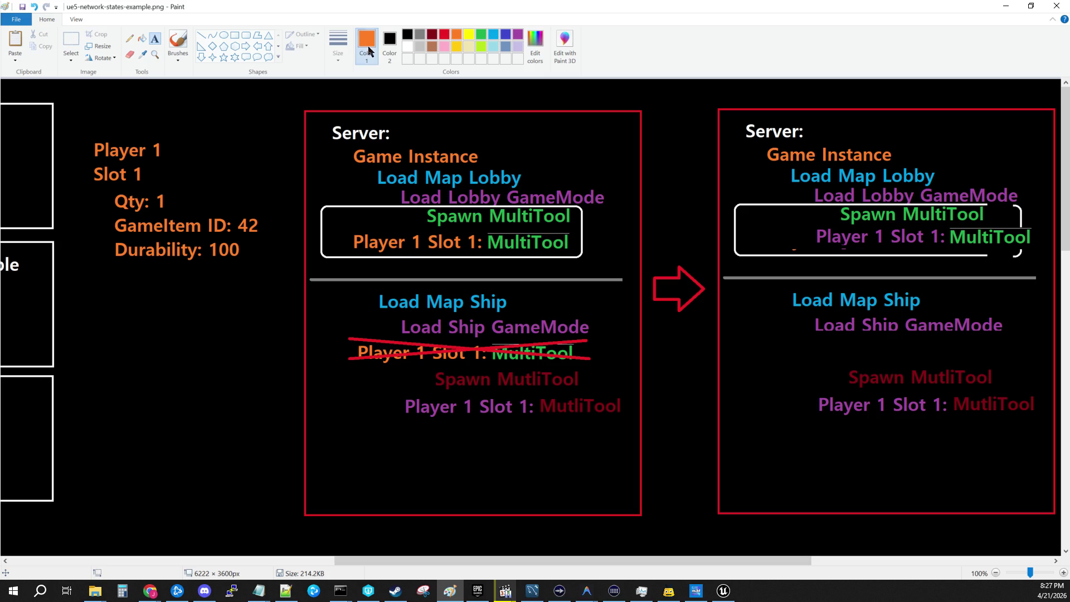
Enclose the Player 1 note in an orange rounded rectangle and reposition its text inside.
{"action": "left_click", "coordinate": [245, 38]}
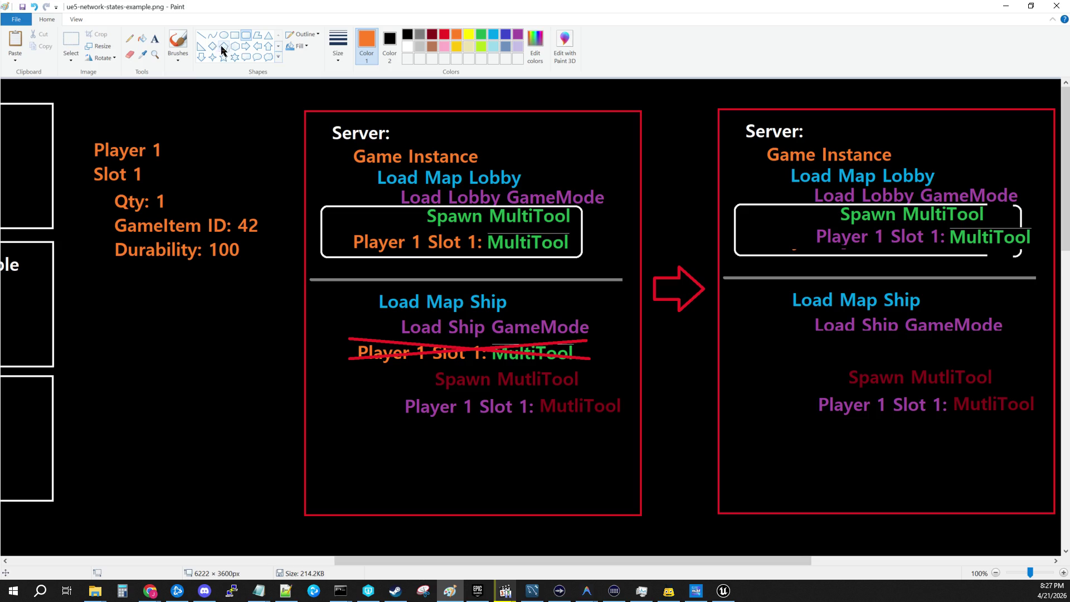
{"action": "mouse_move", "coordinate": [75, 116]}
{"action": "left_mouse_down"}
{"action": "mouse_move", "coordinate": [184, 315]}
{"action": "mouse_move", "coordinate": [282, 318]}
{"action": "mouse_move", "coordinate": [286, 327]}
{"action": "left_mouse_up"}
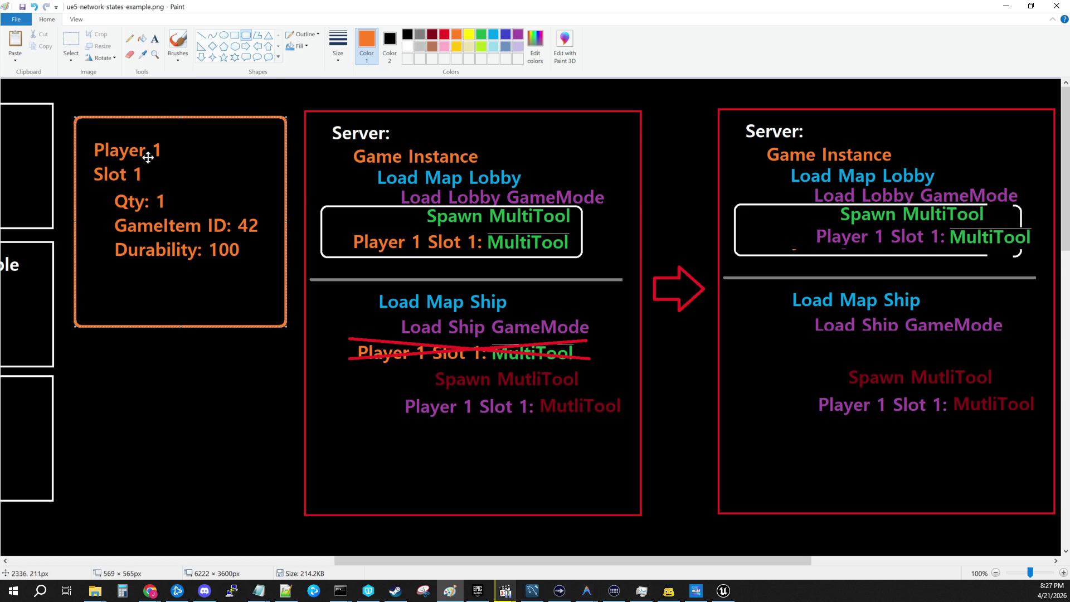
{"action": "left_click", "coordinate": [71, 39]}
{"action": "mouse_move", "coordinate": [89, 143]}
{"action": "left_mouse_down"}
{"action": "mouse_move", "coordinate": [171, 165]}
{"action": "mouse_move", "coordinate": [142, 153]}
{"action": "mouse_move", "coordinate": [112, 184]}
{"action": "mouse_move", "coordinate": [263, 268]}
{"action": "mouse_move", "coordinate": [220, 238]}
{"action": "mouse_move", "coordinate": [225, 247]}
{"action": "left_mouse_up"}
{"action": "left_click", "coordinate": [88, 165]}
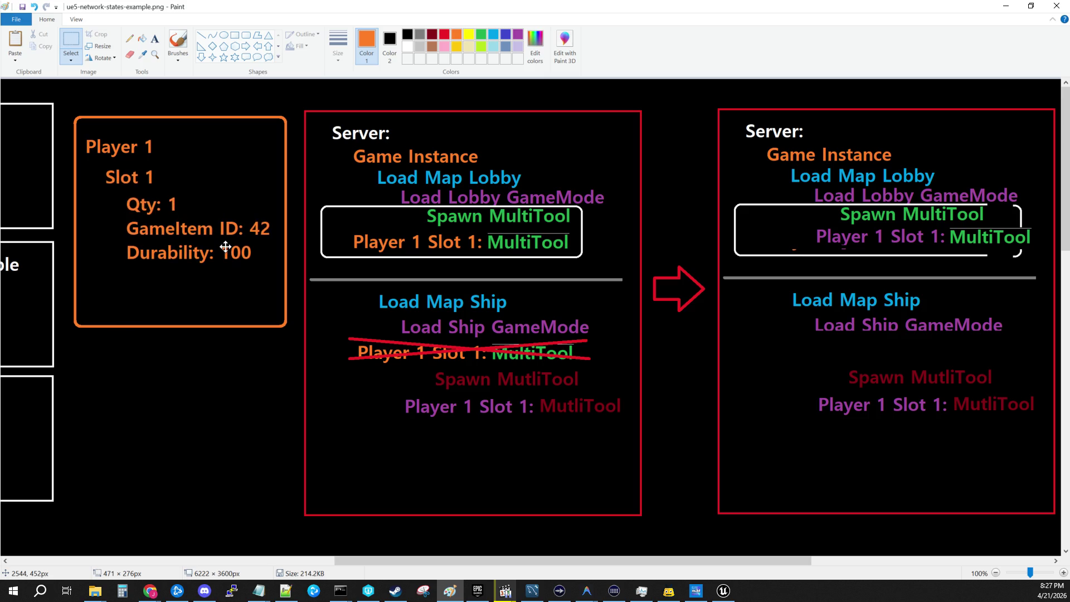
Save the diagram image.
{"action": "left_click", "coordinate": [15, 19]}
{"action": "left_click", "coordinate": [24, 86]}
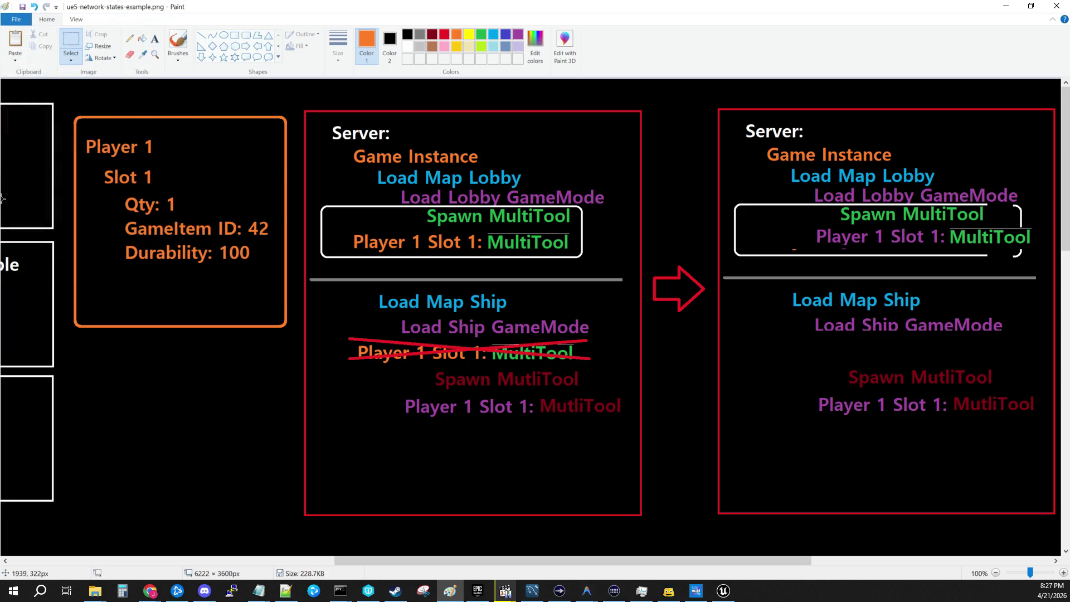
{"action": "left_click_drag", "start_coordinate": [473, 561], "coordinate": [591, 529]}
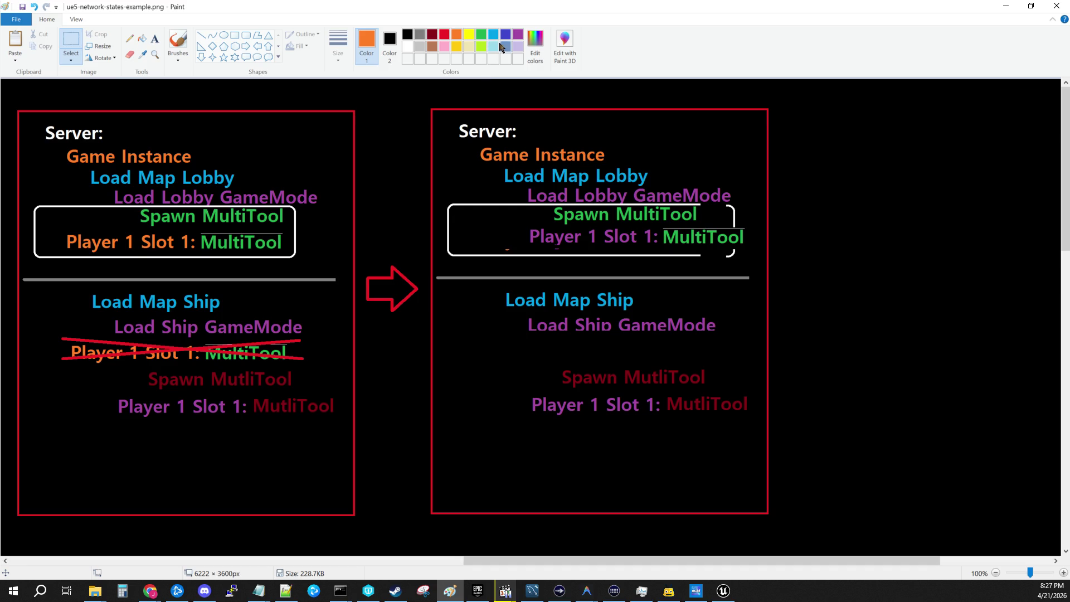
In brown, add a single-row 'Get Gameitem IDs from Instance' label below Load Ship GameMode.
{"action": "left_click", "coordinate": [432, 49]}
{"action": "left_click", "coordinate": [155, 39]}
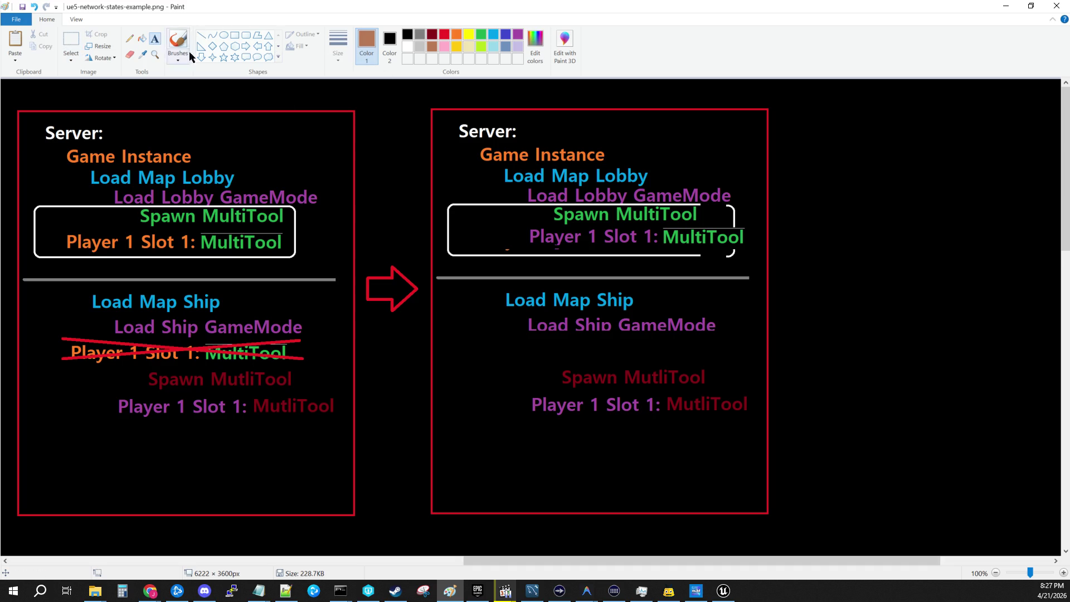
{"action": "left_click", "coordinate": [528, 346]}
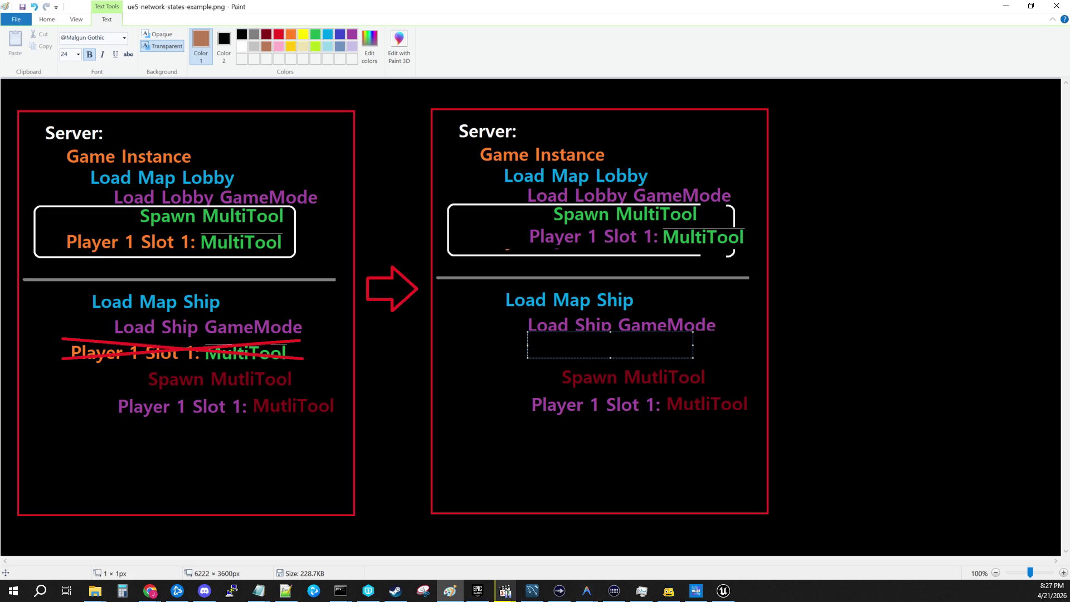
{"action": "type", "text": "Get Gameitems"}
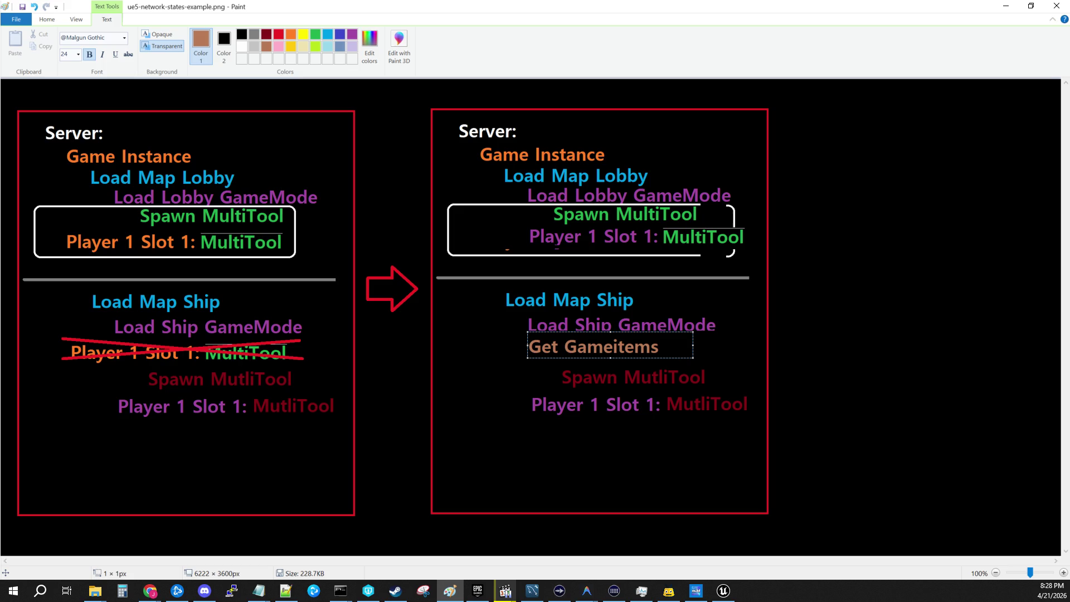
{"action": "type", "text": " from "}
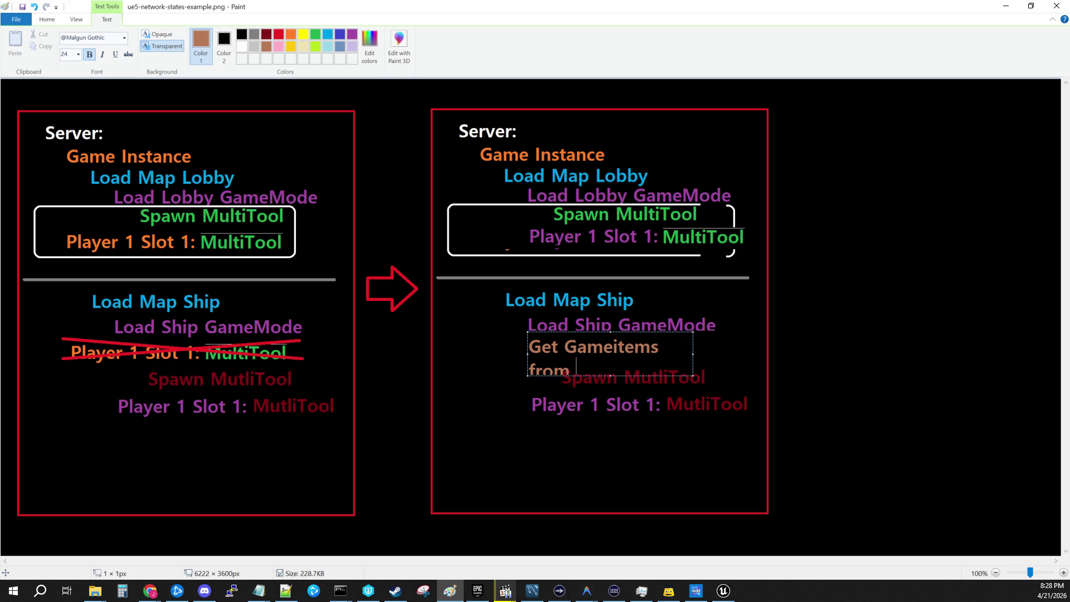
{"action": "type", "text": "Instance"}
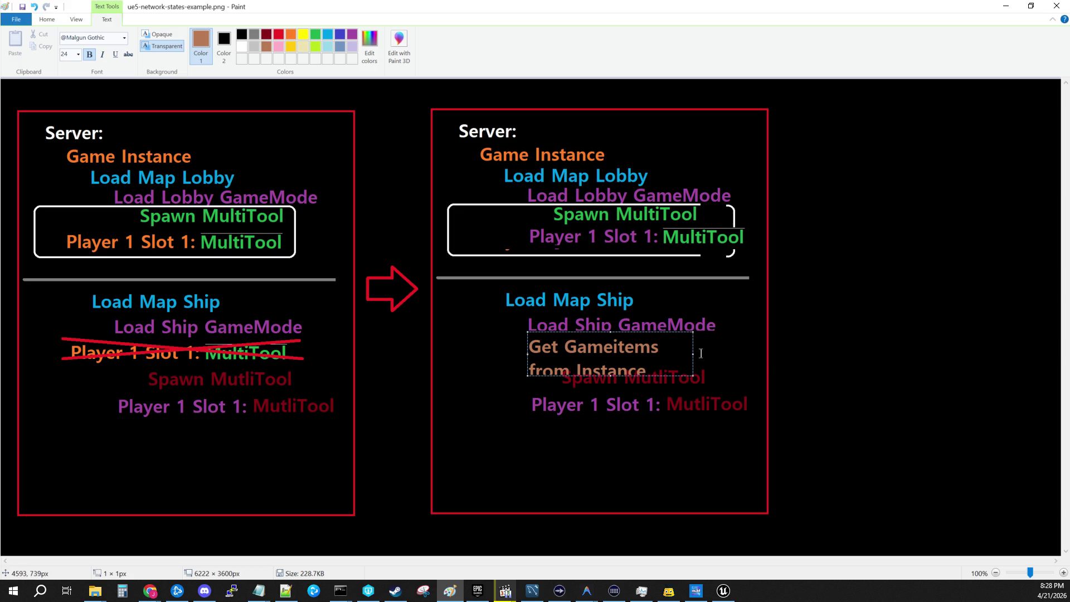
{"action": "left_click_drag", "start_coordinate": [692, 352], "coordinate": [799, 352]}
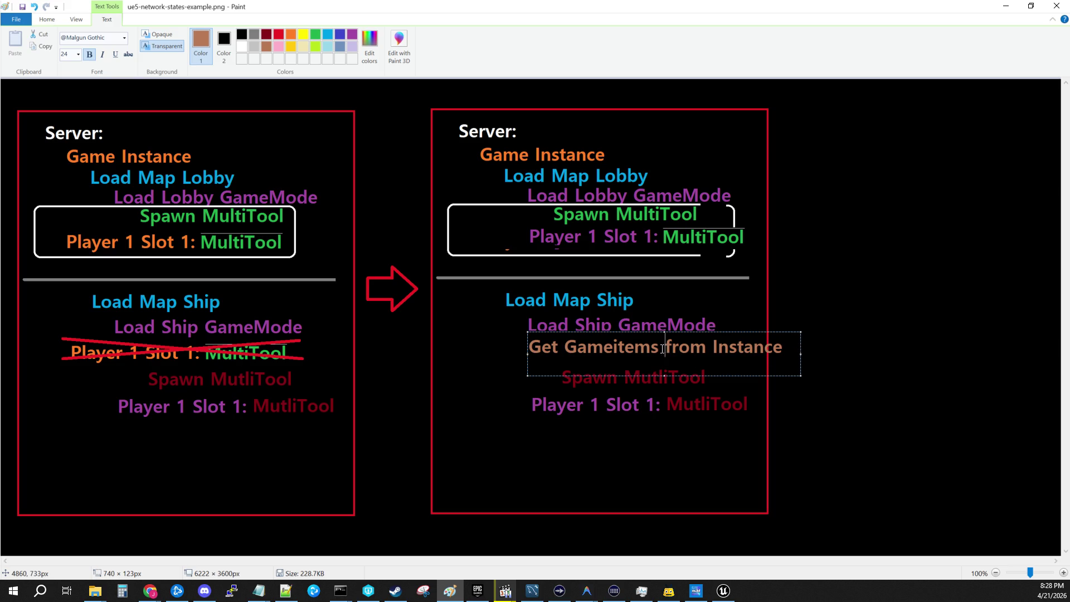
{"action": "key", "text": "BackSpace"}
{"action": "type", "text": "IDs"}
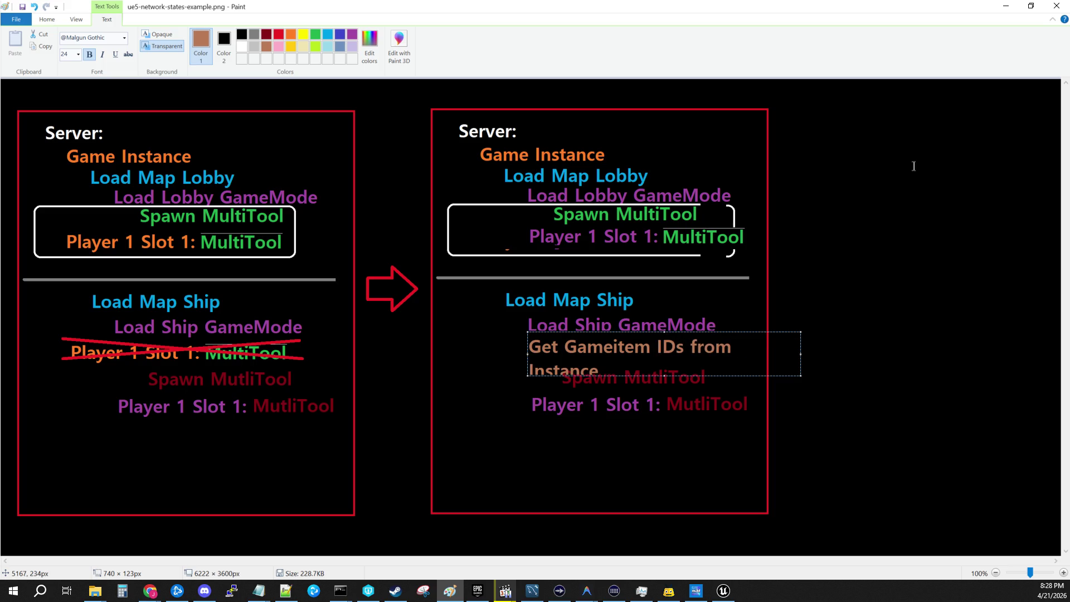
{"action": "left_click_drag", "start_coordinate": [800, 353], "coordinate": [907, 354]}
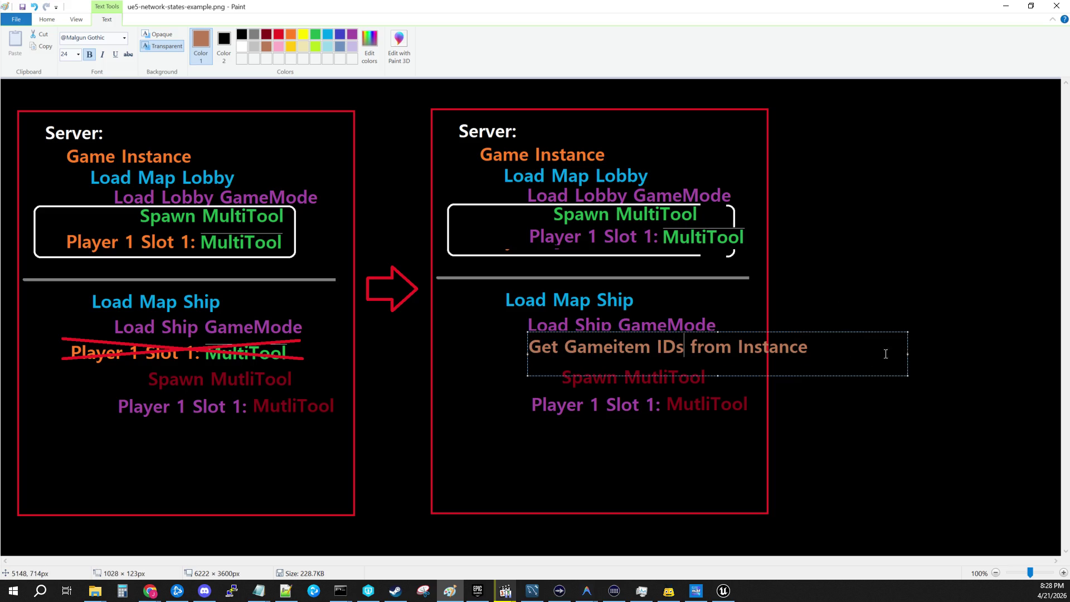
{"action": "left_click_drag", "start_coordinate": [784, 375], "coordinate": [690, 372]}
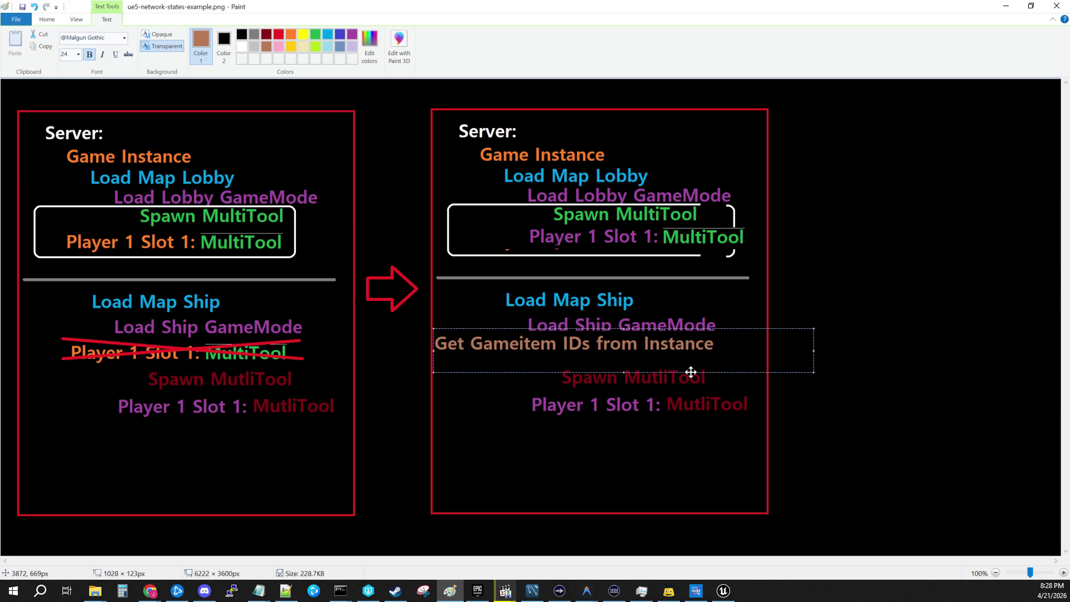
Commit the Gameitem IDs text and move the two Spawn MutliTool lines further down.
{"action": "left_click", "coordinate": [671, 444]}
{"action": "left_click", "coordinate": [71, 44]}
{"action": "left_click_drag", "start_coordinate": [511, 362], "coordinate": [759, 426]}
{"action": "left_click_drag", "start_coordinate": [694, 399], "coordinate": [693, 463]}
{"action": "left_click_drag", "start_coordinate": [672, 402], "coordinate": [674, 409]}
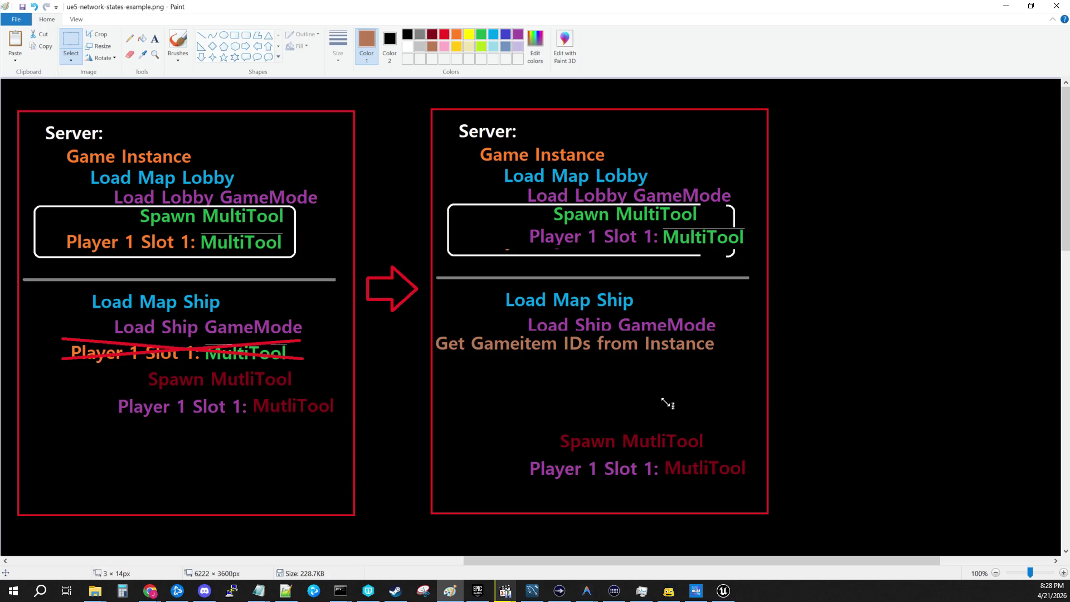
Add 'Loop items and spawn into map' on one row beneath the Gameitem IDs line.
{"action": "left_click", "coordinate": [155, 38]}
{"action": "left_click", "coordinate": [439, 372]}
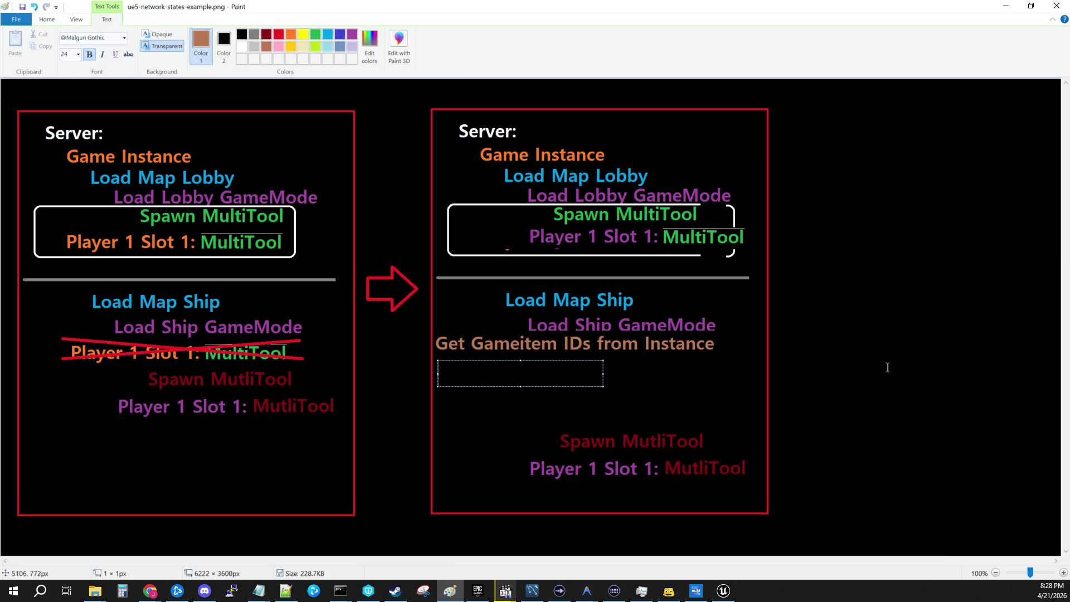
{"action": "type", "text": "Loop"}
{"action": "type", "text": " items and "}
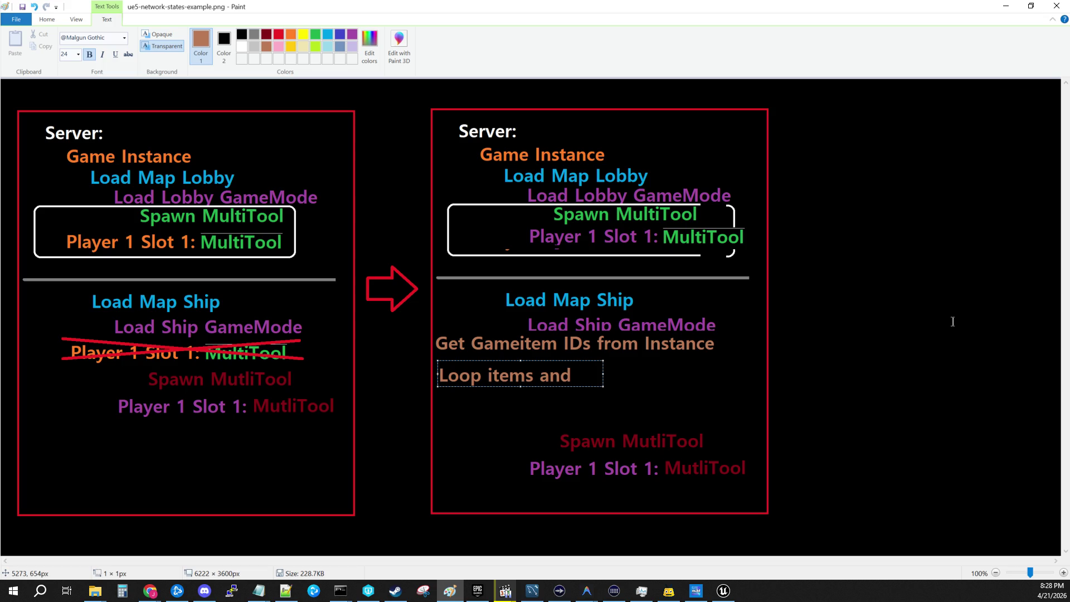
{"action": "type", "text": "spawn th"}
{"action": "key", "text": "BackSpace"}
{"action": "key", "text": "BackSpace"}
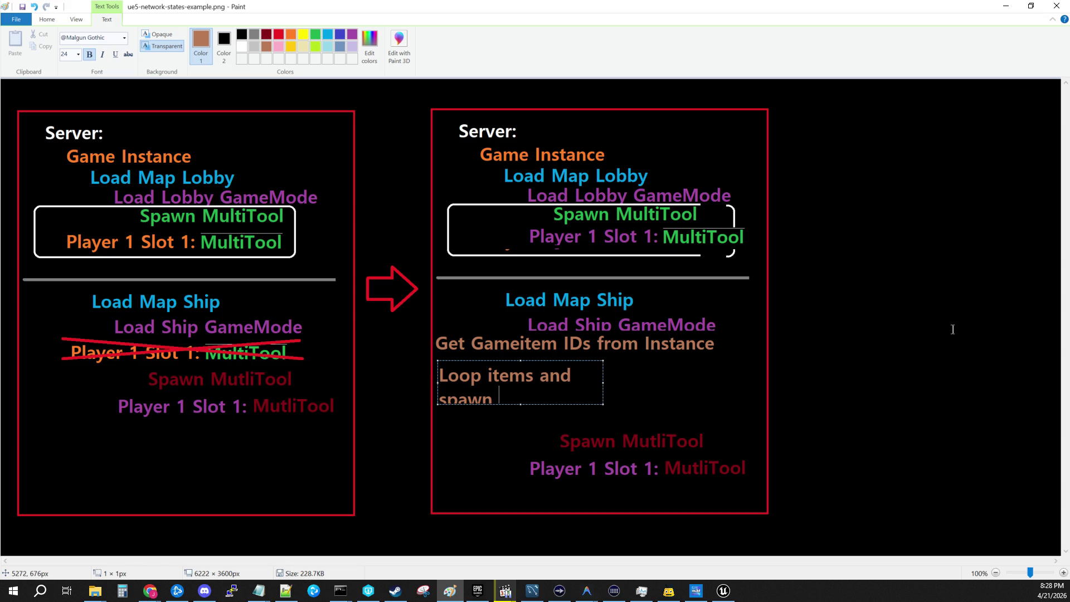
{"action": "type", "text": "into map"}
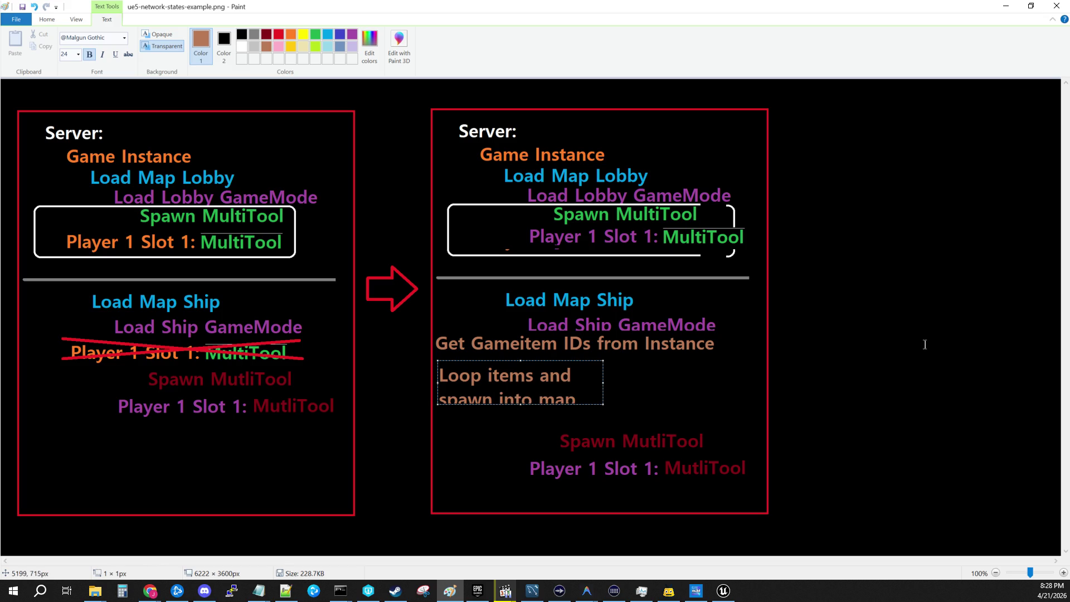
{"action": "mouse_move", "coordinate": [603, 382]}
{"action": "left_mouse_down"}
{"action": "mouse_move", "coordinate": [768, 382]}
{"action": "mouse_move", "coordinate": [723, 389]}
{"action": "left_mouse_up"}
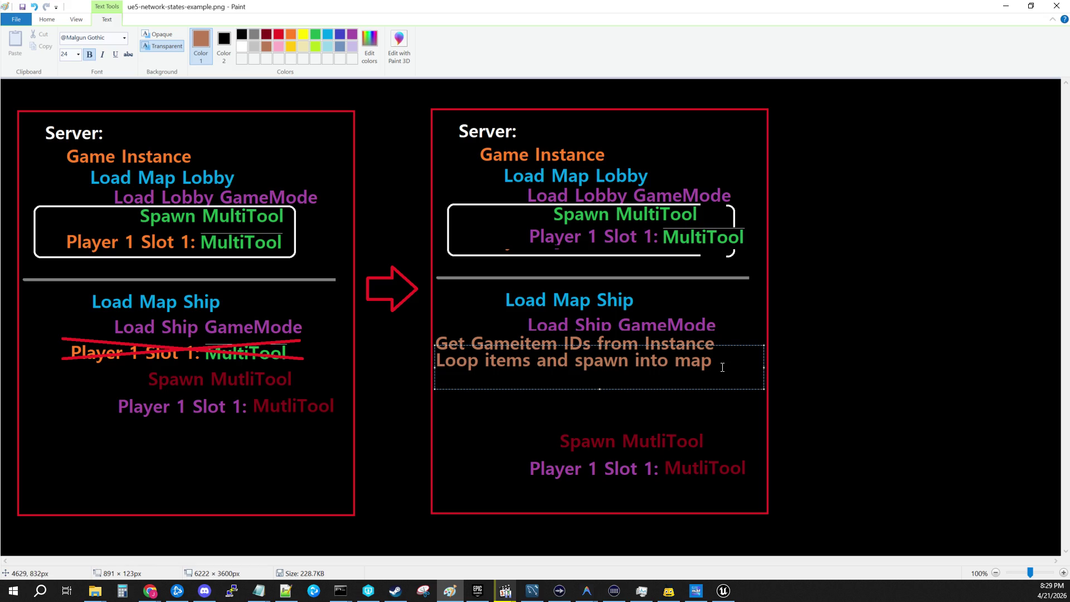
{"action": "key", "text": "ctrl+a"}
{"action": "type", "text": "Set"}
{"action": "key", "text": "BackSpace"}
{"action": "key", "text": "BackSpace"}
{"action": "key", "text": "BackSpace"}
{"action": "left_click", "coordinate": [573, 423]}
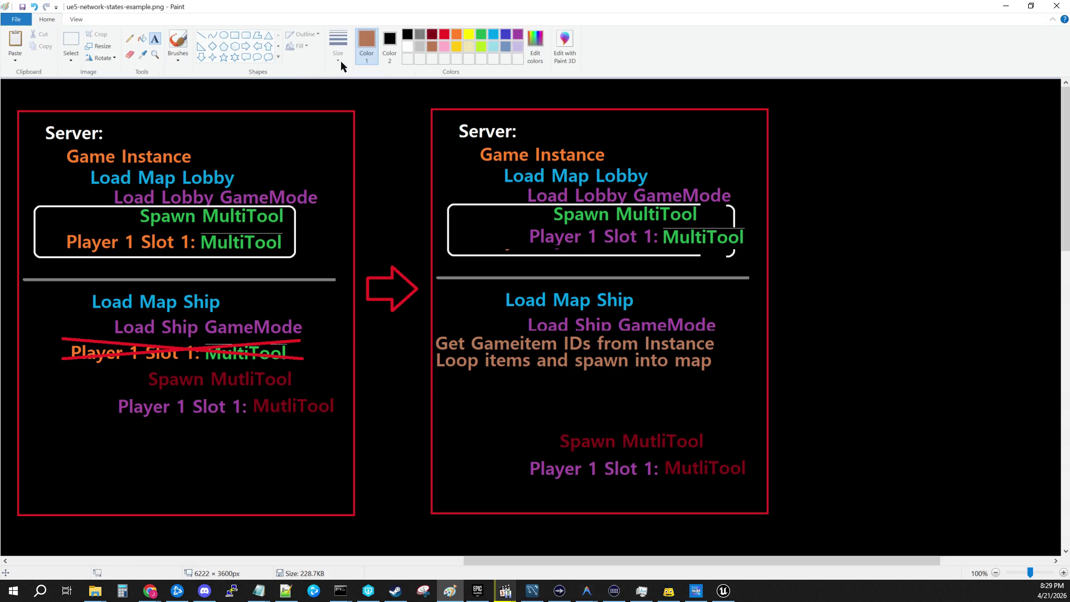
Add a purple 'Set Player 1 Slot 1:' label below the loop line, then delete it.
{"action": "left_click", "coordinate": [518, 34]}
{"action": "left_click", "coordinate": [528, 372]}
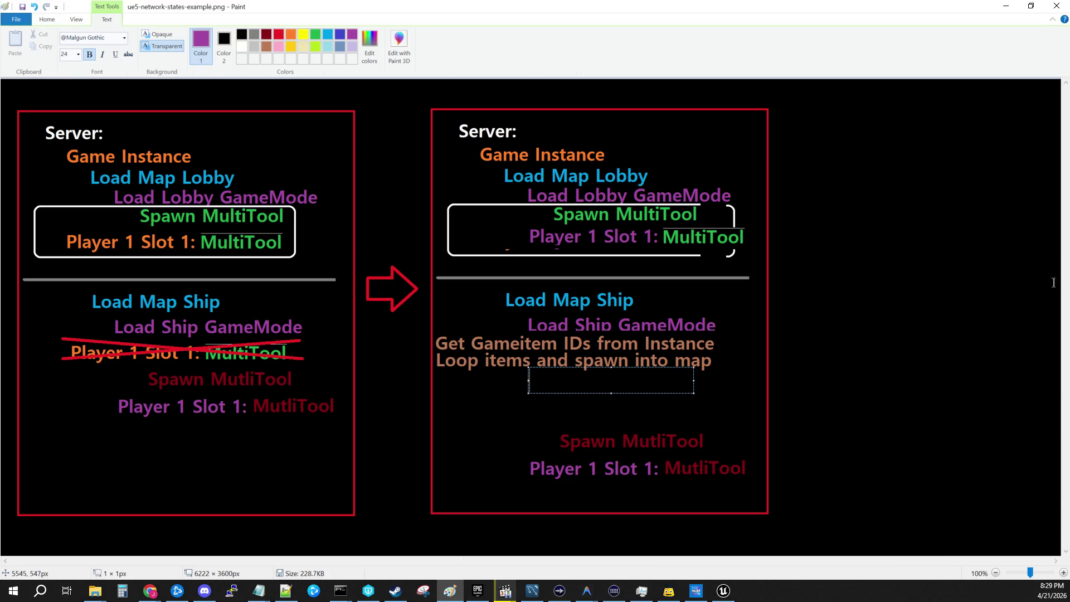
{"action": "type", "text": "S"}
{"action": "type", "text": "et Player 1 Slot 1"}
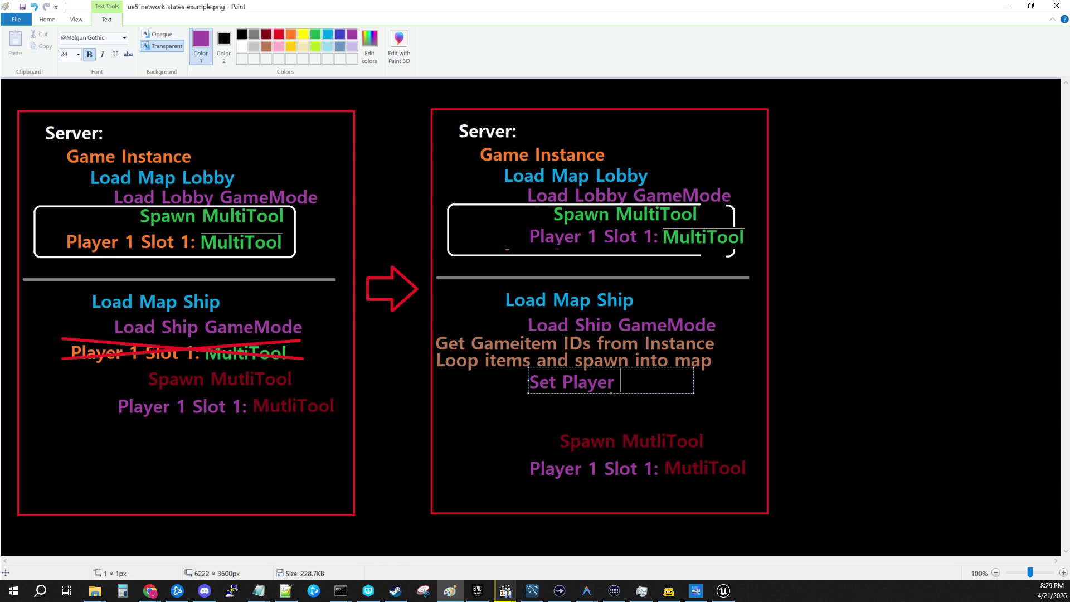
{"action": "type", "text": ":"}
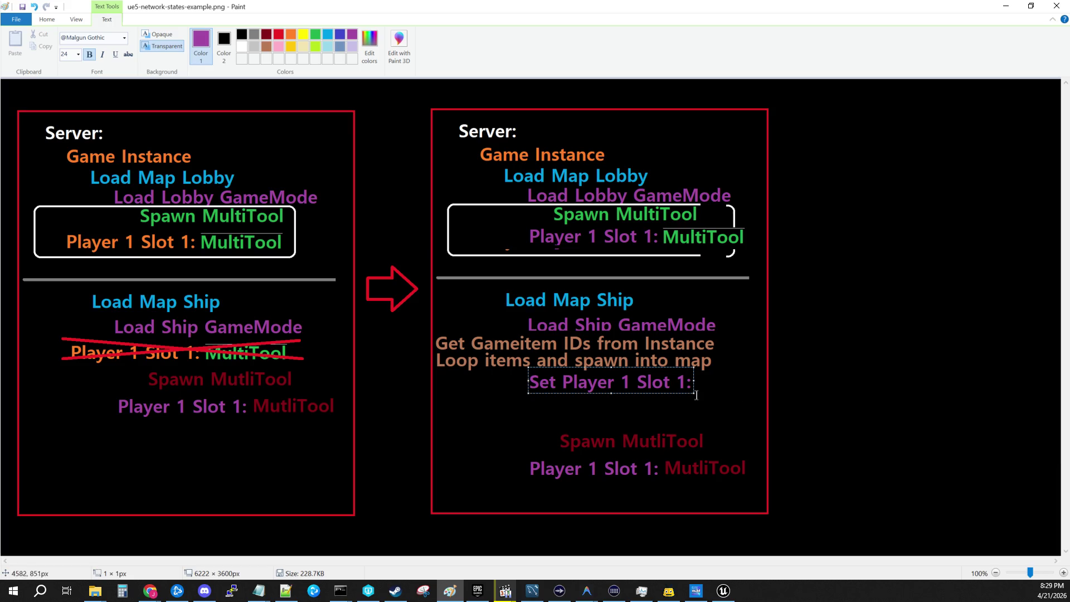
{"action": "left_click_drag", "start_coordinate": [694, 393], "coordinate": [835, 439]}
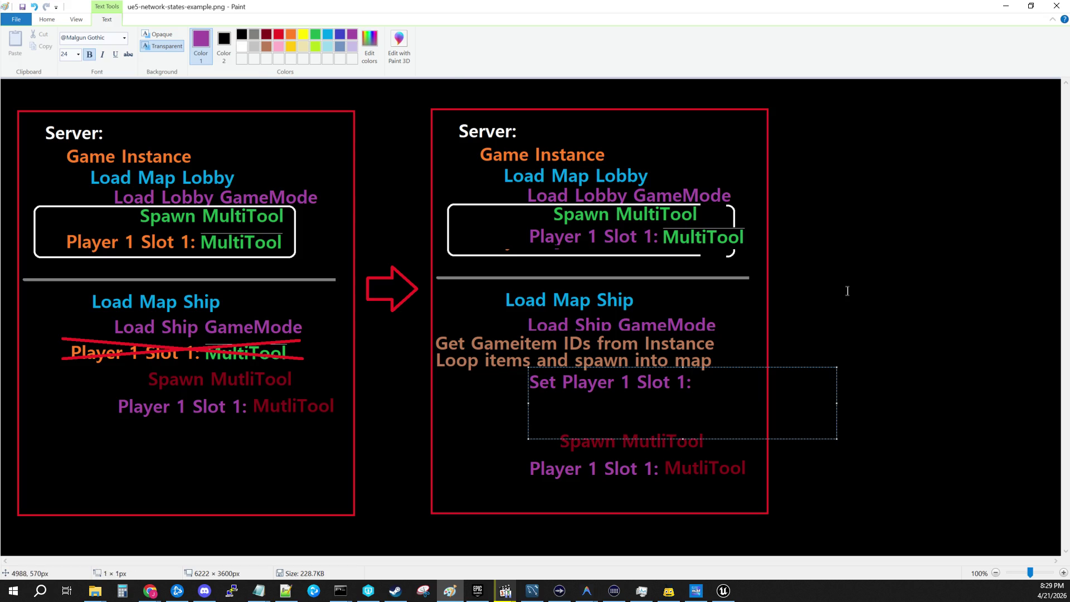
{"action": "left_click", "coordinate": [510, 388]}
{"action": "key", "text": "alt+h"}
{"action": "key", "text": "s"}
{"action": "key", "text": "e"}
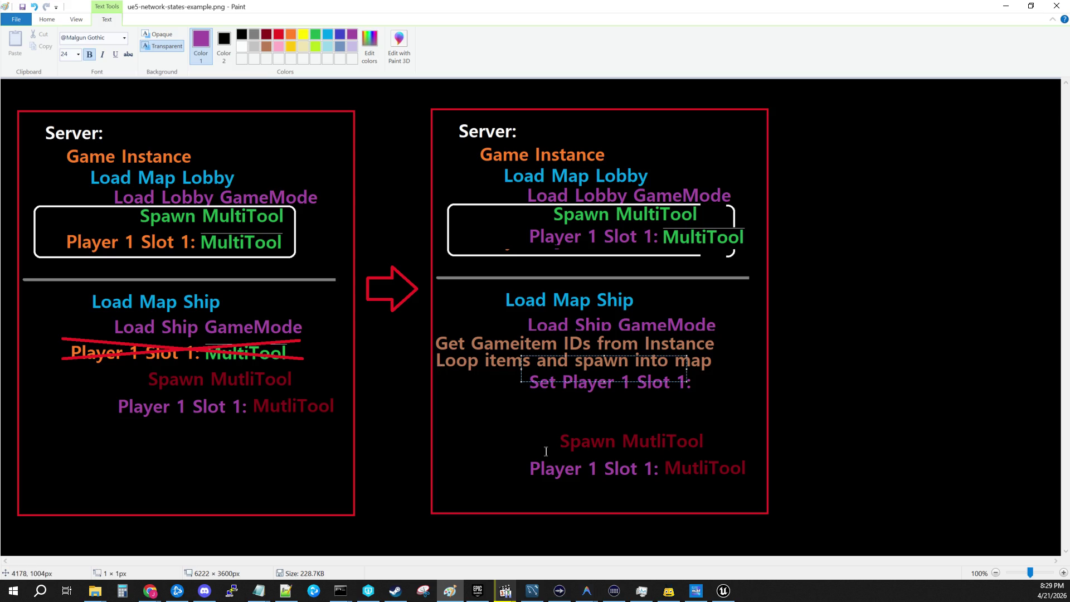
{"action": "left_click_drag", "start_coordinate": [519, 369], "coordinate": [713, 401]}
{"action": "key", "text": "Delete"}
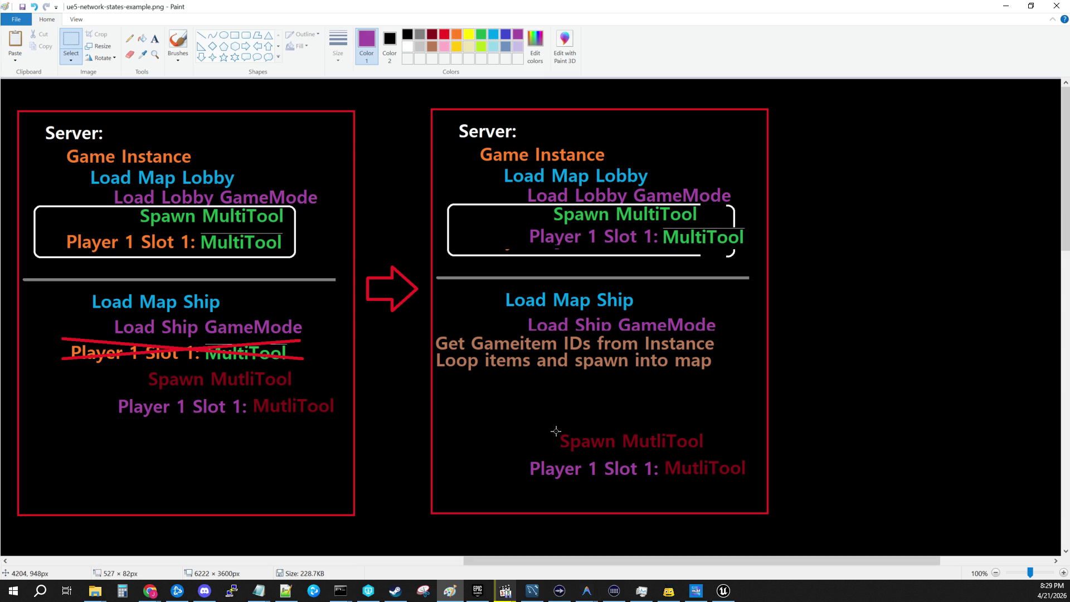
Move Spawn MutliTool and Player 1 Slot 1: MutliTool up under the loop line, then save.
{"action": "mouse_move", "coordinate": [555, 428]}
{"action": "left_mouse_down"}
{"action": "mouse_move", "coordinate": [711, 453]}
{"action": "mouse_move", "coordinate": [667, 389]}
{"action": "mouse_move", "coordinate": [676, 385]}
{"action": "mouse_move", "coordinate": [667, 387]}
{"action": "left_mouse_up"}
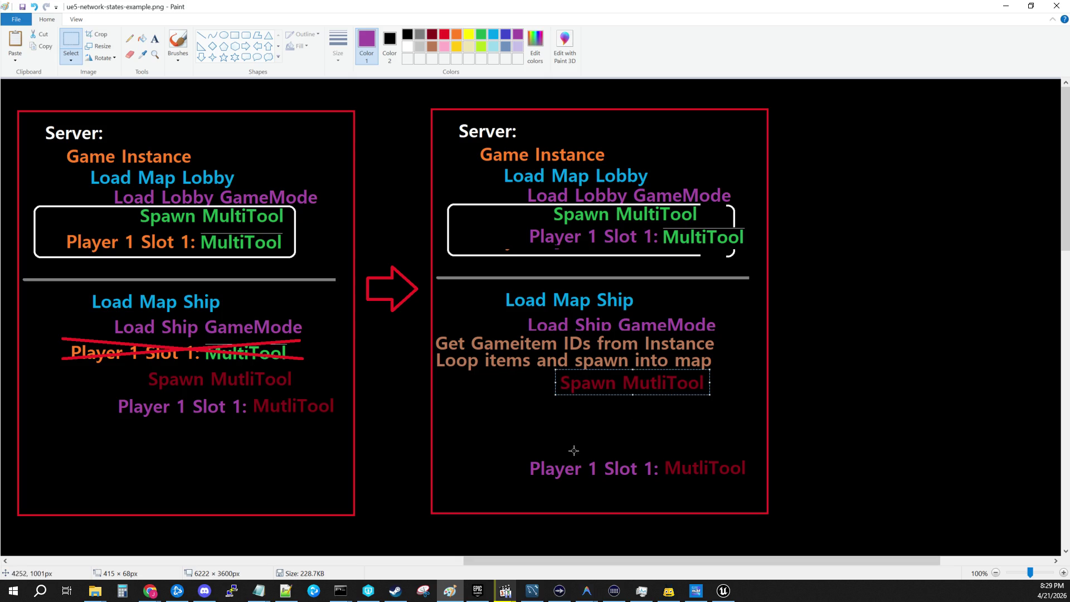
{"action": "mouse_move", "coordinate": [525, 458]}
{"action": "left_mouse_down"}
{"action": "mouse_move", "coordinate": [740, 489]}
{"action": "mouse_move", "coordinate": [752, 480]}
{"action": "left_mouse_up"}
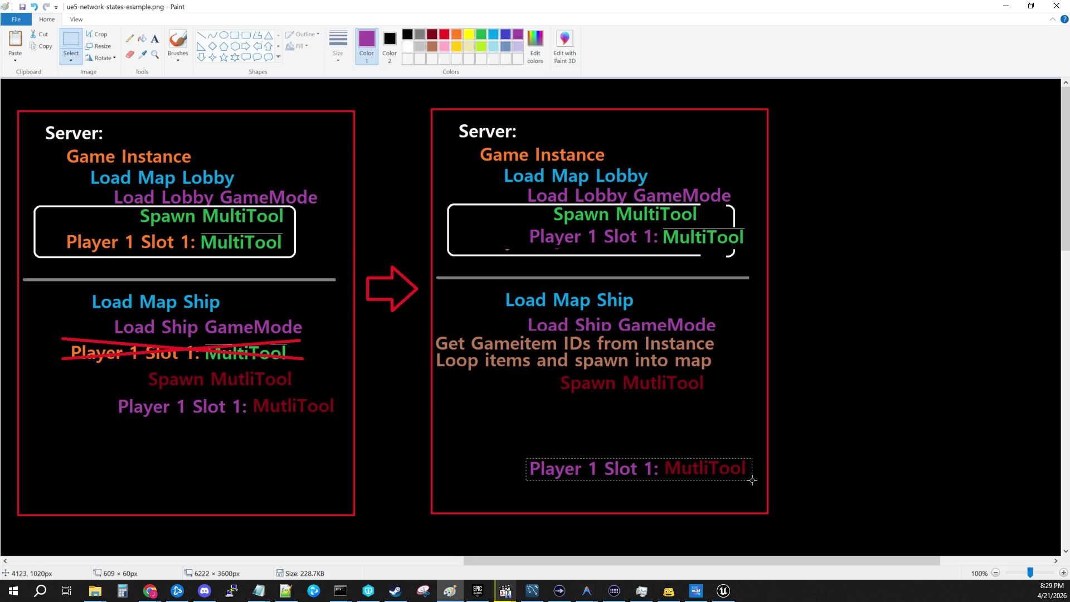
{"action": "left_click_drag", "start_coordinate": [683, 470], "coordinate": [686, 406]}
{"action": "left_click", "coordinate": [234, 172]}
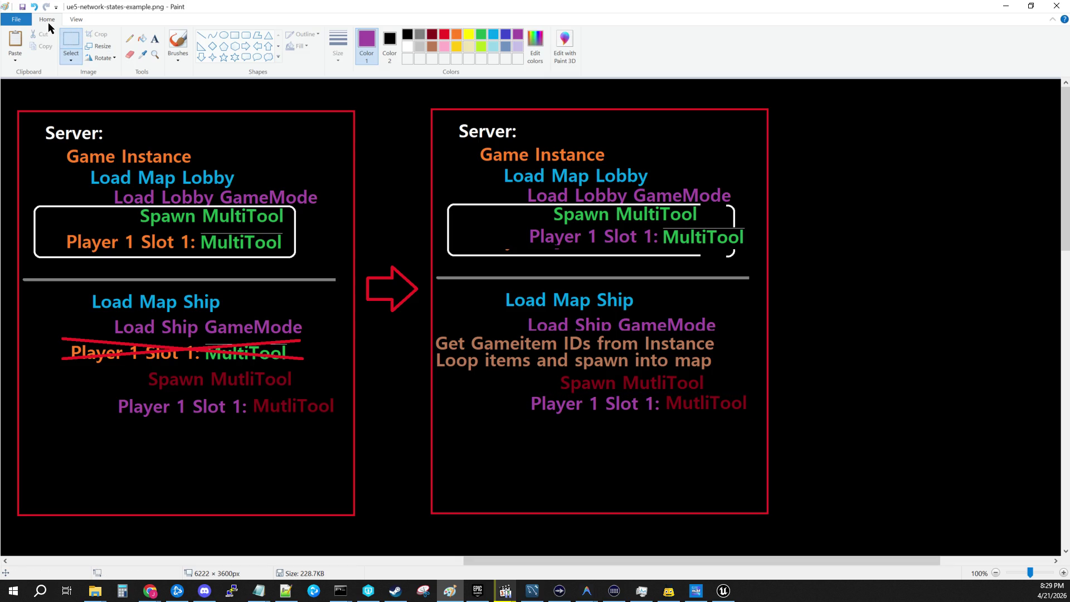
{"action": "left_click", "coordinate": [16, 19]}
{"action": "left_click", "coordinate": [19, 88]}
Scroll back to the Player 1 note, mark the area below Durability, and return to Unreal.
{"action": "mouse_move", "coordinate": [613, 561]}
{"action": "left_mouse_down"}
{"action": "mouse_move", "coordinate": [483, 546]}
{"action": "mouse_move", "coordinate": [495, 545]}
{"action": "left_mouse_up"}
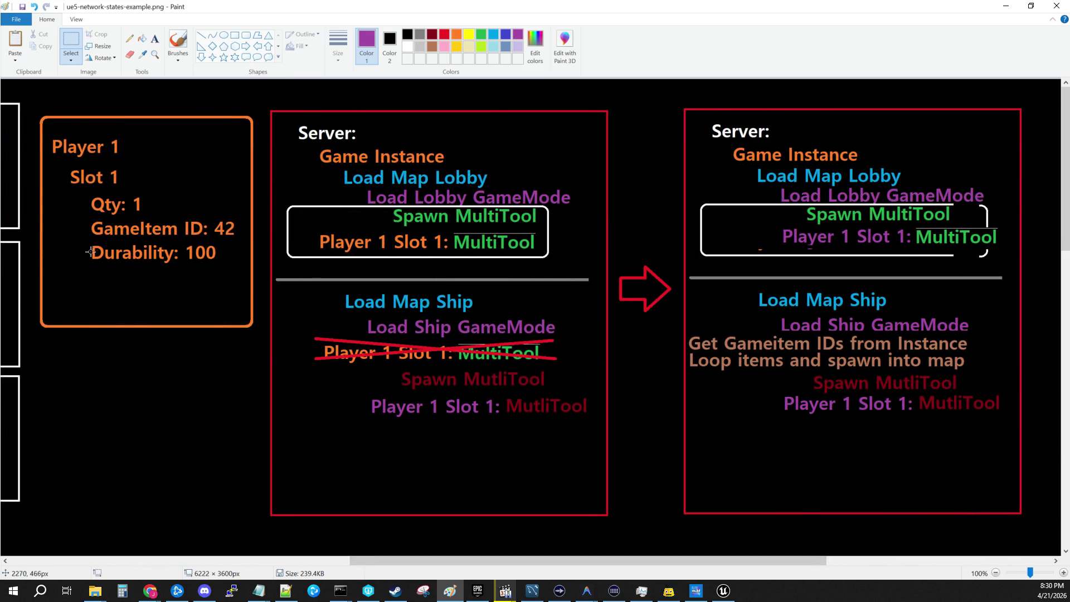
{"action": "left_click_drag", "start_coordinate": [89, 268], "coordinate": [234, 298]}
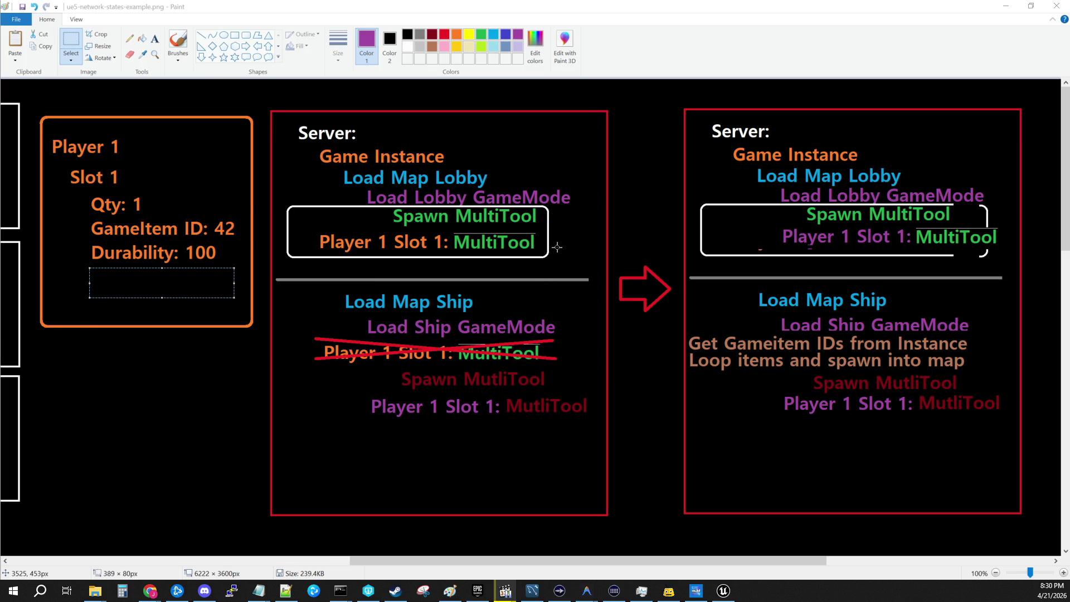
{"action": "key", "text": "alt+Tab"}
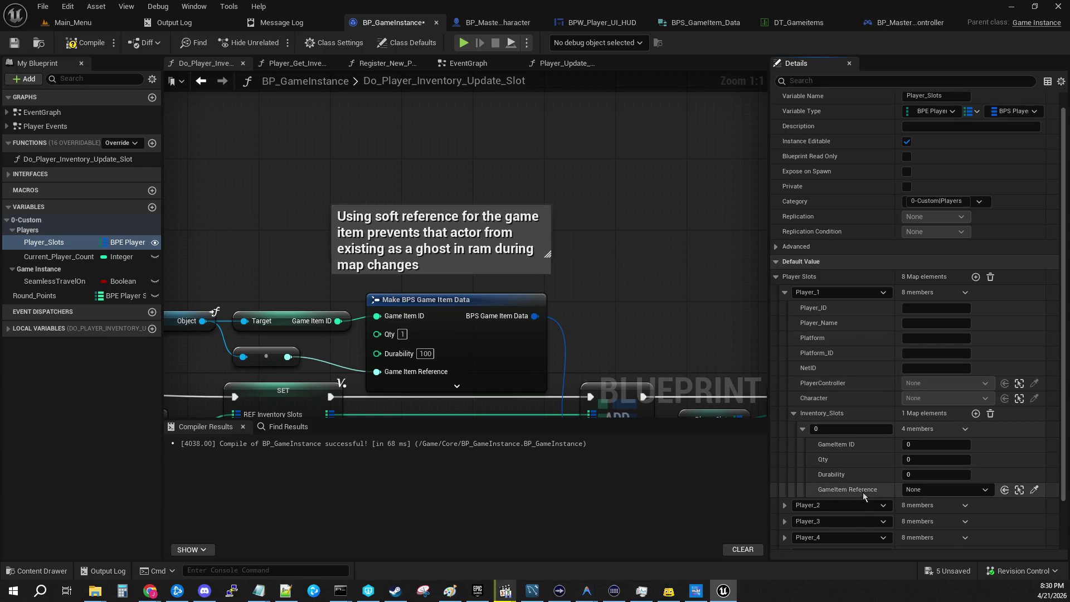
Delete Player_1's Inventory_Slots entry, leaving 0 elements, then open BPS_GameItem_Data.
{"action": "left_click", "coordinate": [990, 413]}
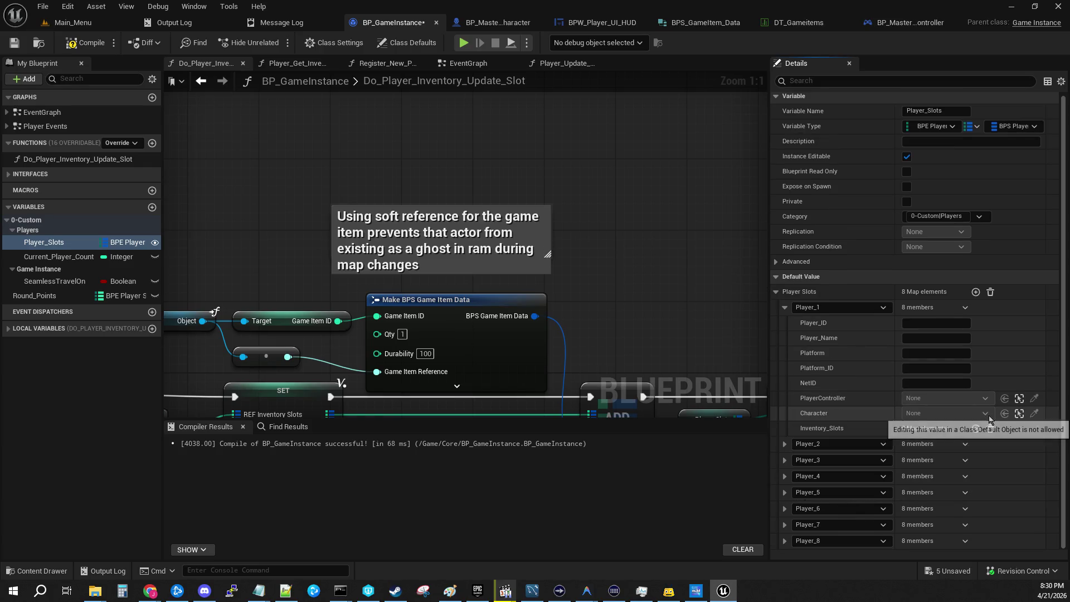
{"action": "left_click", "coordinate": [1011, 6]}
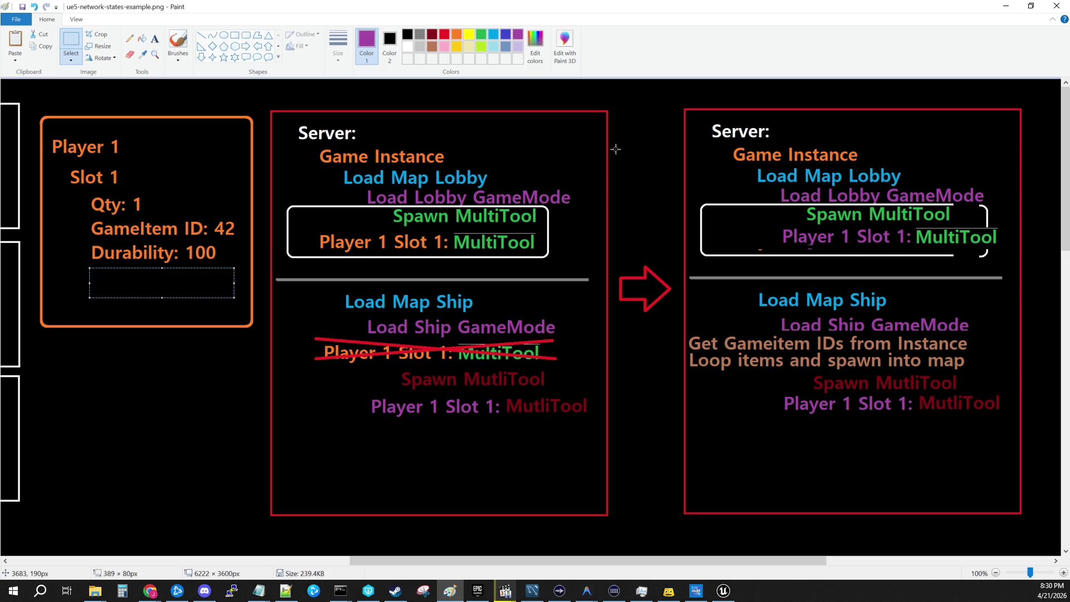
{"action": "key", "text": "alt+Tab"}
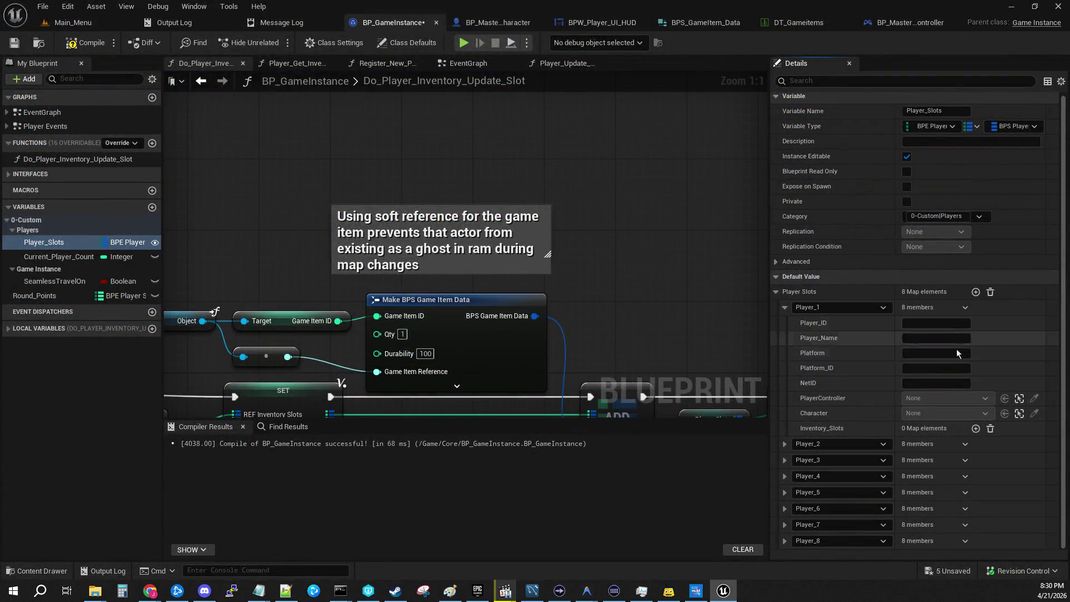
{"action": "left_click", "coordinate": [717, 21]}
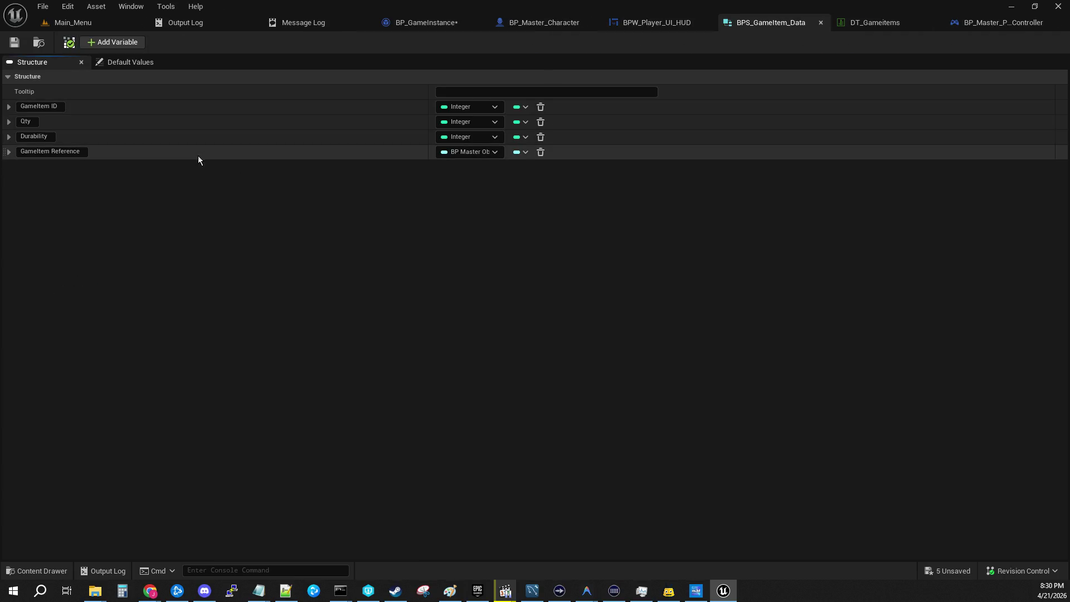
Inspect BPS_GameItem_Data's GameItem Reference member and defaults, check DT_Gameitems, then switch to Main_Menu.
{"action": "left_click", "coordinate": [9, 155]}
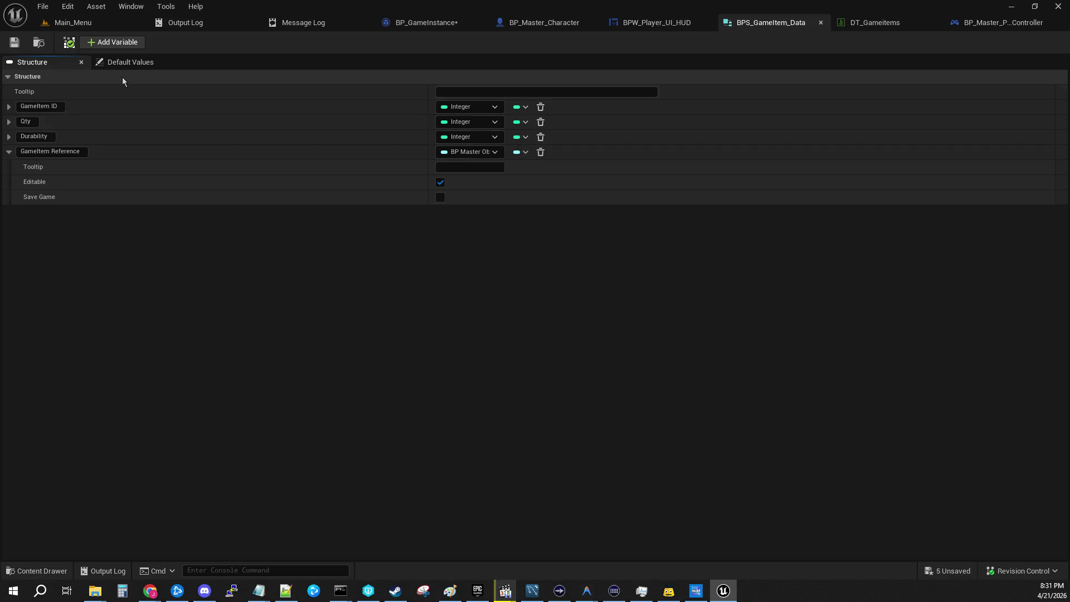
{"action": "left_click", "coordinate": [127, 62]}
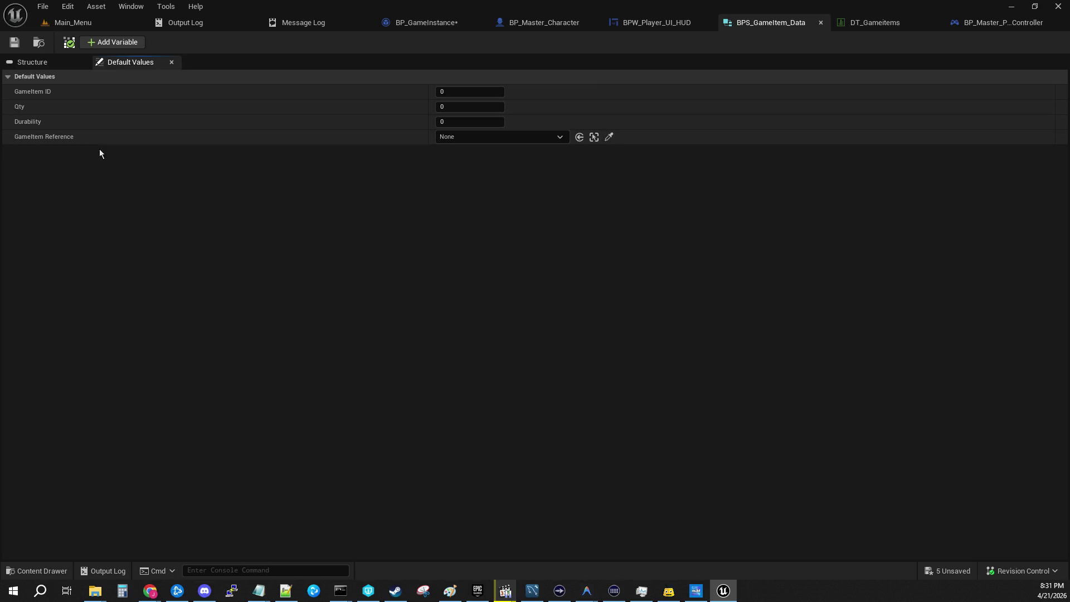
{"action": "left_click", "coordinate": [27, 61]}
{"action": "right_click", "coordinate": [54, 199]}
{"action": "left_click", "coordinate": [512, 323]}
{"action": "left_click", "coordinate": [827, 21]}
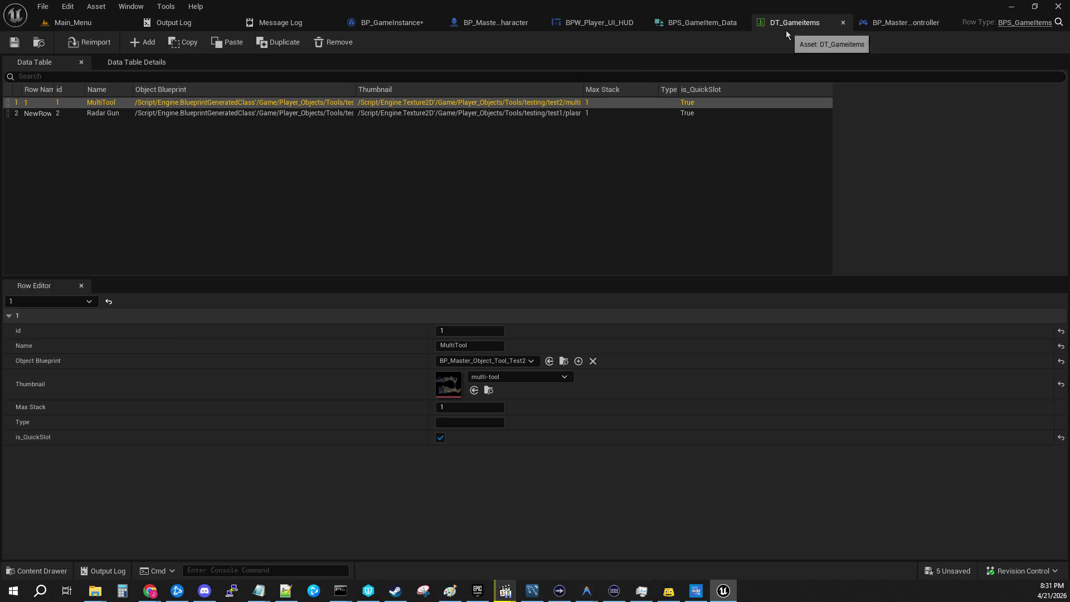
{"action": "left_click", "coordinate": [688, 22]}
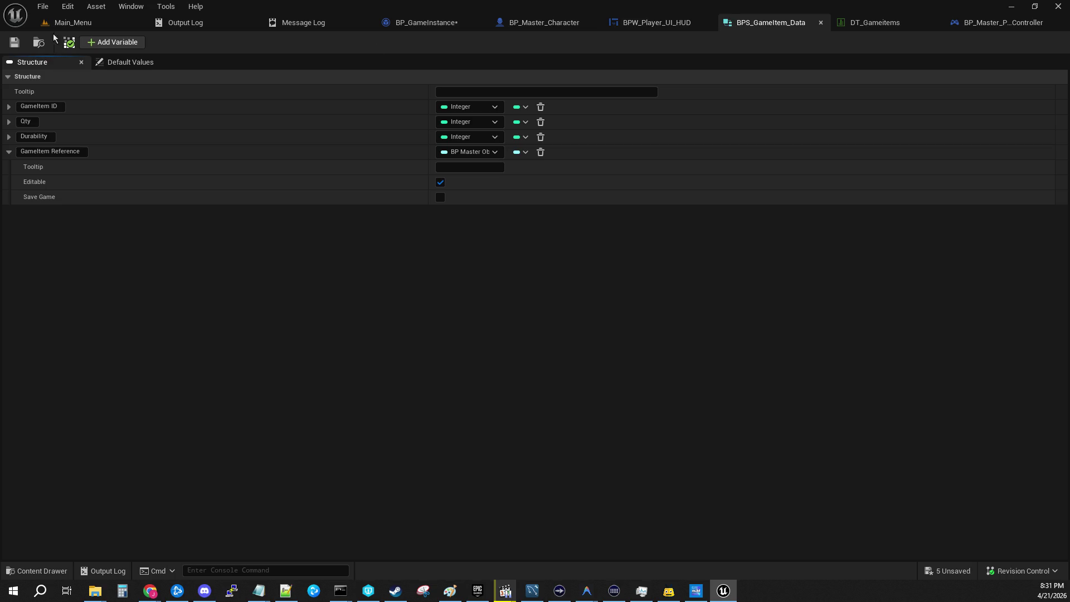
{"action": "left_click", "coordinate": [59, 24]}
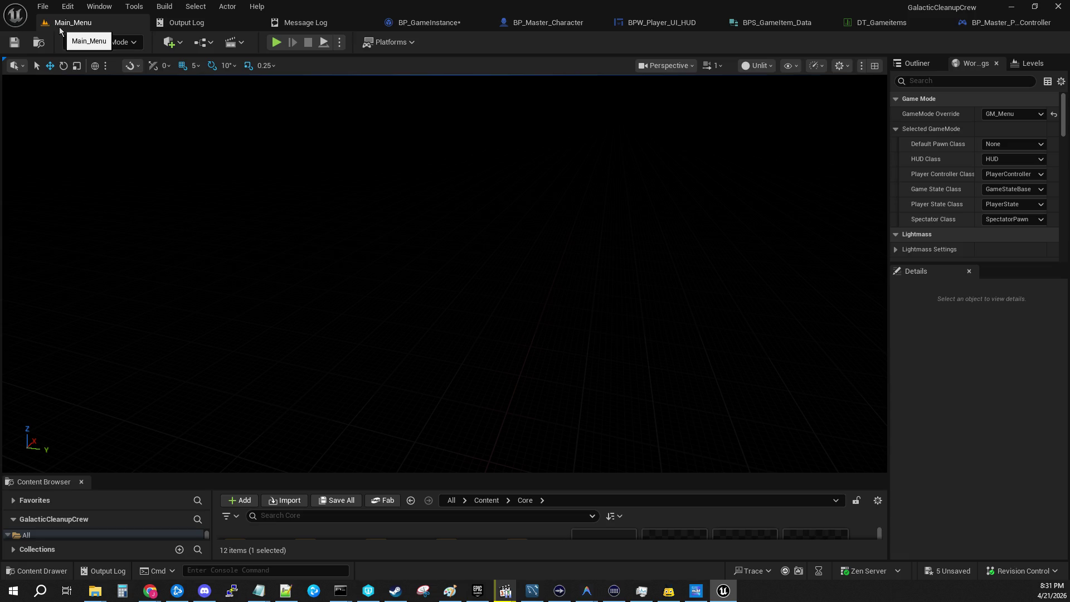
In BP_GameInstance, add a Player_1 Inventory_Slots entry keyed 0, then save.
{"action": "left_click", "coordinate": [417, 23]}
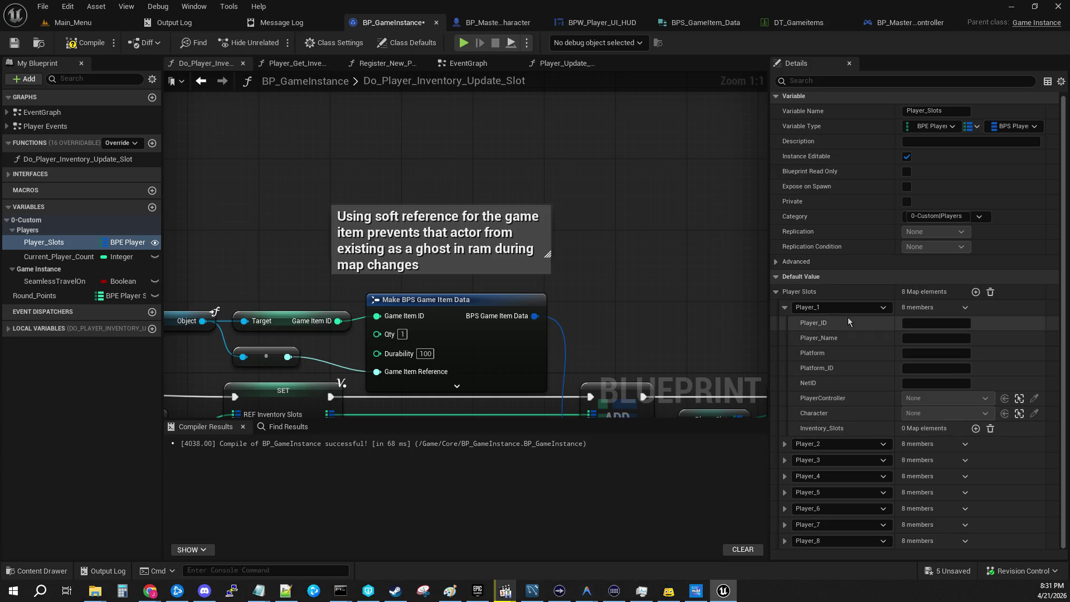
{"action": "left_click", "coordinate": [975, 428]}
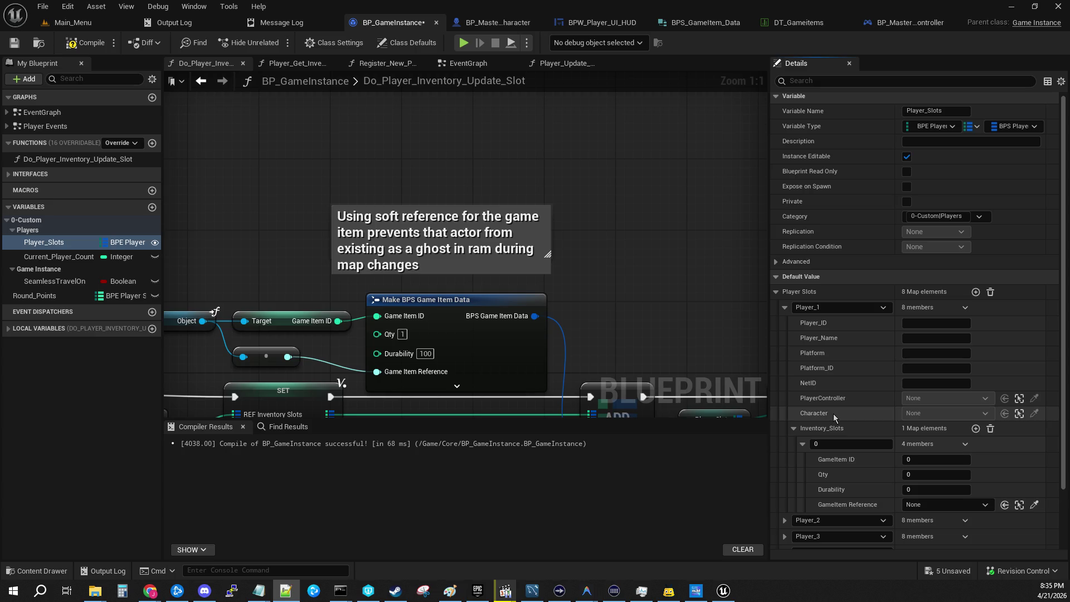
{"action": "left_click", "coordinate": [15, 43]}
Compile BP_GameInstance, then switch over to the Paint network-states diagram.
{"action": "left_click", "coordinate": [71, 44]}
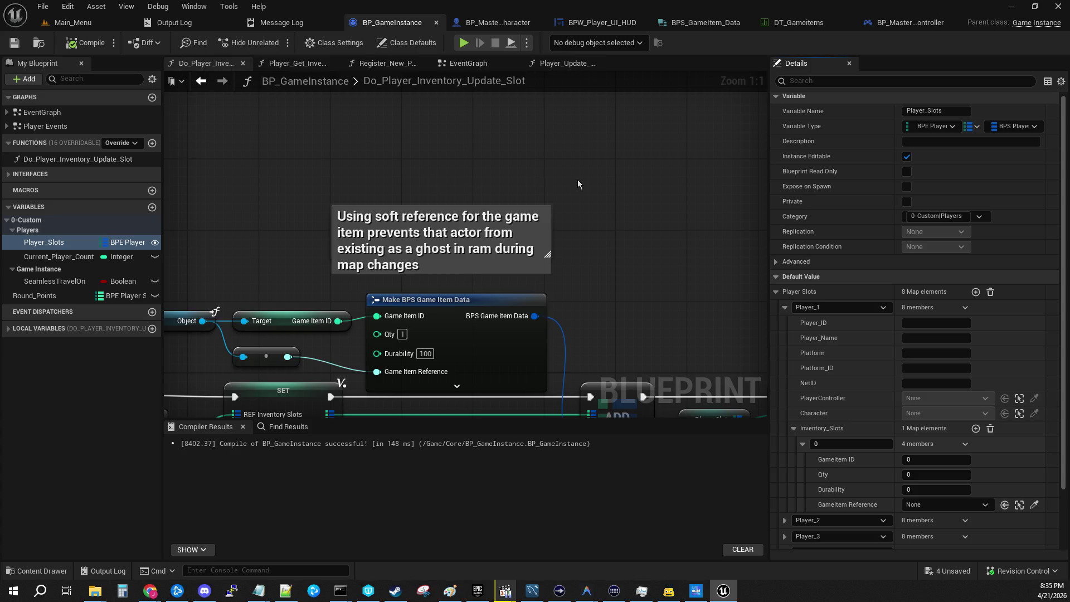
{"action": "mouse_move", "coordinate": [678, 249]}
{"action": "left_mouse_down"}
{"action": "mouse_move", "coordinate": [593, 243]}
{"action": "mouse_move", "coordinate": [659, 179]}
{"action": "mouse_move", "coordinate": [654, 136]}
{"action": "left_mouse_up"}
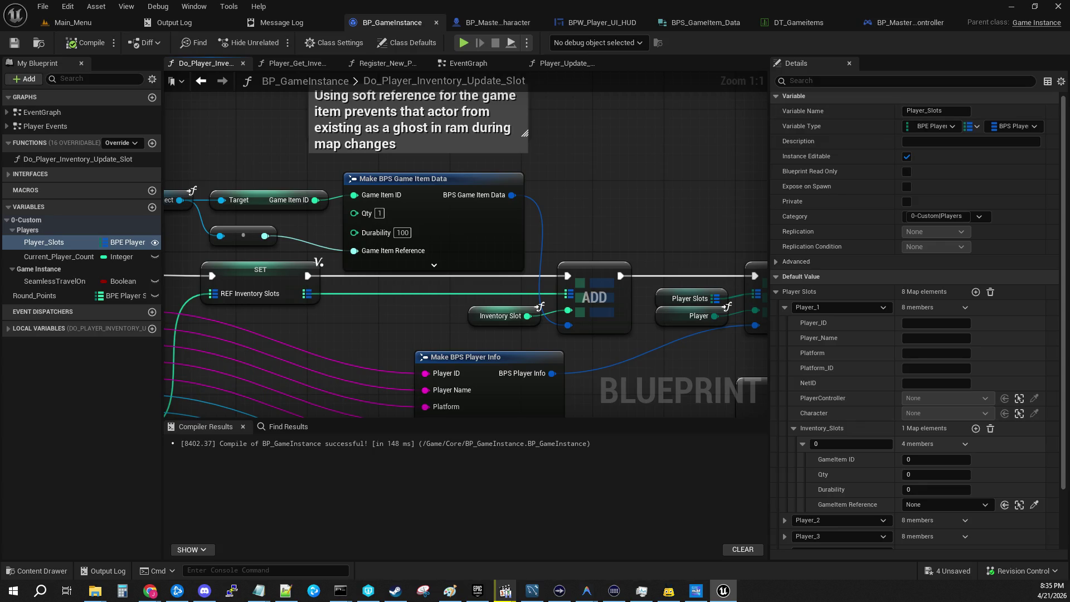
{"action": "key", "text": "alt+Tab"}
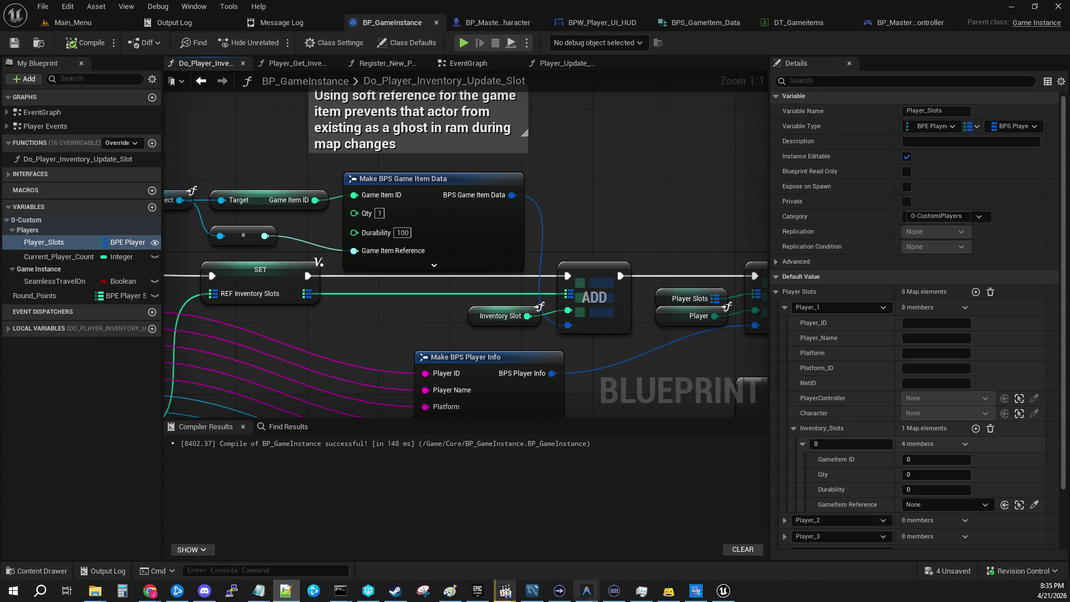
{"action": "left_click", "coordinate": [449, 590]}
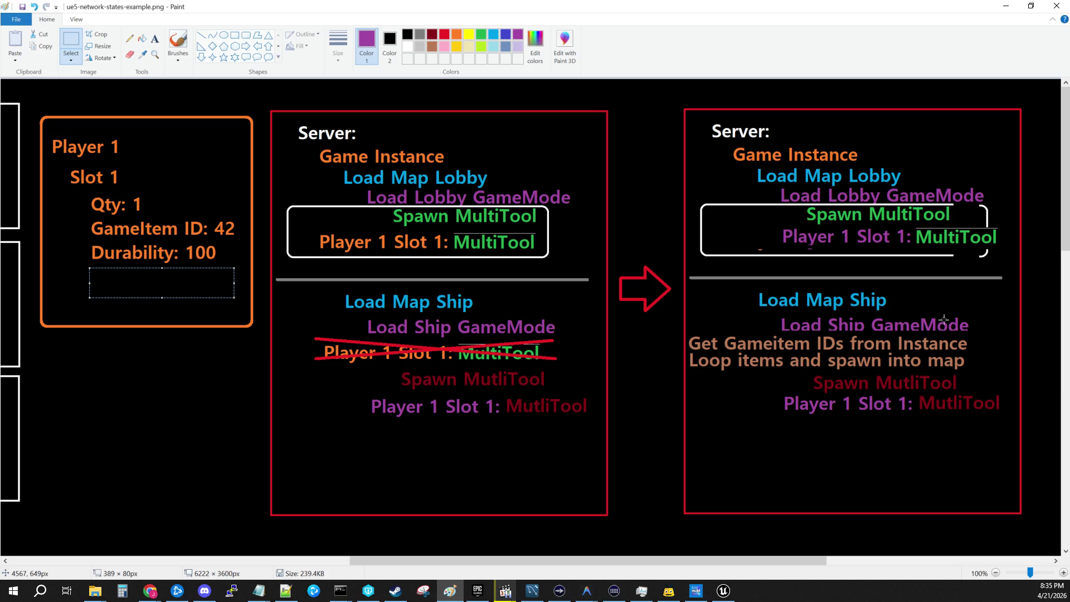
Place a one-line purple 'Master Game Mode' text label right of the right-hand server flow.
{"action": "left_click_drag", "start_coordinate": [616, 561], "coordinate": [842, 560]}
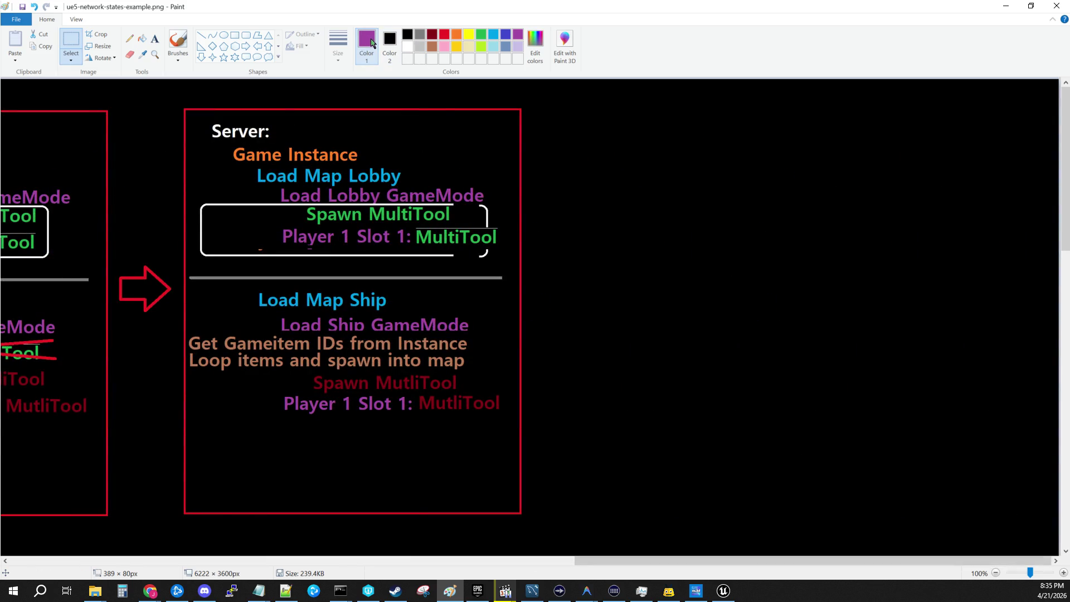
{"action": "left_click", "coordinate": [155, 39]}
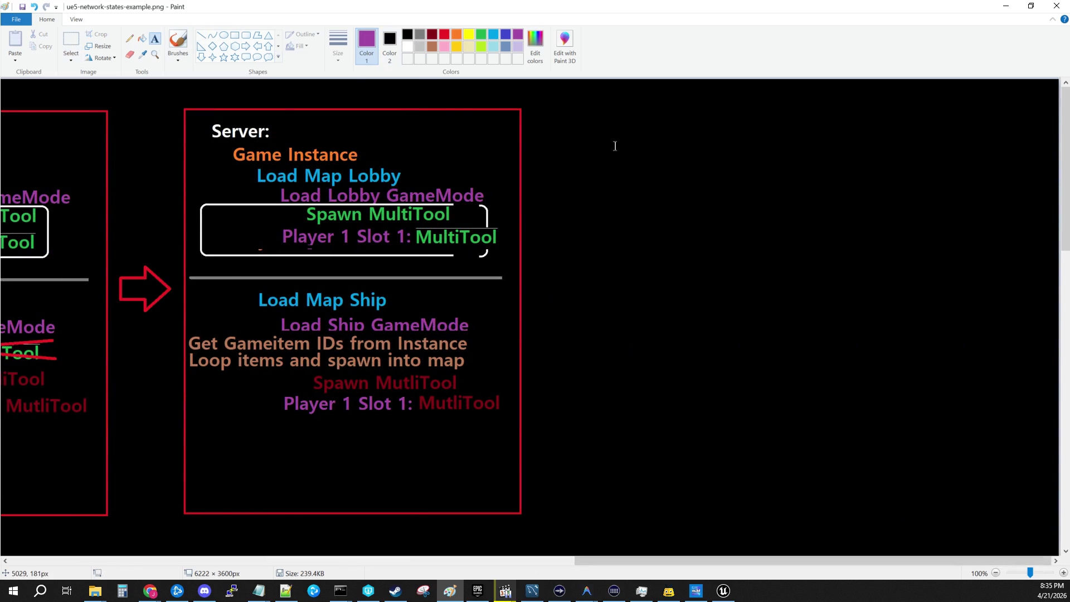
{"action": "left_click", "coordinate": [583, 142]}
{"action": "right_click", "coordinate": [583, 142]}
{"action": "key", "text": "Escape"}
{"action": "type", "text": "Mawte"}
{"action": "key", "text": "BackSpace"}
{"action": "key", "text": "BackSpace"}
{"action": "key", "text": "BackSpace"}
{"action": "type", "text": "ster Game Mode"}
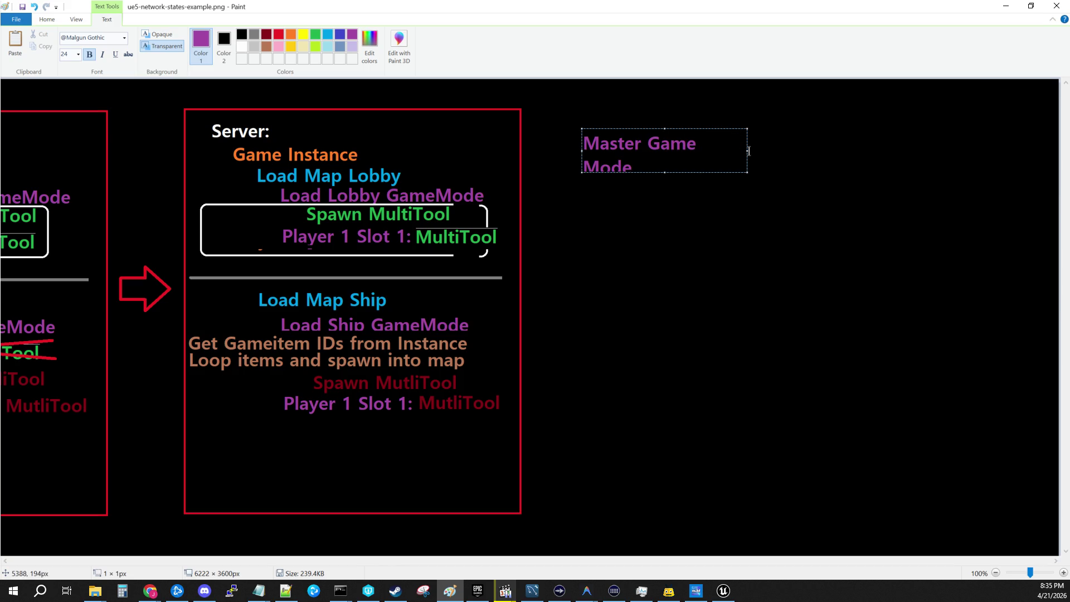
{"action": "left_click_drag", "start_coordinate": [747, 150], "coordinate": [806, 150]}
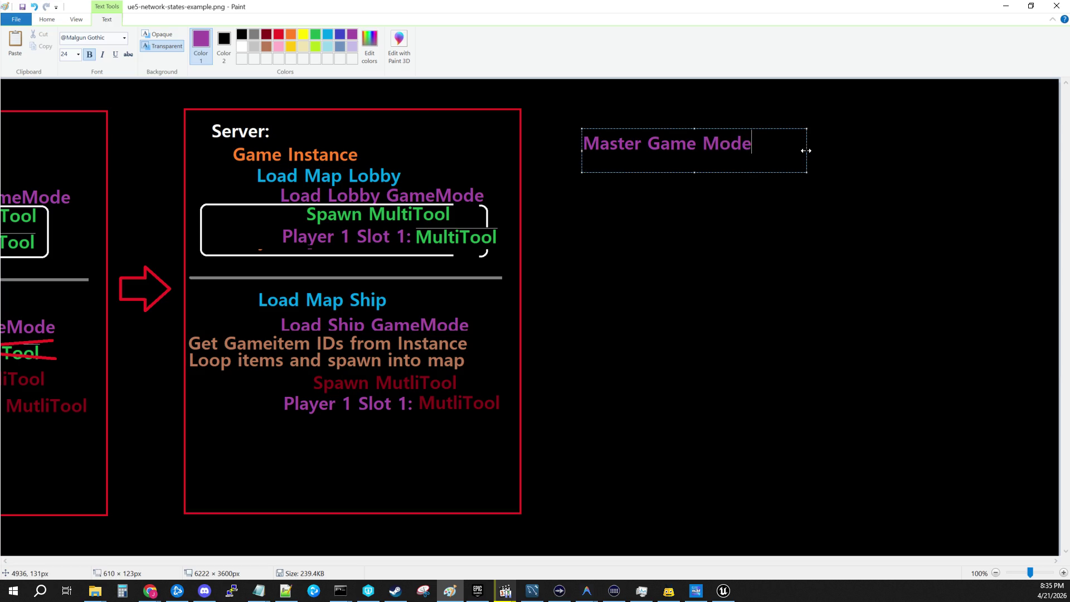
{"action": "left_click", "coordinate": [707, 232]}
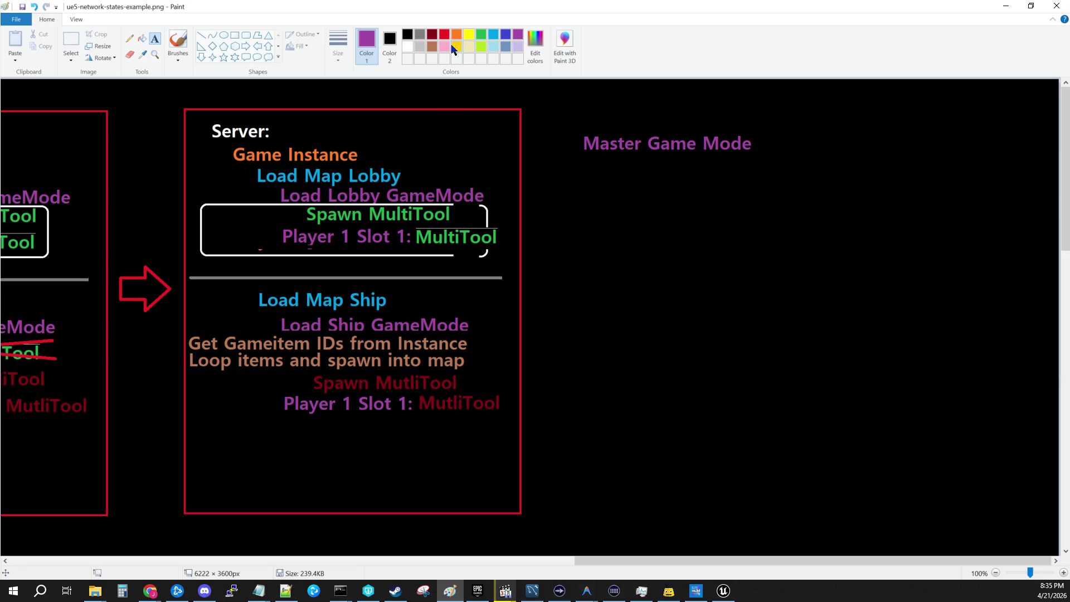
Type 'Item Object List' in brown directly beneath the Master Game Mode heading.
{"action": "left_click", "coordinate": [432, 46]}
{"action": "left_click", "coordinate": [584, 168]}
{"action": "type", "text": "Pla"}
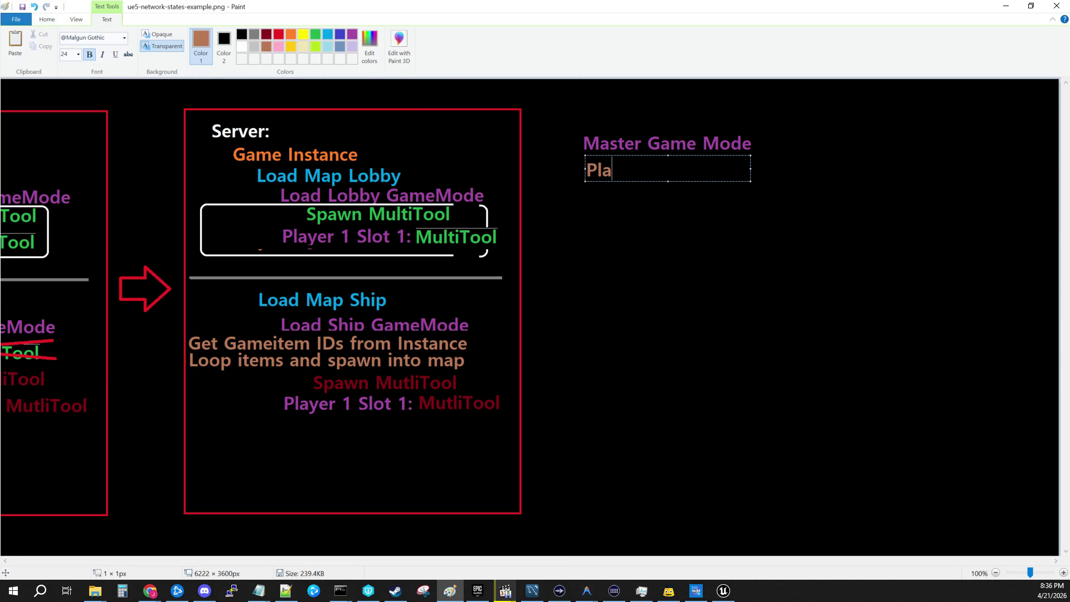
{"action": "key", "text": "BackSpace"}
{"action": "key", "text": "BackSpace"}
{"action": "key", "text": "BackSpace"}
{"action": "type", "text": "Item Object "}
{"action": "type", "text": "List"}
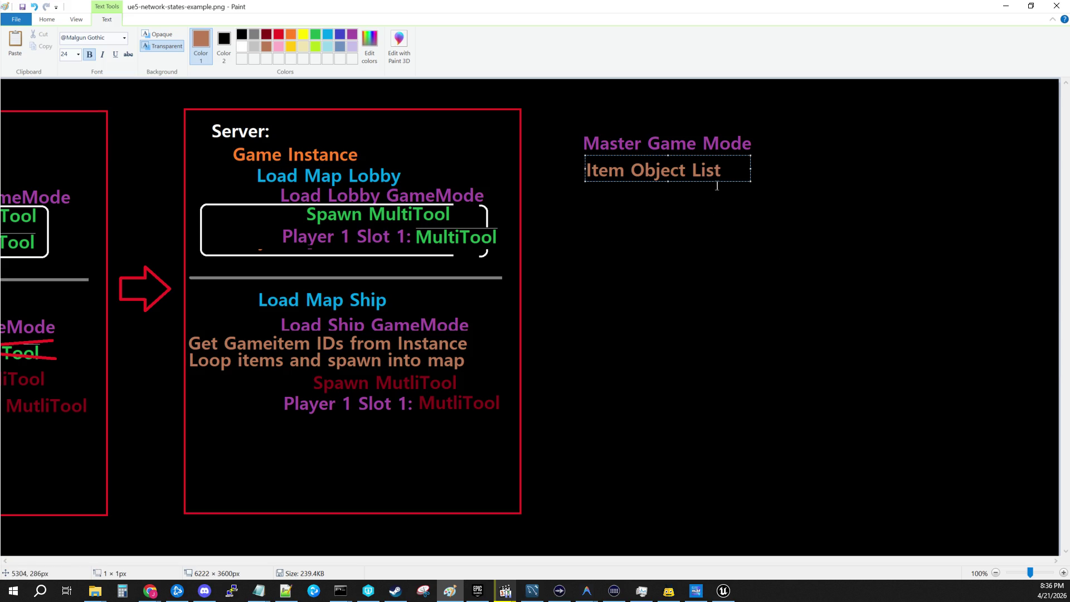
{"action": "left_click_drag", "start_coordinate": [710, 182], "coordinate": [708, 181]}
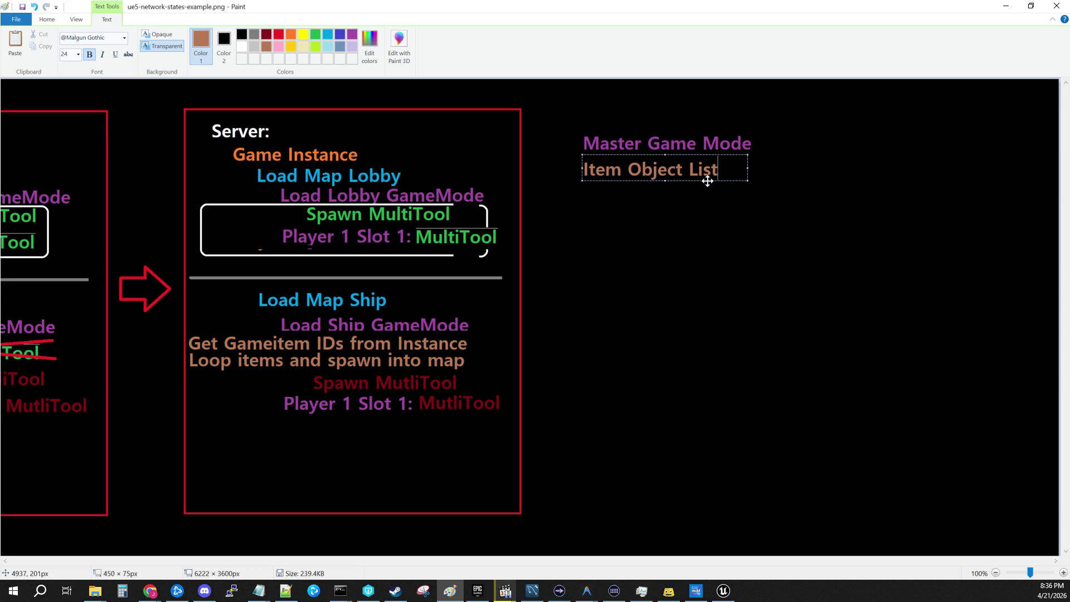
{"action": "left_click", "coordinate": [702, 226]}
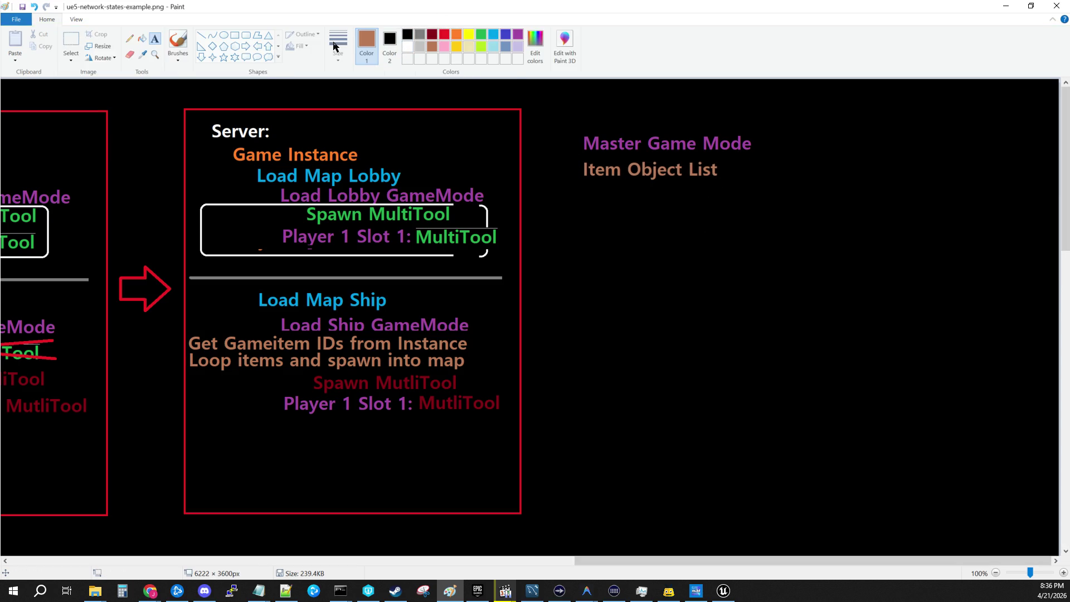
Add an indented purple 'Game Mode Lobby' label below Item Object List.
{"action": "left_click", "coordinate": [517, 35]}
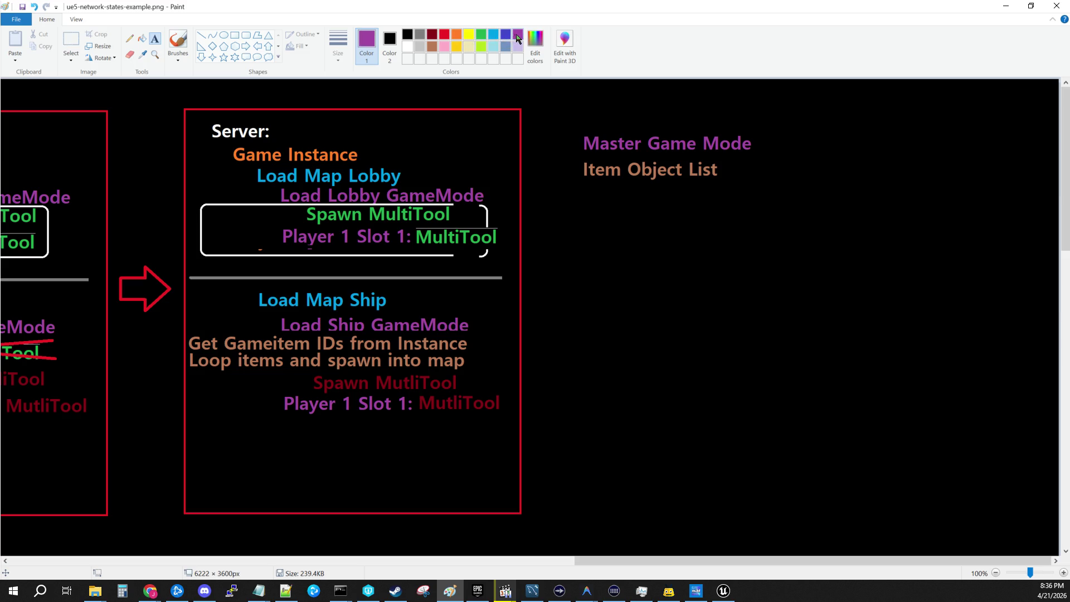
{"action": "left_click", "coordinate": [652, 205]}
{"action": "type", "text": "GameM"}
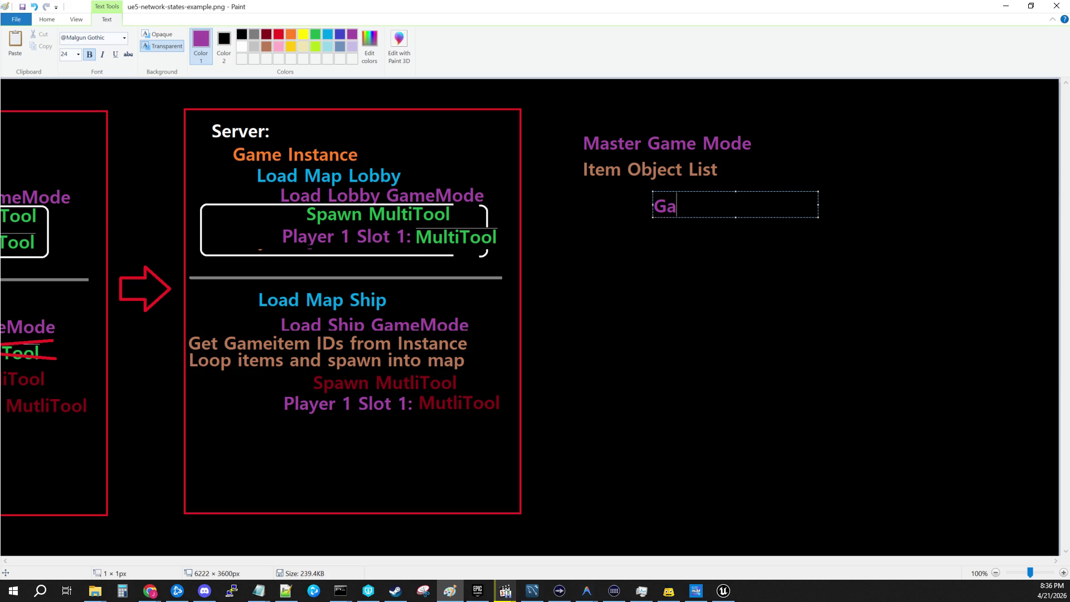
{"action": "key", "text": "BackSpace"}
{"action": "type", "text": "MN"}
{"action": "key", "text": "BackSpace"}
{"action": "type", "text": "ode Lobby"}
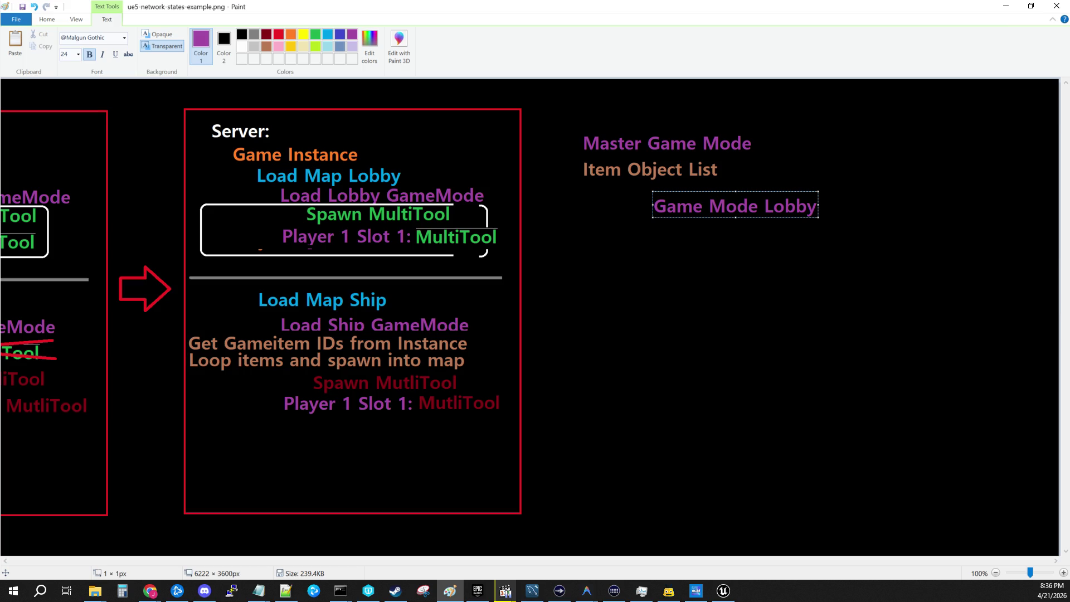
{"action": "left_click", "coordinate": [696, 270]}
Add a 'Game Mode Ship' label beneath it and save the diagram.
{"action": "left_click", "coordinate": [657, 234]}
{"action": "type", "text": "Game Mode SH"}
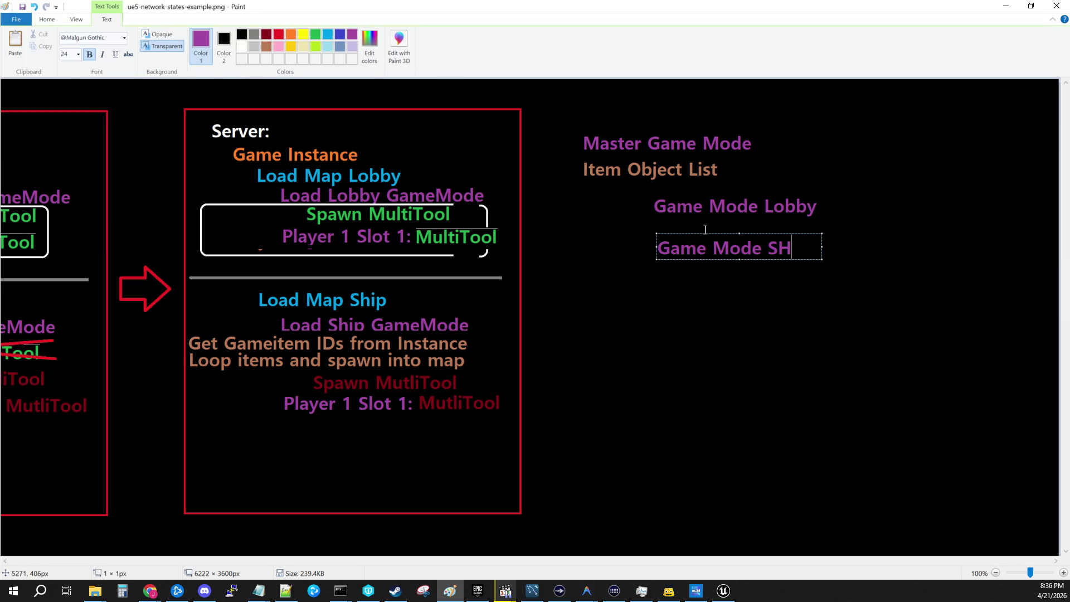
{"action": "key", "text": "BackSpace"}
{"action": "type", "text": "hip"}
{"action": "left_click", "coordinate": [712, 267]}
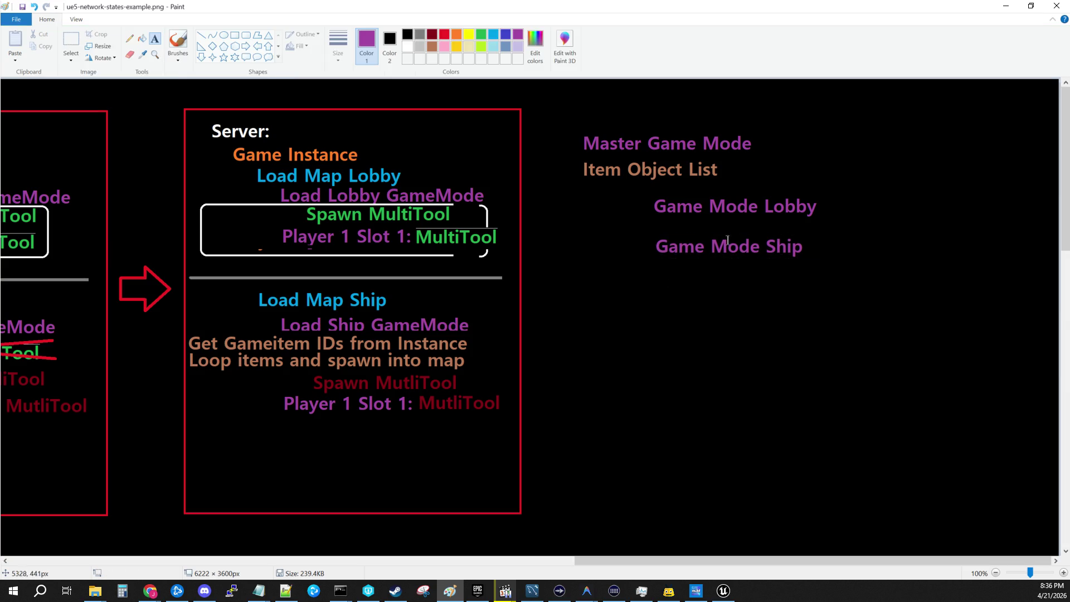
{"action": "left_click", "coordinate": [15, 19]}
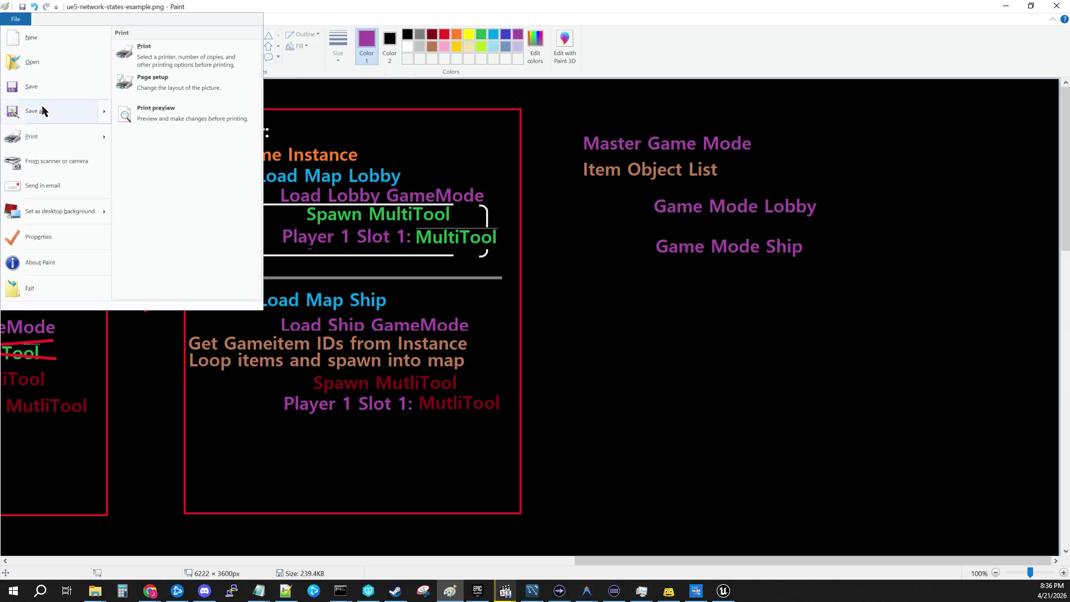
{"action": "left_click", "coordinate": [76, 95]}
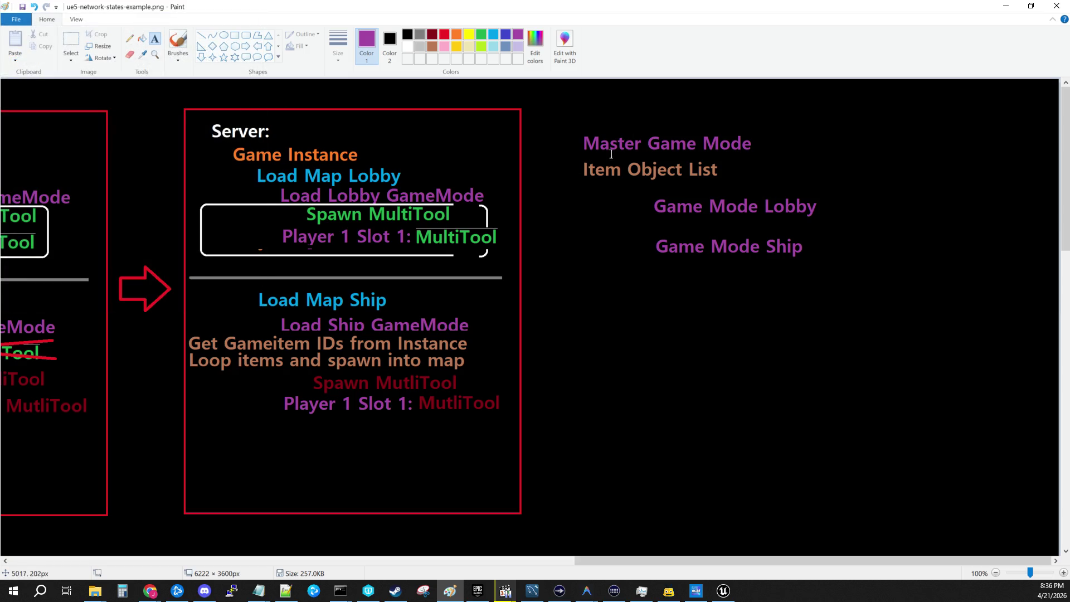
Attempt to enclose the new labels for moving, discarding the stray empty text boxes.
{"action": "mouse_move", "coordinate": [569, 159]}
{"action": "left_mouse_down"}
{"action": "mouse_move", "coordinate": [733, 172]}
{"action": "mouse_move", "coordinate": [802, 327]}
{"action": "mouse_move", "coordinate": [832, 296]}
{"action": "left_mouse_up"}
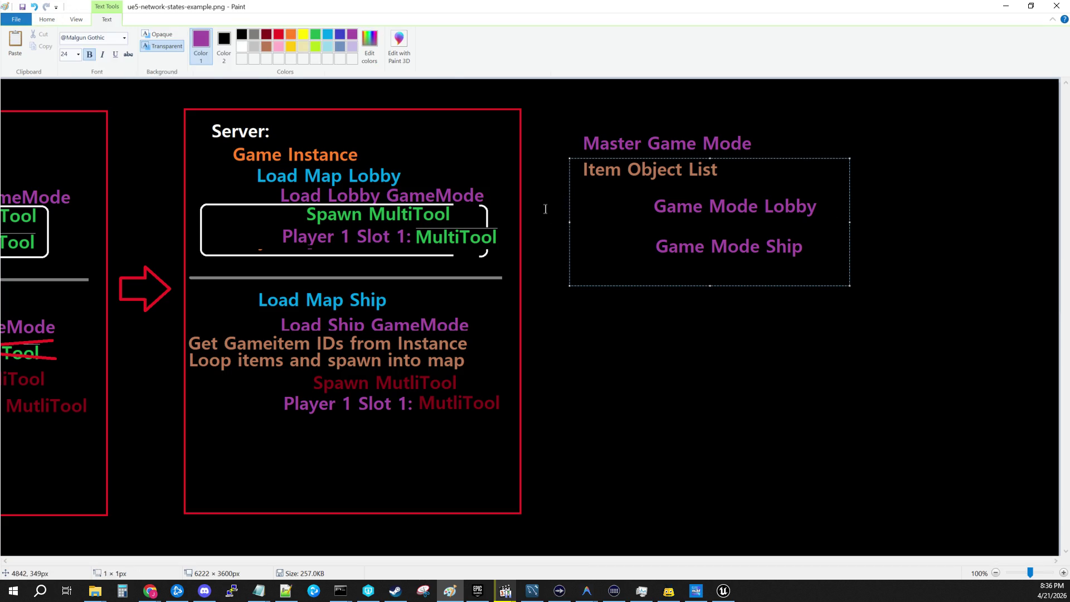
{"action": "left_click", "coordinate": [640, 196]}
{"action": "left_click_drag", "start_coordinate": [635, 190], "coordinate": [837, 271]}
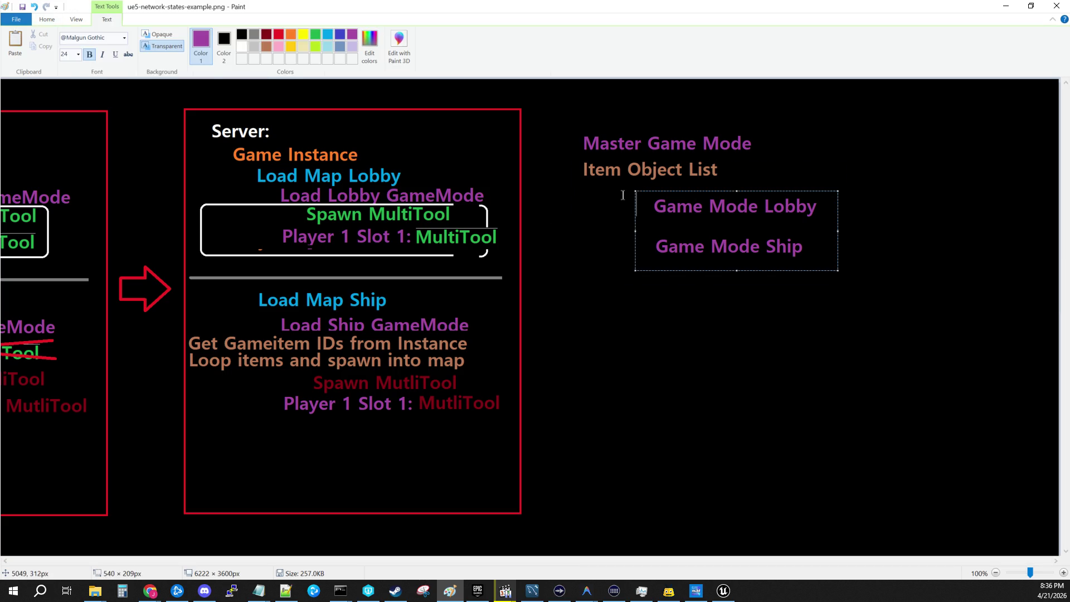
{"action": "left_click_drag", "start_coordinate": [574, 160], "coordinate": [742, 187]}
{"action": "left_click", "coordinate": [776, 408]}
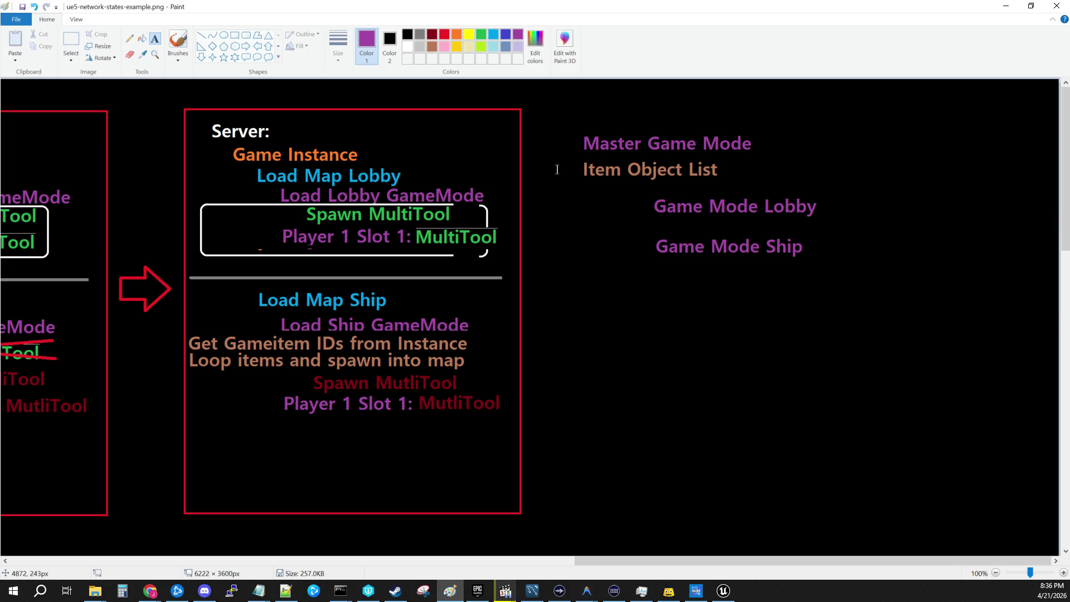
{"action": "mouse_move", "coordinate": [573, 160]}
{"action": "left_mouse_down"}
{"action": "mouse_move", "coordinate": [789, 202]}
{"action": "mouse_move", "coordinate": [765, 178]}
{"action": "left_mouse_up"}
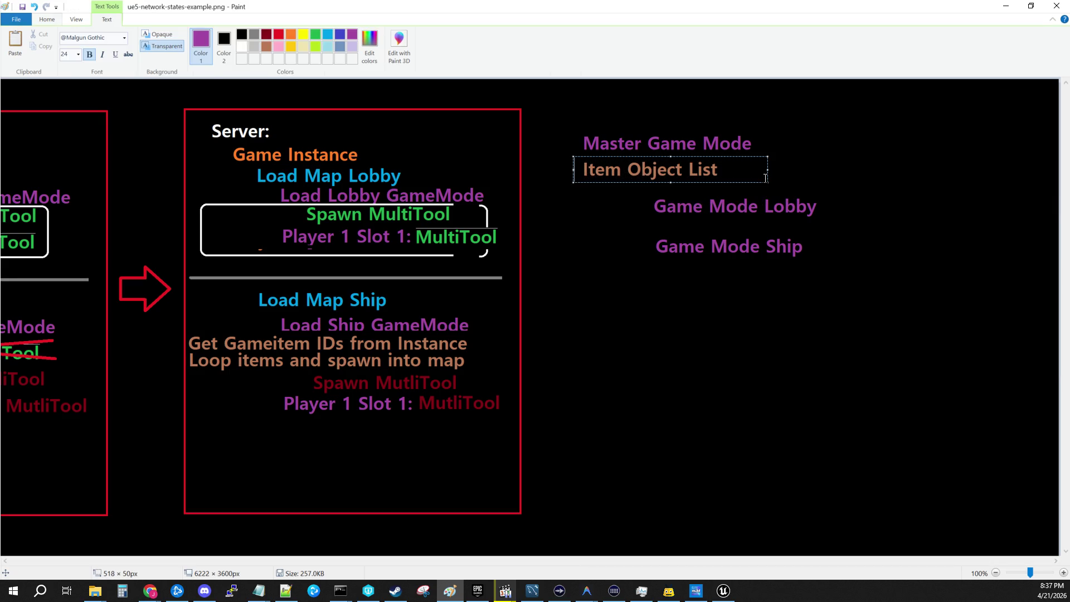
{"action": "left_click", "coordinate": [585, 246]}
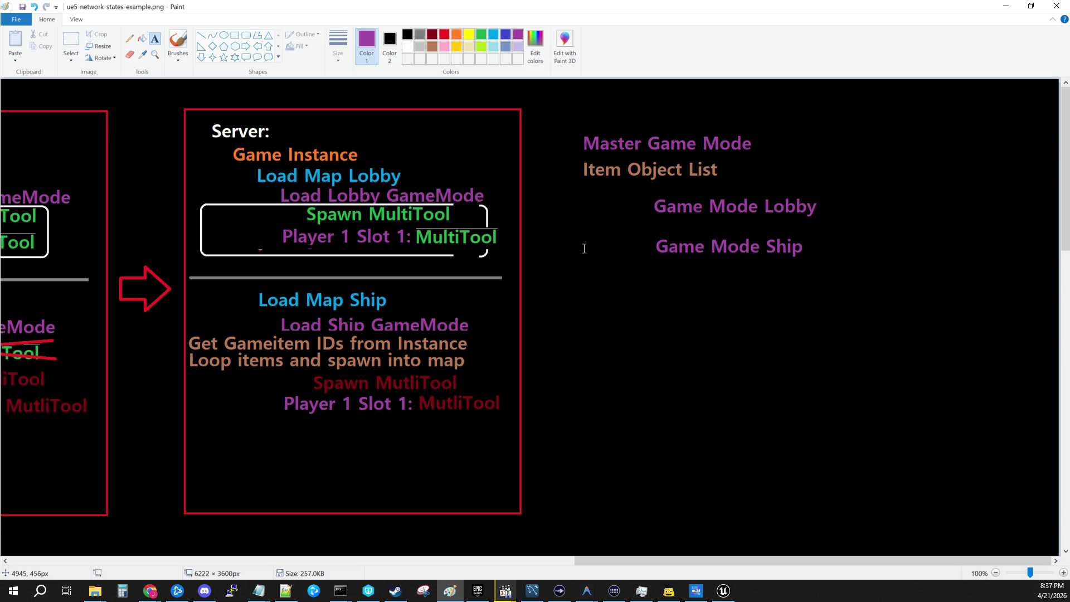
{"action": "mouse_move", "coordinate": [881, 268]}
{"action": "left_mouse_down"}
{"action": "mouse_move", "coordinate": [718, 205]}
{"action": "mouse_move", "coordinate": [645, 191]}
{"action": "left_mouse_up"}
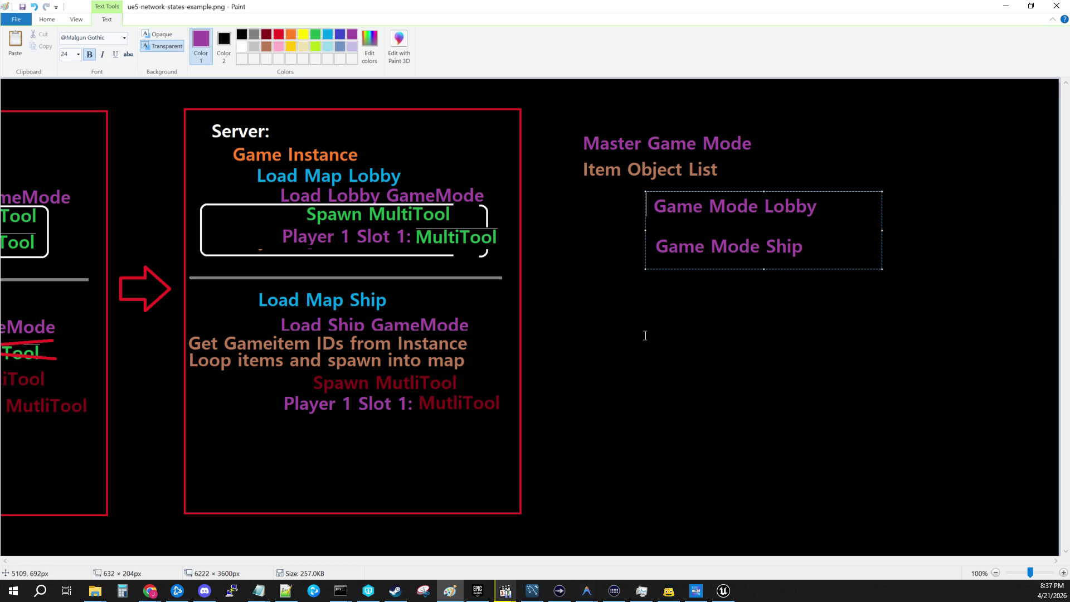
{"action": "left_click_drag", "start_coordinate": [574, 156], "coordinate": [754, 178]}
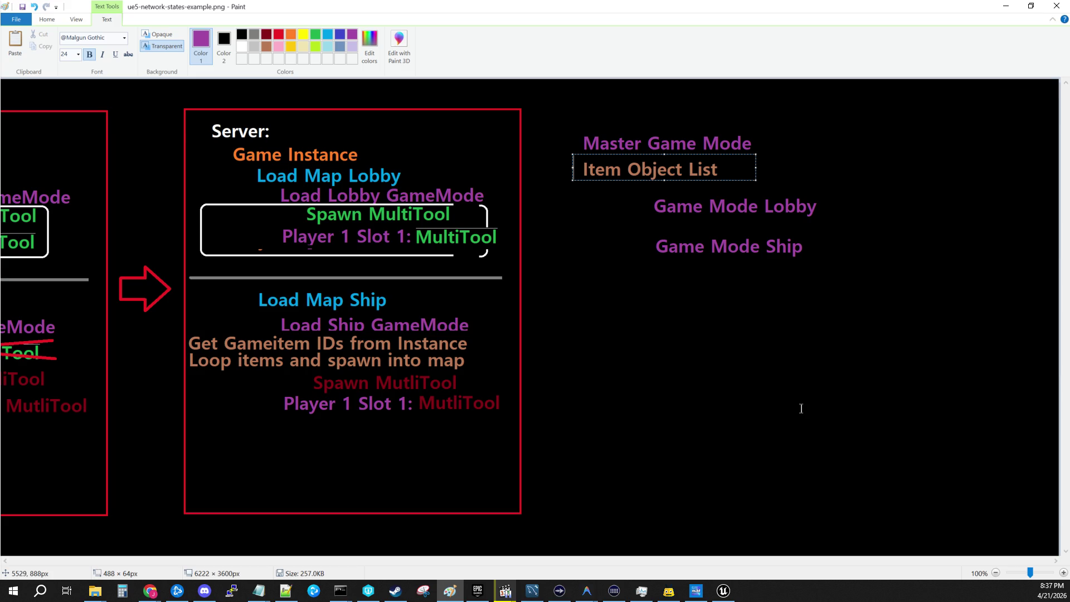
{"action": "mouse_move", "coordinate": [569, 124]}
{"action": "left_mouse_down"}
{"action": "mouse_move", "coordinate": [758, 155]}
{"action": "mouse_move", "coordinate": [774, 192]}
{"action": "left_mouse_up"}
{"action": "left_click_drag", "start_coordinate": [876, 322], "coordinate": [654, 197]}
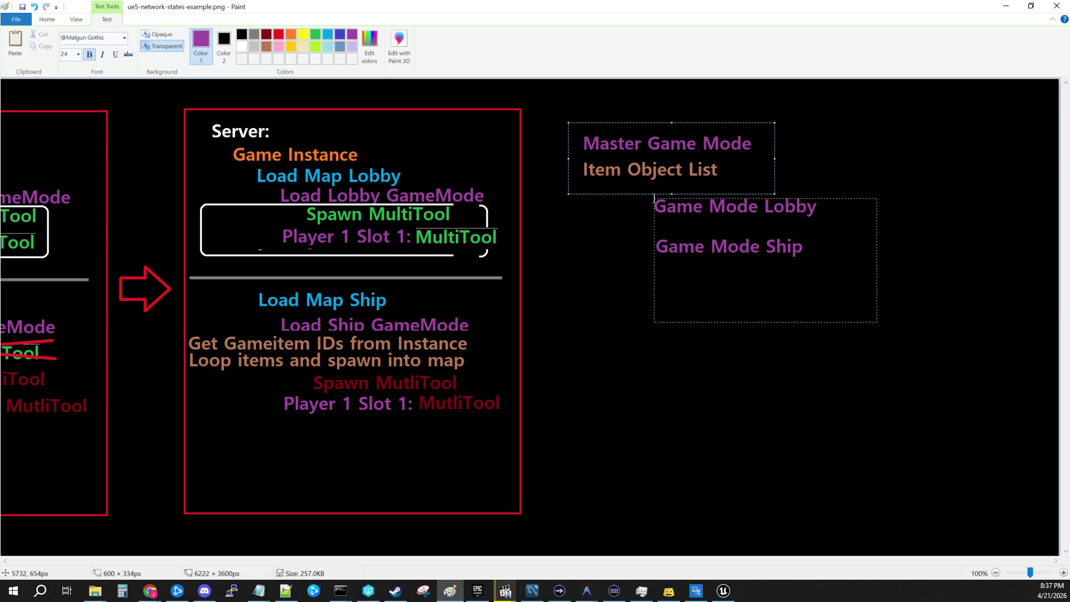
{"action": "left_click", "coordinate": [796, 412]}
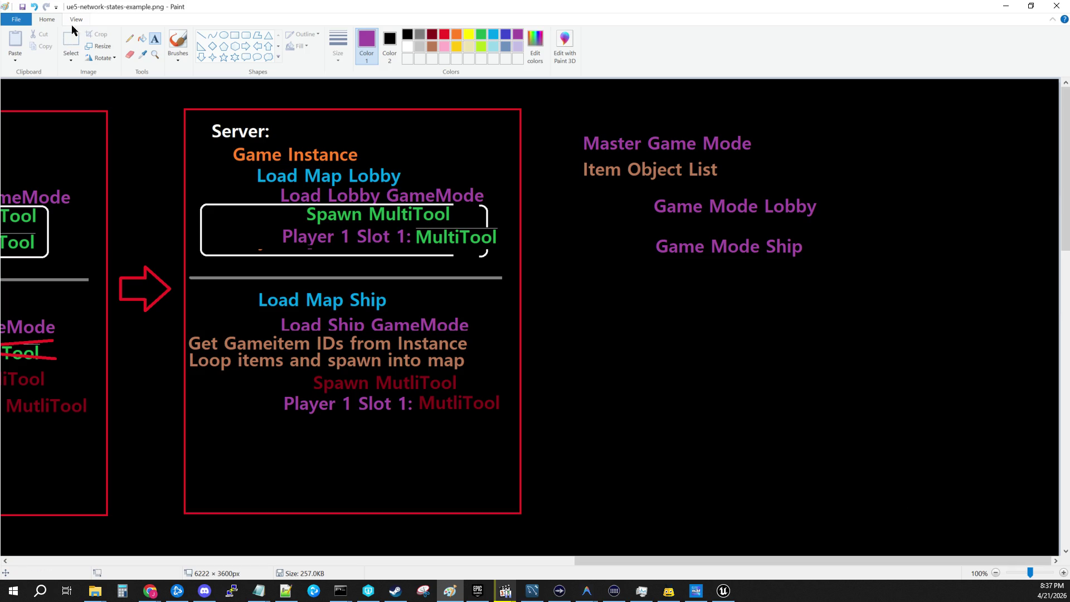
Rectangle-select the four labels and move them left and up.
{"action": "left_click", "coordinate": [14, 23]}
{"action": "left_click", "coordinate": [25, 82]}
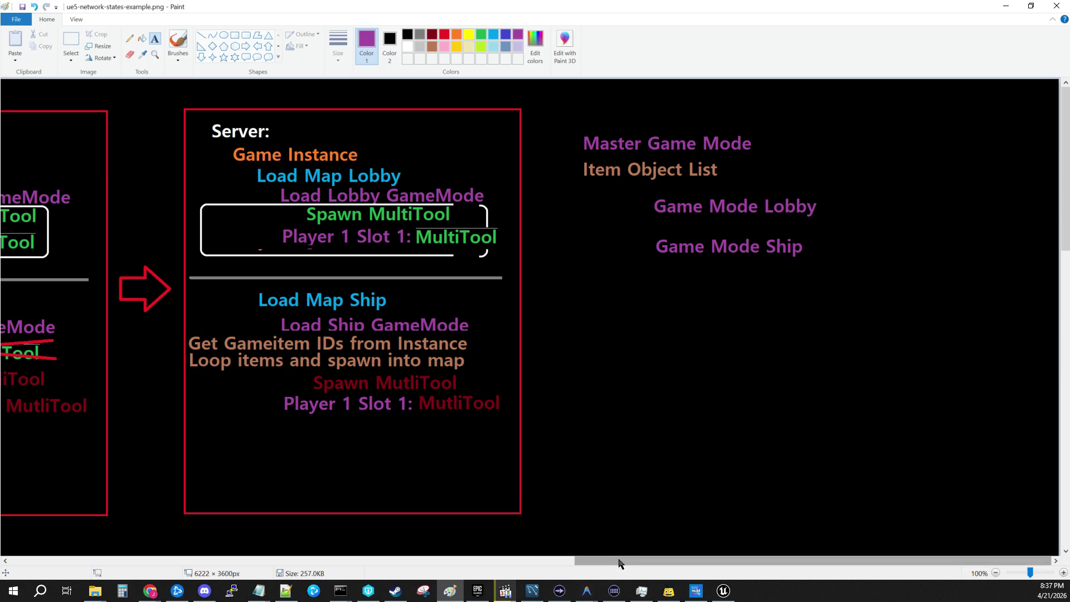
{"action": "left_click", "coordinate": [71, 40]}
{"action": "mouse_move", "coordinate": [571, 125]}
{"action": "left_mouse_down"}
{"action": "mouse_move", "coordinate": [817, 280]}
{"action": "mouse_move", "coordinate": [841, 278]}
{"action": "left_mouse_up"}
{"action": "left_click_drag", "start_coordinate": [785, 241], "coordinate": [746, 221]}
{"action": "left_click", "coordinate": [625, 243]}
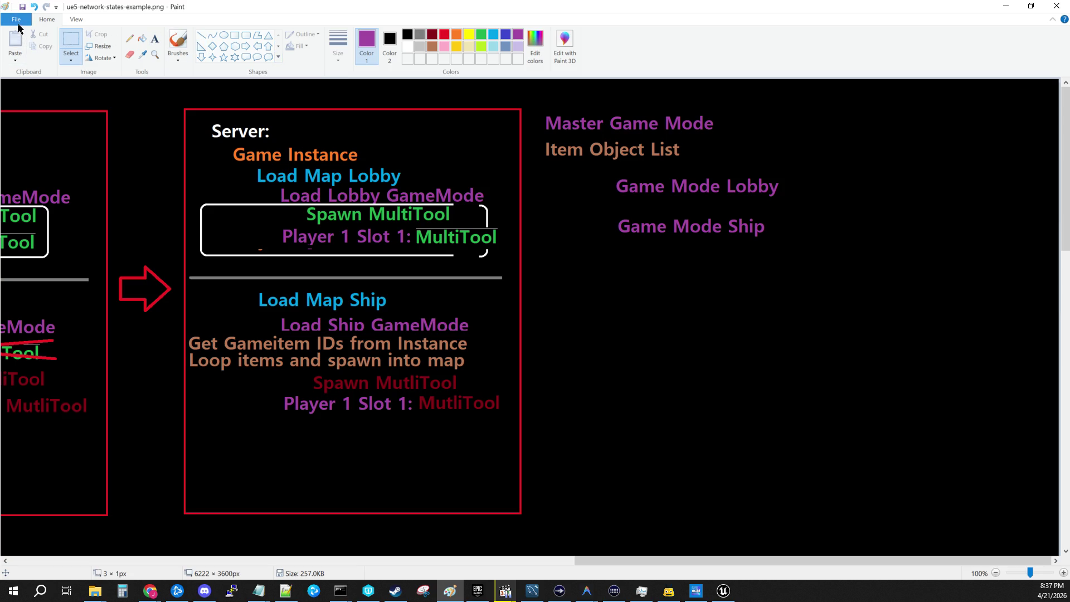
Save the diagram, then add an orange 'Map:' label below Game Mode Ship.
{"action": "left_click", "coordinate": [15, 19]}
{"action": "left_click", "coordinate": [11, 88]}
{"action": "left_click", "coordinate": [456, 34]}
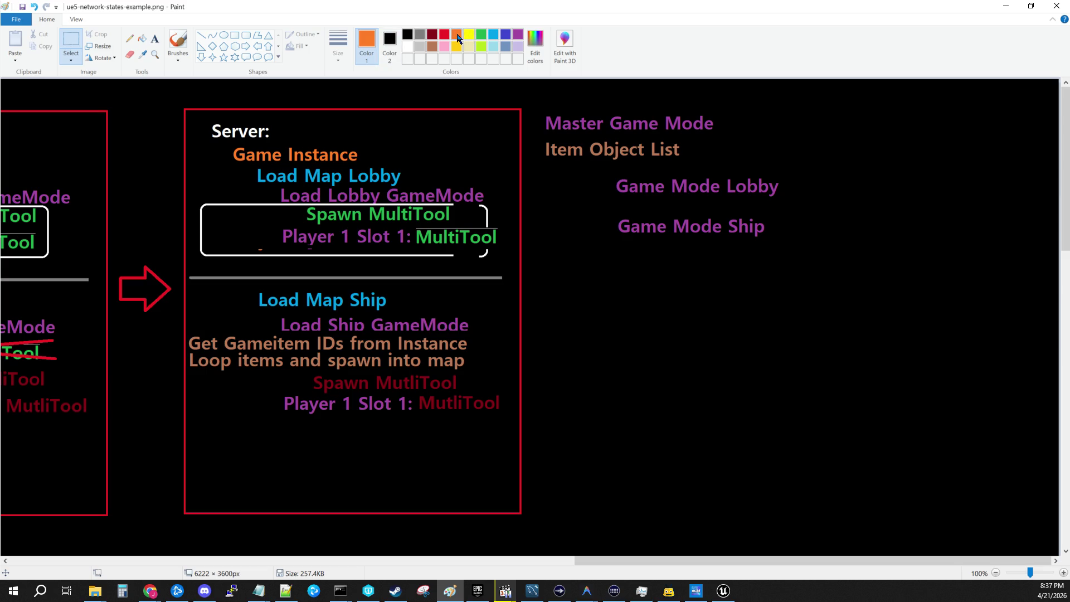
{"action": "left_click", "coordinate": [159, 38]}
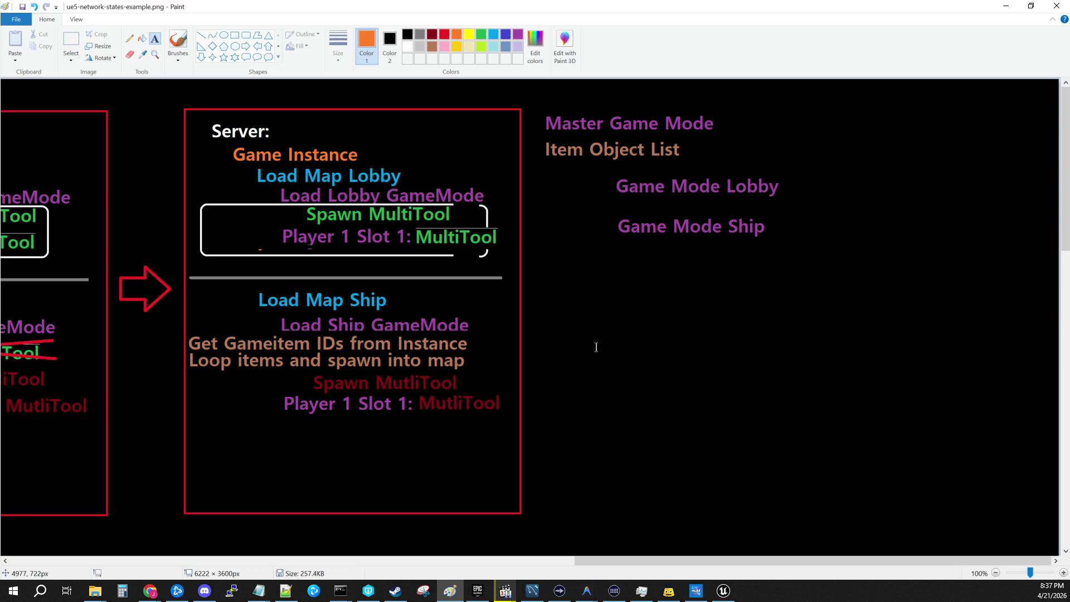
{"action": "left_click", "coordinate": [587, 285]}
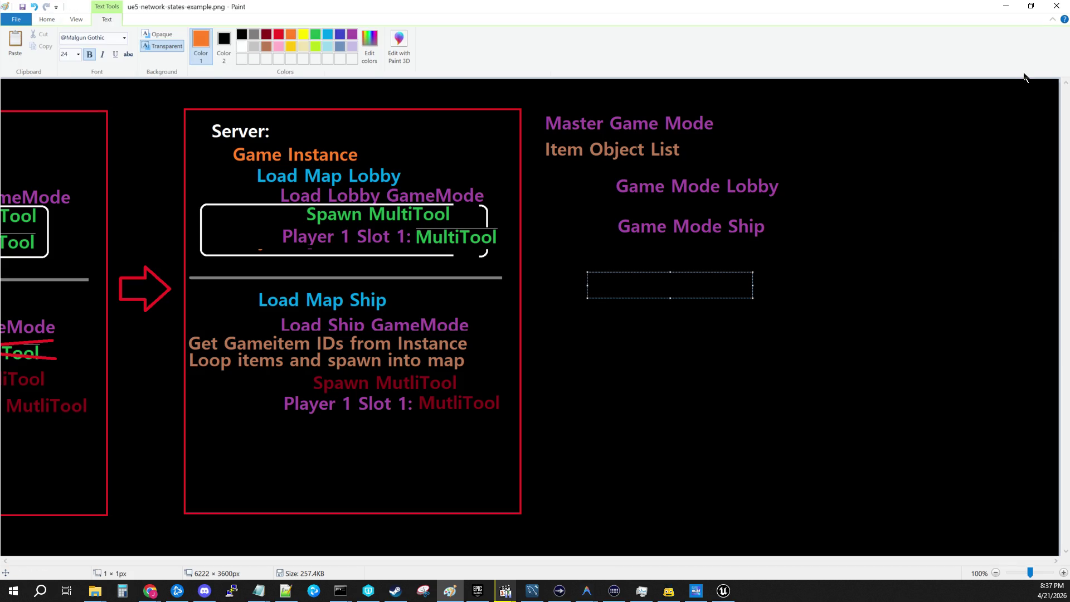
{"action": "type", "text": "Map:"}
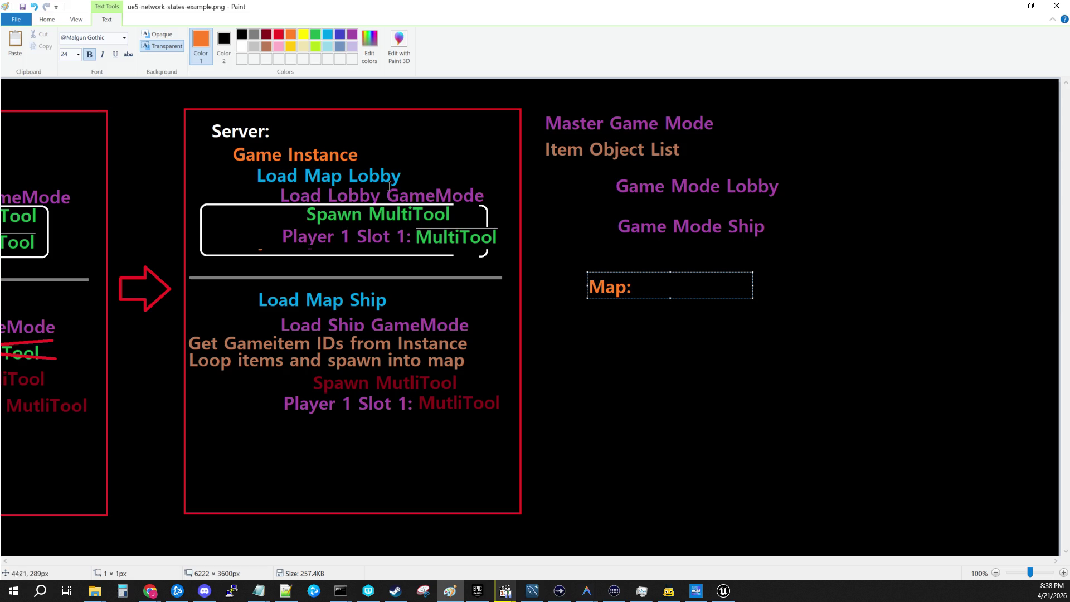
{"action": "left_click", "coordinate": [543, 183]}
Try a green 'Player 1' text below Map:, then remove the misplaced text.
{"action": "left_click", "coordinate": [482, 35]}
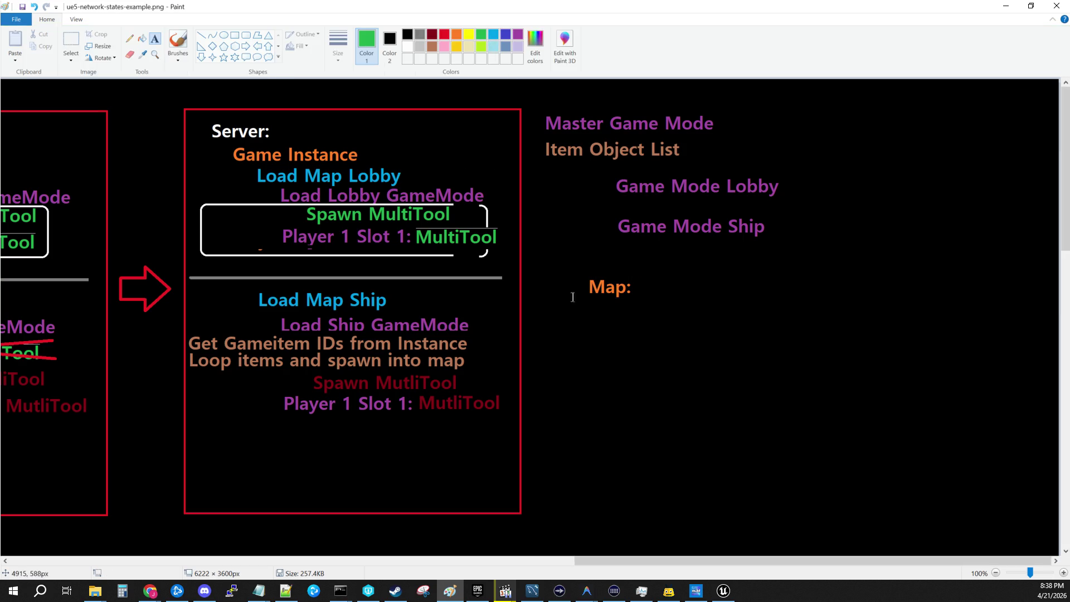
{"action": "left_click", "coordinate": [607, 327]}
{"action": "type", "text": "Player 1"}
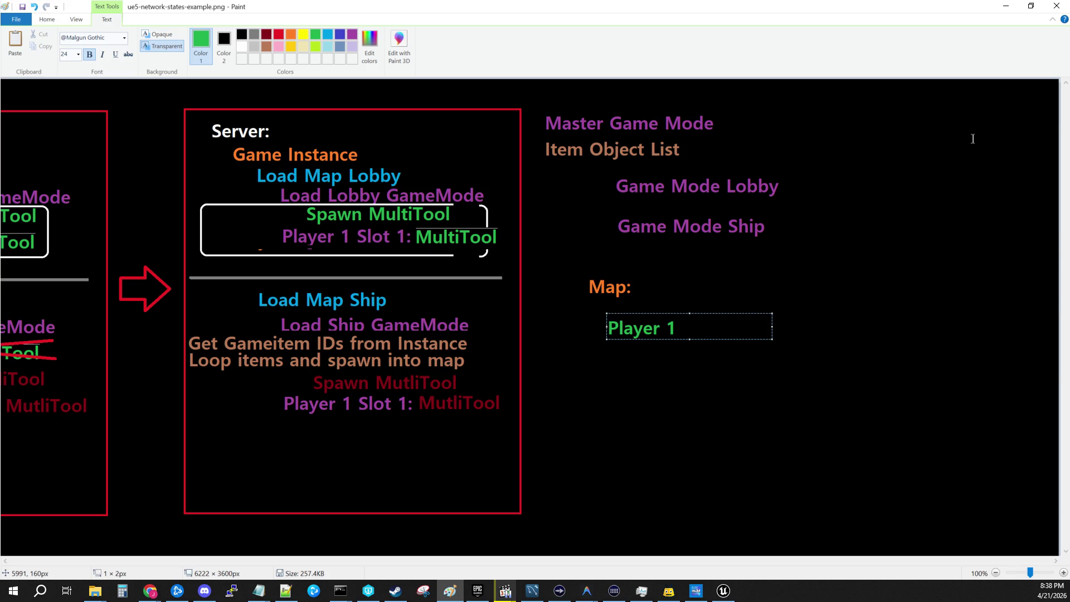
{"action": "scroll", "coordinate": [971, 134], "scroll_direction": "left", "scroll_amount": 10}
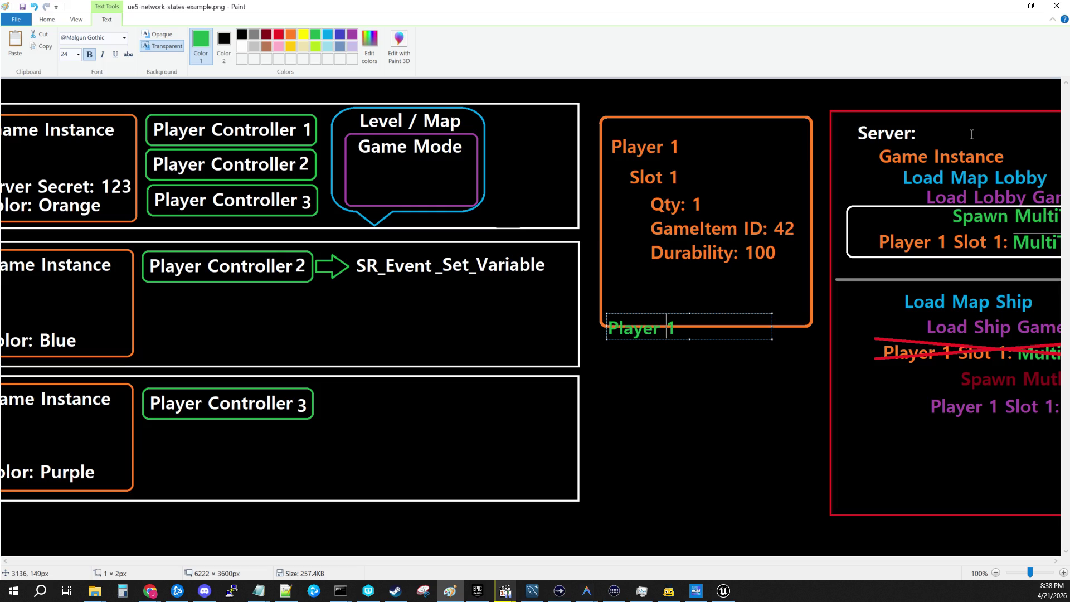
{"action": "key", "text": "BackSpace"}
{"action": "key", "text": "BackSpace"}
{"action": "key", "text": "BackSpace"}
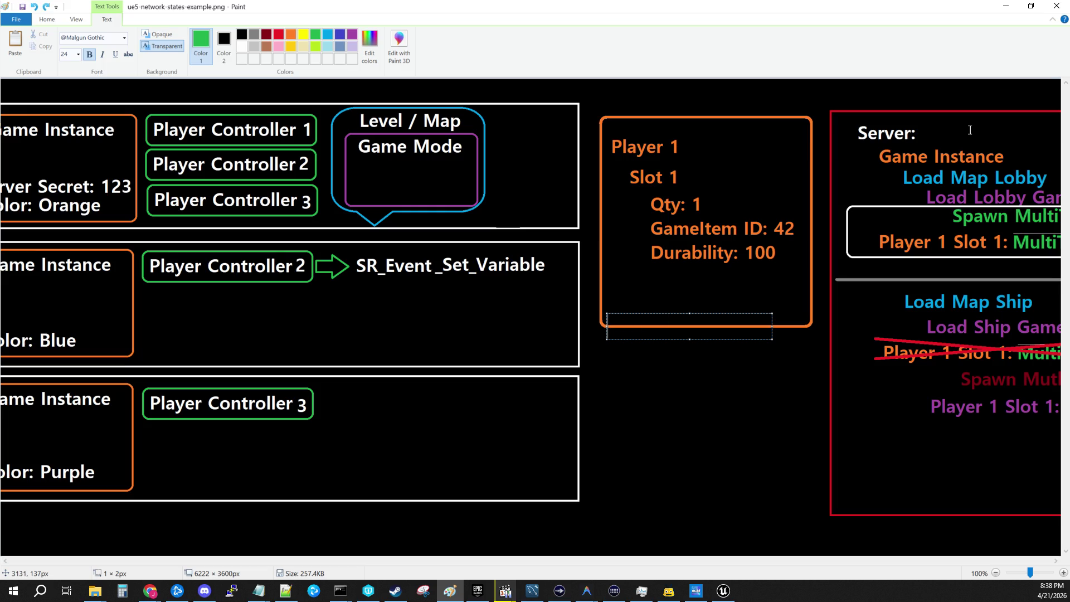
{"action": "left_click", "coordinate": [827, 560]}
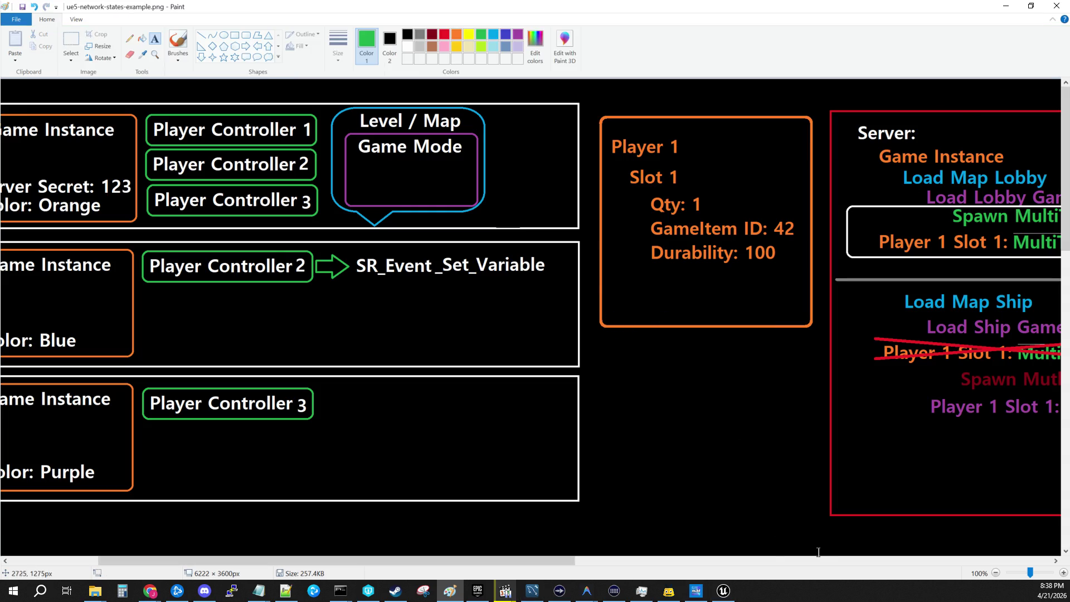
Start a green text box just under Map: and type 'Player 1'.
{"action": "left_click", "coordinate": [671, 339]}
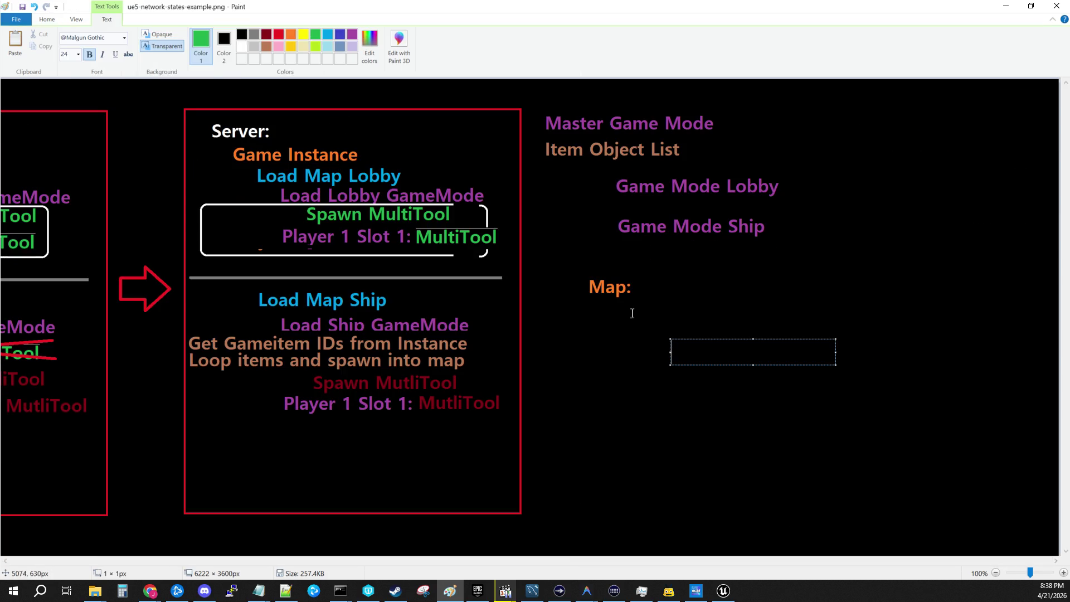
{"action": "left_click", "coordinate": [649, 303]}
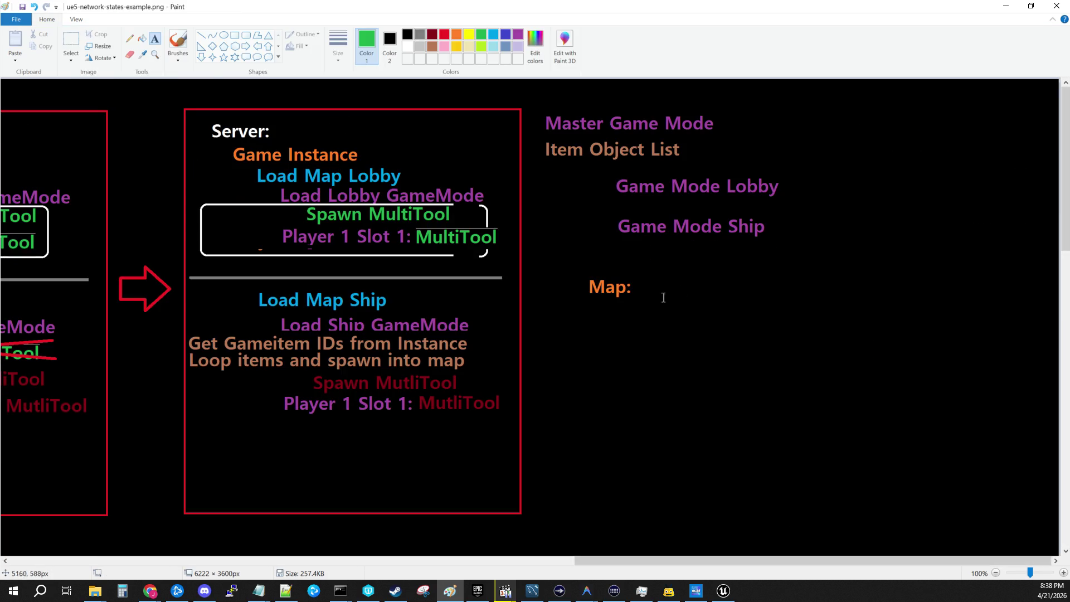
{"action": "left_click", "coordinate": [635, 322]}
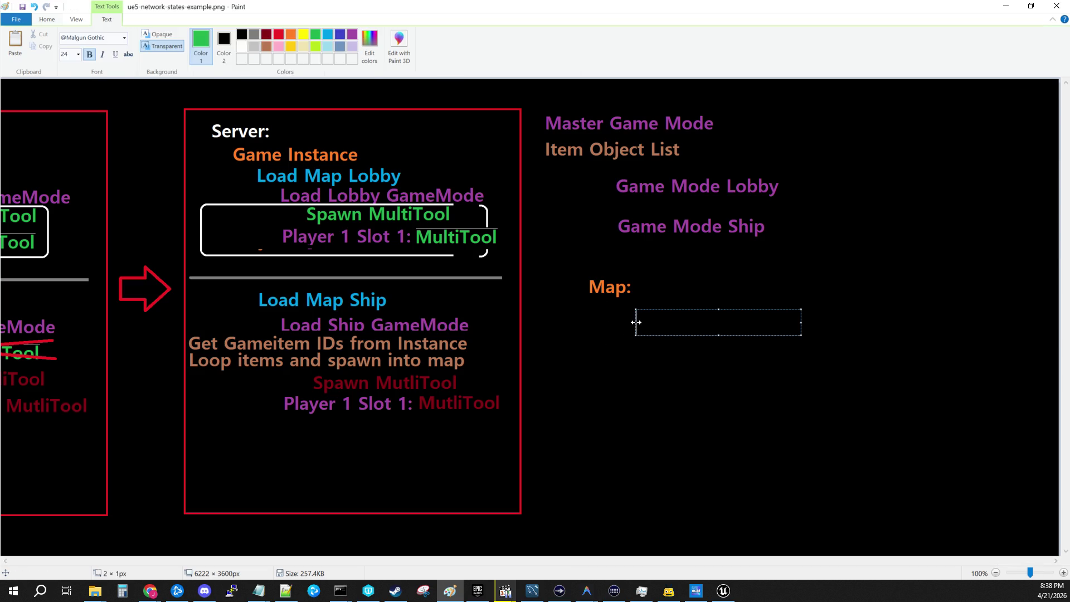
{"action": "type", "text": "Player"}
{"action": "key", "text": "shift+Left"}
{"action": "key", "text": "ctrl+a"}
{"action": "key", "text": "ctrl+c"}
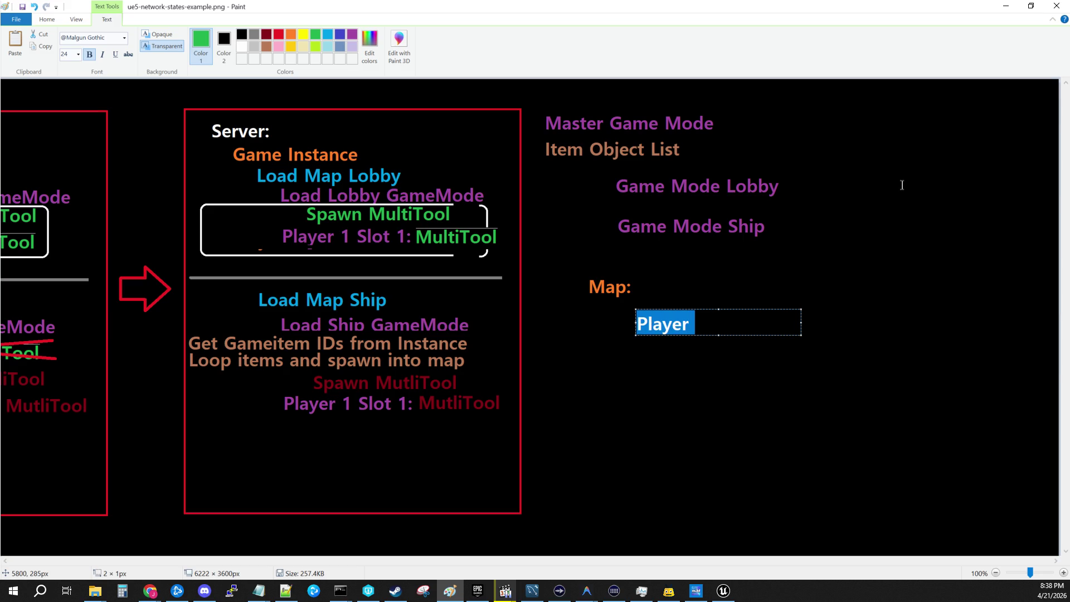
{"action": "key", "text": "Right"}
{"action": "type", "text": "1"}
{"action": "key", "text": "Return"}
Add 'Player 2' and 'Player 3' lines, fit the box to three lines, and commit.
{"action": "key", "text": "ctrl+v"}
{"action": "type", "text": "2"}
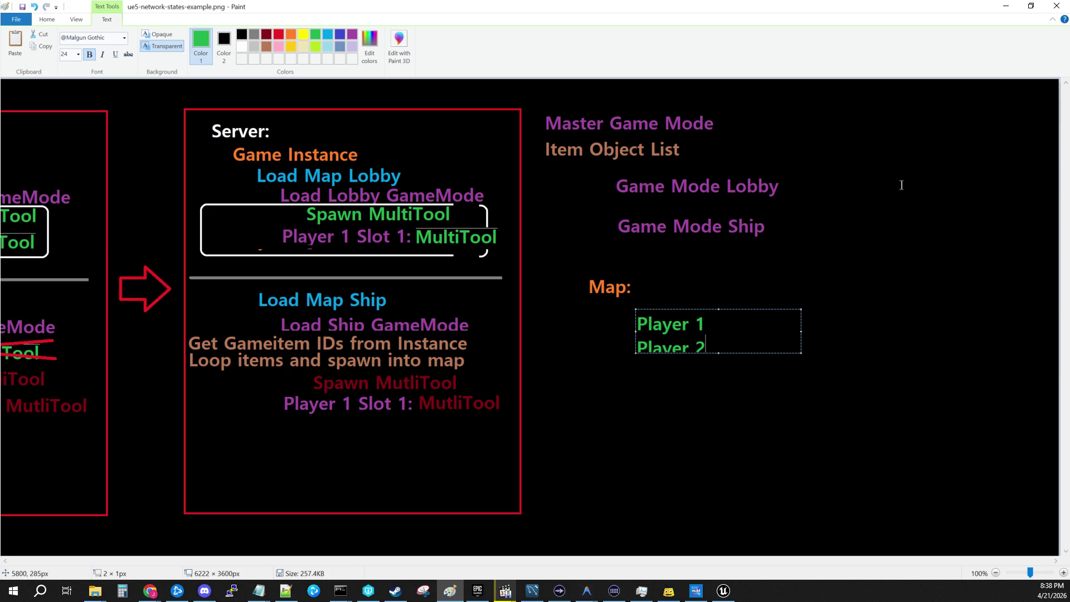
{"action": "key", "text": "Return"}
{"action": "key", "text": "ctrl+v"}
{"action": "type", "text": "3"}
{"action": "key", "text": "Return"}
{"action": "key", "text": "ctrl+v"}
{"action": "type", "text": "4"}
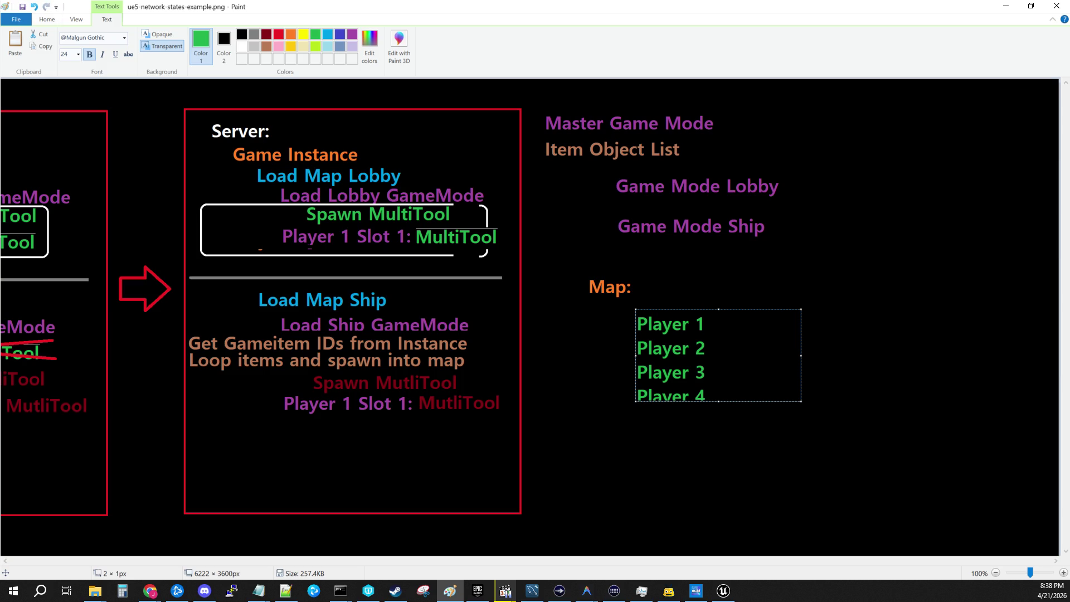
{"action": "key", "text": "BackSpace"}
{"action": "key", "text": "BackSpace"}
{"action": "key", "text": "BackSpace"}
{"action": "mouse_move", "coordinate": [800, 401]}
{"action": "left_mouse_down"}
{"action": "mouse_move", "coordinate": [795, 383]}
{"action": "mouse_move", "coordinate": [714, 381]}
{"action": "left_mouse_up"}
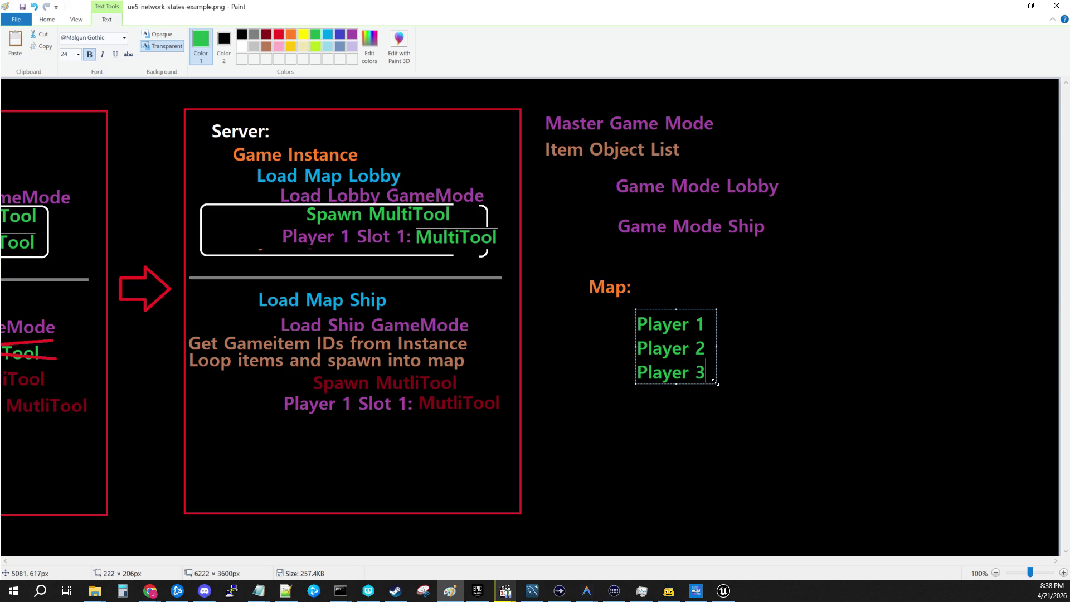
{"action": "left_click", "coordinate": [686, 420]}
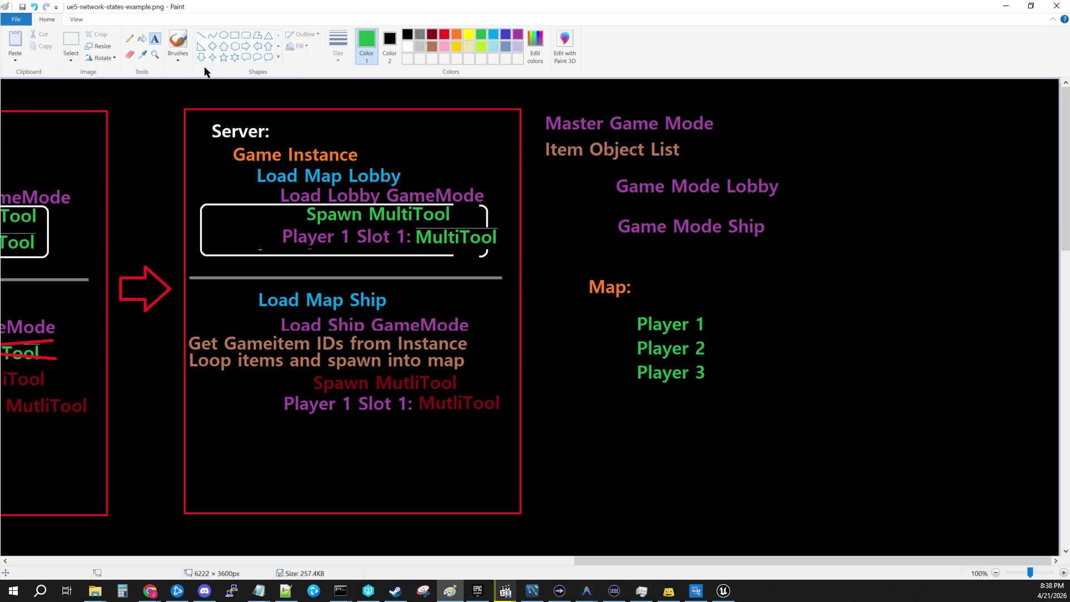
Shift the Map block left and down, and draw a grey divider under Game Mode Ship.
{"action": "left_click", "coordinate": [71, 39]}
{"action": "left_click_drag", "start_coordinate": [579, 271], "coordinate": [720, 399]}
{"action": "left_click_drag", "start_coordinate": [673, 322], "coordinate": [627, 353]}
{"action": "key", "text": "Escape"}
{"action": "left_click", "coordinate": [202, 35]}
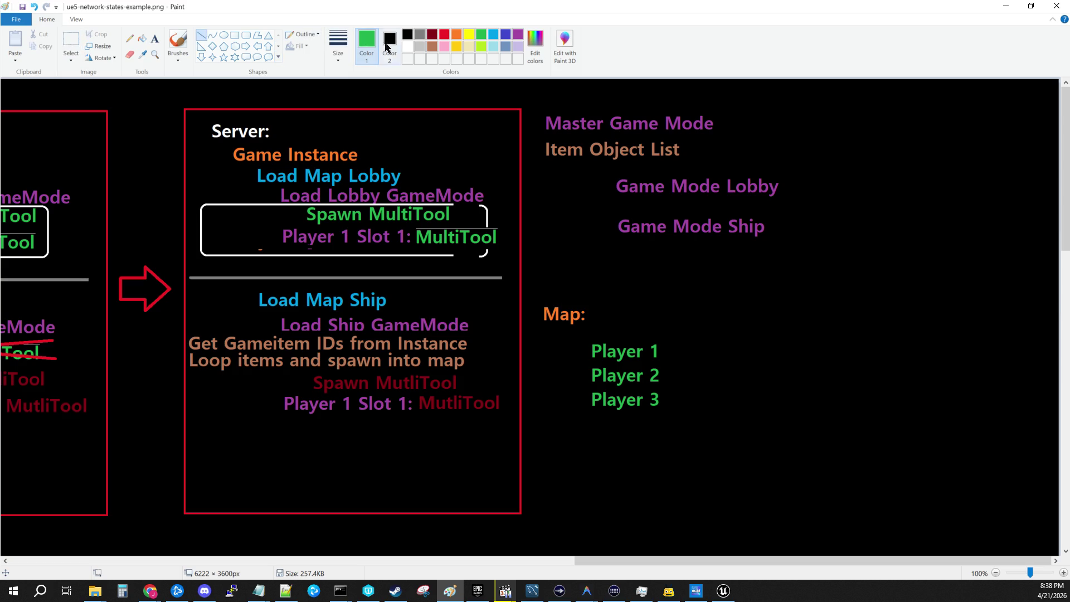
{"action": "left_click", "coordinate": [415, 35]}
{"action": "mouse_move", "coordinate": [528, 247]}
{"action": "left_mouse_down"}
{"action": "mouse_move", "coordinate": [754, 258]}
{"action": "mouse_move", "coordinate": [824, 241]}
{"action": "mouse_move", "coordinate": [811, 243]}
{"action": "left_mouse_up"}
{"action": "left_click", "coordinate": [771, 315]}
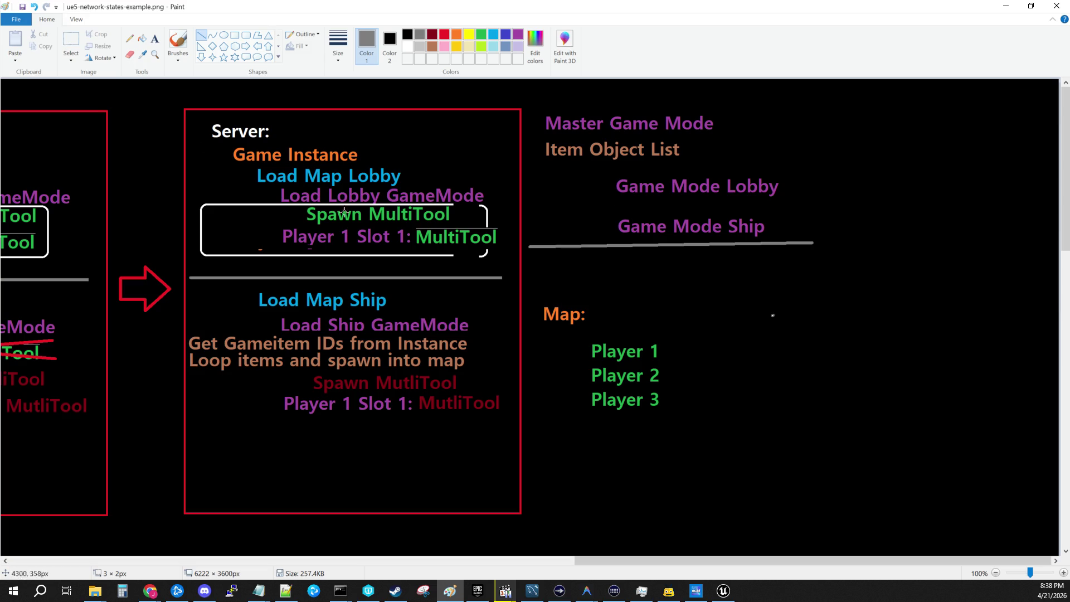
Move the Map: heading and Player 1–3 list up beneath the divider.
{"action": "left_click", "coordinate": [71, 45]}
{"action": "mouse_move", "coordinate": [537, 299]}
{"action": "left_mouse_down"}
{"action": "mouse_move", "coordinate": [673, 418]}
{"action": "mouse_move", "coordinate": [630, 372]}
{"action": "mouse_move", "coordinate": [628, 348]}
{"action": "left_mouse_up"}
{"action": "left_click", "coordinate": [649, 421]}
{"action": "mouse_move", "coordinate": [575, 289]}
{"action": "left_mouse_down"}
{"action": "mouse_move", "coordinate": [664, 377]}
{"action": "mouse_move", "coordinate": [600, 335]}
{"action": "mouse_move", "coordinate": [598, 345]}
{"action": "left_mouse_up"}
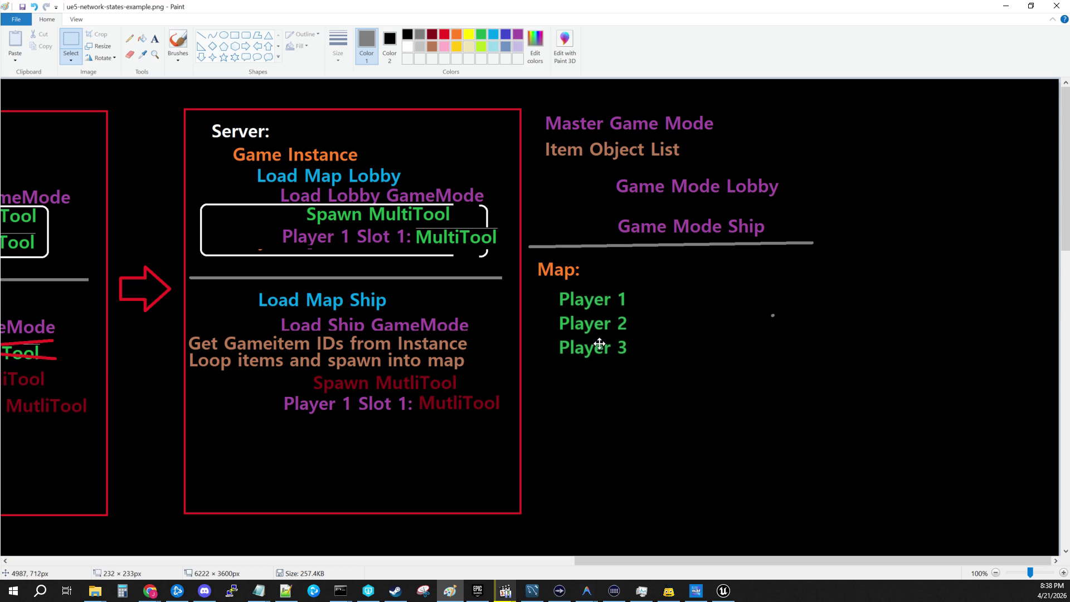
{"action": "left_click", "coordinate": [793, 356]}
Remove the stray grey dot and save the diagram.
{"action": "left_click_drag", "start_coordinate": [751, 292], "coordinate": [794, 343]}
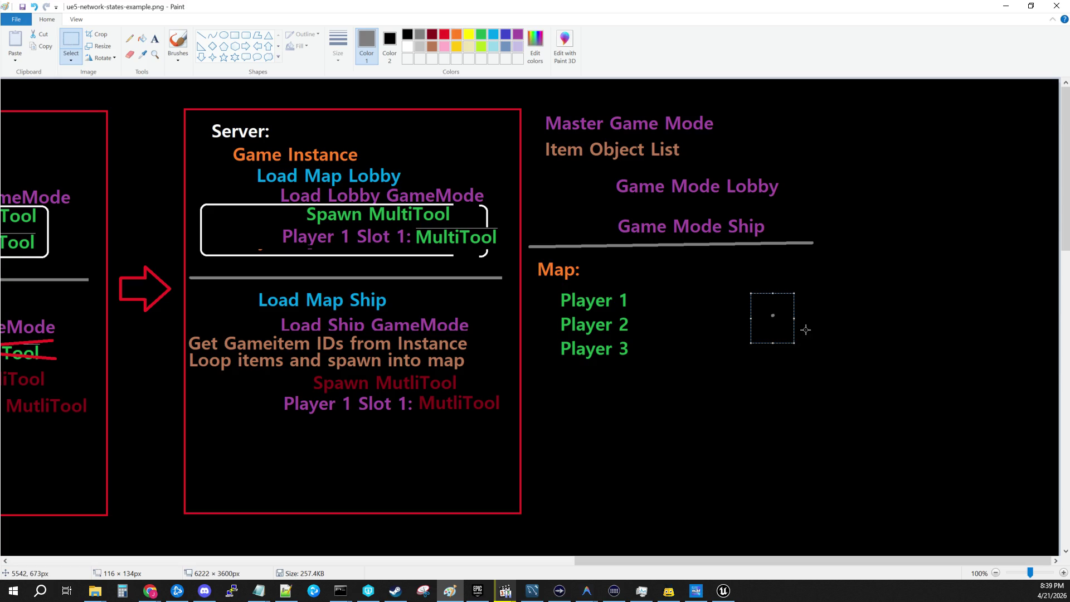
{"action": "key", "text": "Escape"}
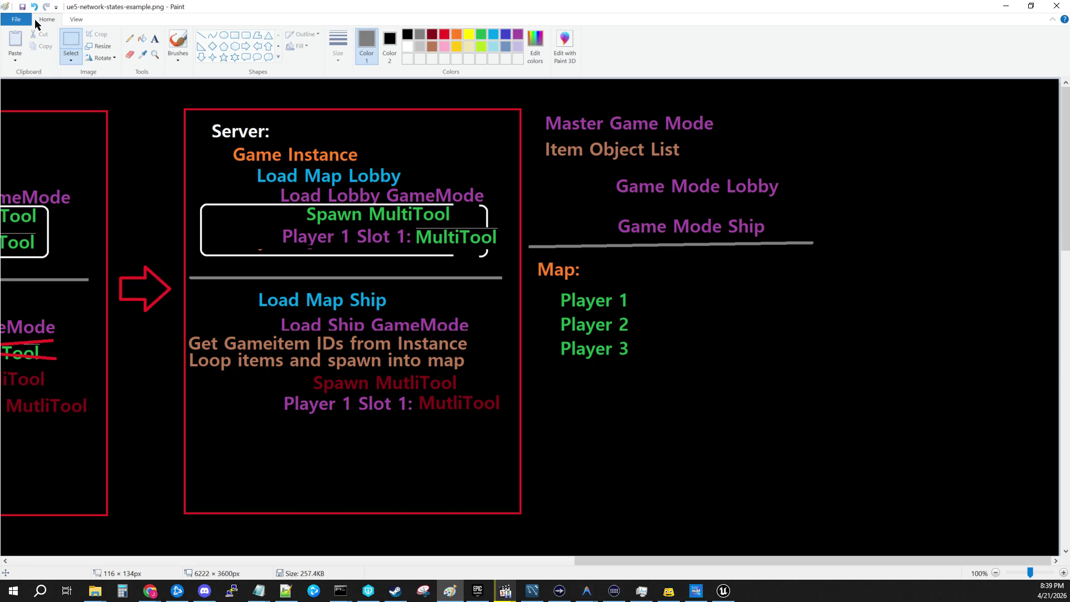
{"action": "left_click", "coordinate": [16, 19]}
{"action": "left_click", "coordinate": [19, 88]}
Draw an orange right-pointing arrow beside Player 1.
{"action": "left_click", "coordinate": [245, 48]}
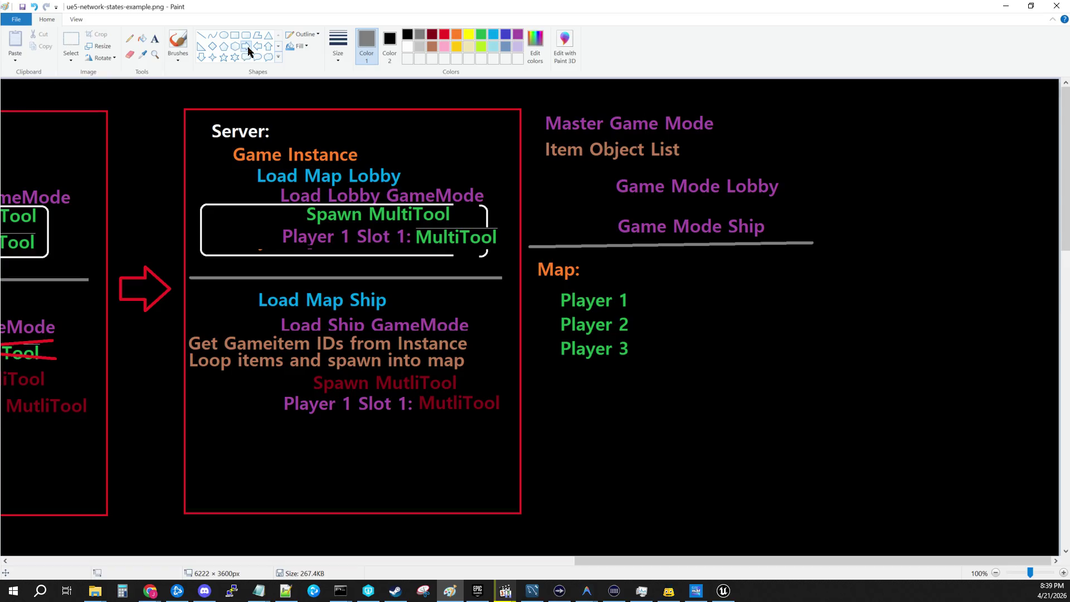
{"action": "left_click", "coordinate": [456, 34]}
{"action": "left_click_drag", "start_coordinate": [636, 297], "coordinate": [677, 311]}
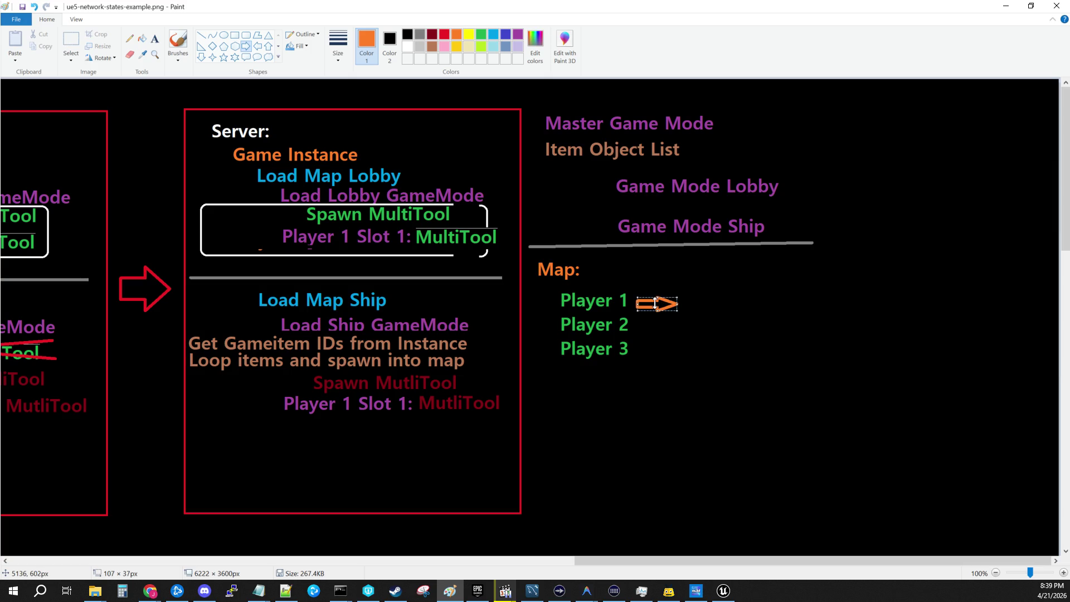
{"action": "left_click_drag", "start_coordinate": [653, 298], "coordinate": [657, 300]}
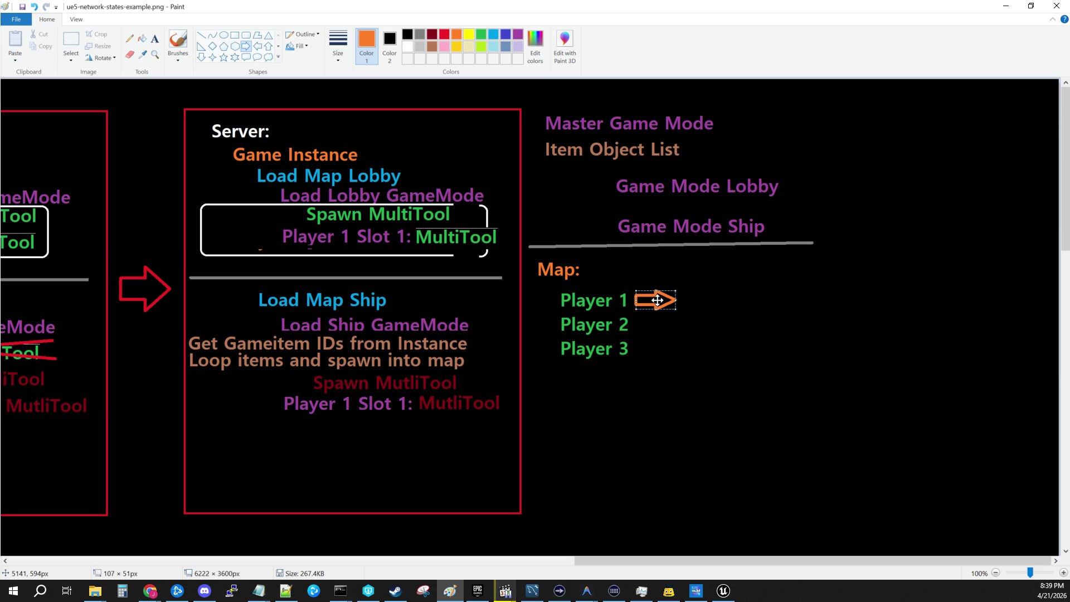
{"action": "left_click", "coordinate": [691, 338]}
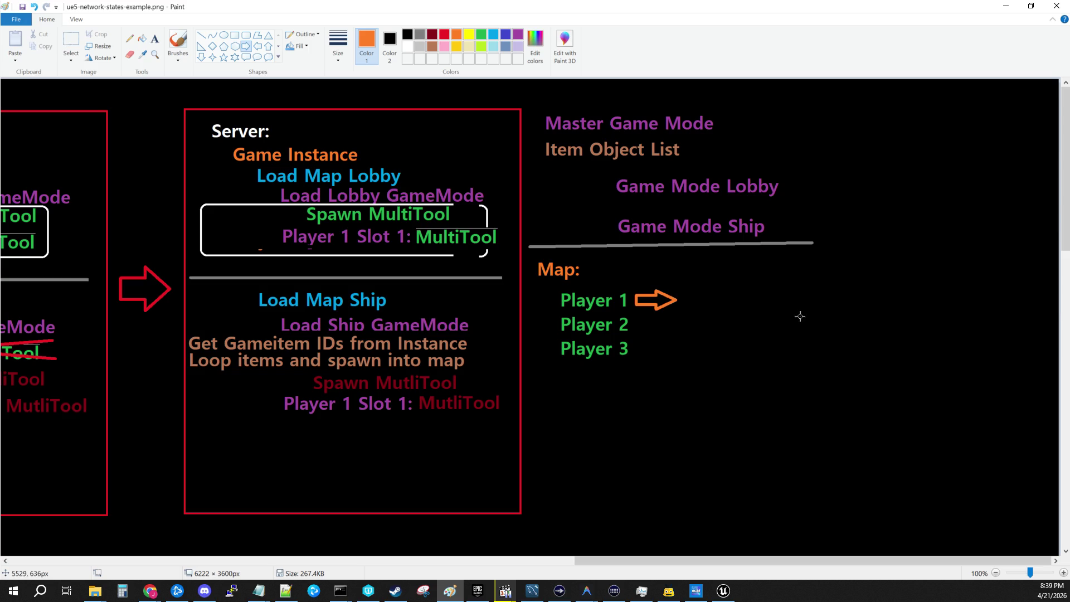
Save the diagram and return to Unreal Engine.
{"action": "left_click", "coordinate": [16, 19]}
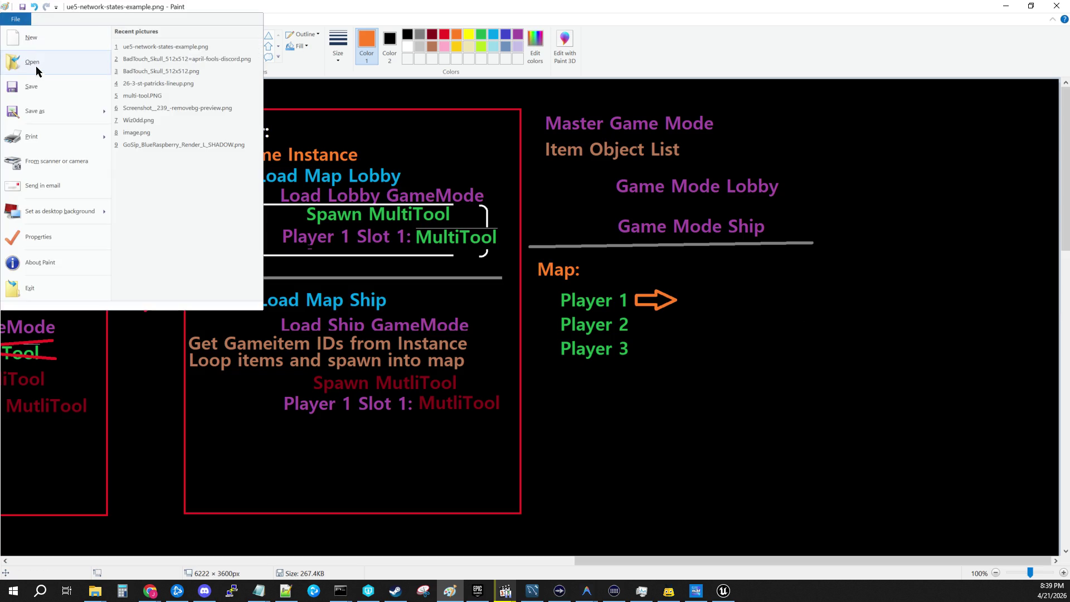
{"action": "left_click", "coordinate": [44, 84]}
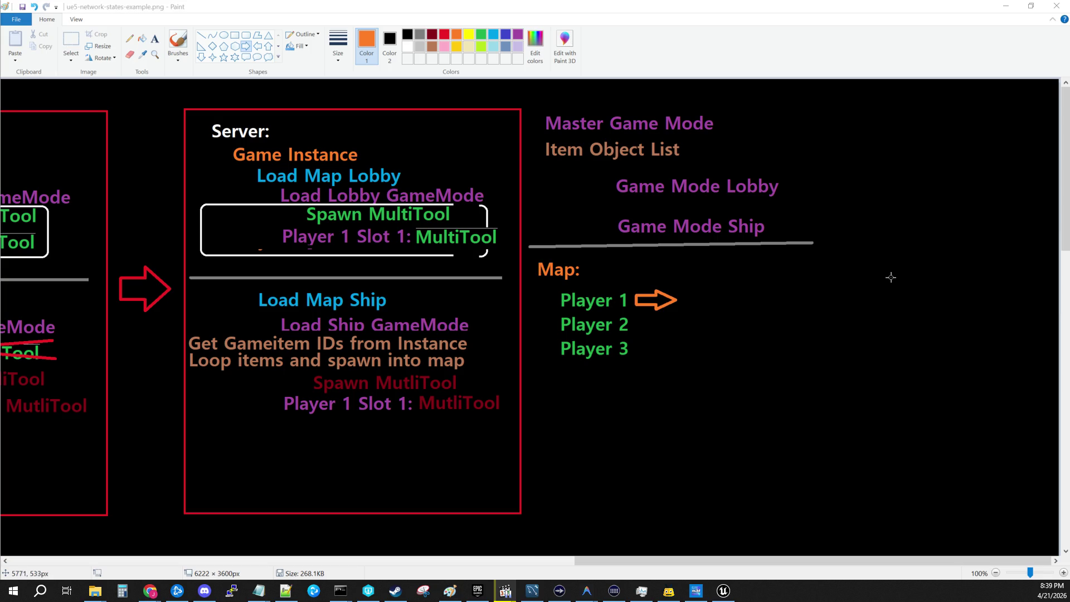
{"action": "key", "text": "alt+Tab"}
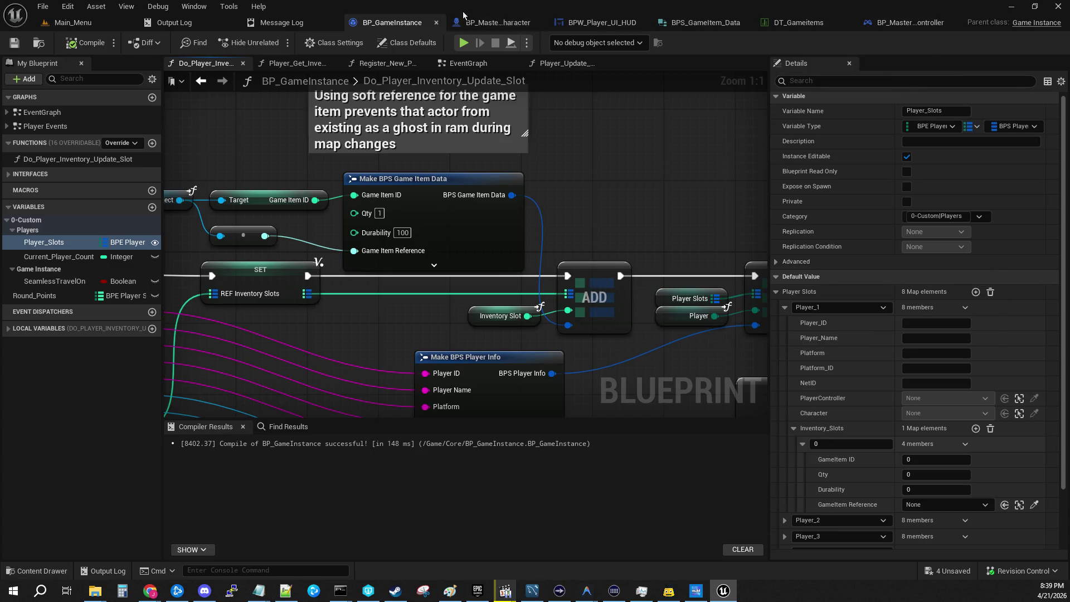
Scroll through the Player_1 to Player_8 map entries, then minimize Unreal Engine to show the Paint diagram.
{"action": "scroll", "coordinate": [956, 387], "scroll_direction": "down", "scroll_amount": 3}
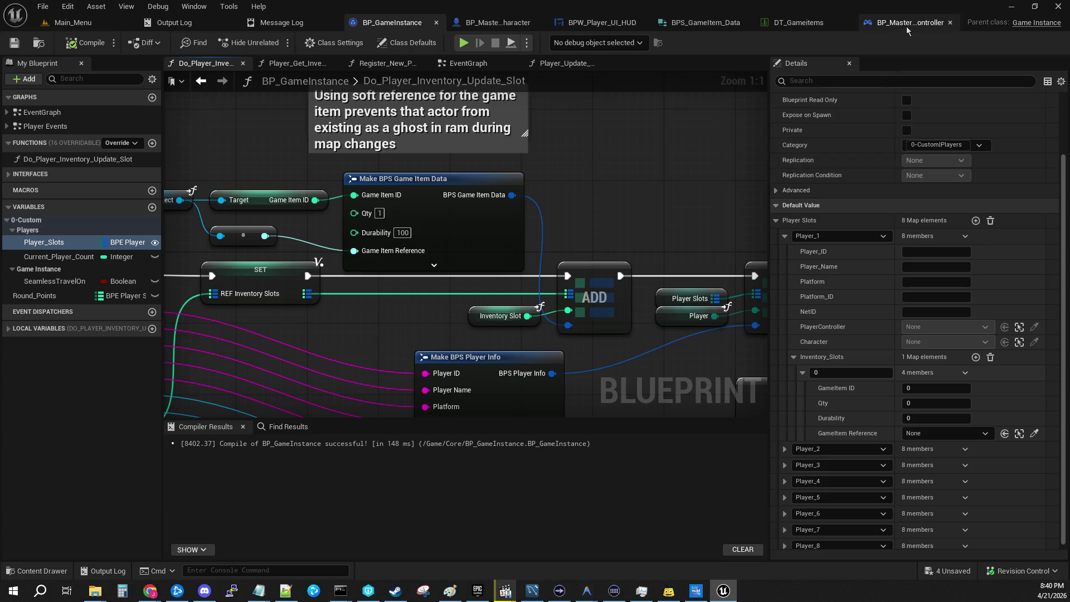
{"action": "left_click", "coordinate": [1010, 7]}
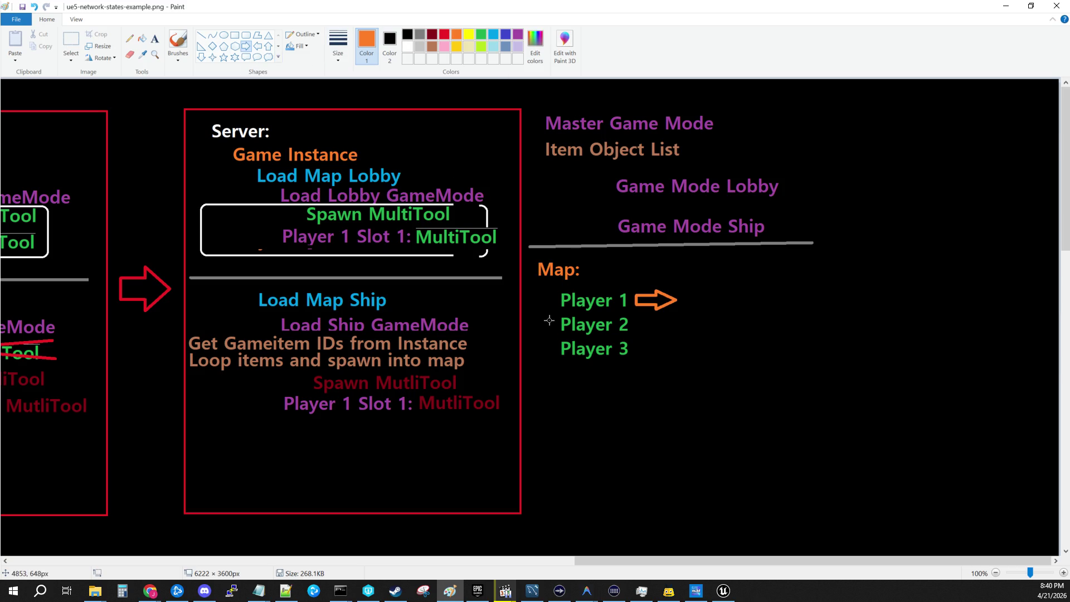
Undo the stray arrow and start a red 'Slot 1' text label right of Player 1's arrow.
{"action": "mouse_move", "coordinate": [556, 314]}
{"action": "left_mouse_down"}
{"action": "mouse_move", "coordinate": [649, 374]}
{"action": "mouse_move", "coordinate": [640, 364]}
{"action": "left_mouse_up"}
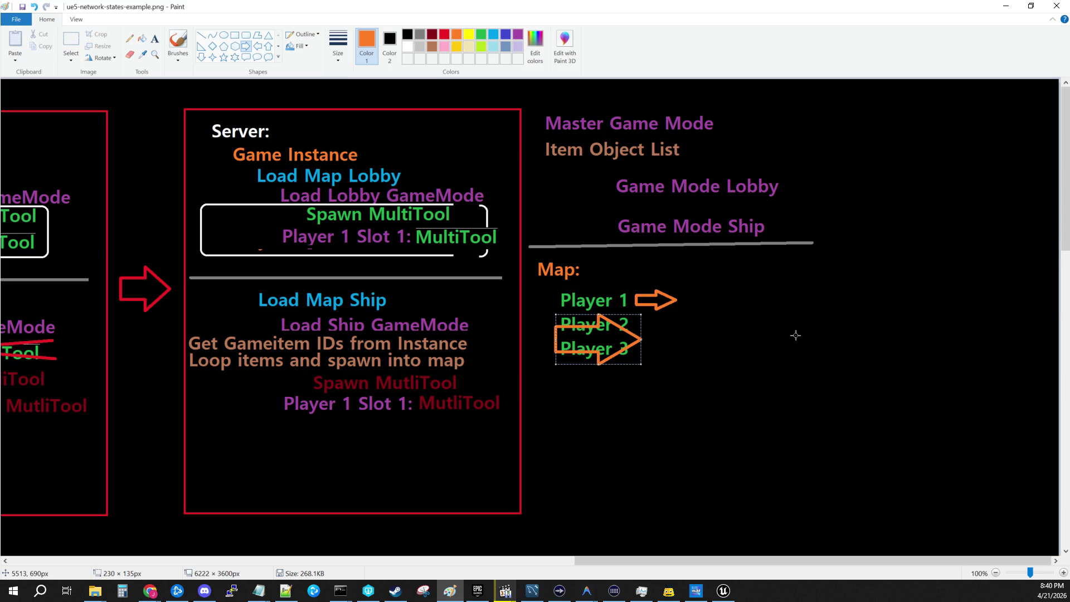
{"action": "left_click", "coordinate": [34, 7]}
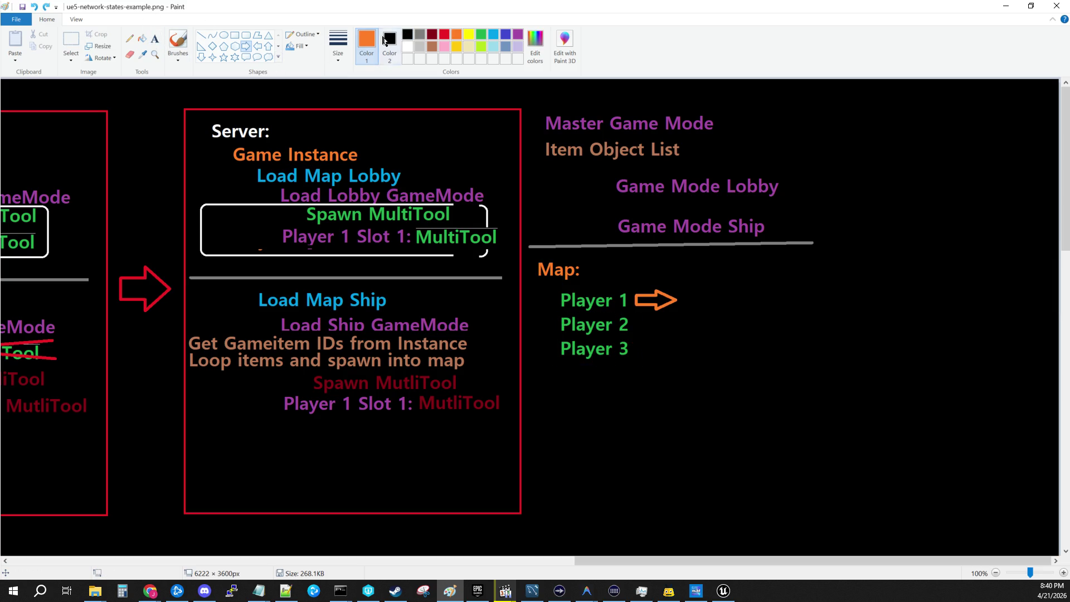
{"action": "left_click", "coordinate": [155, 38]}
{"action": "left_click", "coordinate": [444, 35]}
{"action": "left_click", "coordinate": [719, 283]}
{"action": "type", "text": "Sloi"}
{"action": "key", "text": "BackSpace"}
{"action": "type", "text": "t"}
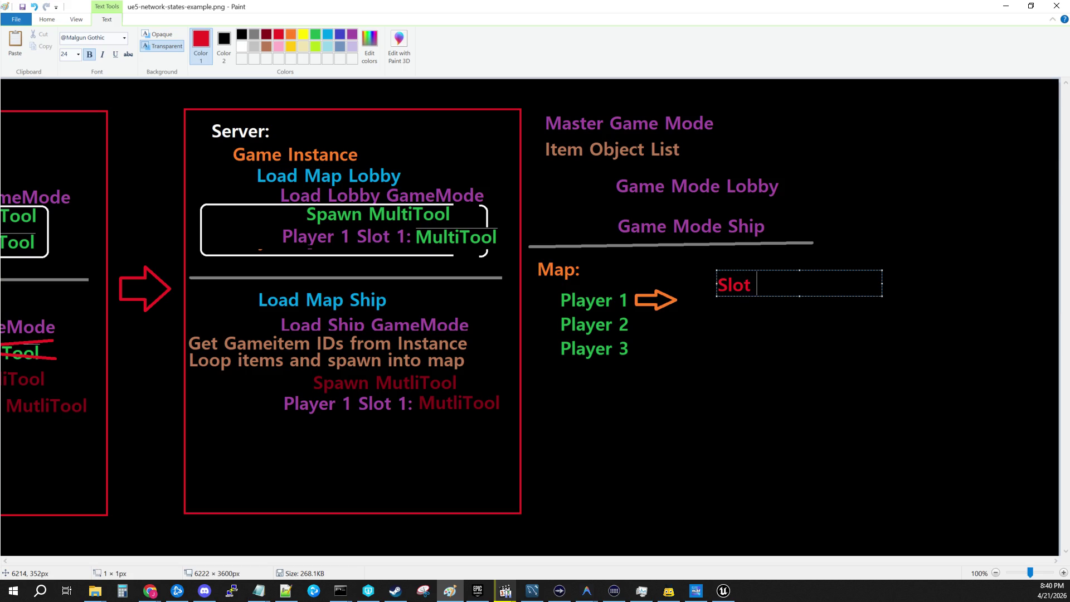
{"action": "key", "text": "Return"}
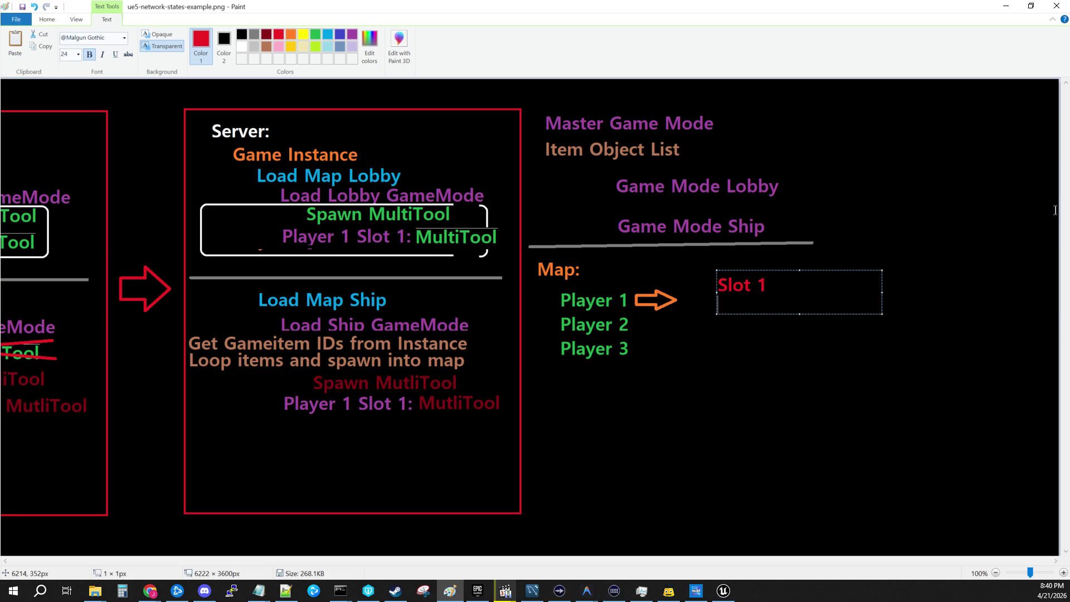
Turn the label into three lines, Slot 1, Slot 2, Slot 3, and fit the text box.
{"action": "key", "text": "ctrl+a"}
{"action": "key", "text": "ctrl+x"}
{"action": "key", "text": "ctrl+v"}
{"action": "key", "text": "ctrl+v"}
{"action": "key", "text": "ctrl+v"}
{"action": "key", "text": "ctrl+v"}
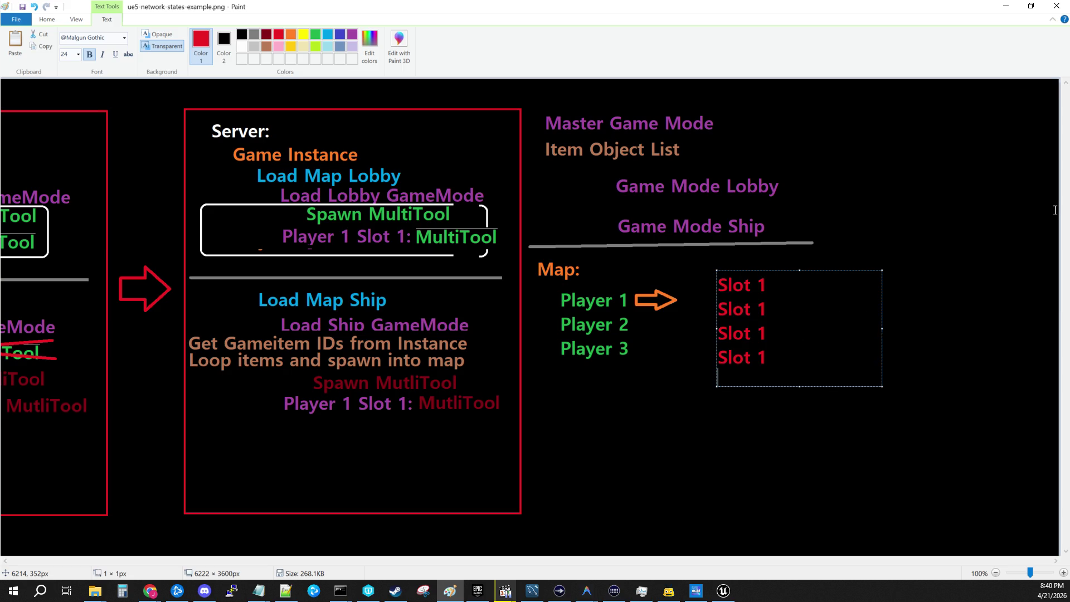
{"action": "key", "text": "BackSpace"}
{"action": "key", "text": "BackSpace"}
{"action": "key", "text": "BackSpace"}
{"action": "type", "text": "3"}
{"action": "key", "text": "BackSpace"}
{"action": "key", "text": "BackSpace"}
{"action": "type", "text": "3"}
{"action": "key", "text": "Up"}
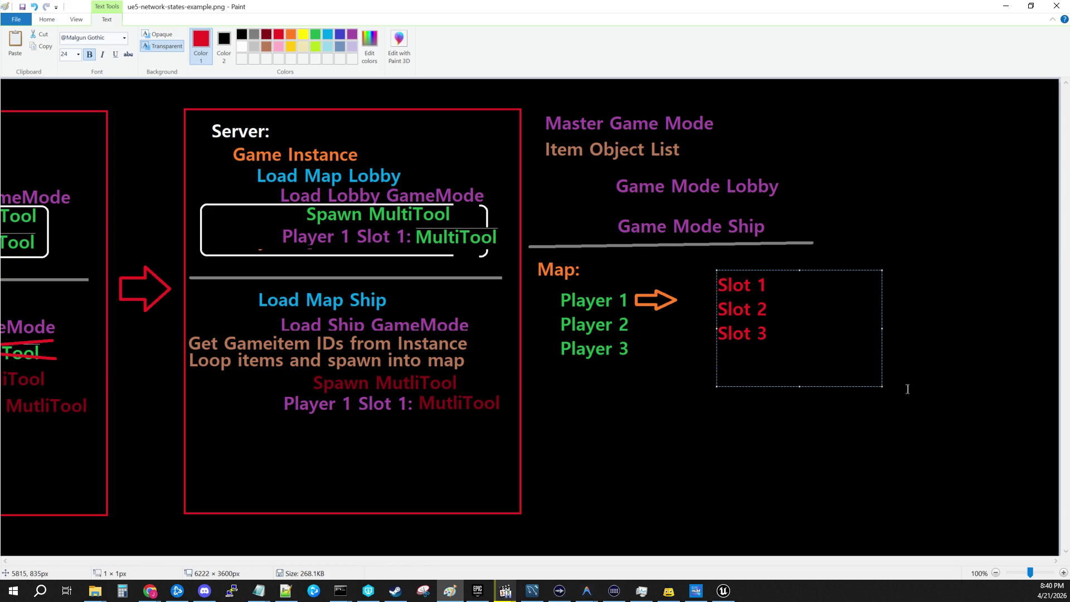
{"action": "mouse_move", "coordinate": [882, 386]}
{"action": "left_mouse_down"}
{"action": "mouse_move", "coordinate": [864, 360]}
{"action": "mouse_move", "coordinate": [830, 350]}
{"action": "left_mouse_up"}
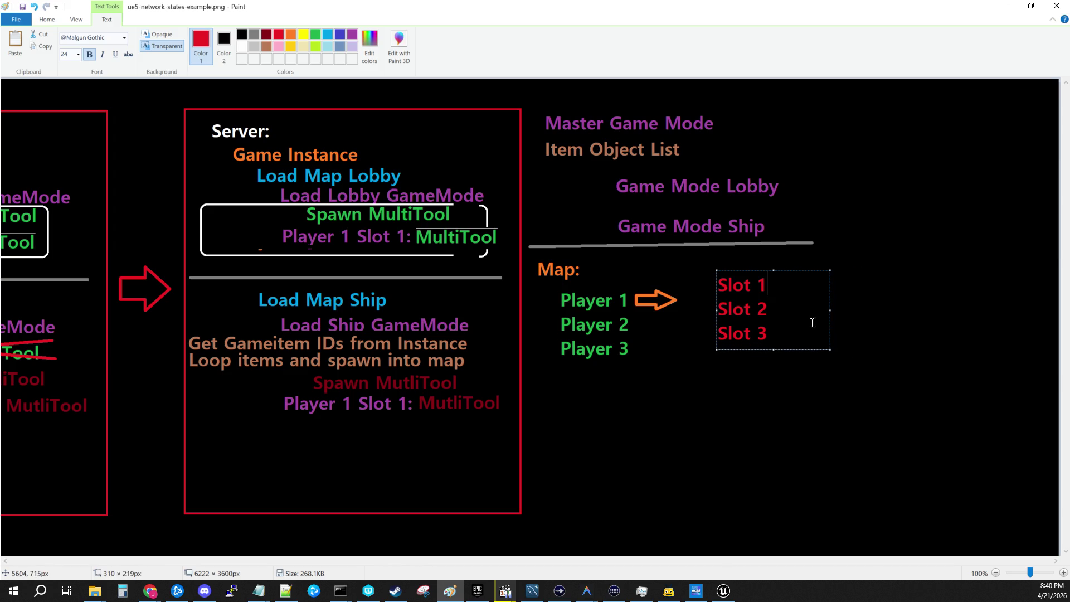
{"action": "left_click", "coordinate": [856, 389]}
Move the Slot 1–3 block to sit beside Player 1's arrow.
{"action": "left_click", "coordinate": [70, 48]}
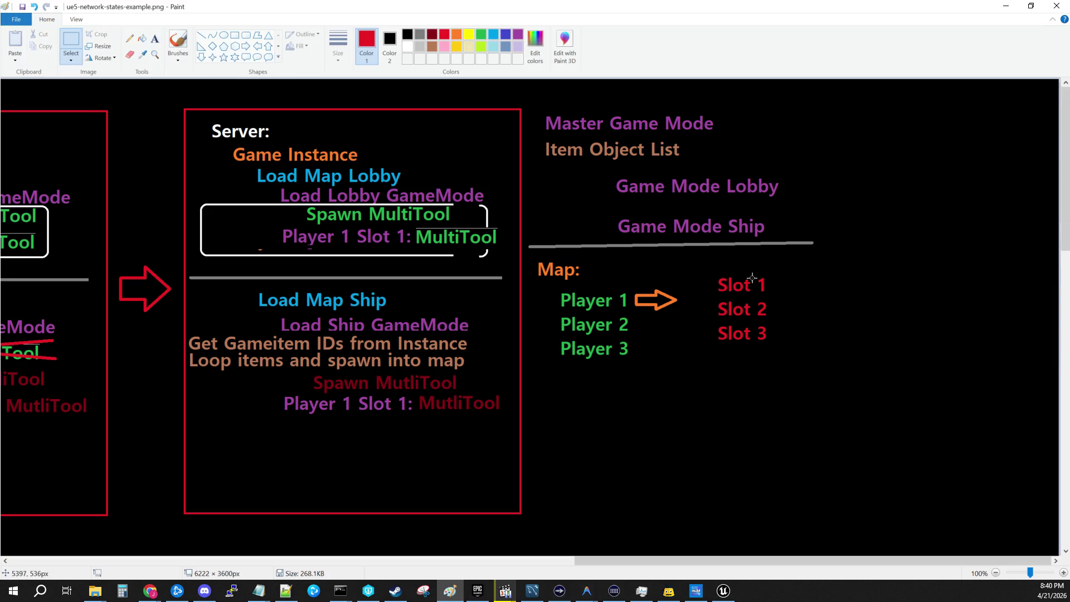
{"action": "left_click_drag", "start_coordinate": [717, 276], "coordinate": [786, 354]}
{"action": "mouse_move", "coordinate": [750, 319]}
{"action": "left_mouse_down"}
{"action": "mouse_move", "coordinate": [707, 309]}
{"action": "mouse_move", "coordinate": [725, 329]}
{"action": "mouse_move", "coordinate": [721, 294]}
{"action": "mouse_move", "coordinate": [720, 308]}
{"action": "left_mouse_up"}
{"action": "left_click", "coordinate": [838, 332]}
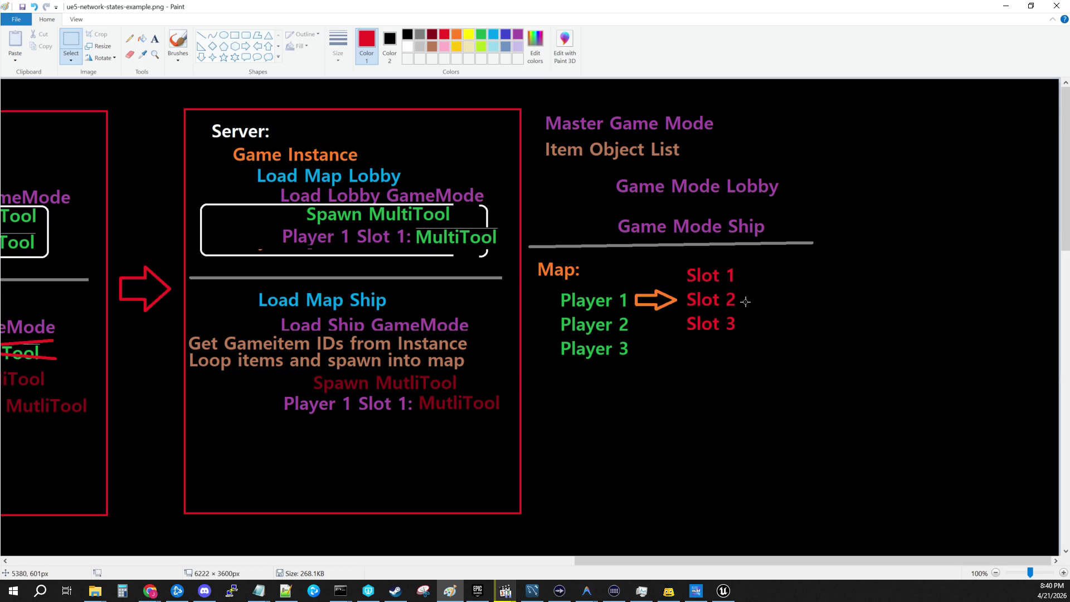
{"action": "mouse_move", "coordinate": [682, 260]}
{"action": "left_mouse_down"}
{"action": "mouse_move", "coordinate": [761, 354]}
{"action": "mouse_move", "coordinate": [726, 333]}
{"action": "left_mouse_up"}
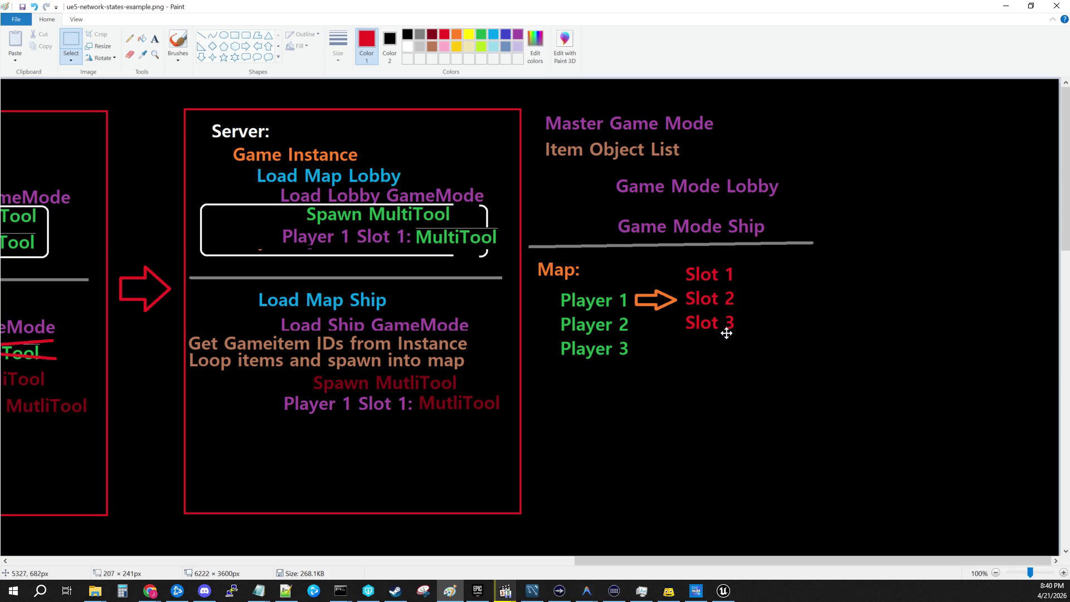
{"action": "left_click", "coordinate": [808, 303]}
Save the diagram and set dark red as the text colour.
{"action": "left_click", "coordinate": [12, 20]}
{"action": "left_click", "coordinate": [22, 81]}
{"action": "left_click", "coordinate": [155, 38]}
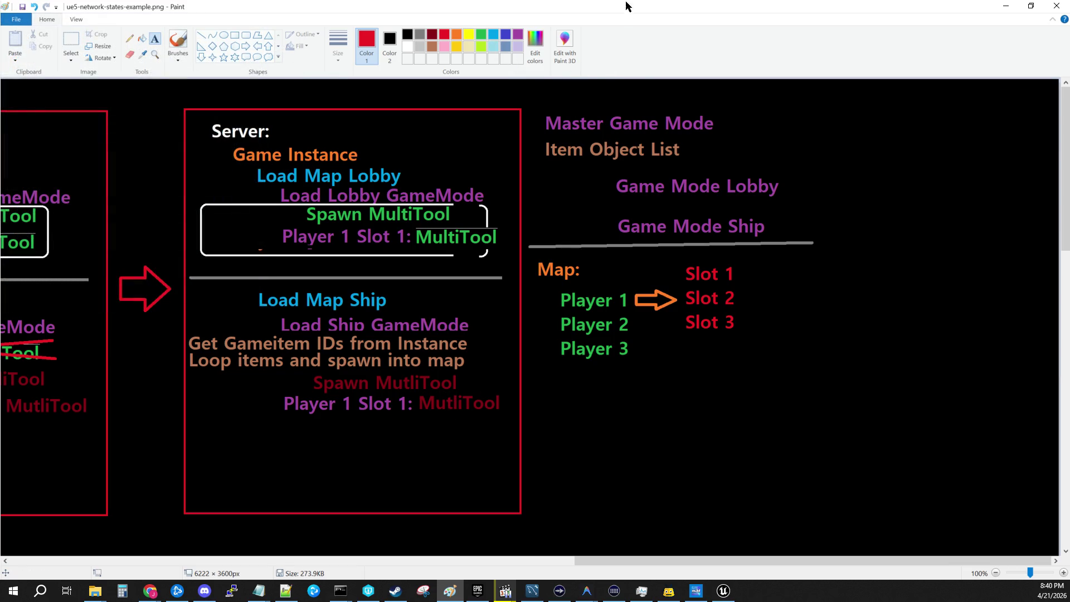
{"action": "left_click", "coordinate": [433, 36]}
Add a dark red ': MultiTool' label after Slot 1.
{"action": "left_click", "coordinate": [799, 273]}
{"action": "type", "text": "M"}
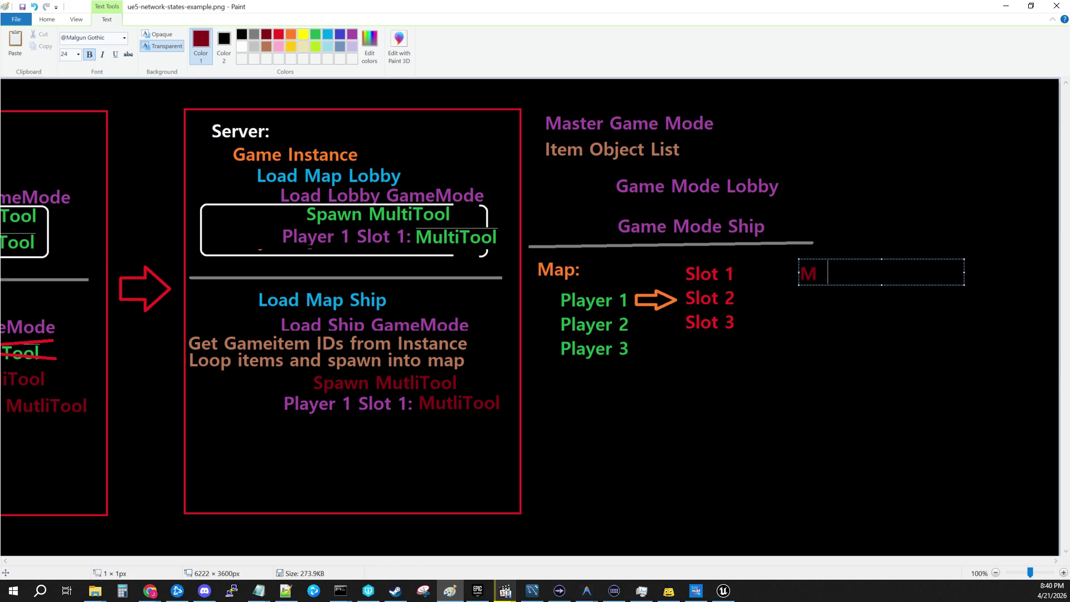
{"action": "type", "text": "ultiTool"}
{"action": "key", "text": "ctrl+a"}
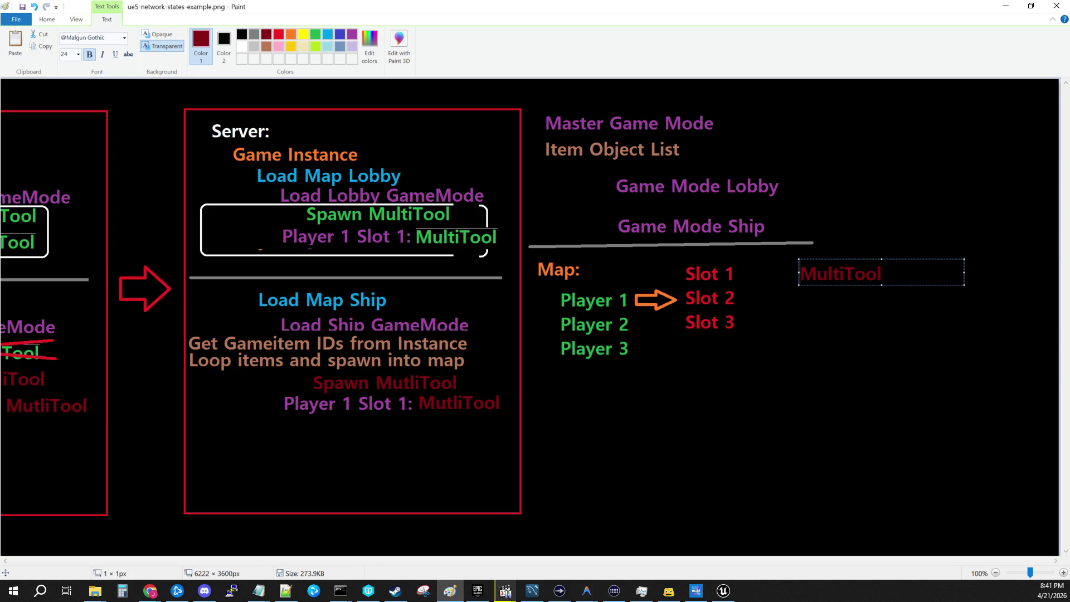
{"action": "type", "text": ":"}
{"action": "left_click_drag", "start_coordinate": [835, 285], "coordinate": [775, 284]}
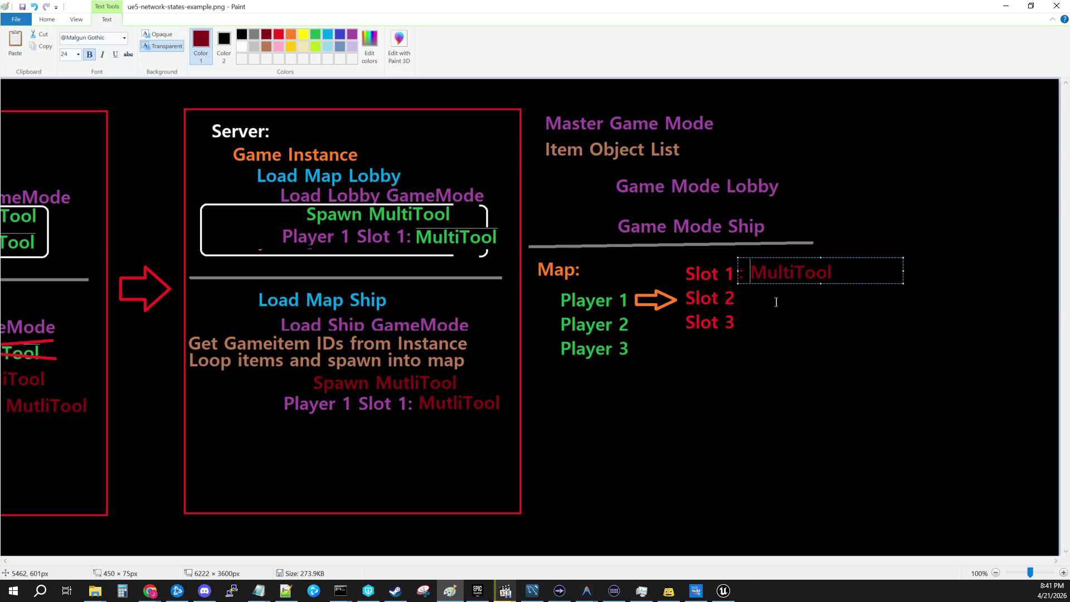
{"action": "left_click", "coordinate": [775, 306]}
Add a dark red ': Empty' text label for Slot 2.
{"action": "left_click", "coordinate": [773, 307]}
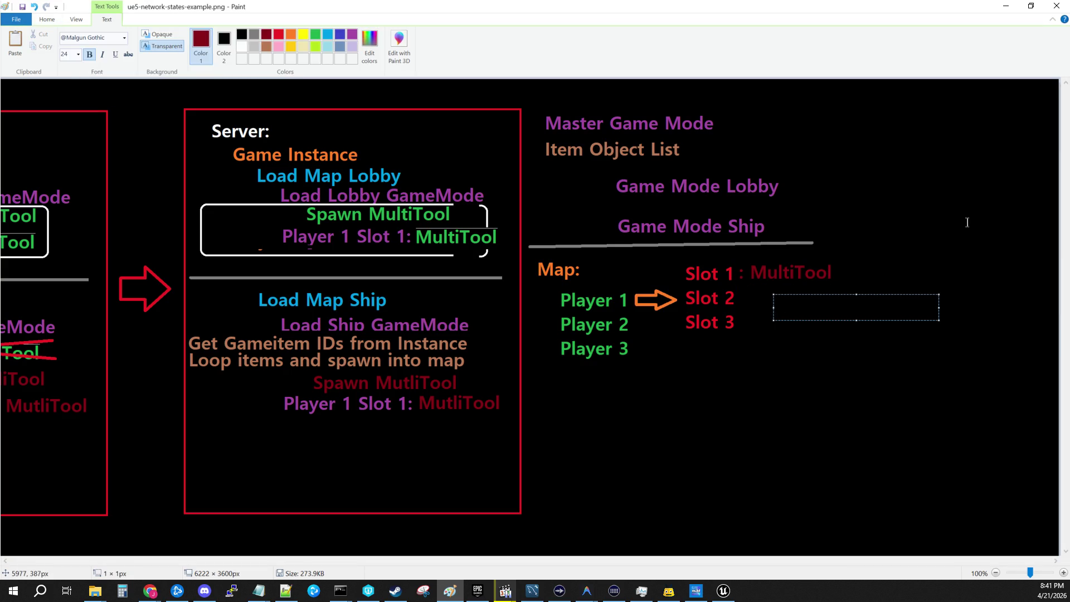
{"action": "type", "text": ": EMpt"}
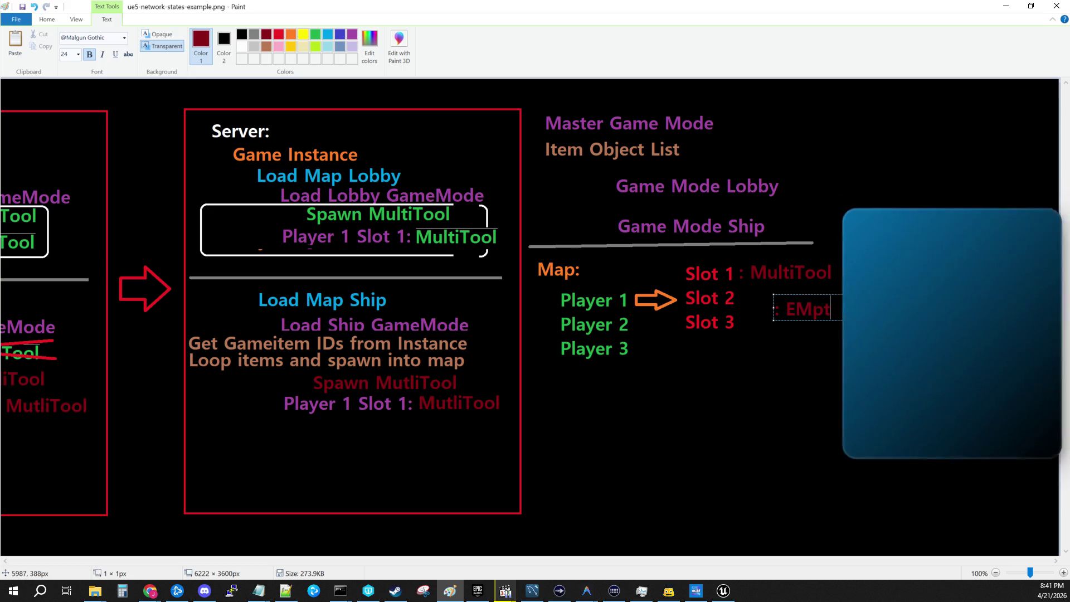
{"action": "key", "text": "BackSpace"}
{"action": "key", "text": "BackSpace"}
{"action": "type", "text": "mpty"}
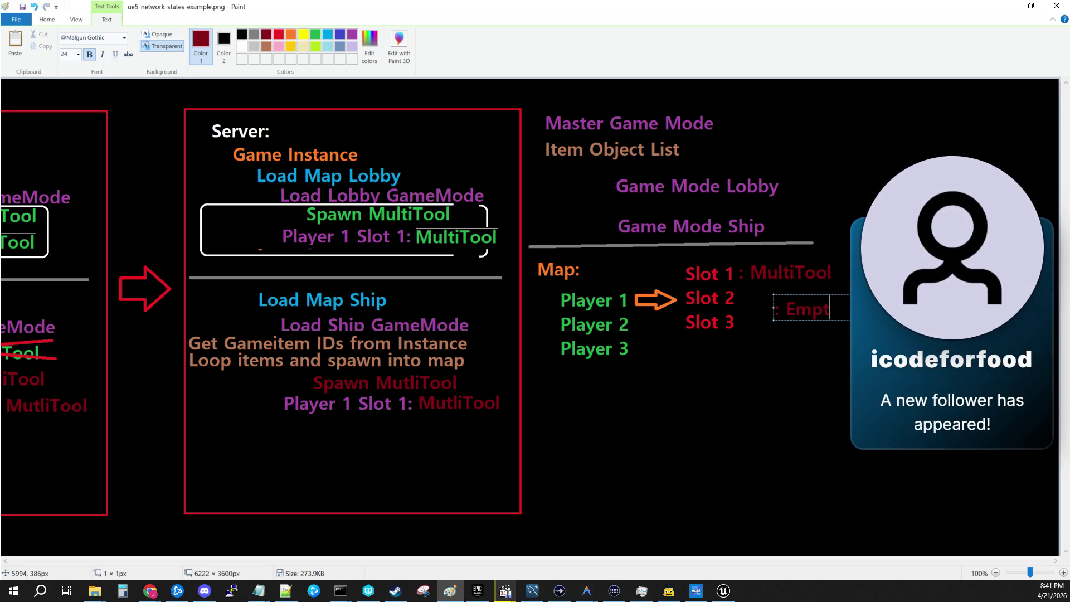
{"action": "key", "text": "Return"}
{"action": "key", "text": "Return"}
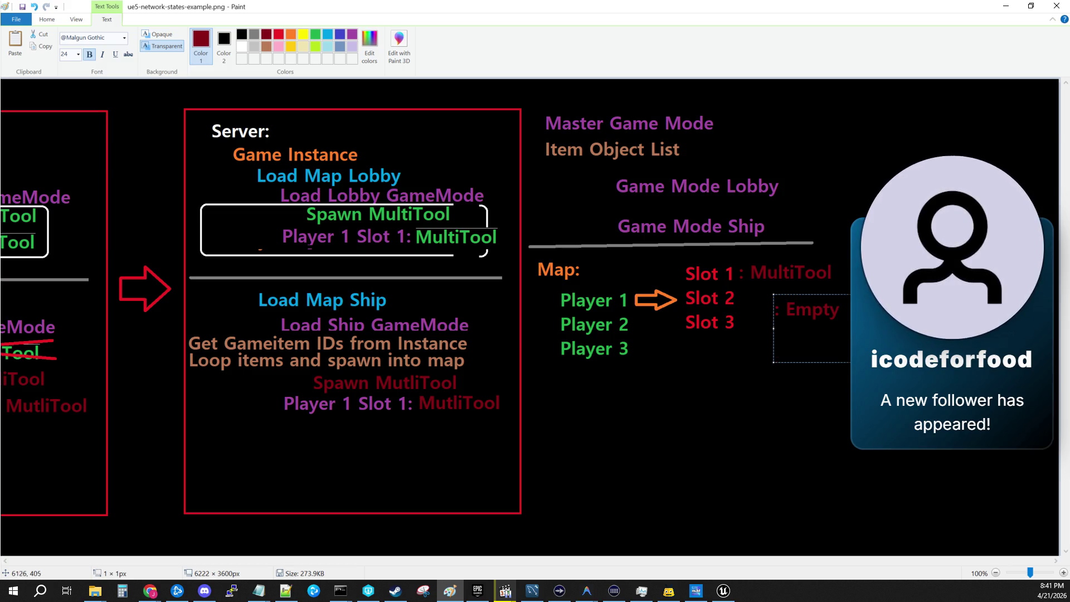
{"action": "left_click", "coordinate": [737, 473]}
Place ': Empty' beside Slot 2, copy it beside Slot 3, and save the diagram.
{"action": "left_click", "coordinate": [71, 44]}
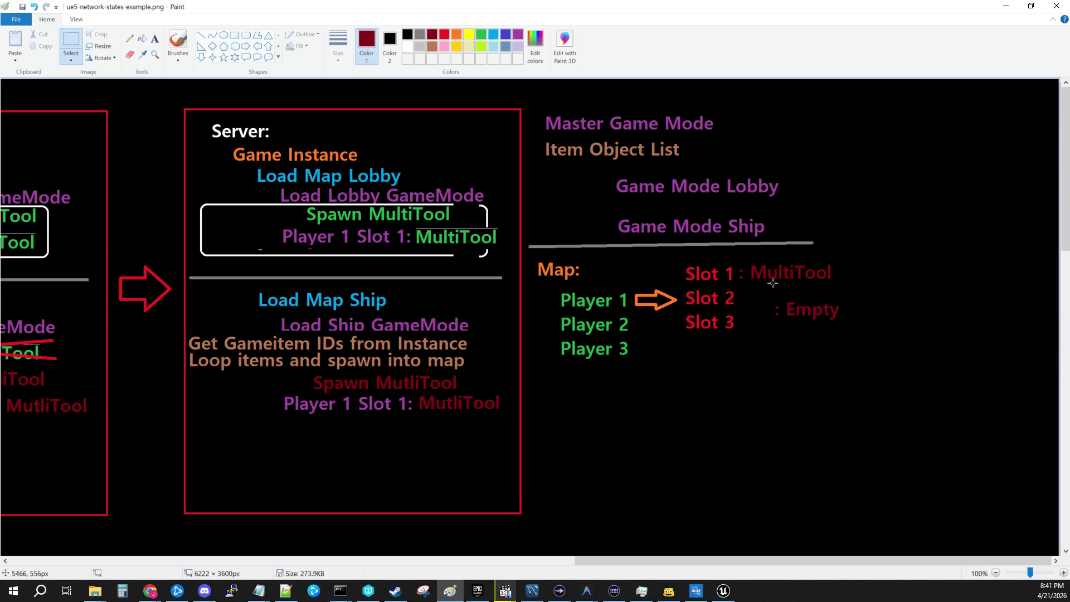
{"action": "mouse_move", "coordinate": [764, 291]}
{"action": "left_mouse_down"}
{"action": "mouse_move", "coordinate": [853, 328]}
{"action": "mouse_move", "coordinate": [778, 311]}
{"action": "left_mouse_up"}
{"action": "left_click", "coordinate": [799, 362]}
{"action": "left_click_drag", "start_coordinate": [847, 327], "coordinate": [738, 287]}
{"action": "left_click_drag", "start_coordinate": [803, 310], "coordinate": [771, 303]}
{"action": "left_click", "coordinate": [42, 45]}
{"action": "left_click", "coordinate": [15, 40]}
{"action": "mouse_move", "coordinate": [19, 82]}
{"action": "left_mouse_down"}
{"action": "mouse_move", "coordinate": [694, 327]}
{"action": "mouse_move", "coordinate": [759, 319]}
{"action": "left_mouse_up"}
{"action": "left_click", "coordinate": [884, 399]}
{"action": "left_click", "coordinate": [16, 21]}
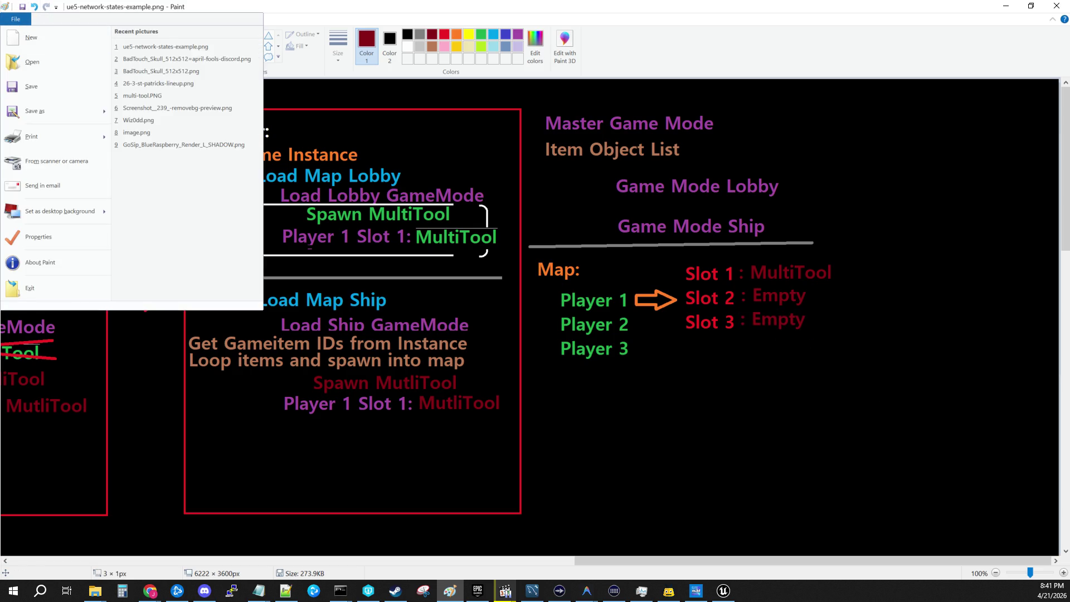
{"action": "left_click", "coordinate": [26, 106]}
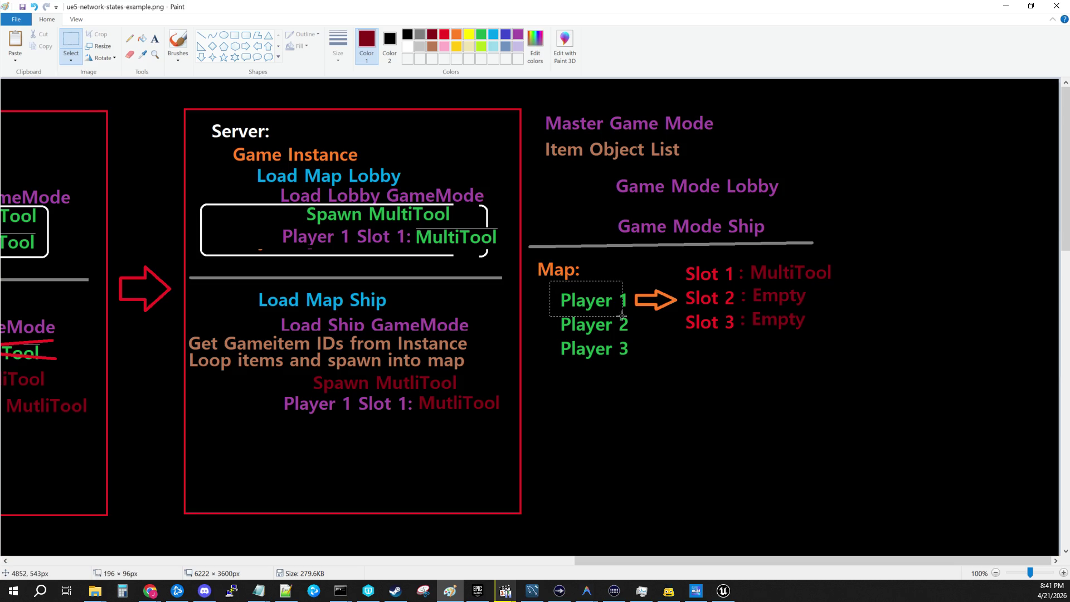
{"action": "mouse_move", "coordinate": [685, 259]}
{"action": "left_mouse_down"}
{"action": "mouse_move", "coordinate": [750, 334]}
{"action": "mouse_move", "coordinate": [745, 345]}
{"action": "left_mouse_up"}
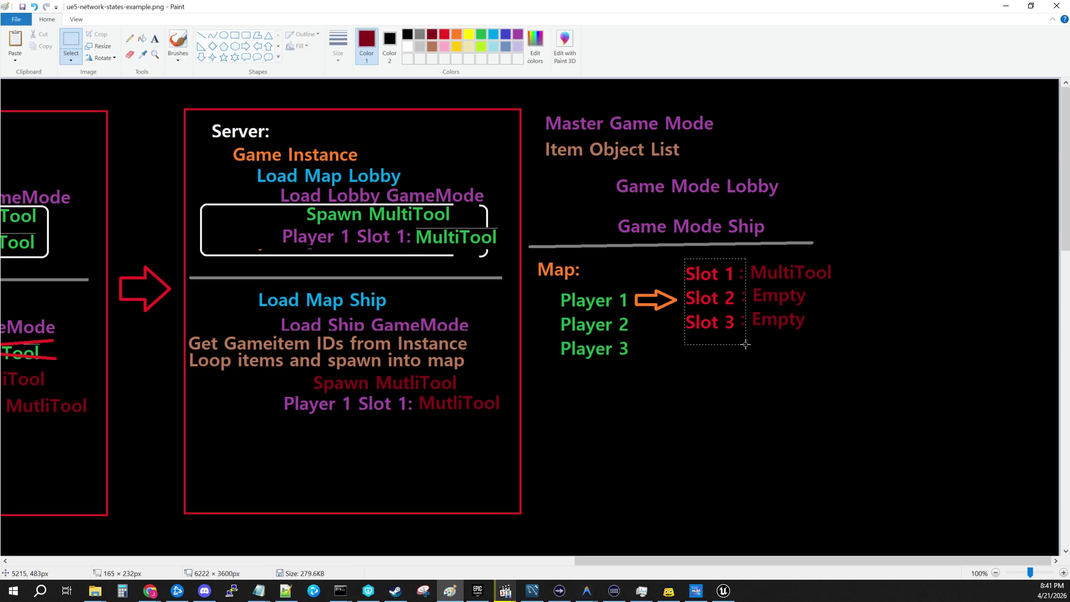
{"action": "left_click", "coordinate": [903, 346]}
{"action": "left_click_drag", "start_coordinate": [744, 257], "coordinate": [890, 350]}
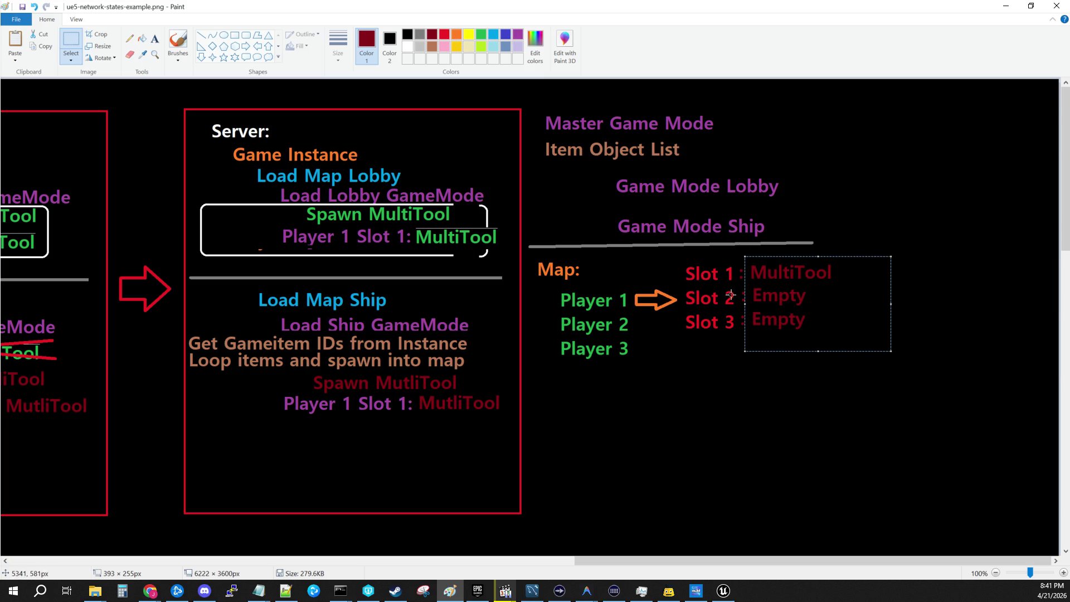
{"action": "left_click", "coordinate": [776, 391]}
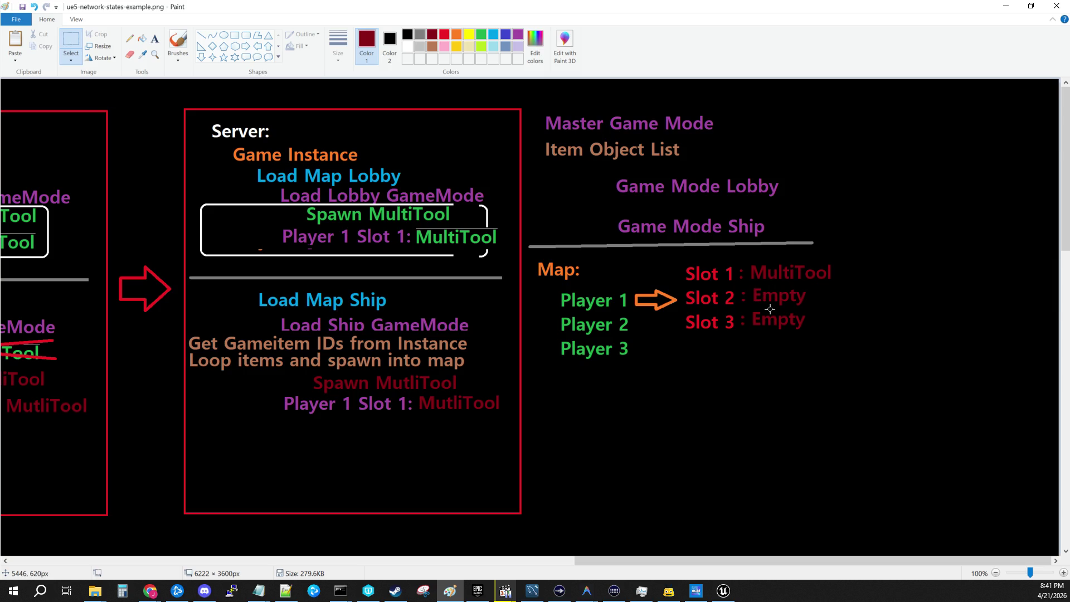
{"action": "left_click_drag", "start_coordinate": [853, 379], "coordinate": [856, 384]}
{"action": "left_click", "coordinate": [820, 360]}
In Paint, open and close the File menu, then select and deselect the slot list.
{"action": "left_click", "coordinate": [15, 19]}
{"action": "key", "text": "Escape"}
{"action": "left_click_drag", "start_coordinate": [897, 368], "coordinate": [678, 259]}
{"action": "left_click", "coordinate": [805, 439]}
Switch to Unreal Engine, recentre the Blueprint graph, and bring up the BPS_GameItem_Data structure.
{"action": "left_click", "coordinate": [728, 597]}
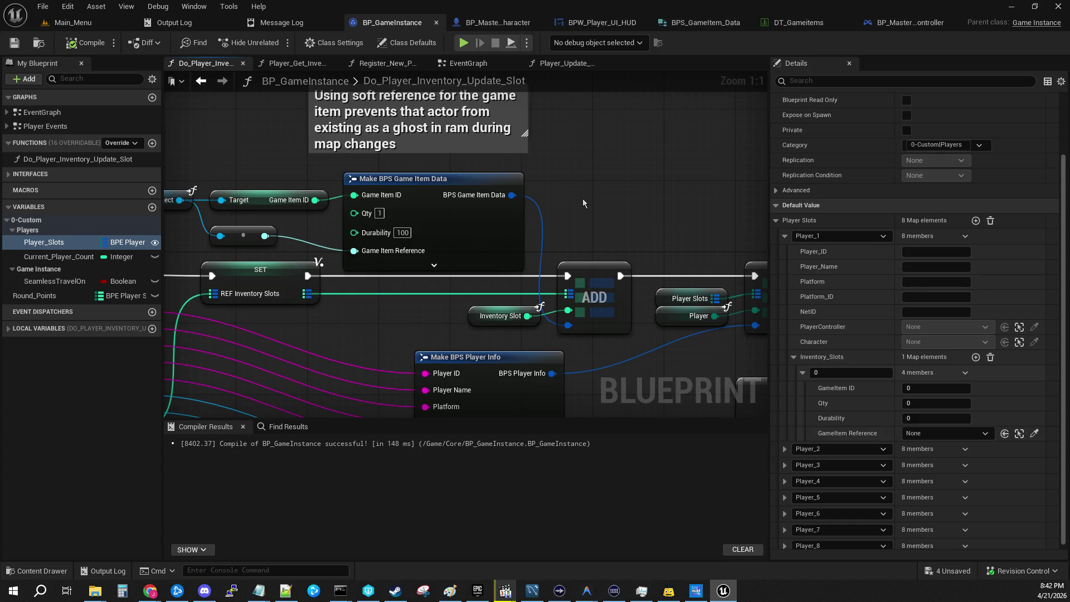
{"action": "left_click_drag", "start_coordinate": [583, 198], "coordinate": [567, 157]}
{"action": "mouse_move", "coordinate": [588, 422]}
{"action": "left_mouse_down"}
{"action": "mouse_move", "coordinate": [592, 501]}
{"action": "mouse_move", "coordinate": [756, 497]}
{"action": "left_mouse_up"}
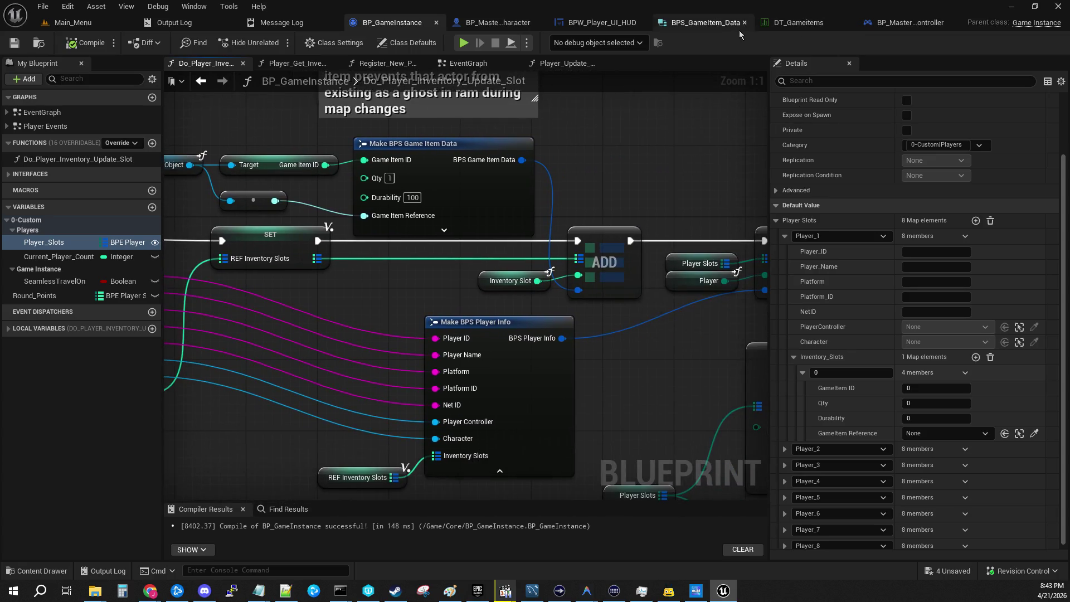
{"action": "left_click", "coordinate": [707, 22]}
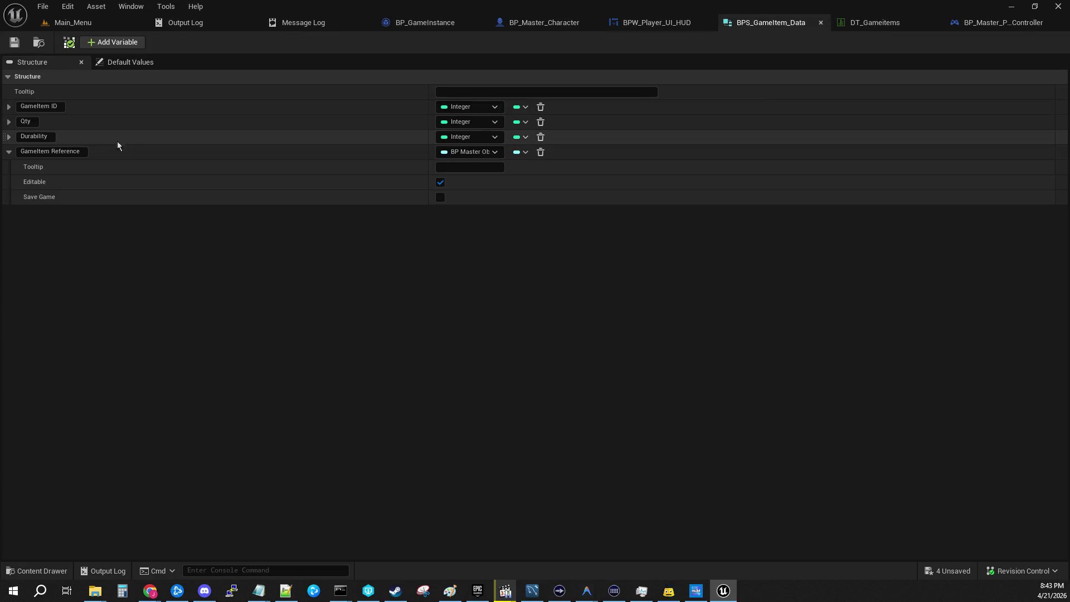
Look over GameItem ID and GameItem Reference in BPS_GameItem_Data unchanged, then open BP_GameInstance.
{"action": "left_click_drag", "start_coordinate": [25, 106], "coordinate": [41, 104]}
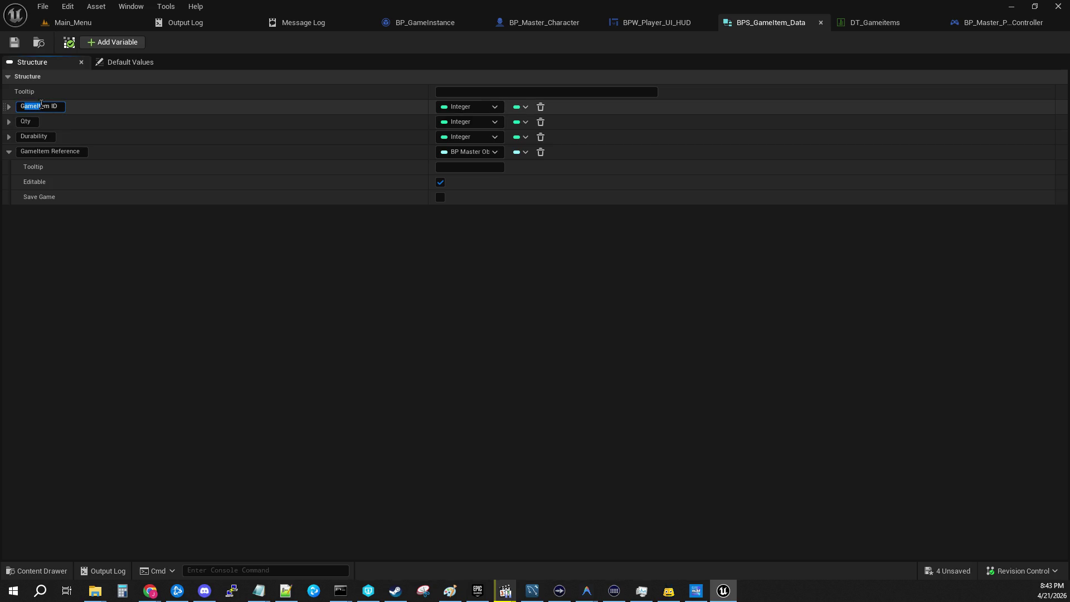
{"action": "left_click", "coordinate": [164, 302]}
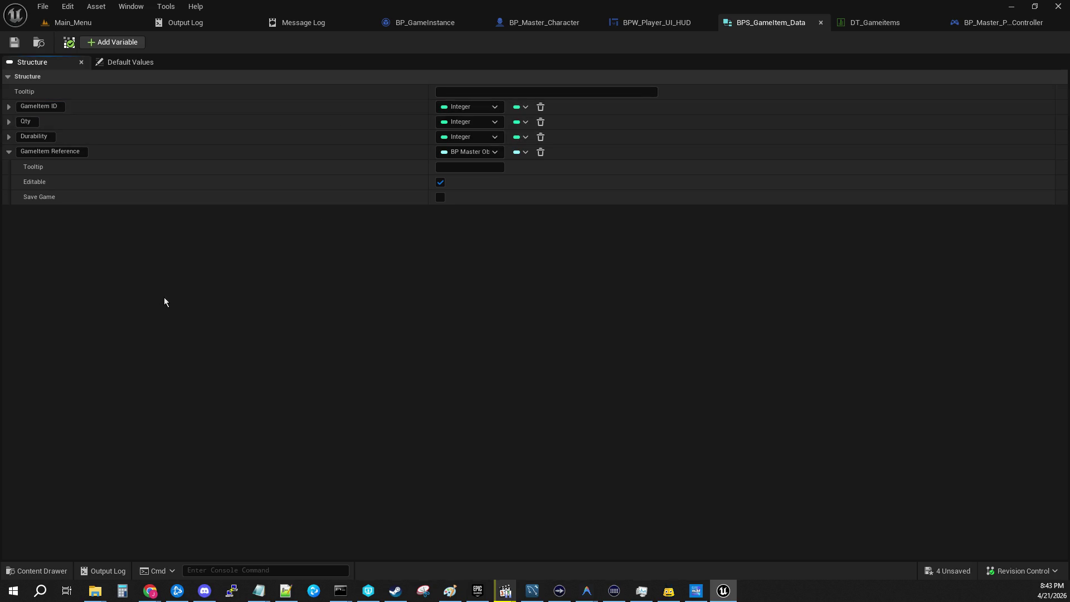
{"action": "left_click", "coordinate": [9, 151]}
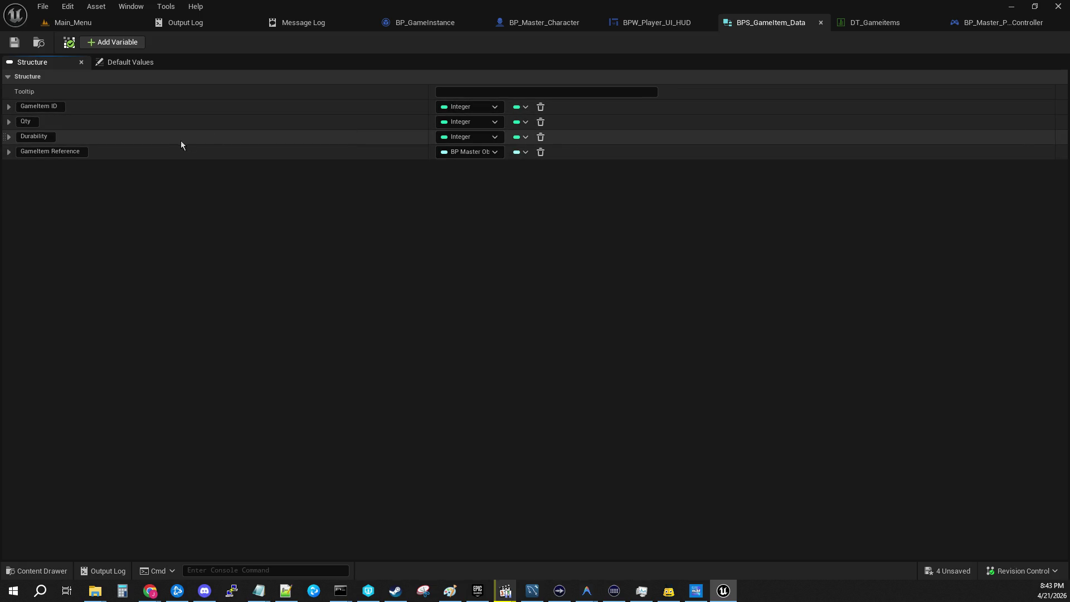
{"action": "double_click", "coordinate": [67, 151]}
{"action": "left_click", "coordinate": [496, 150]}
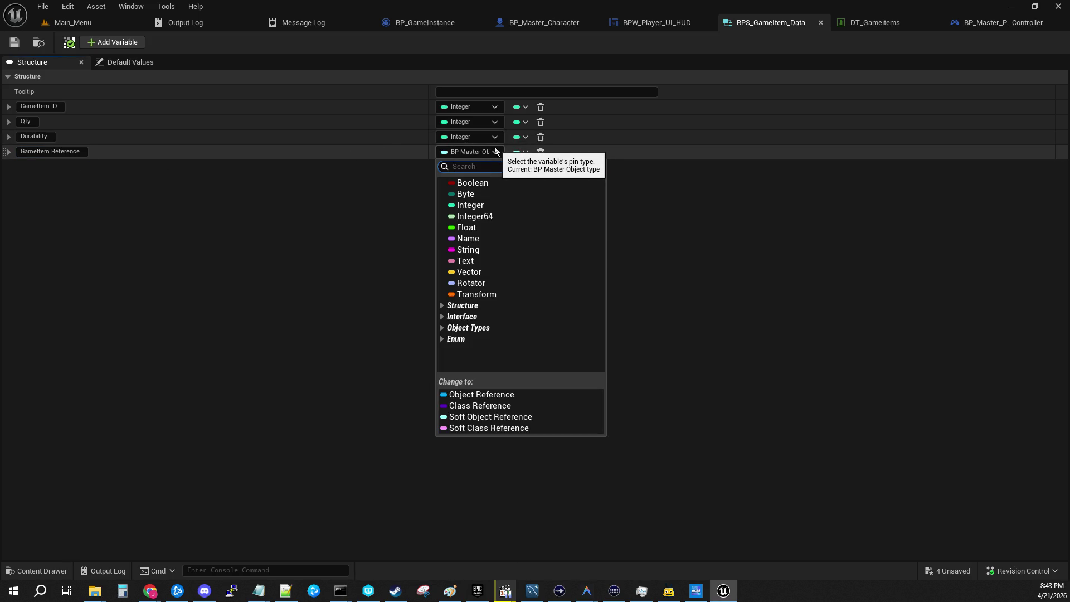
{"action": "left_click", "coordinate": [777, 304]}
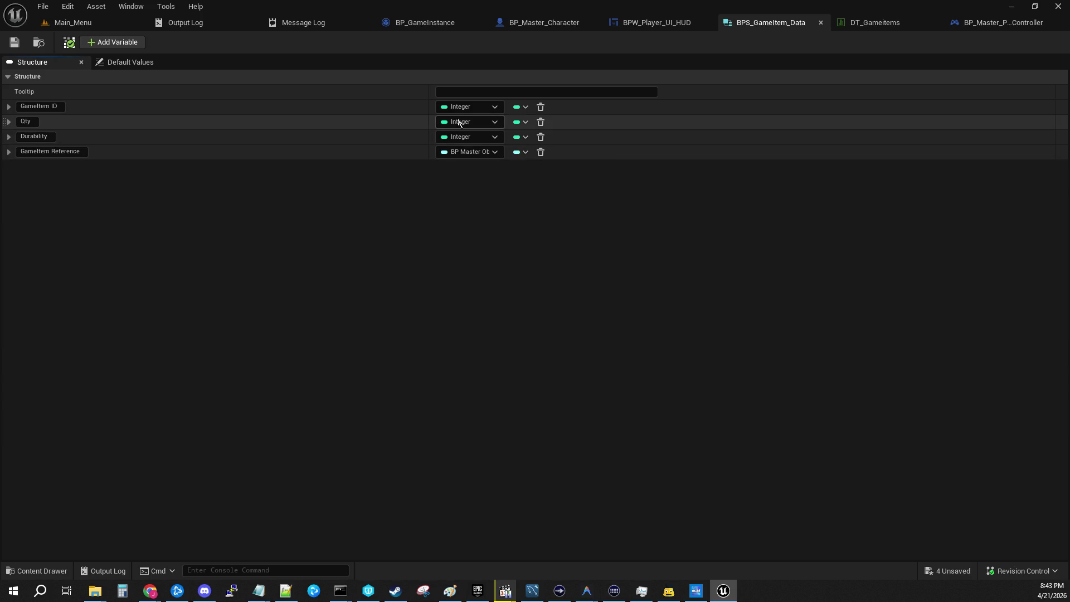
{"action": "left_click", "coordinate": [421, 22]}
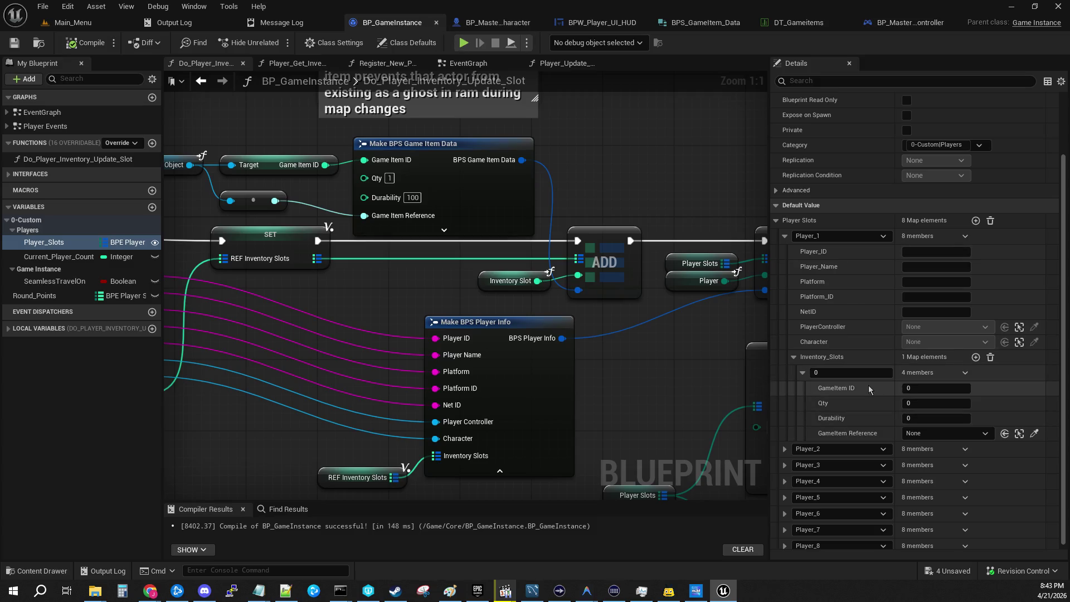
Expand and collapse Player_1's Inventory_Slots defaults to inspect element 0.
{"action": "left_click", "coordinate": [802, 372]}
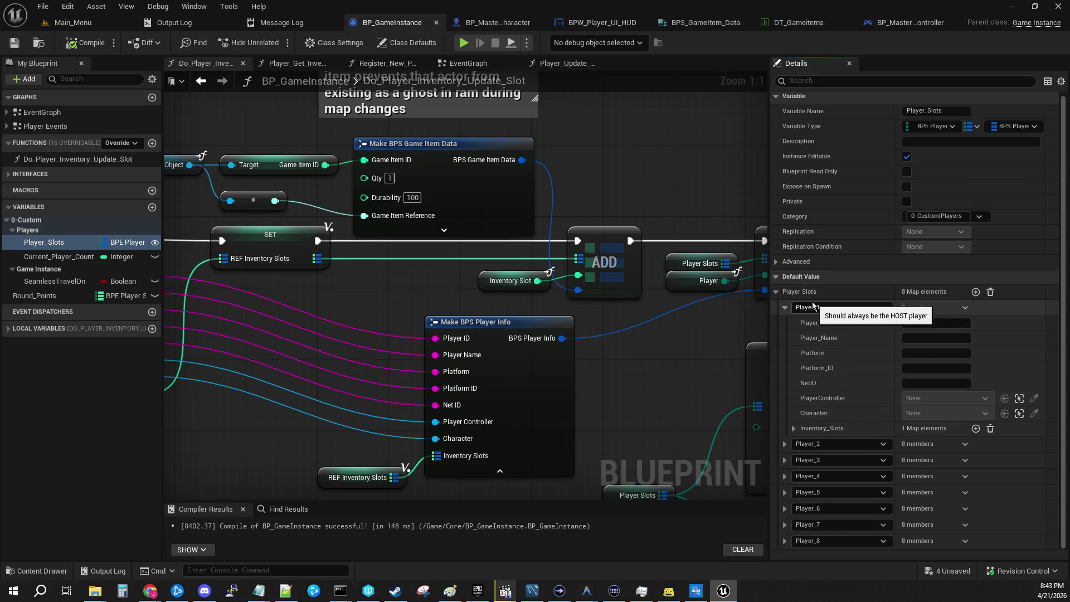
{"action": "left_click", "coordinate": [793, 429]}
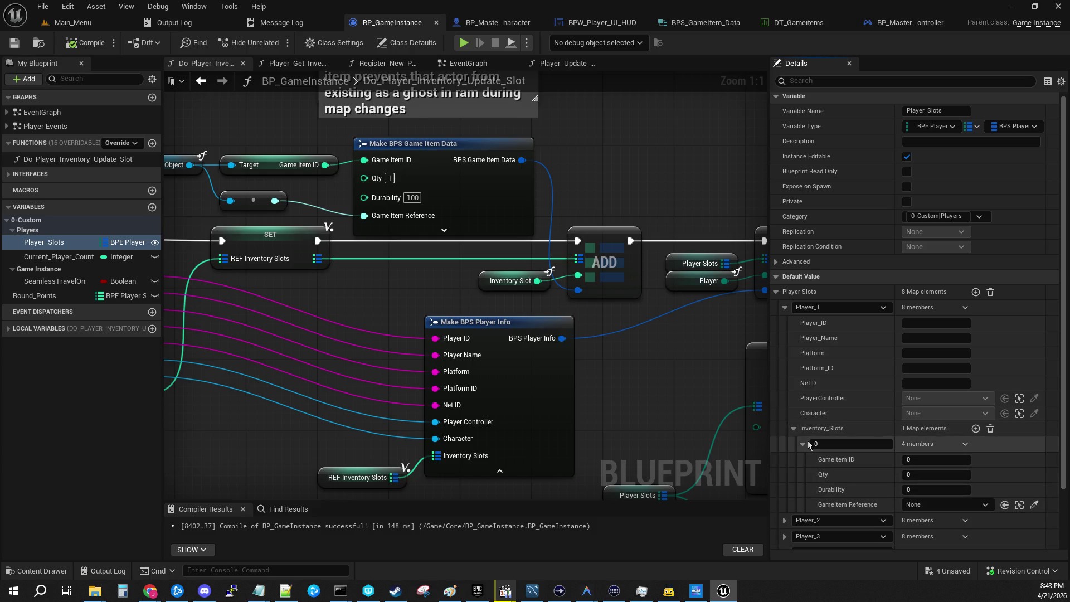
{"action": "left_click", "coordinate": [793, 429]}
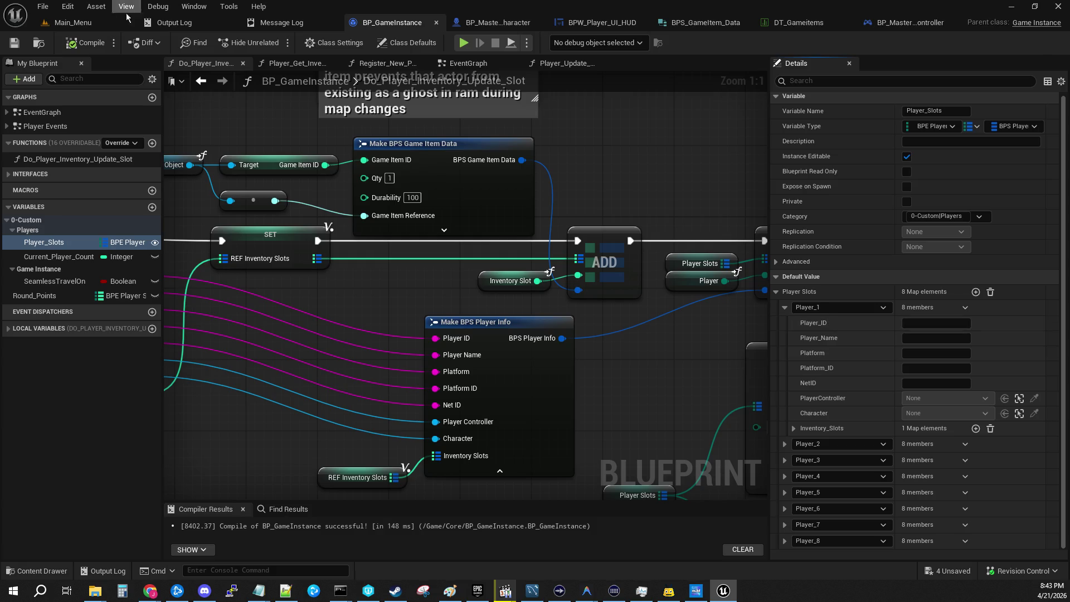
Open BPS_PlayerInfo from Core/Structs in the Main_Menu Content Browser and expand Inventory_Slots.
{"action": "left_click", "coordinate": [59, 22]}
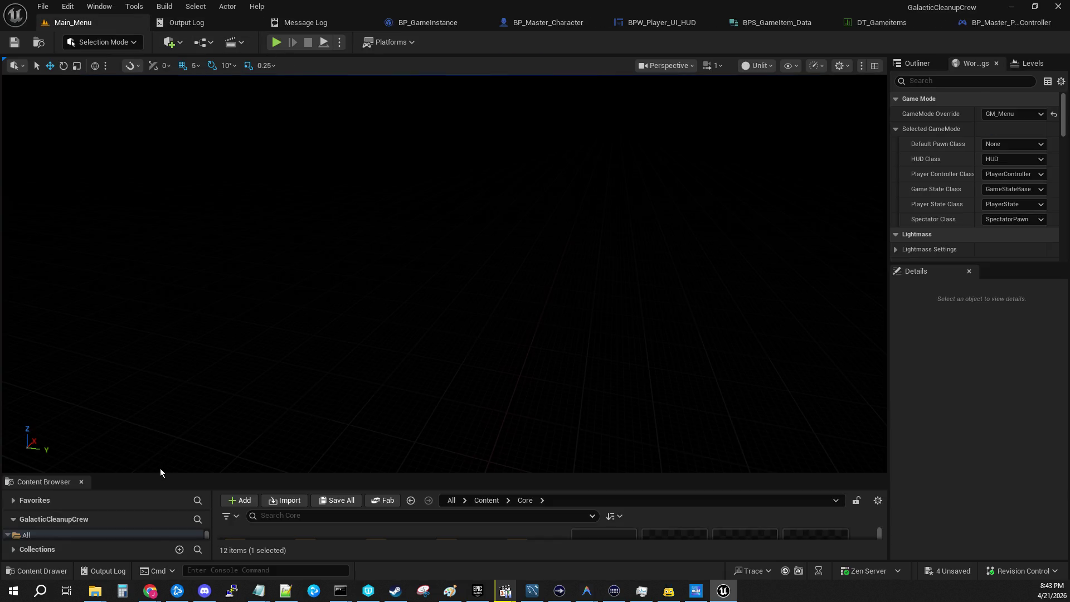
{"action": "left_click_drag", "start_coordinate": [160, 473], "coordinate": [205, 295]}
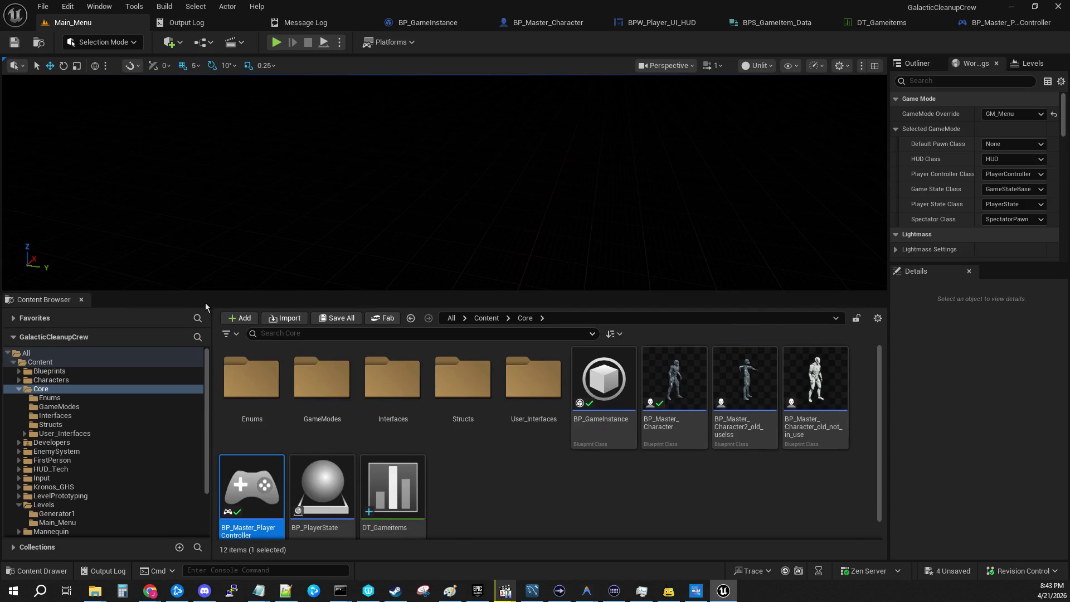
{"action": "double_click", "coordinate": [463, 379]}
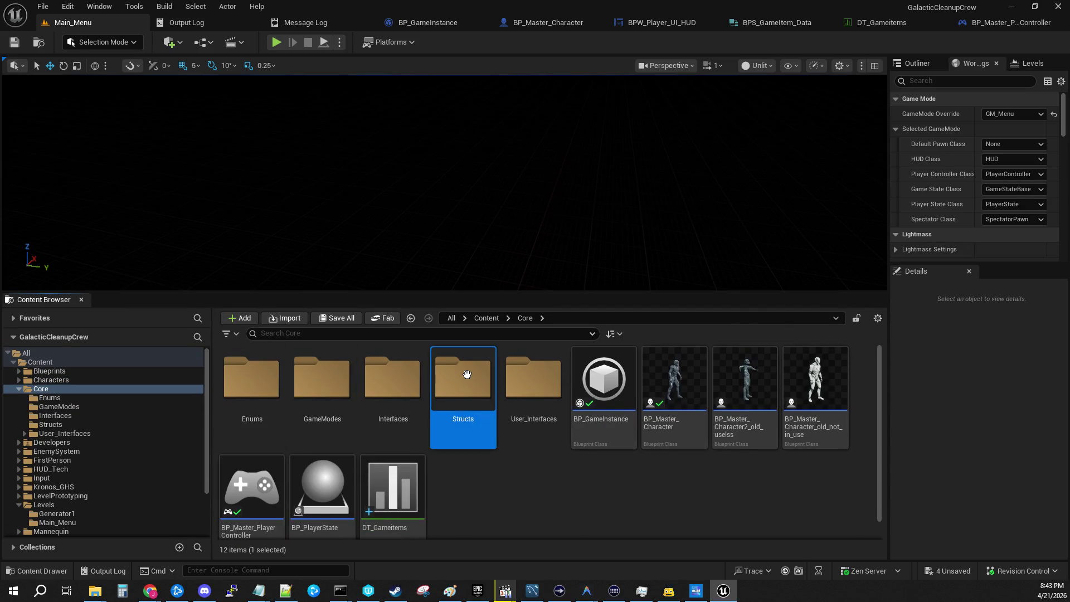
{"action": "double_click", "coordinate": [391, 378]}
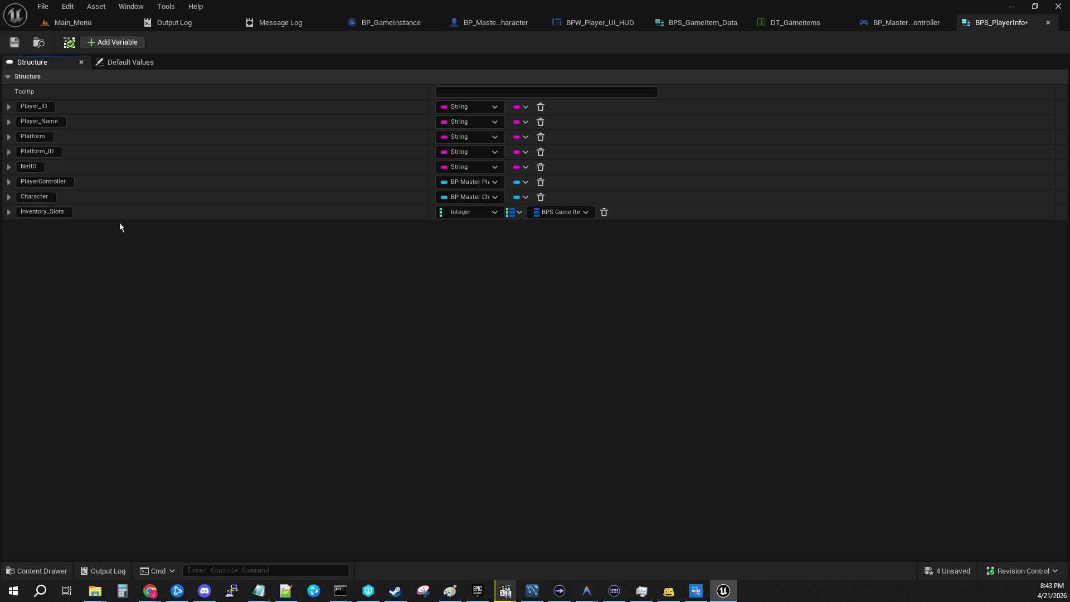
{"action": "left_click", "coordinate": [8, 213]}
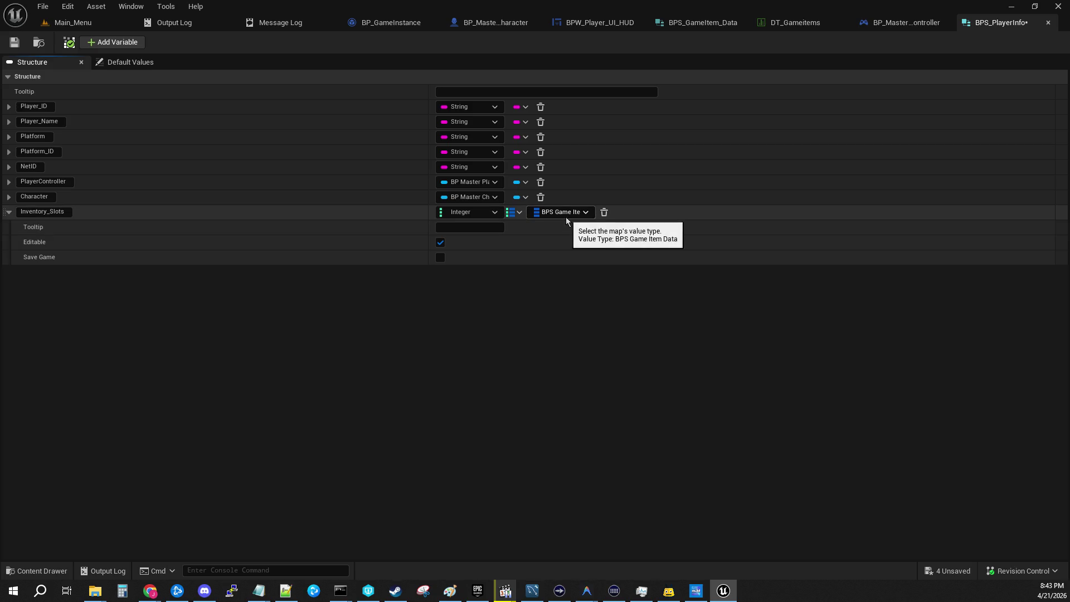
Save and close BPS_PlayerInfo, returning to the Main_Menu level editor.
{"action": "left_click", "coordinate": [701, 23]}
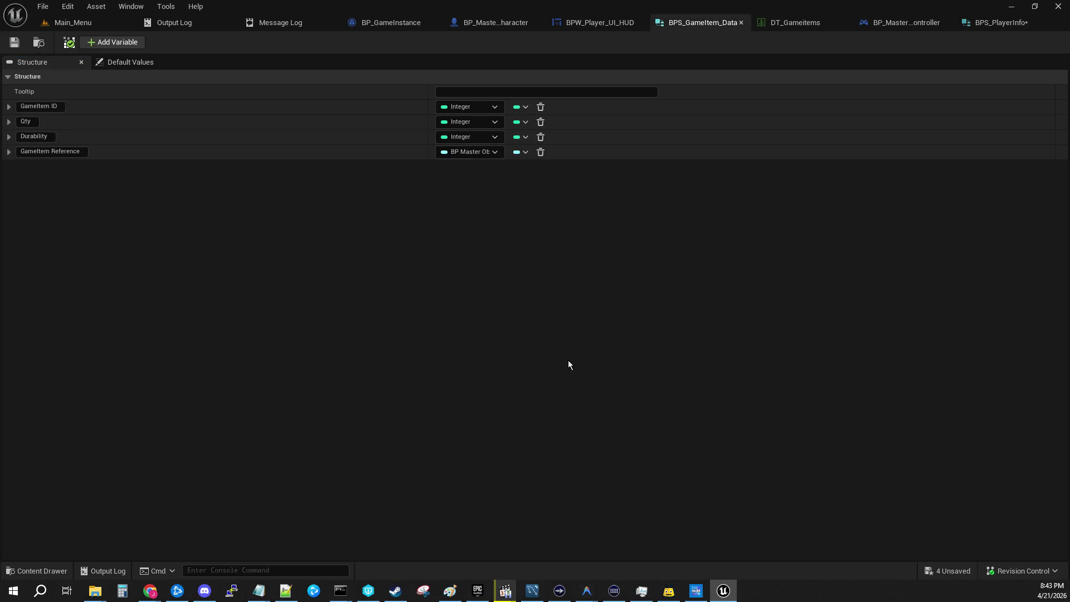
{"action": "left_click", "coordinate": [997, 25]}
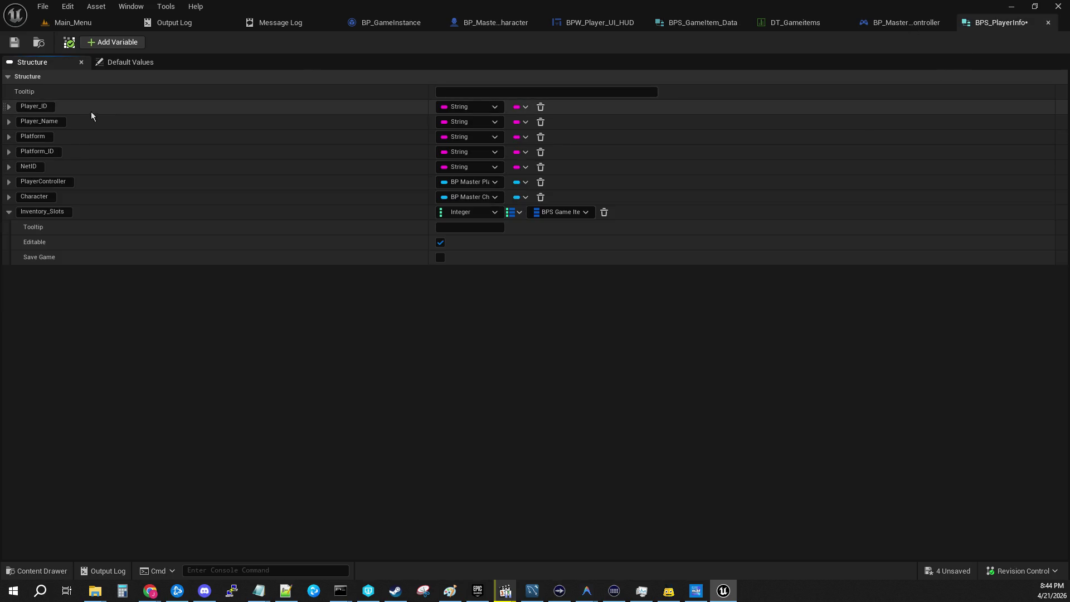
{"action": "left_click", "coordinate": [15, 43]}
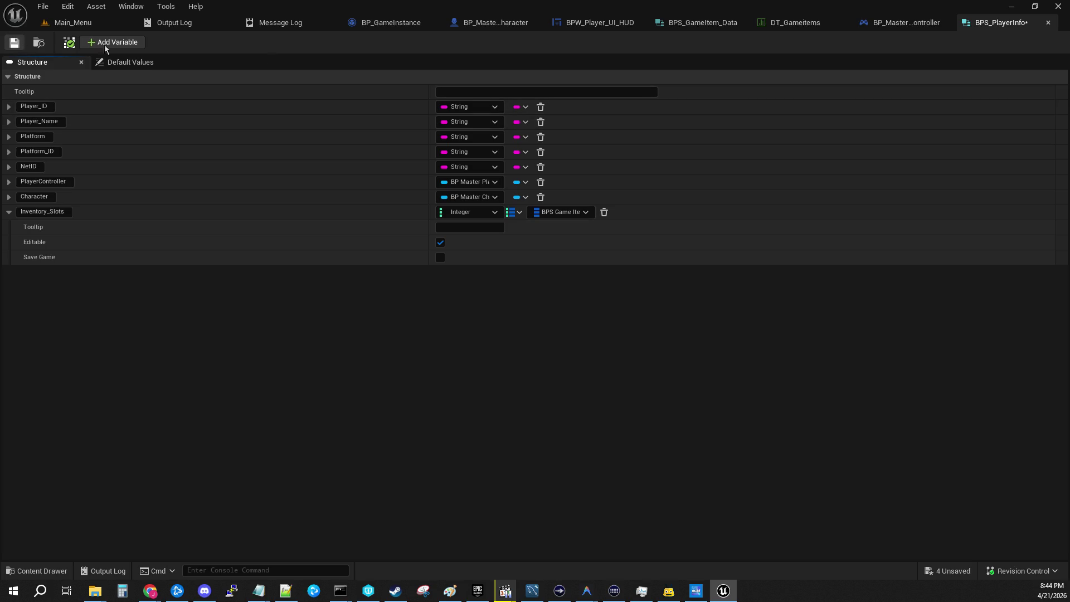
{"action": "left_click", "coordinate": [1048, 23]}
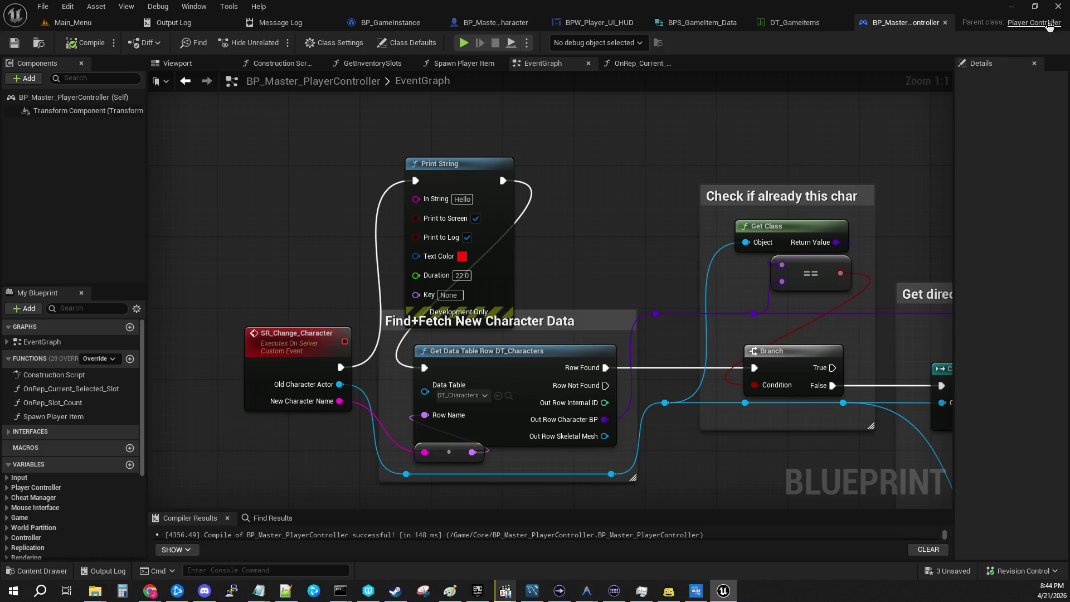
{"action": "left_click", "coordinate": [95, 22]}
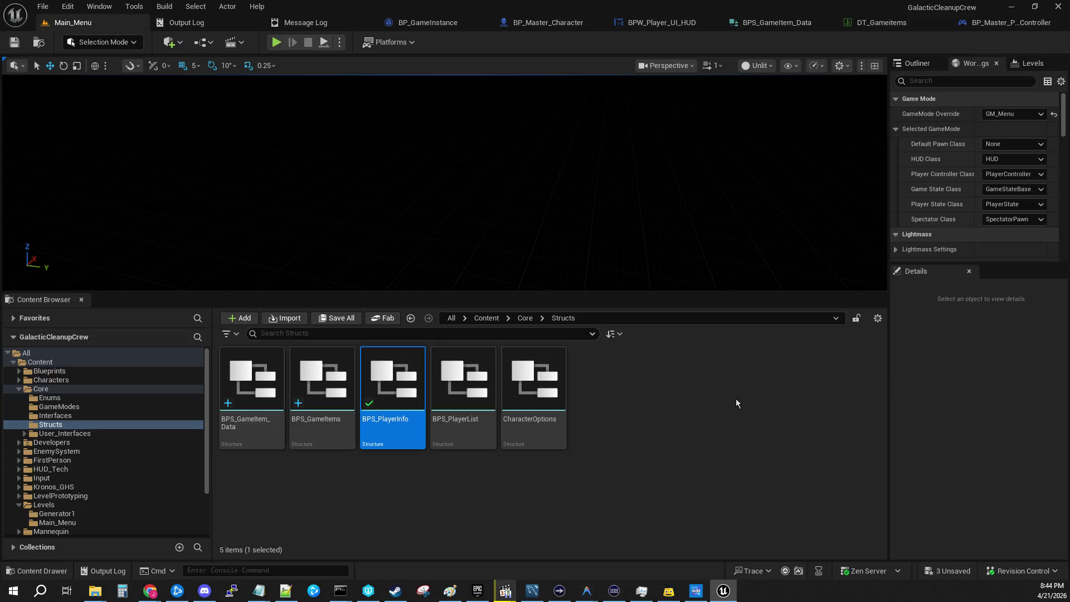
Create a Blueprint Structure asset in Core/Structs, found by searching 'struct', named BPS_.
{"action": "right_click", "coordinate": [732, 401]}
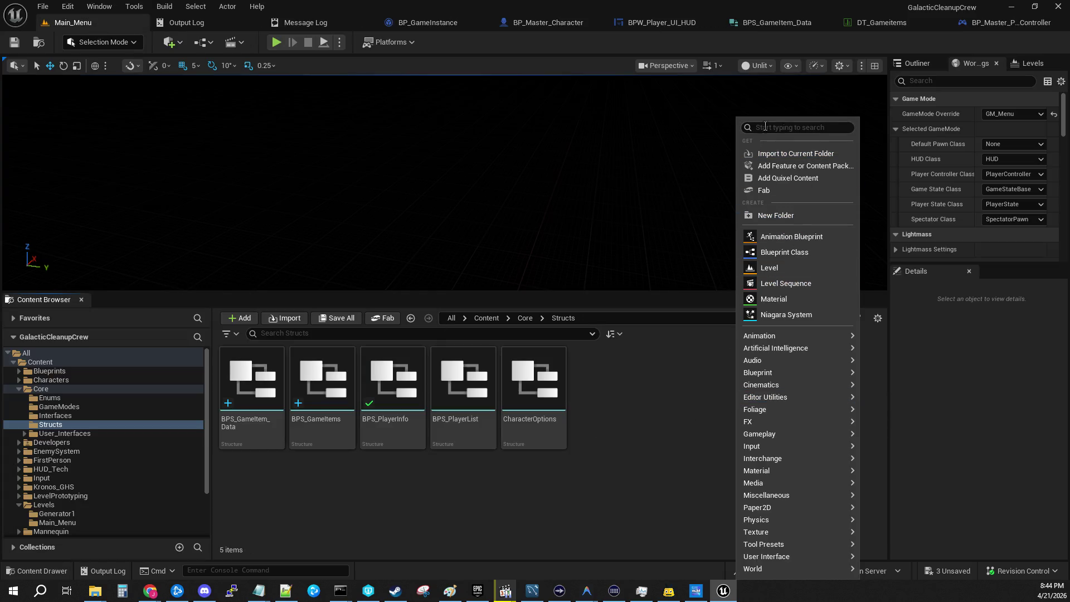
{"action": "type", "text": "struct"}
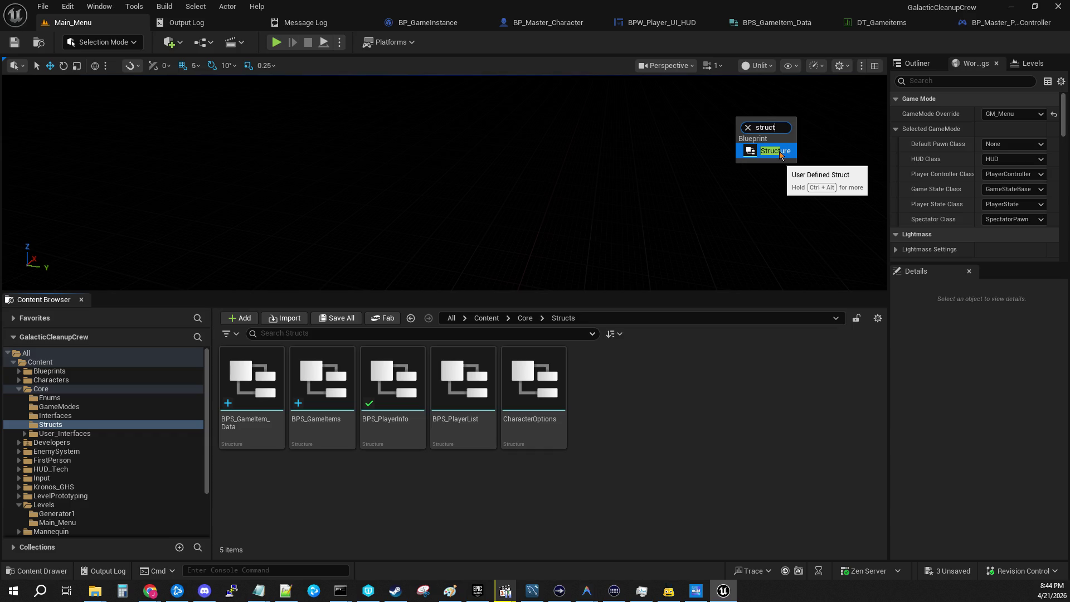
{"action": "left_click", "coordinate": [779, 152]}
{"action": "type", "text": "BPS_"}
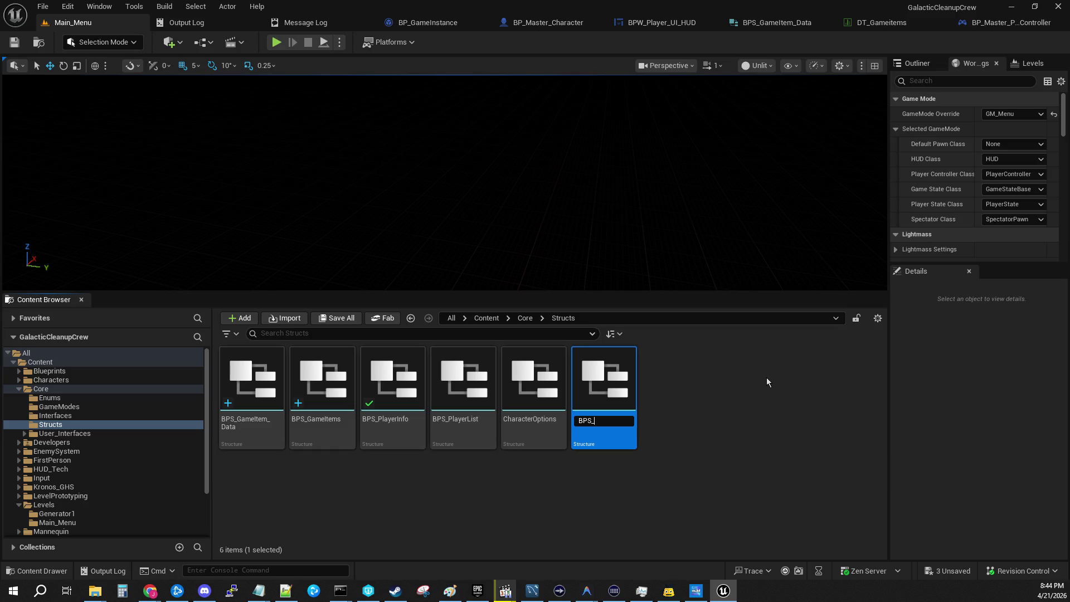
{"action": "key", "text": "Return"}
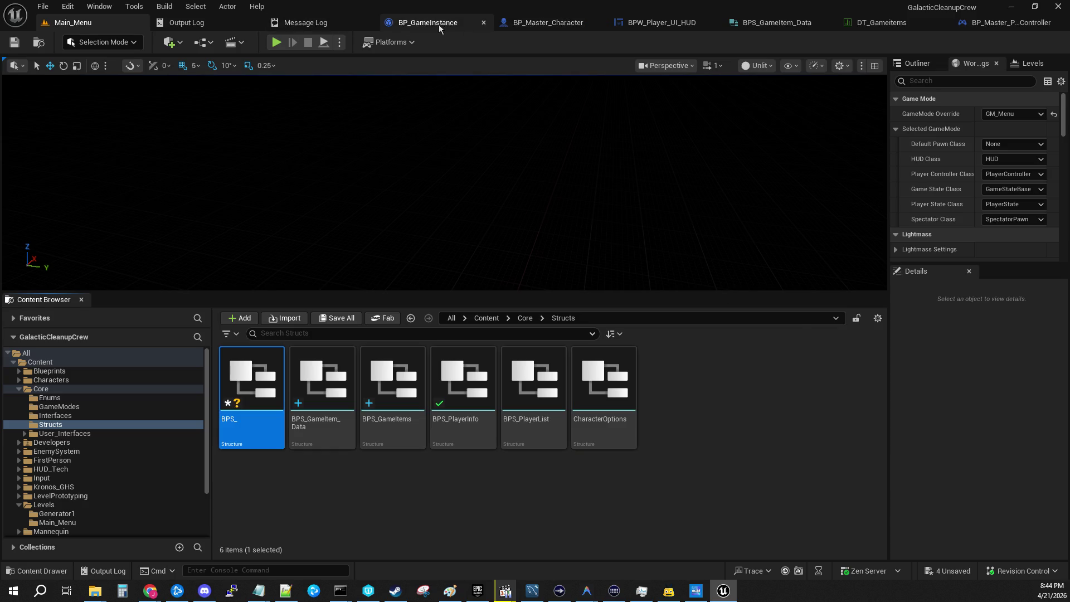
{"action": "left_click", "coordinate": [439, 25]}
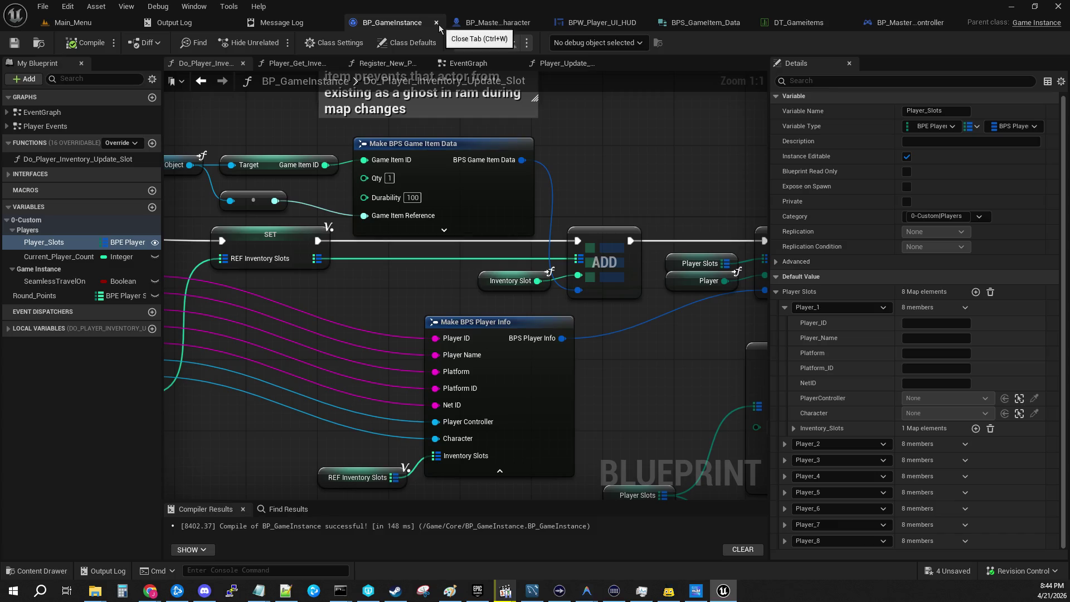
{"action": "left_click", "coordinate": [785, 444]}
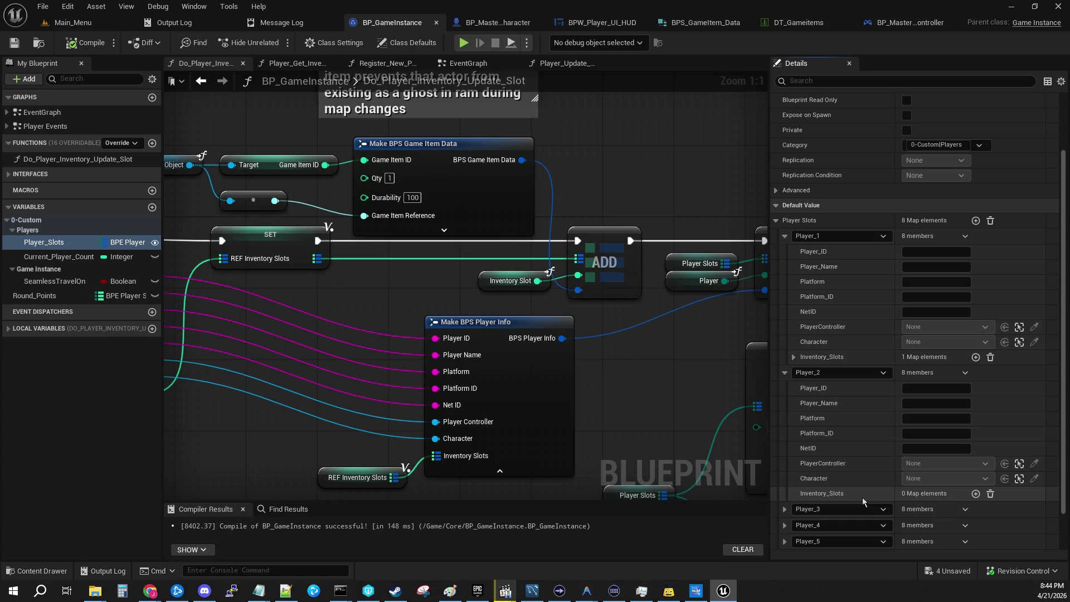
{"action": "left_click", "coordinate": [889, 26]}
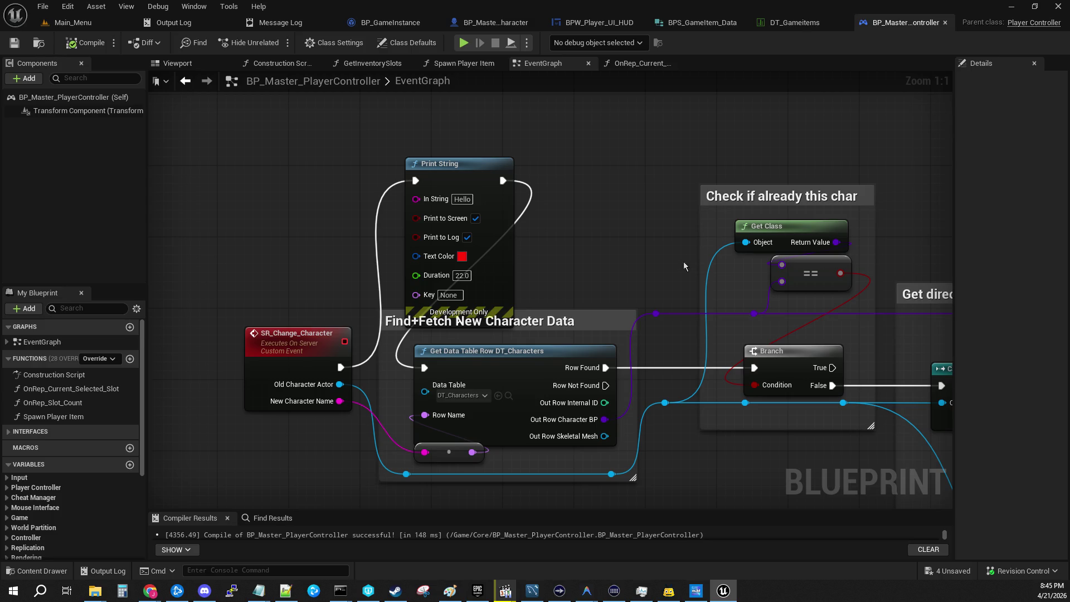
{"action": "left_click", "coordinate": [385, 23]}
{"action": "left_click", "coordinate": [73, 22]}
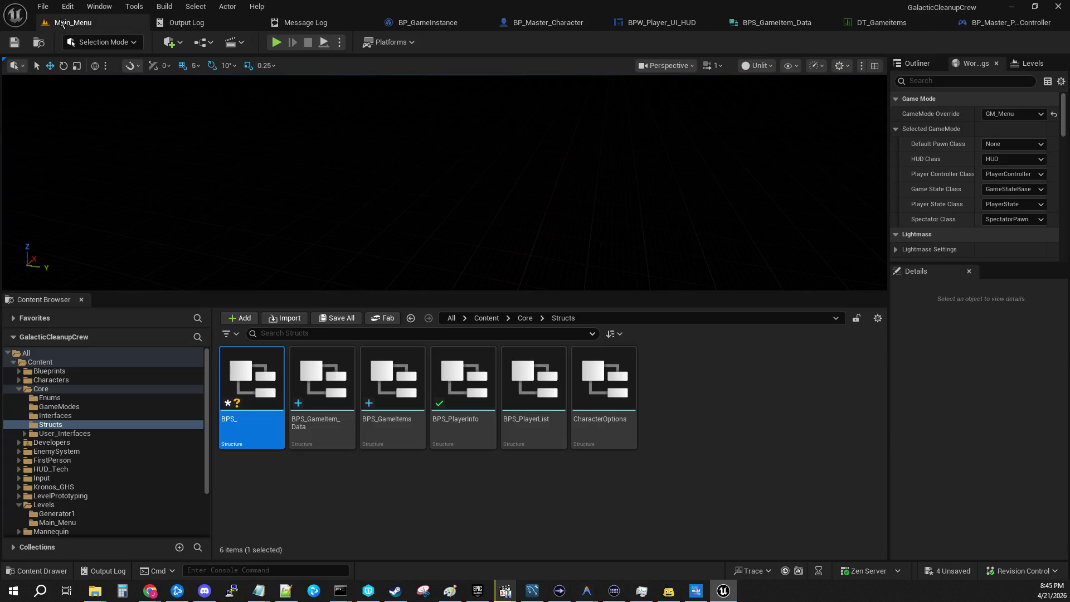
Rename the BPS_ structure asset to BPS_SlotActors.
{"action": "right_click", "coordinate": [260, 385]}
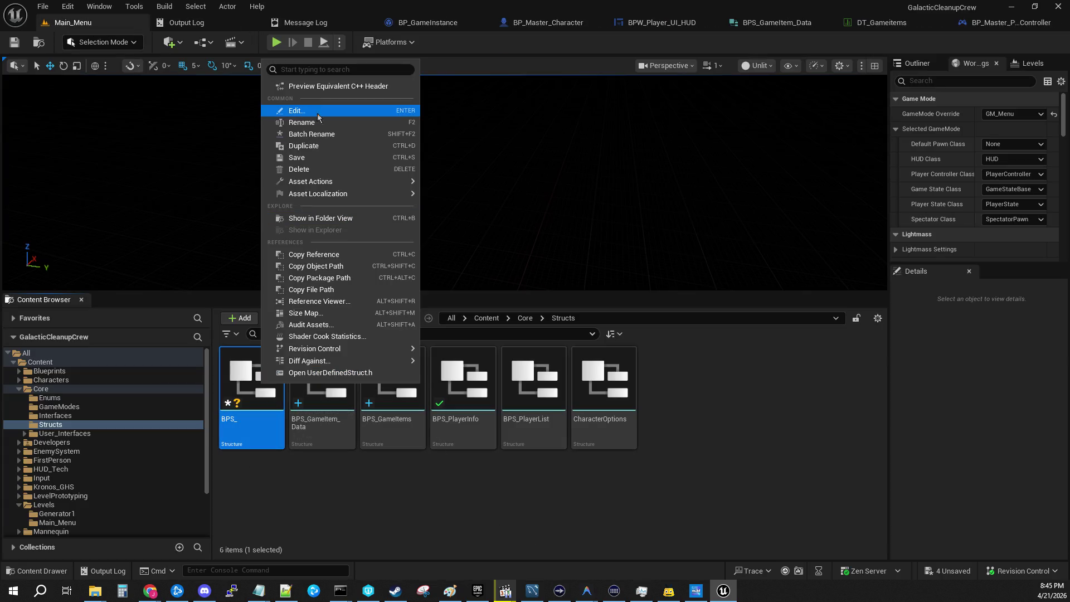
{"action": "left_click", "coordinate": [302, 122]}
{"action": "key", "text": "End"}
{"action": "type", "text": "Gam"}
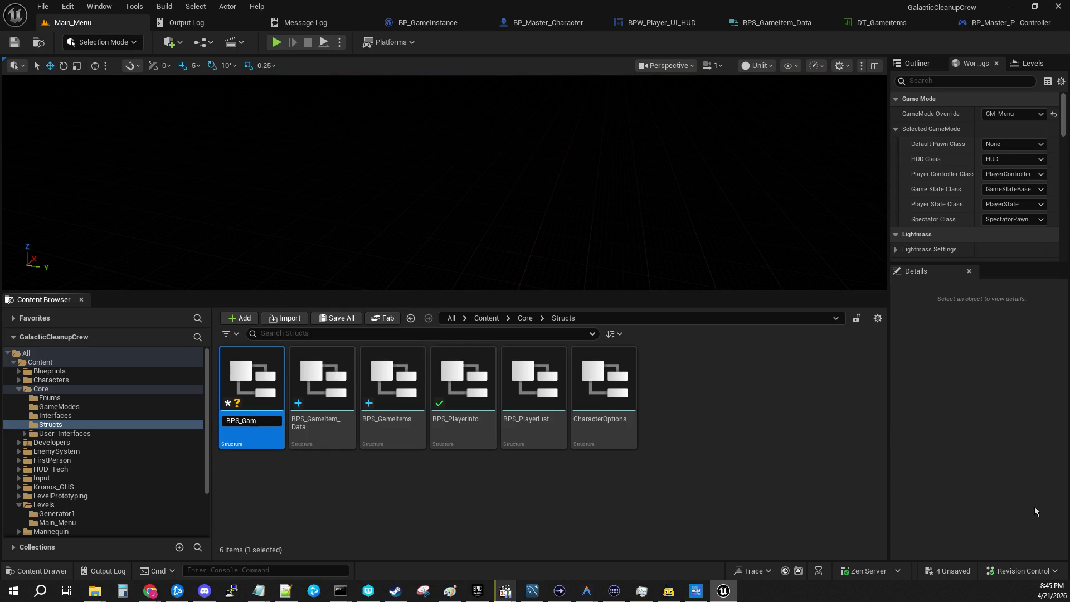
{"action": "key", "text": "BackSpace"}
{"action": "key", "text": "BackSpace"}
{"action": "key", "text": "BackSpace"}
{"action": "type", "text": "lot"}
{"action": "type", "text": "Actors"}
{"action": "key", "text": "Return"}
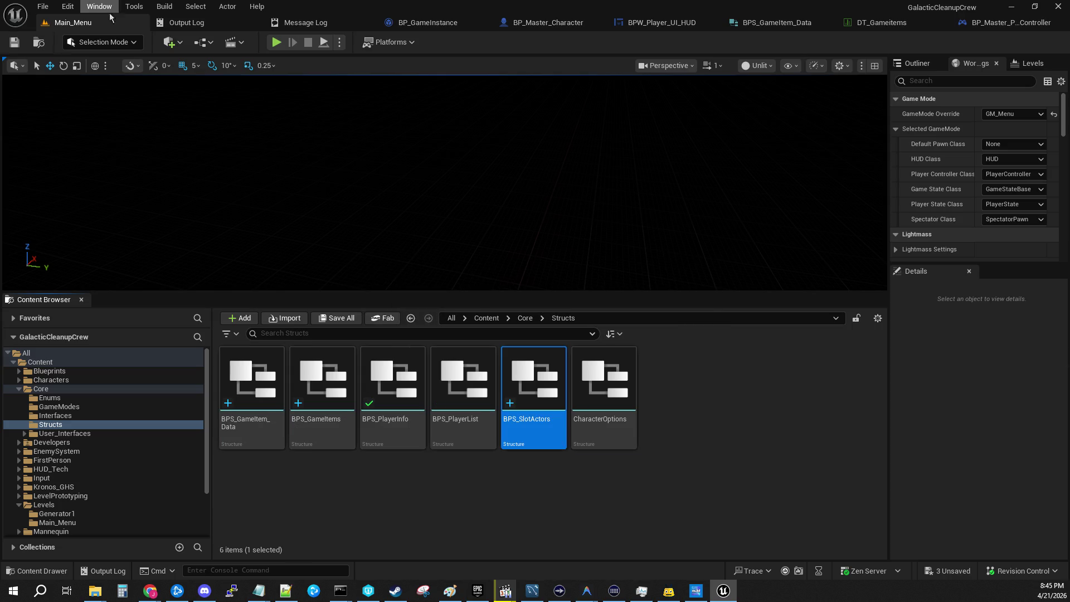
Save all assets and open BPS_SlotActors for editing.
{"action": "left_click", "coordinate": [43, 6]}
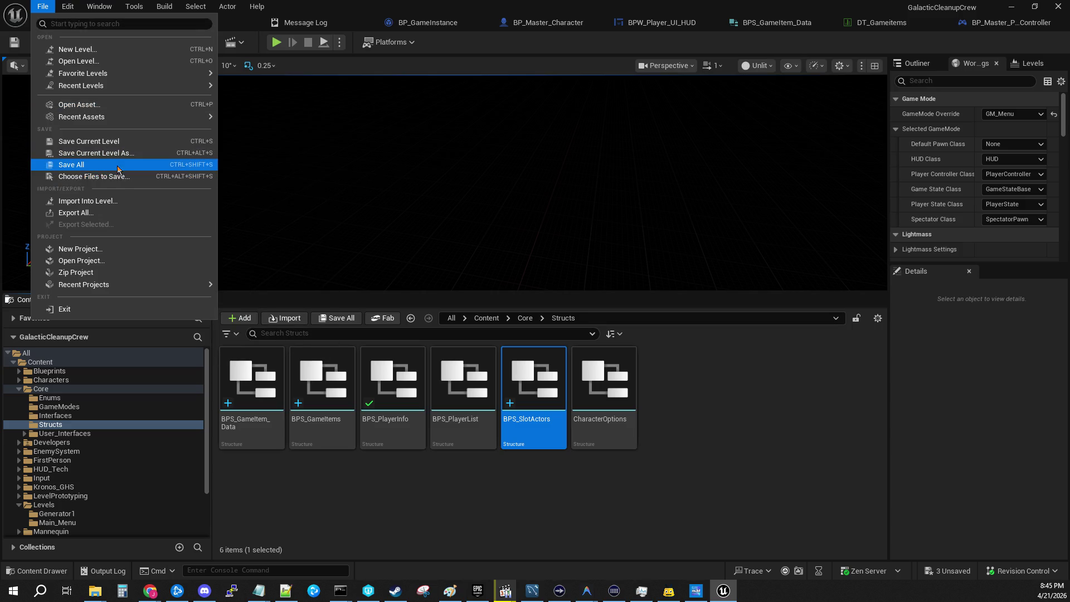
{"action": "left_click", "coordinate": [118, 165]}
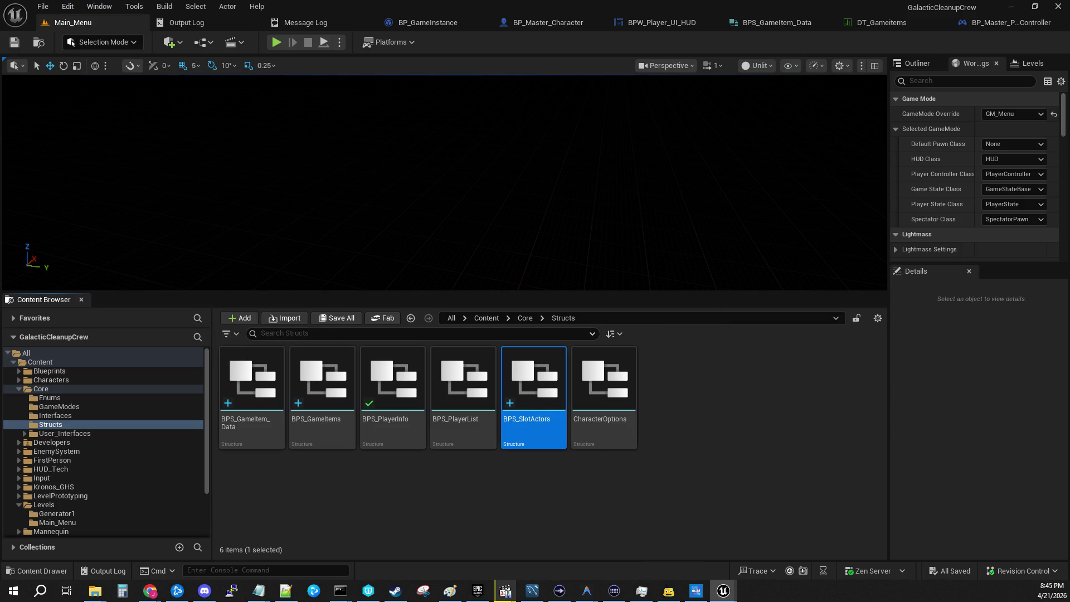
{"action": "key", "text": "Return"}
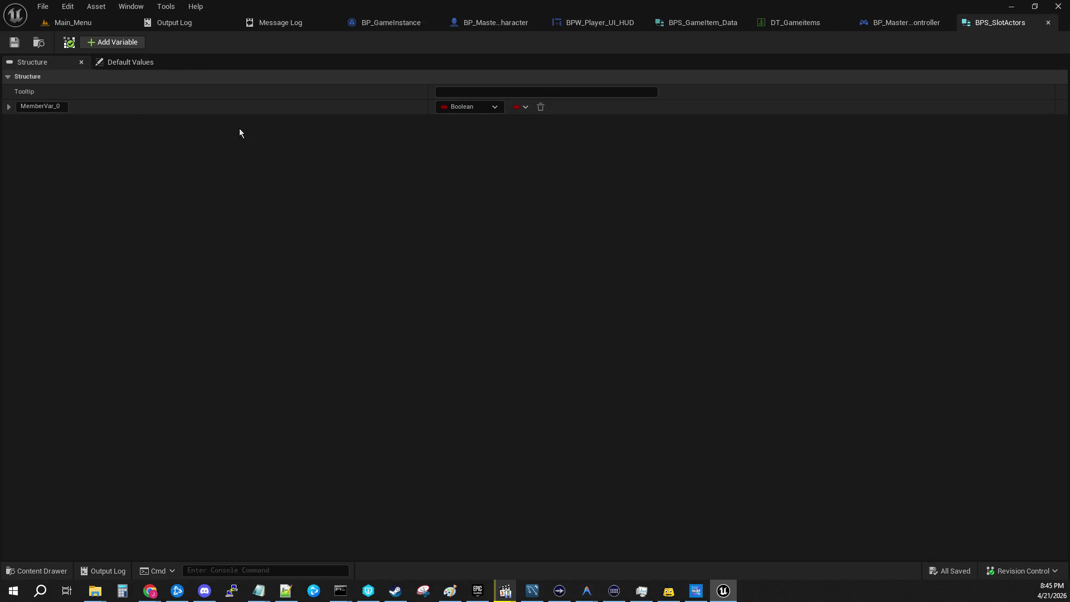
Make MemberVar_0 an Integer, add a second member, and rename the first to Slot.
{"action": "left_click", "coordinate": [493, 107]}
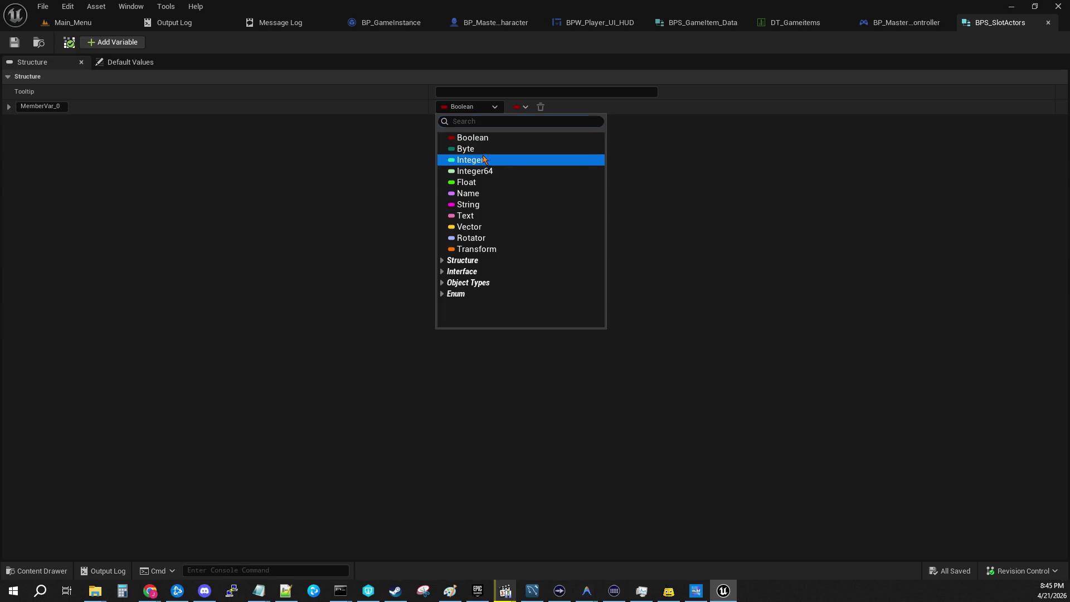
{"action": "left_click", "coordinate": [472, 160]}
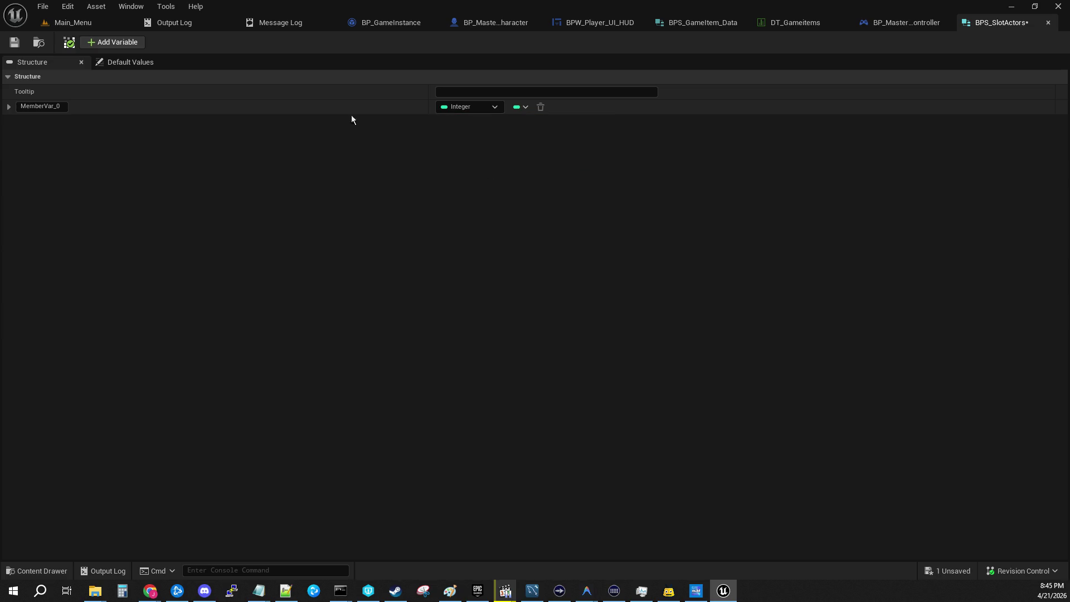
{"action": "left_click", "coordinate": [117, 45]}
{"action": "left_click", "coordinate": [64, 109]}
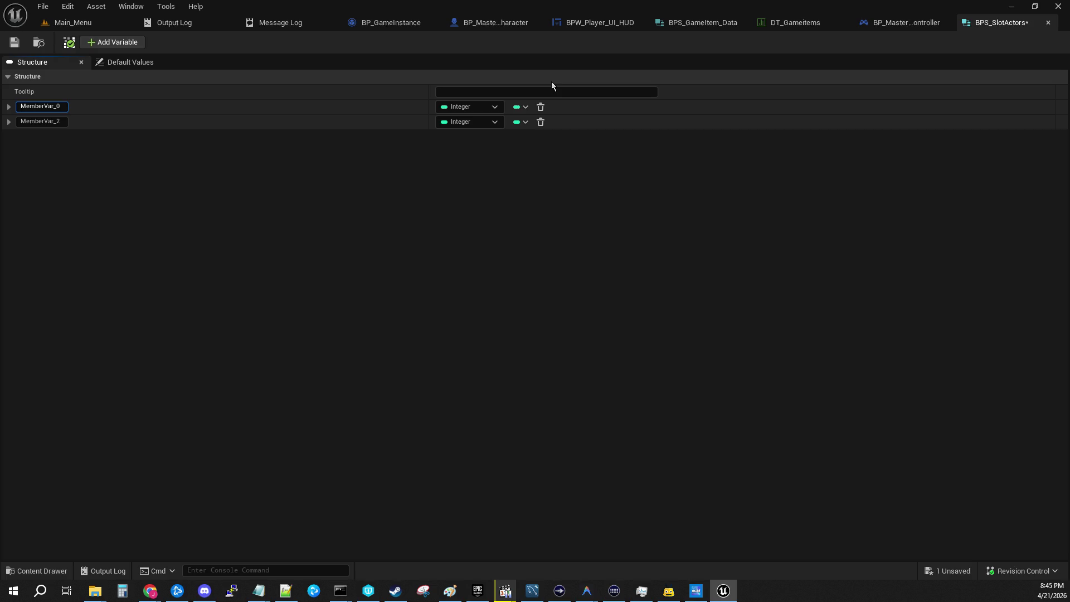
{"action": "key", "text": "ctrl+a"}
{"action": "type", "text": "Slo"}
{"action": "key", "text": "Return"}
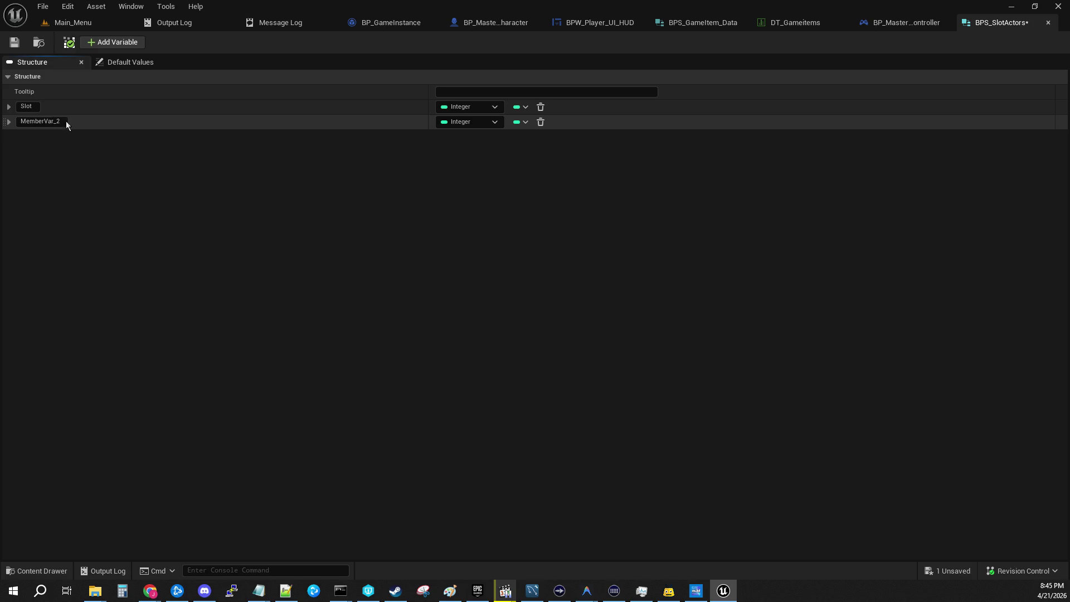
Rename the second member to Object Reference, then browse to the Core folder in Main_Menu.
{"action": "key", "text": "ctrl+a"}
{"action": "key", "text": "BackSpace"}
{"action": "type", "text": "Game"}
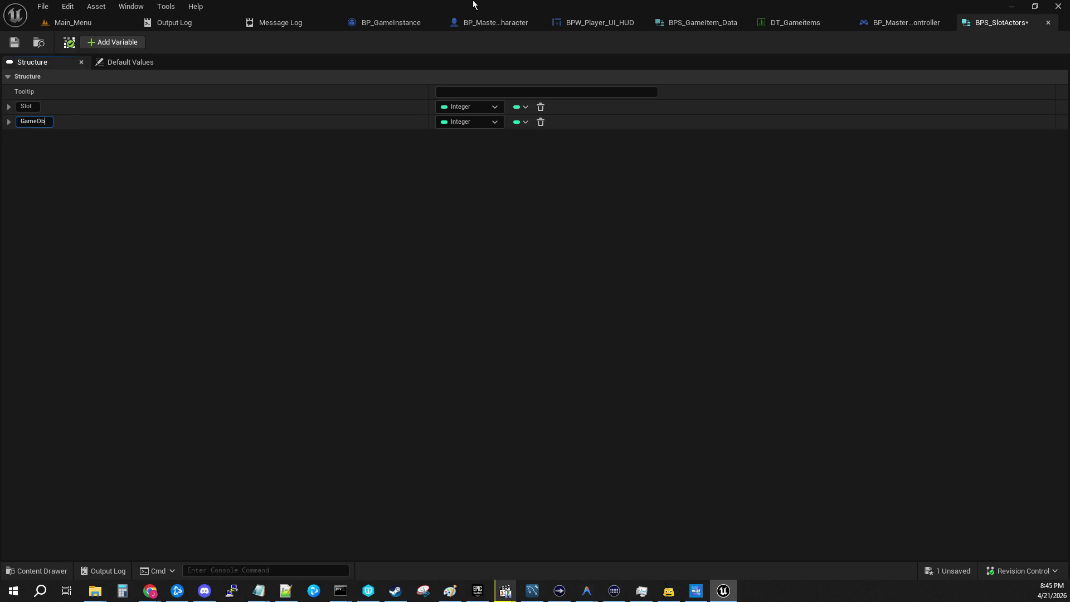
{"action": "key", "text": "ctrl+a"}
{"action": "type", "text": "Object"}
{"action": "type", "text": " Reference"}
{"action": "key", "text": "Return"}
{"action": "left_click", "coordinate": [478, 122]}
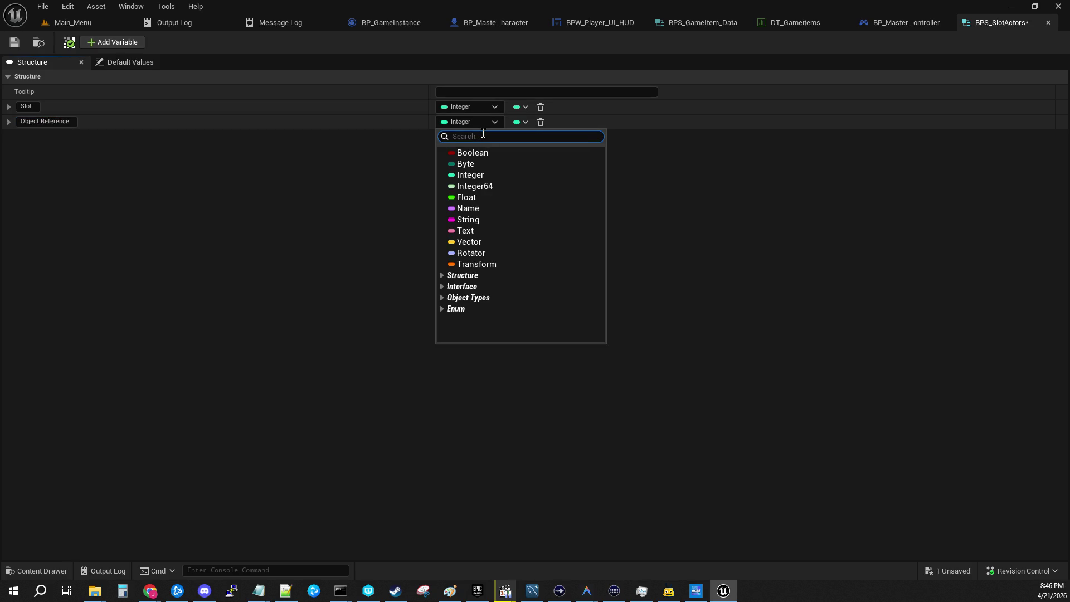
{"action": "left_click", "coordinate": [732, 150]}
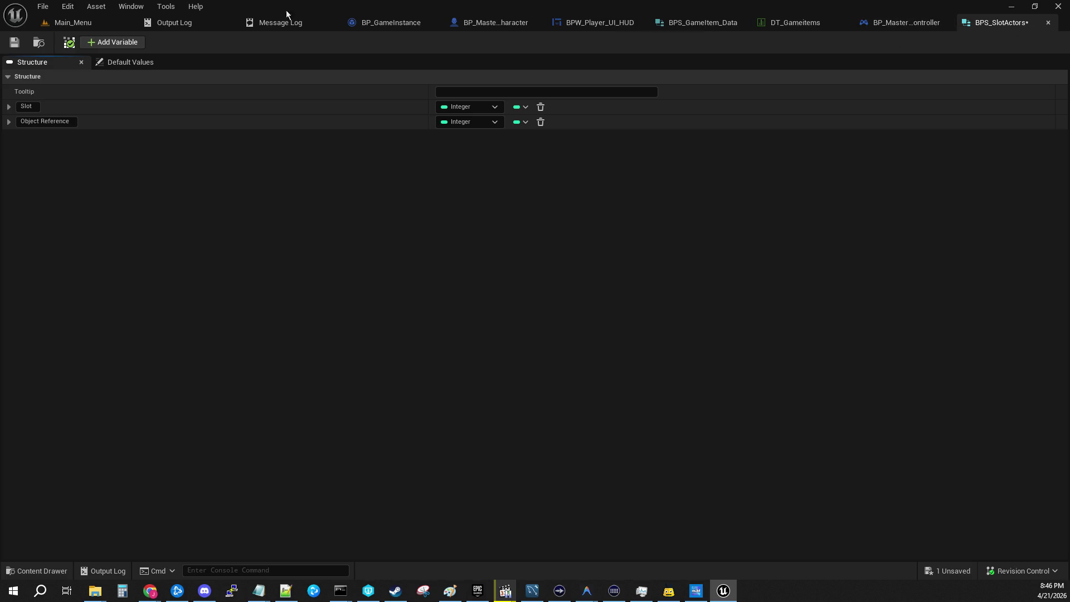
{"action": "left_click", "coordinate": [73, 22]}
{"action": "left_click", "coordinate": [525, 318]}
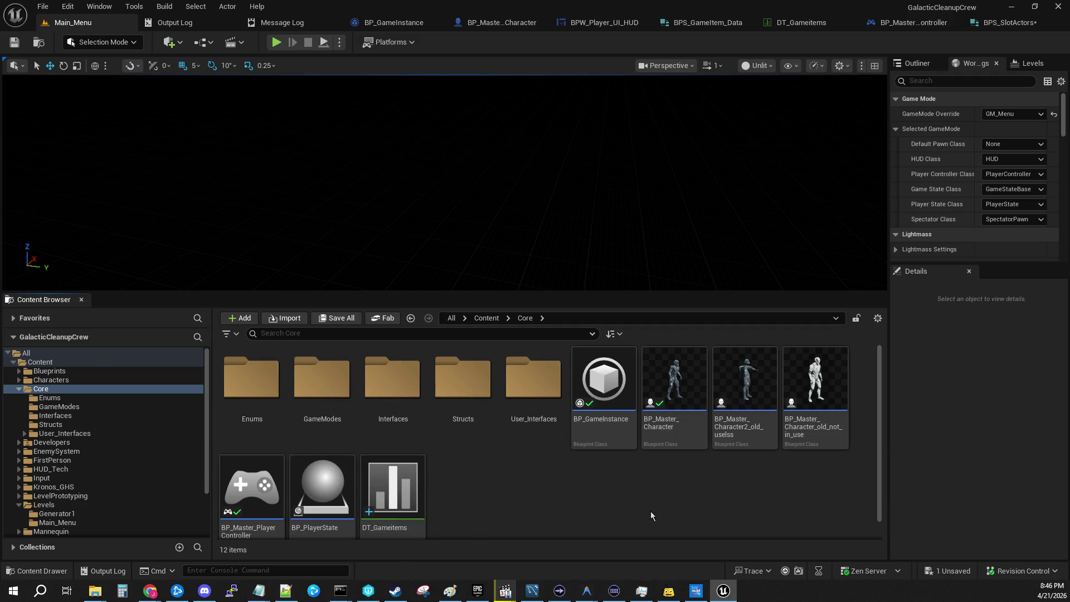
Browse the Core folders into Structs and open BPS_GameItem_Data to review its members.
{"action": "double_click", "coordinate": [533, 386]}
{"action": "left_click", "coordinate": [527, 318]}
{"action": "double_click", "coordinate": [463, 382]}
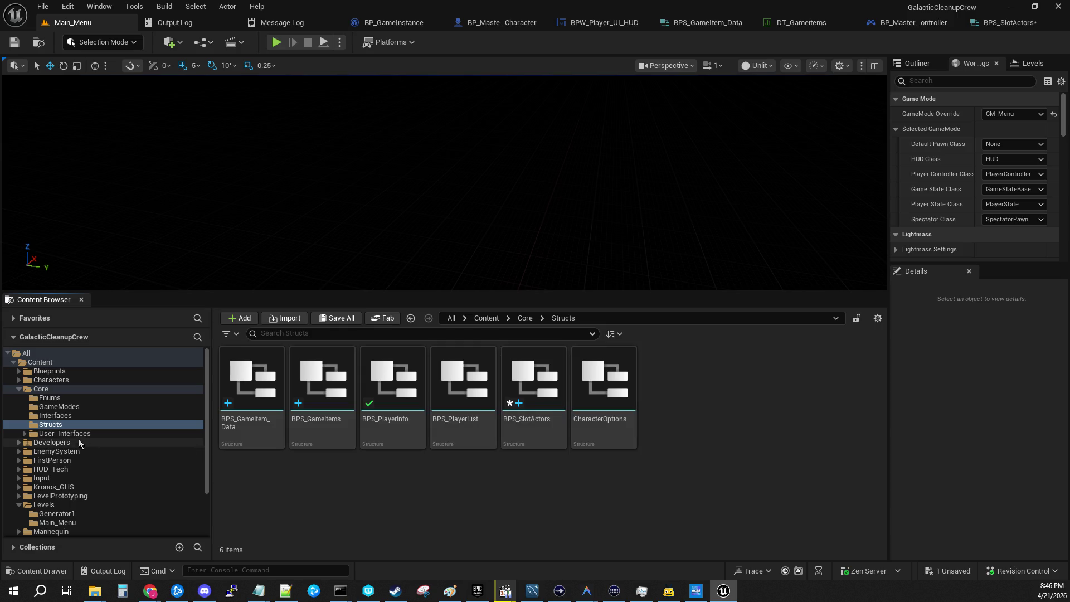
{"action": "left_click", "coordinate": [59, 390]}
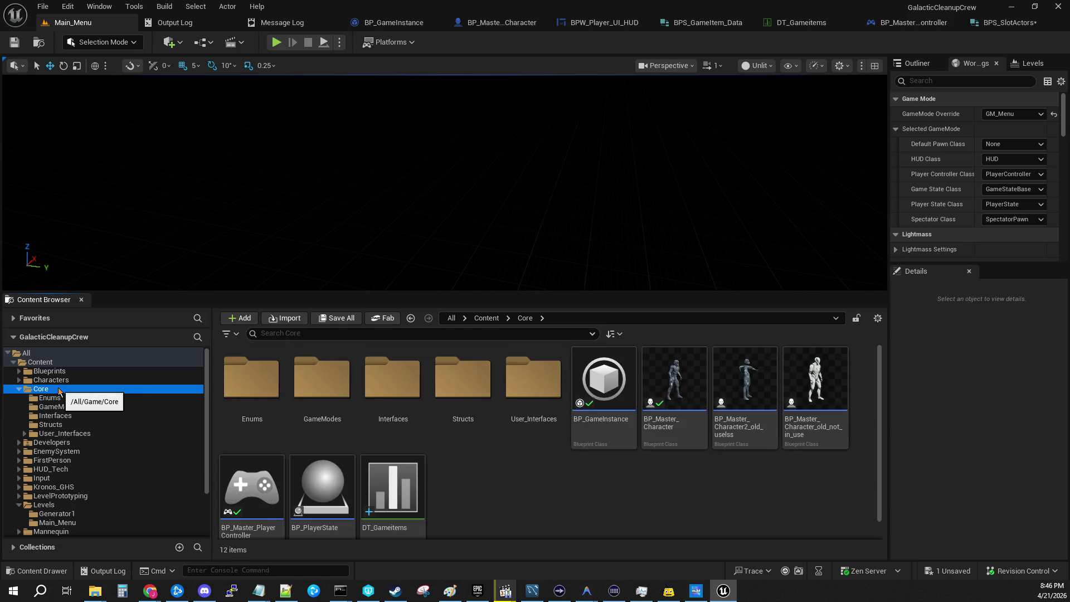
{"action": "scroll", "coordinate": [504, 471], "scroll_direction": "down", "scroll_amount": 1}
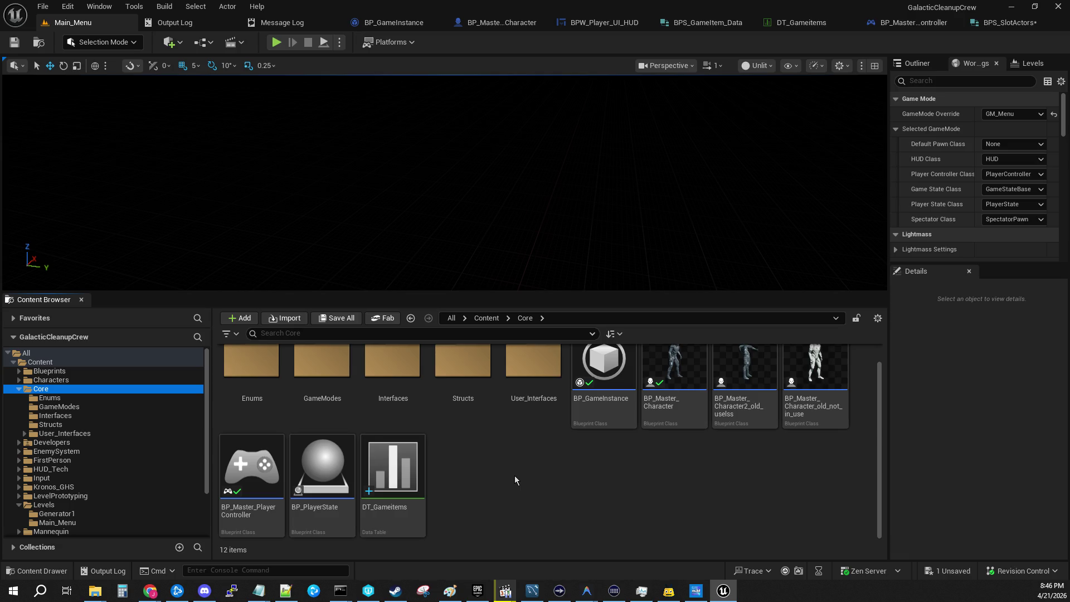
{"action": "scroll", "coordinate": [514, 476], "scroll_direction": "up", "scroll_amount": 1}
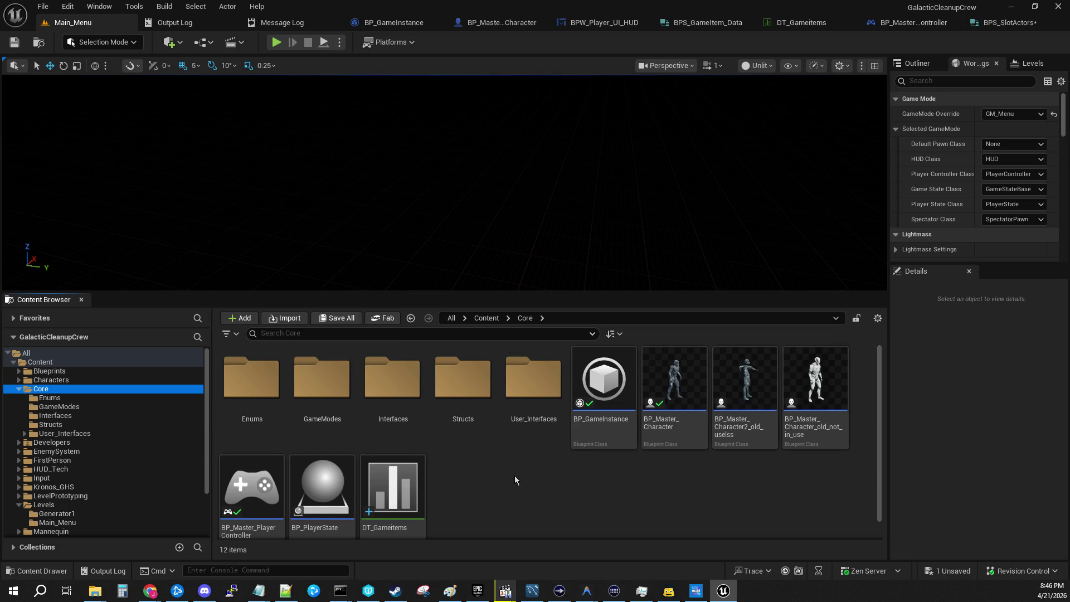
{"action": "double_click", "coordinate": [463, 378]}
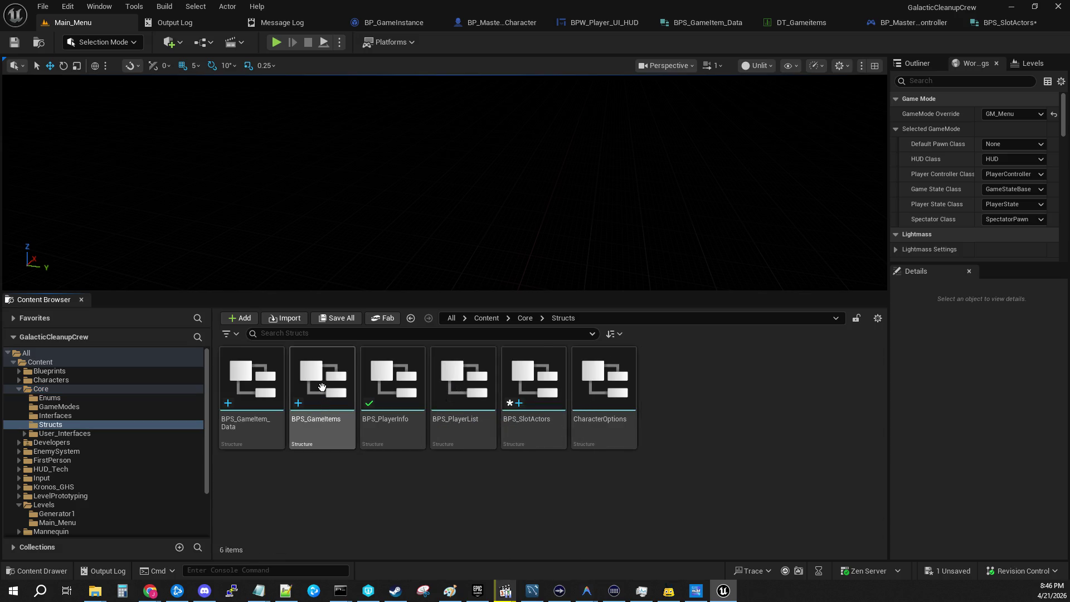
{"action": "double_click", "coordinate": [250, 384]}
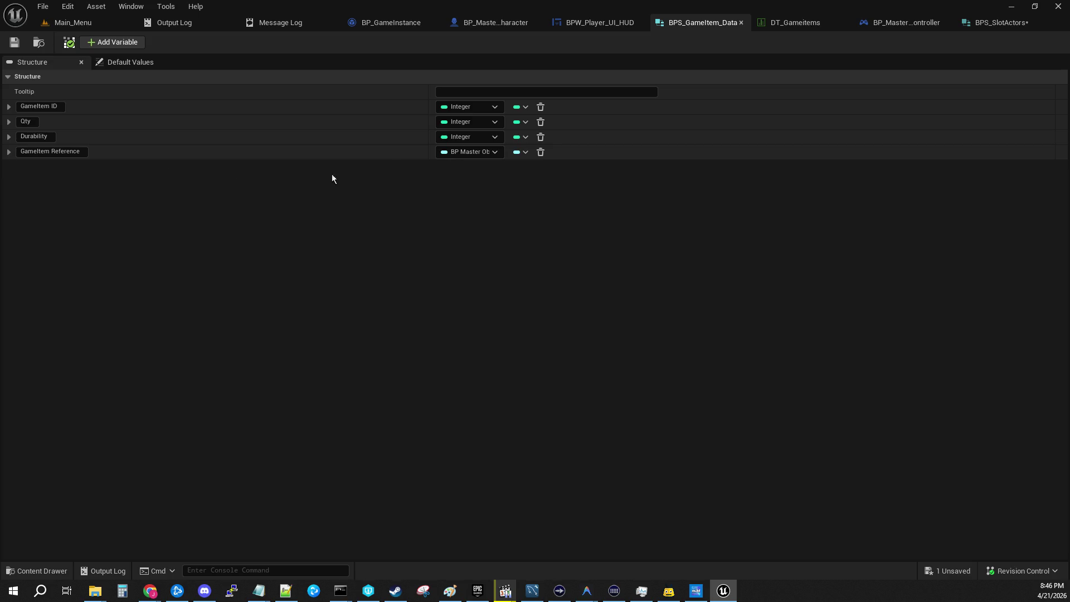
Inspect the GameItem Reference member's type and default value choices in BPS_GameItem_Data.
{"action": "left_click", "coordinate": [492, 152]}
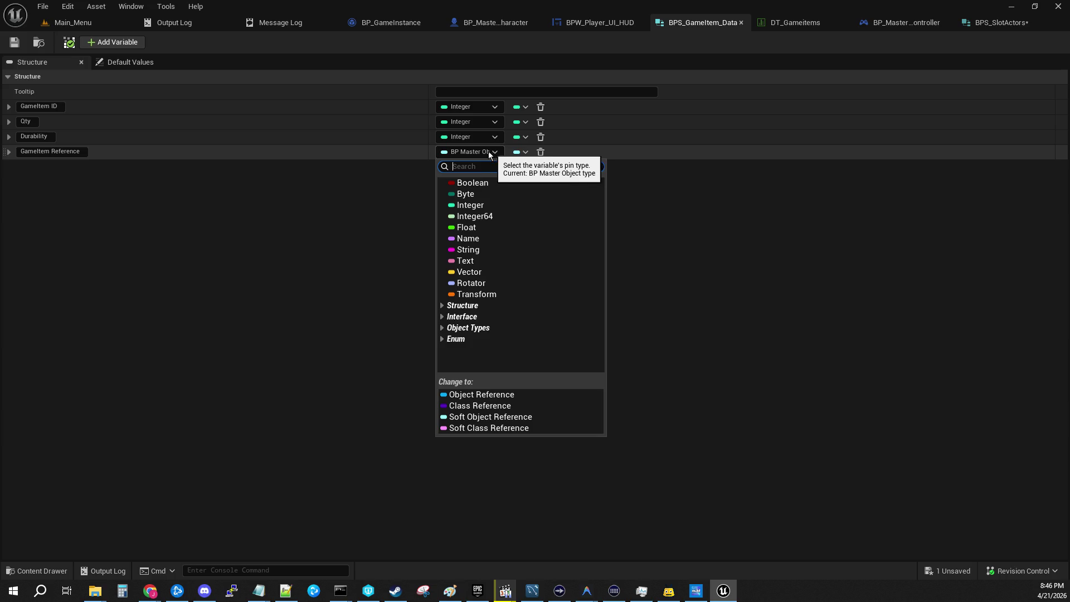
{"action": "left_click", "coordinate": [475, 152]}
{"action": "left_click", "coordinate": [12, 154]}
{"action": "left_click", "coordinate": [9, 152]}
{"action": "left_click", "coordinate": [119, 62]}
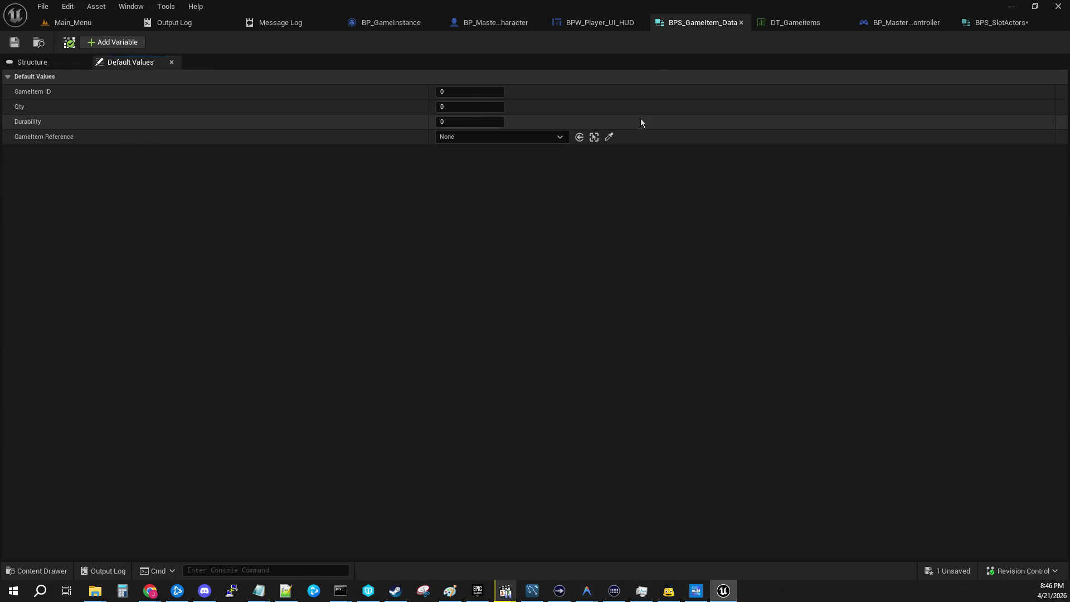
{"action": "left_click", "coordinate": [490, 137]}
{"action": "left_click", "coordinate": [490, 136]}
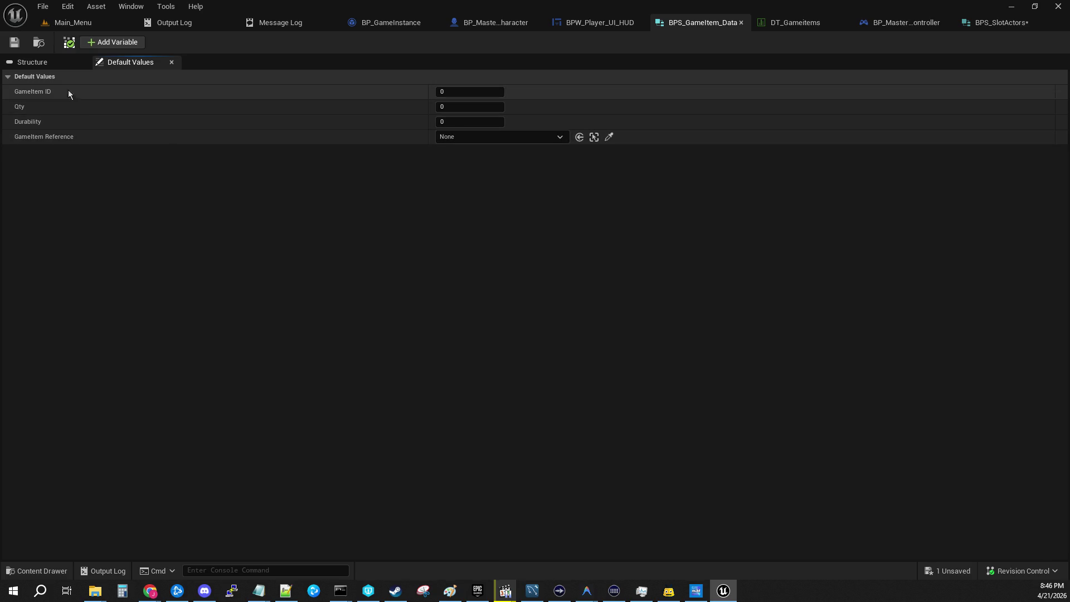
{"action": "left_click", "coordinate": [49, 65]}
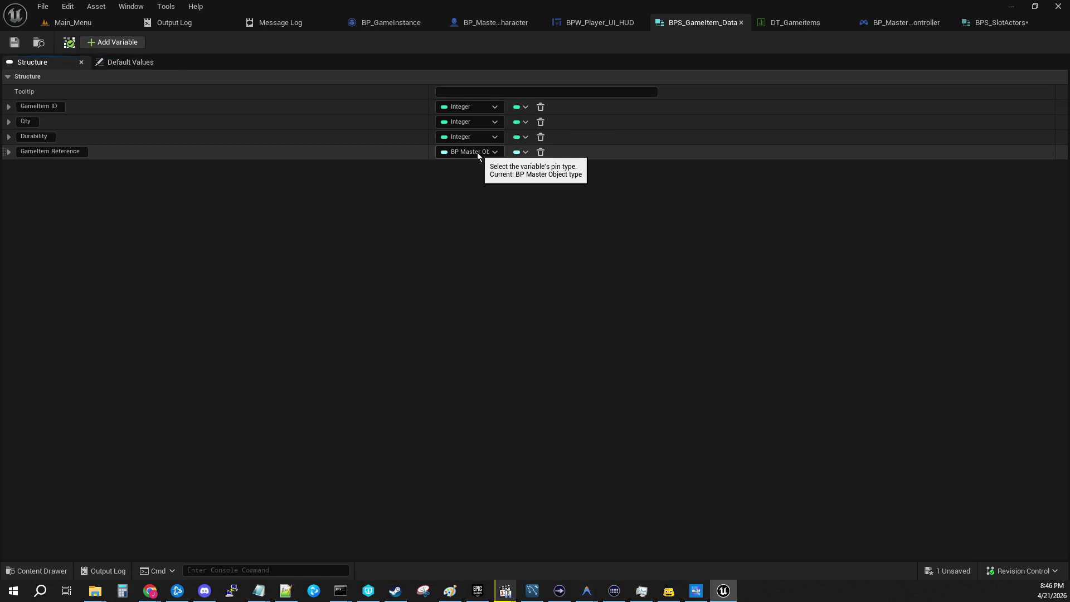
Close BPS_GameItem_Data, retype Object Reference as a BP Master Object reference, and save BPS_SlotActors.
{"action": "left_click", "coordinate": [741, 23]}
{"action": "left_click", "coordinate": [969, 22]}
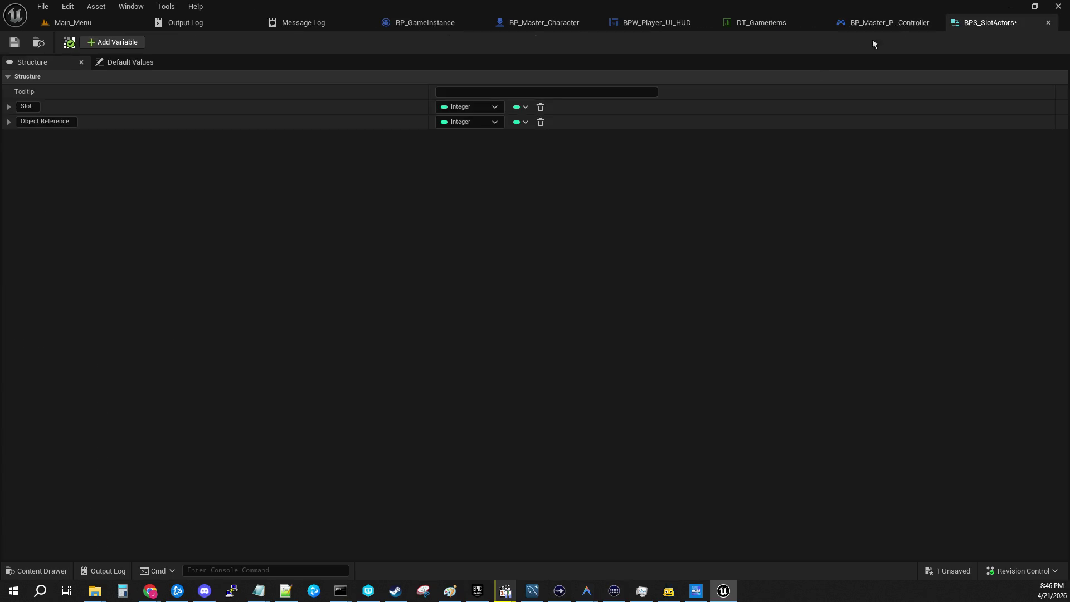
{"action": "left_click", "coordinate": [473, 122]}
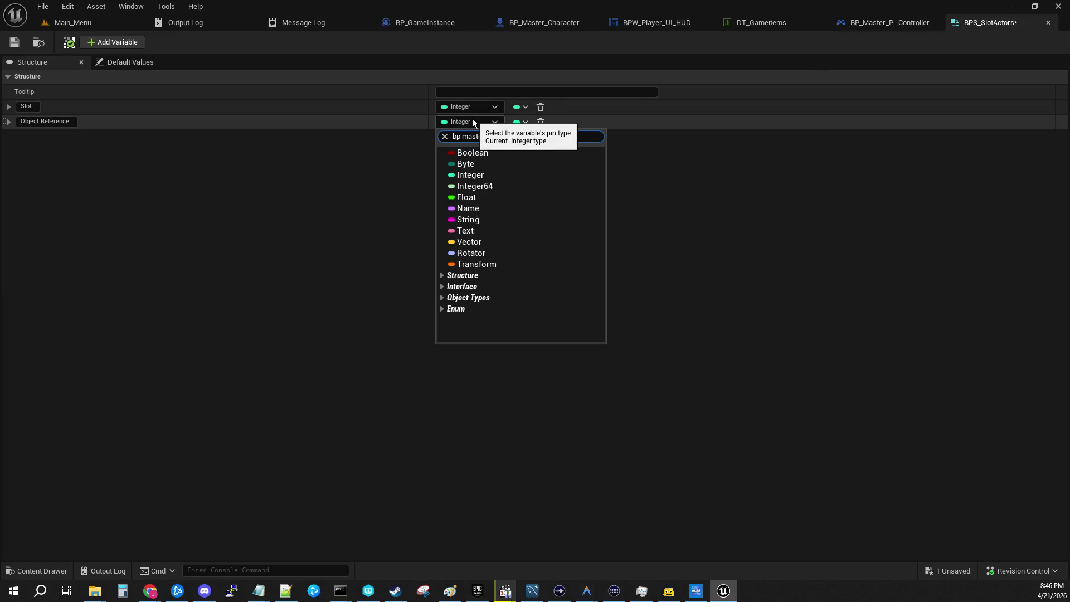
{"action": "type", "text": "r object "}
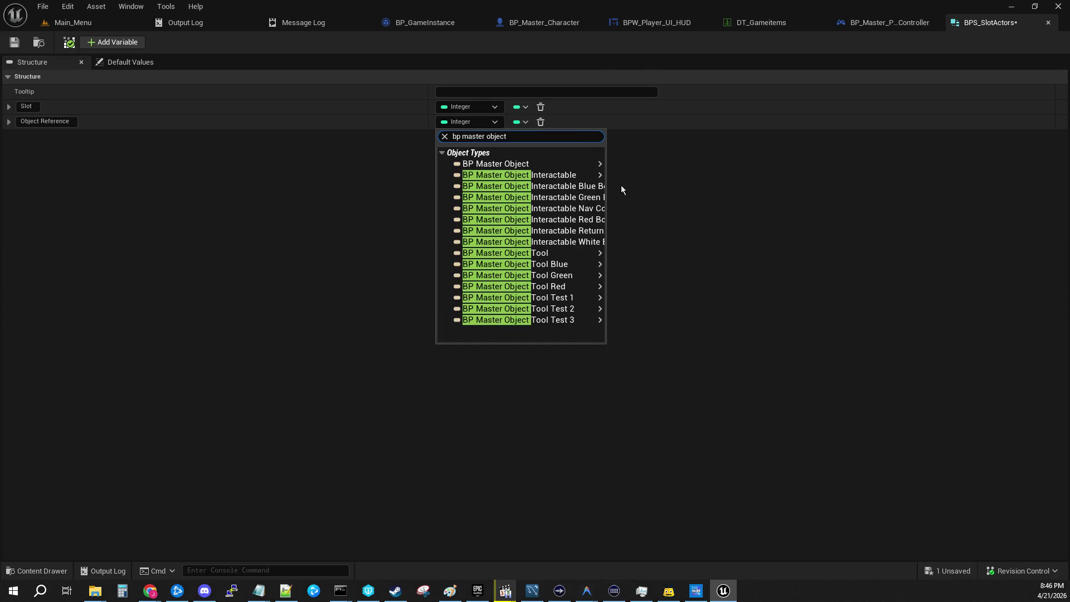
{"action": "type", "text": "t"}
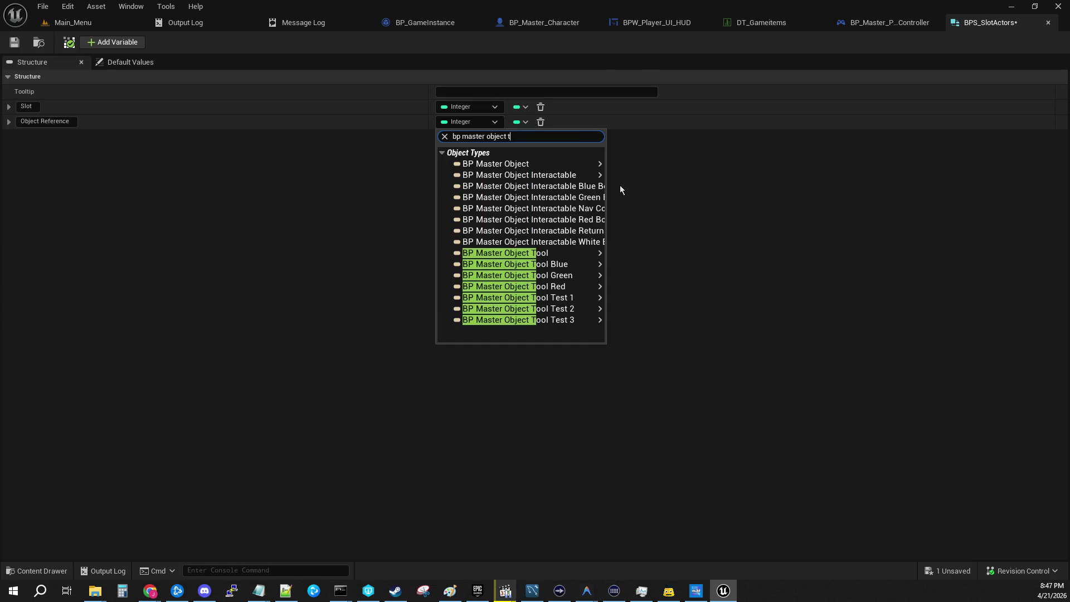
{"action": "mouse_move", "coordinate": [573, 253]}
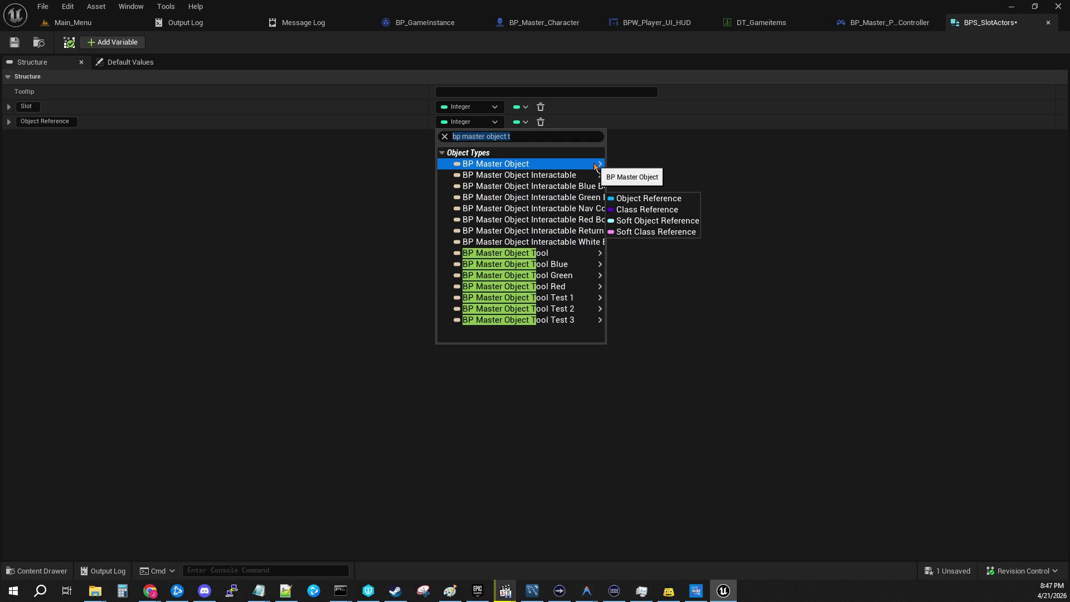
{"action": "mouse_move", "coordinate": [595, 164]}
{"action": "left_click", "coordinate": [640, 165]}
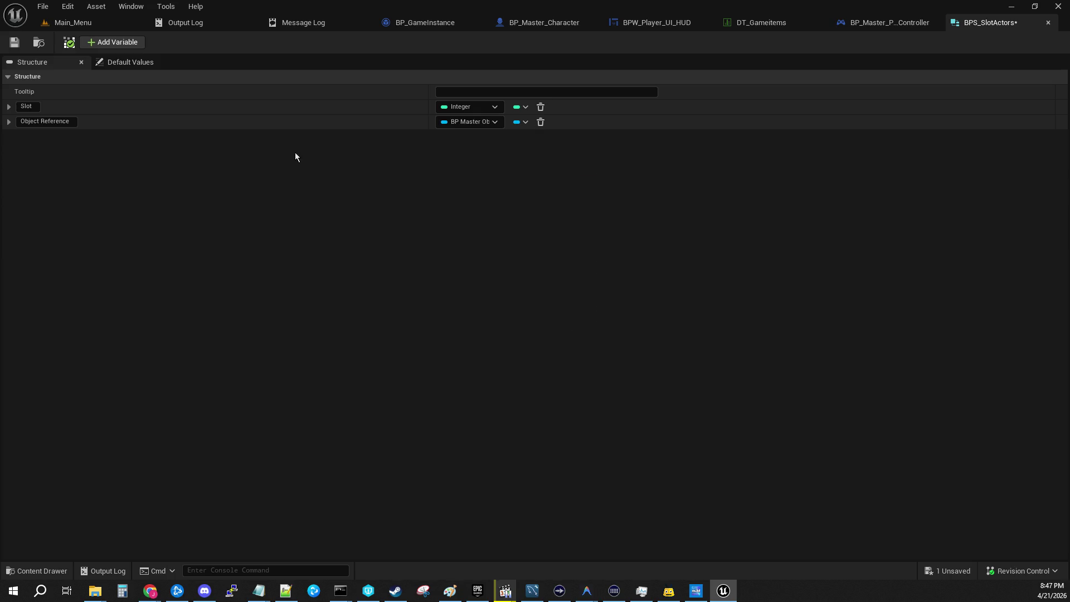
{"action": "left_click", "coordinate": [18, 43]}
From the Main_Menu level's Content Browser, open GM_GameMode_Lobby in Core/GameModes.
{"action": "left_click", "coordinate": [84, 23]}
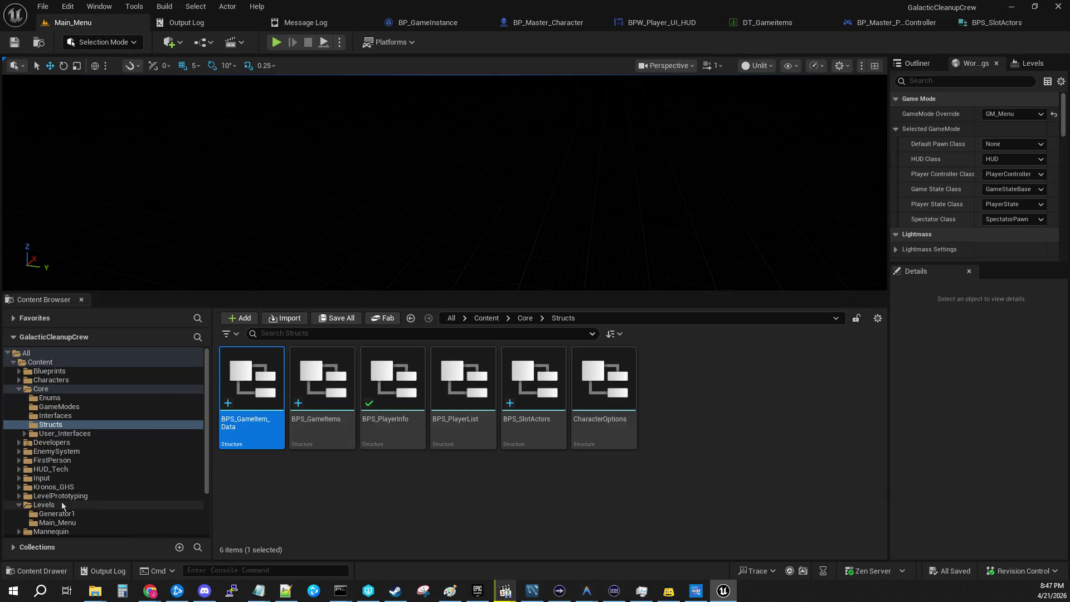
{"action": "scroll", "coordinate": [95, 458], "scroll_direction": "down", "scroll_amount": 2}
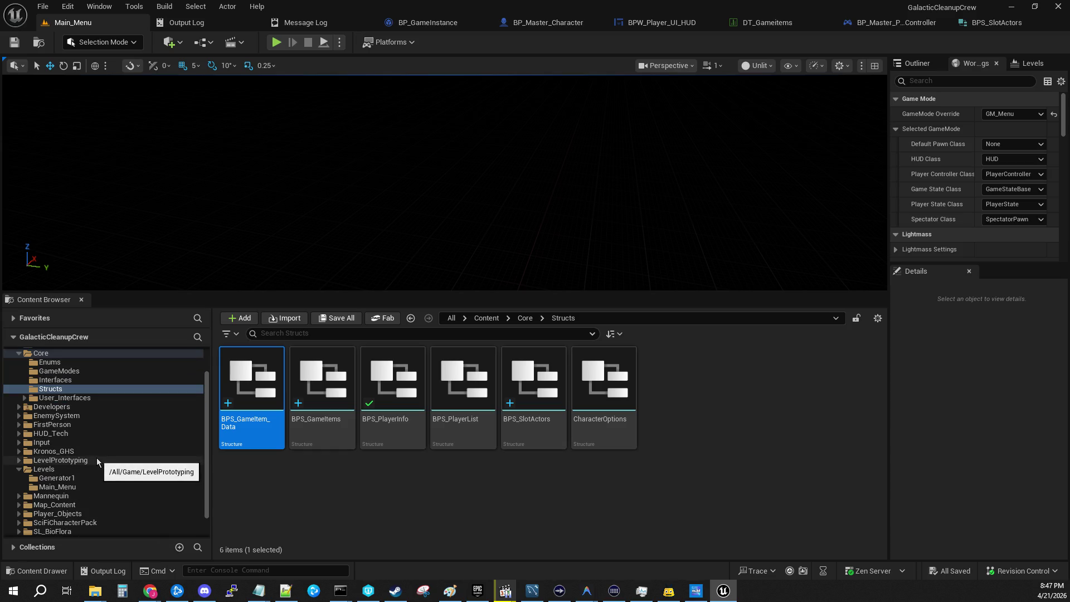
{"action": "left_click", "coordinate": [77, 490]}
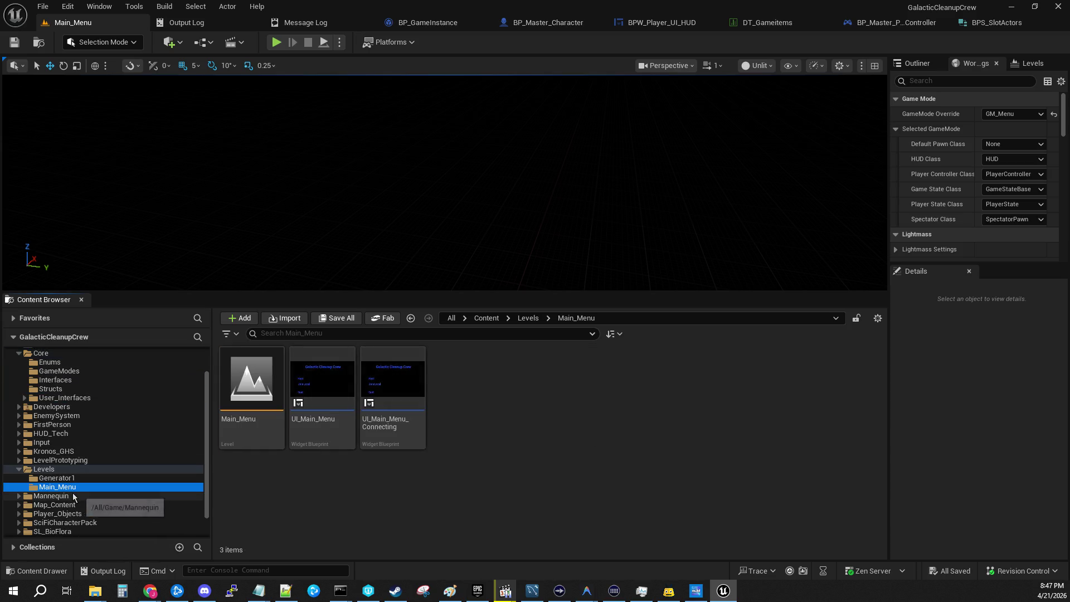
{"action": "scroll", "coordinate": [73, 497], "scroll_direction": "down", "scroll_amount": 1}
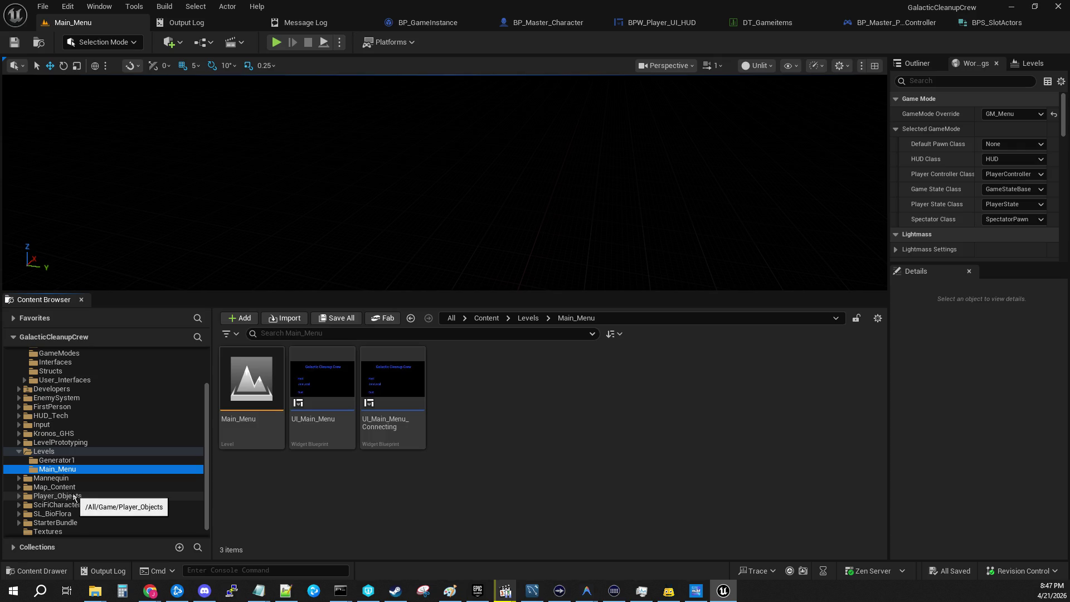
{"action": "scroll", "coordinate": [73, 498], "scroll_direction": "up", "scroll_amount": 2}
{"action": "left_click", "coordinate": [64, 370]}
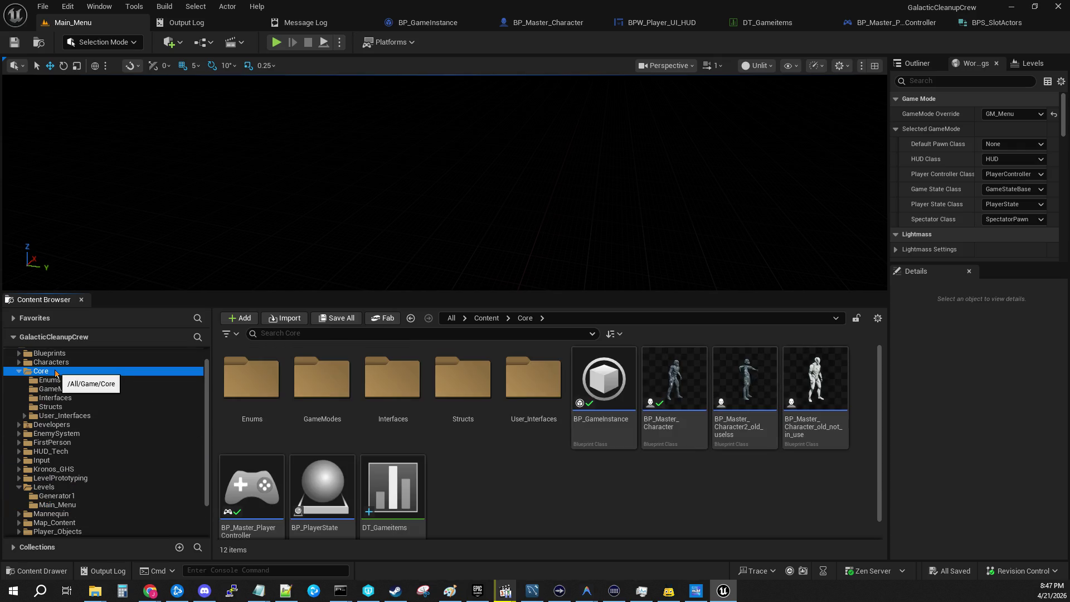
{"action": "double_click", "coordinate": [322, 379]}
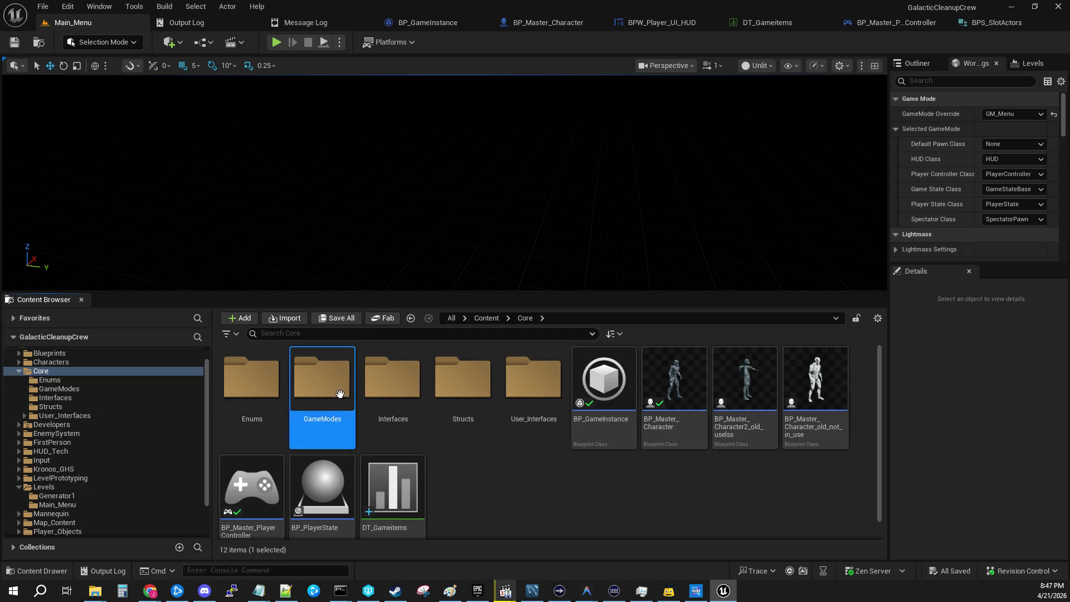
{"action": "double_click", "coordinate": [247, 427]}
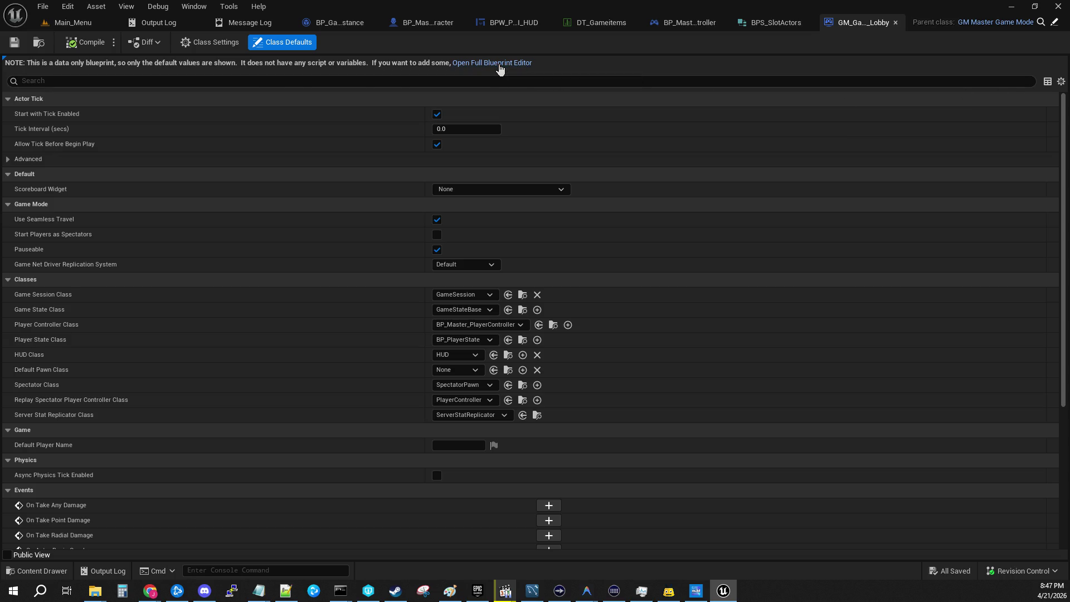
Switch GM_GameMode_Lobby to full blueprint editing and add a variable named Player_Inventory.
{"action": "left_click", "coordinate": [499, 63]}
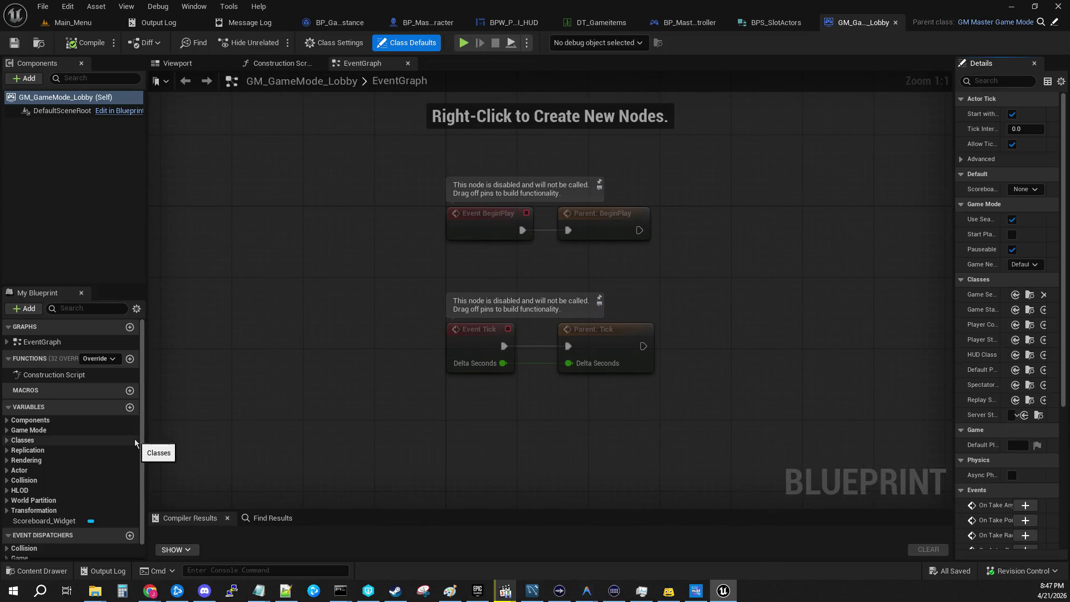
{"action": "scroll", "coordinate": [135, 439], "scroll_direction": "down", "scroll_amount": 1}
{"action": "left_click", "coordinate": [130, 394]}
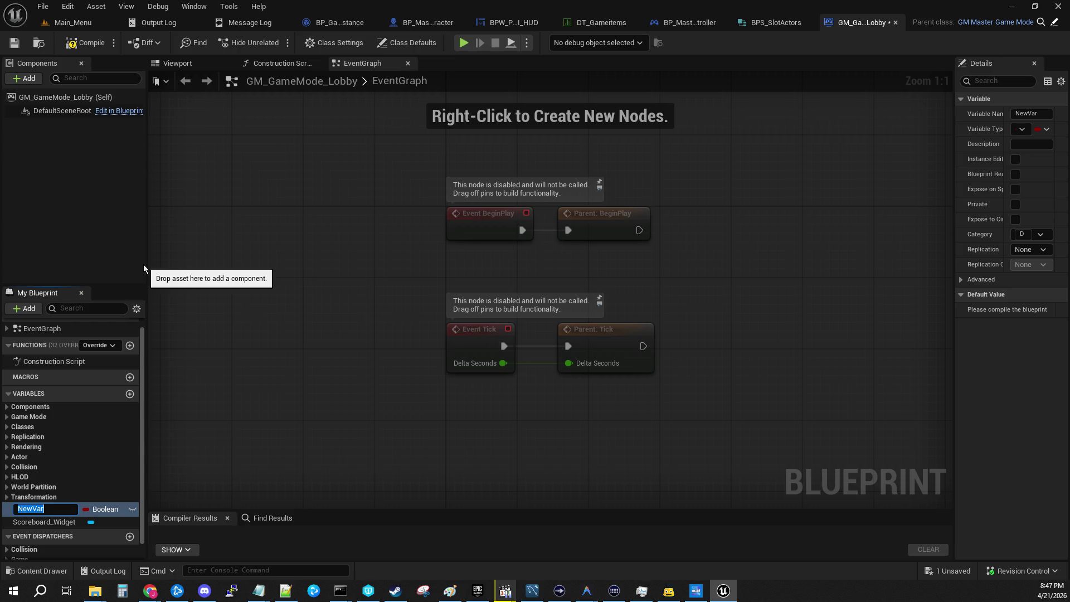
{"action": "type", "text": "Player_Invent"}
{"action": "type", "text": "ory"}
{"action": "key", "text": "Return"}
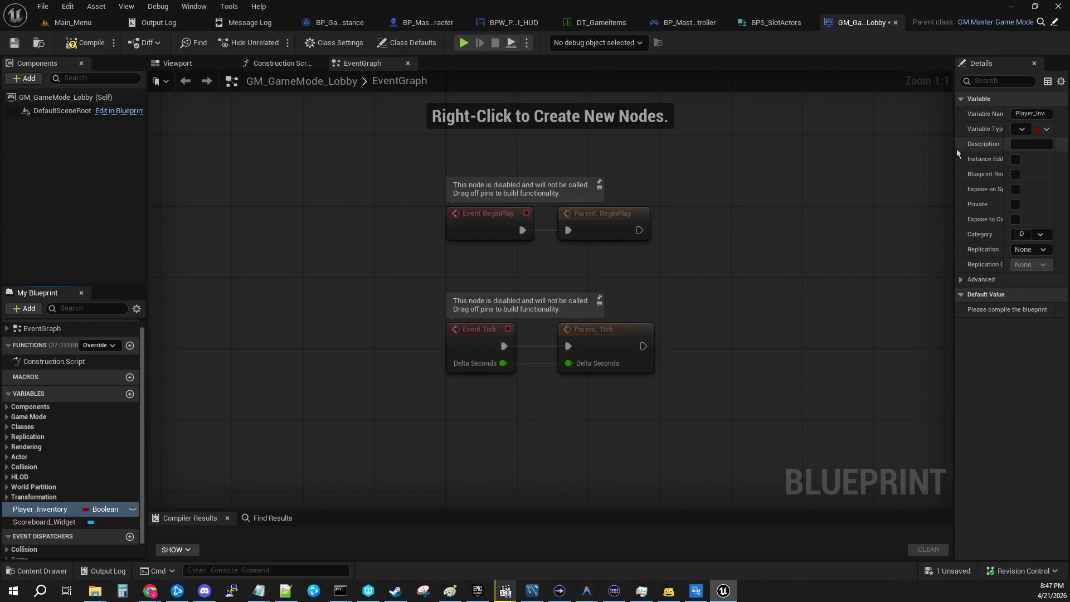
Widen the Details panel and set Player_Inventory's type to BPE Player Slots via a 'player' search.
{"action": "left_click_drag", "start_coordinate": [954, 159], "coordinate": [809, 159]}
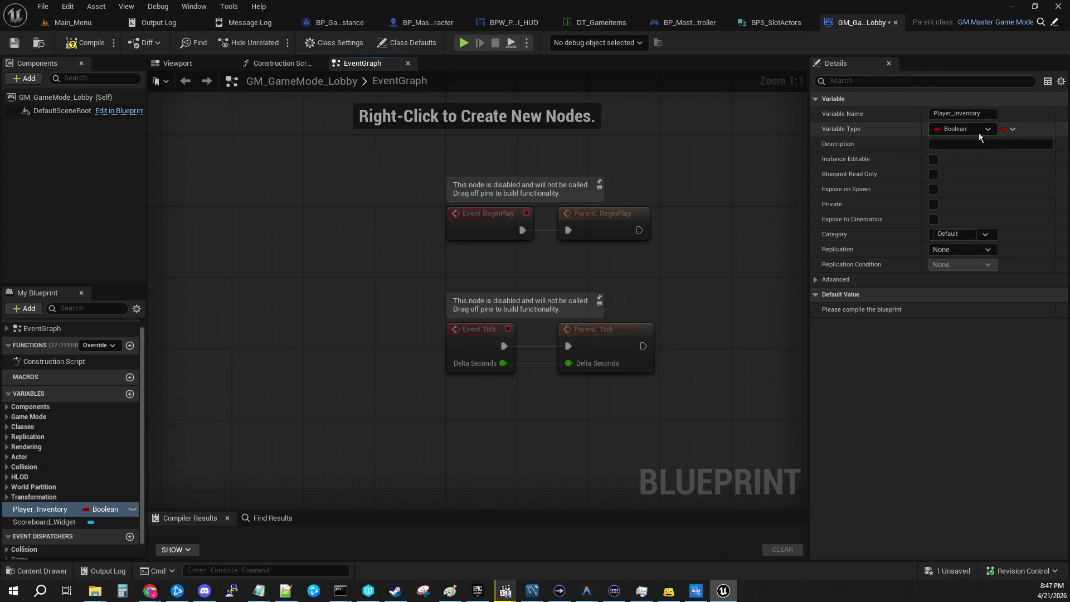
{"action": "left_click", "coordinate": [975, 133]}
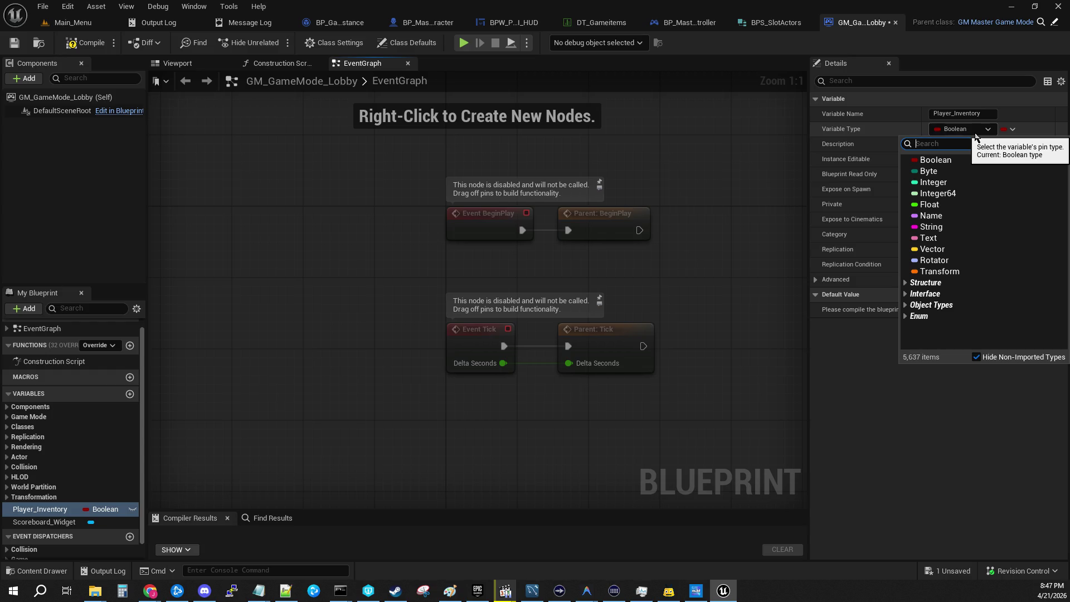
{"action": "type", "text": "player"}
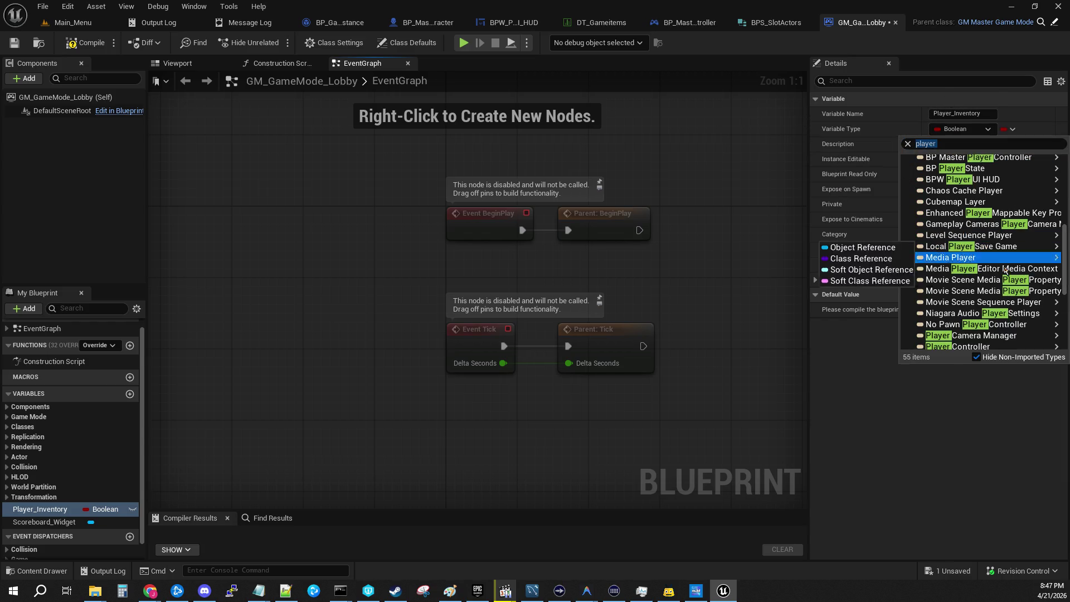
{"action": "scroll", "coordinate": [975, 332], "scroll_direction": "down", "scroll_amount": 1}
{"action": "scroll", "coordinate": [974, 330], "scroll_direction": "down", "scroll_amount": 5}
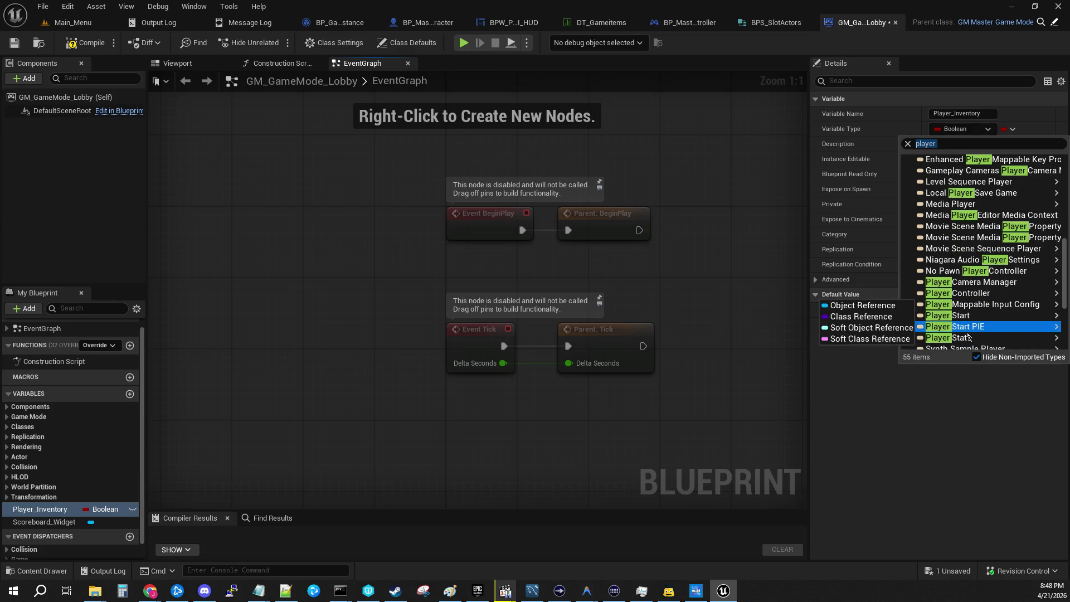
{"action": "scroll", "coordinate": [950, 345], "scroll_direction": "down", "scroll_amount": 2}
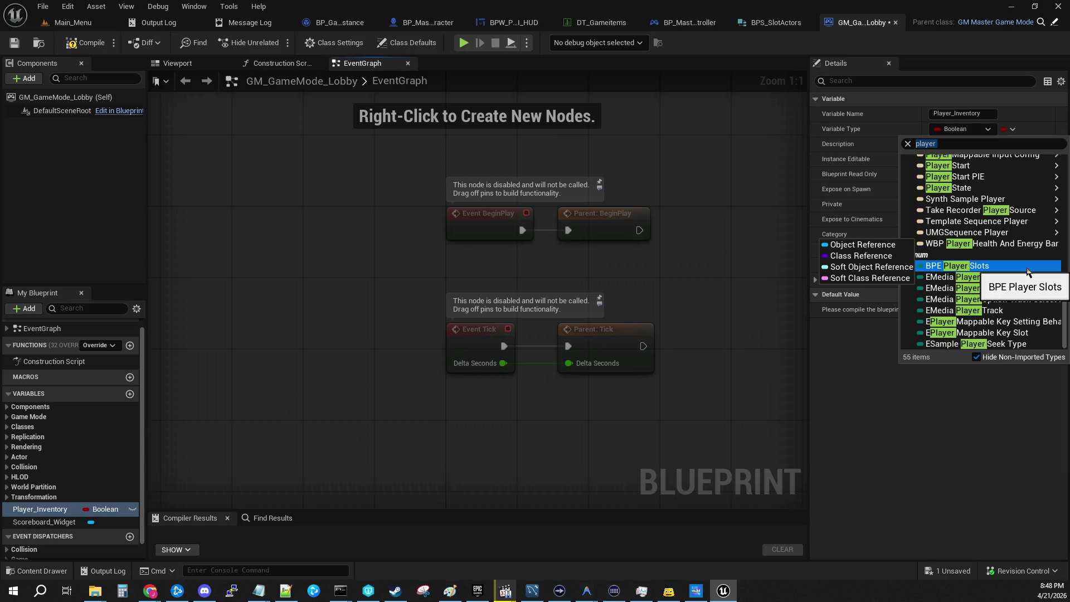
{"action": "left_click", "coordinate": [1028, 272]}
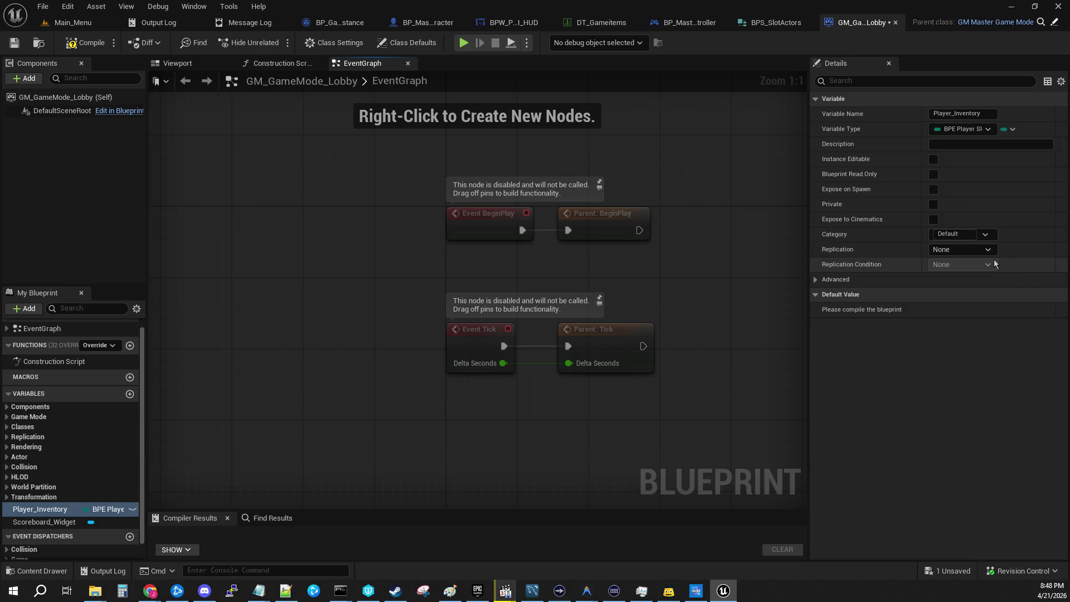
Change Player_Inventory's container to a Map, saving and compiling the blueprint.
{"action": "left_click", "coordinate": [14, 43]}
{"action": "left_click", "coordinate": [76, 47]}
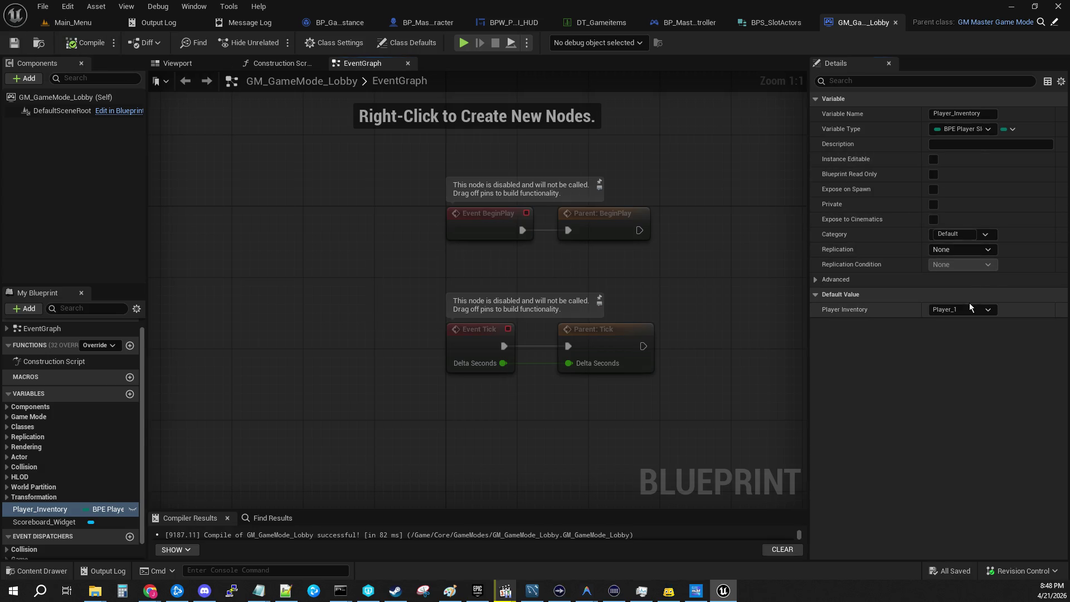
{"action": "left_click", "coordinate": [1008, 129]}
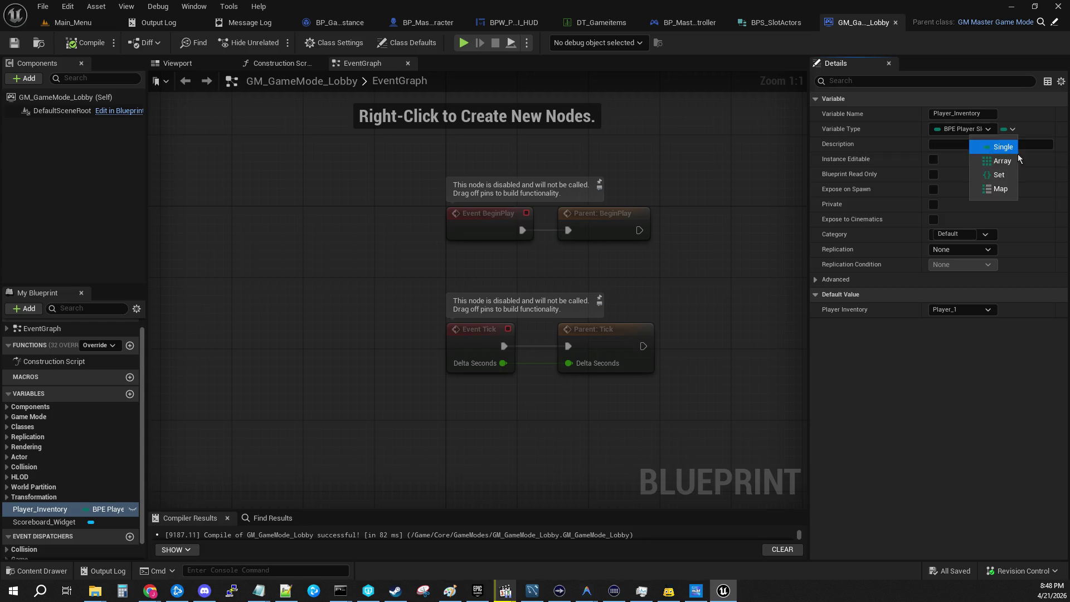
{"action": "left_click", "coordinate": [1002, 189]}
{"action": "left_click", "coordinate": [14, 43]}
{"action": "left_click", "coordinate": [84, 42]}
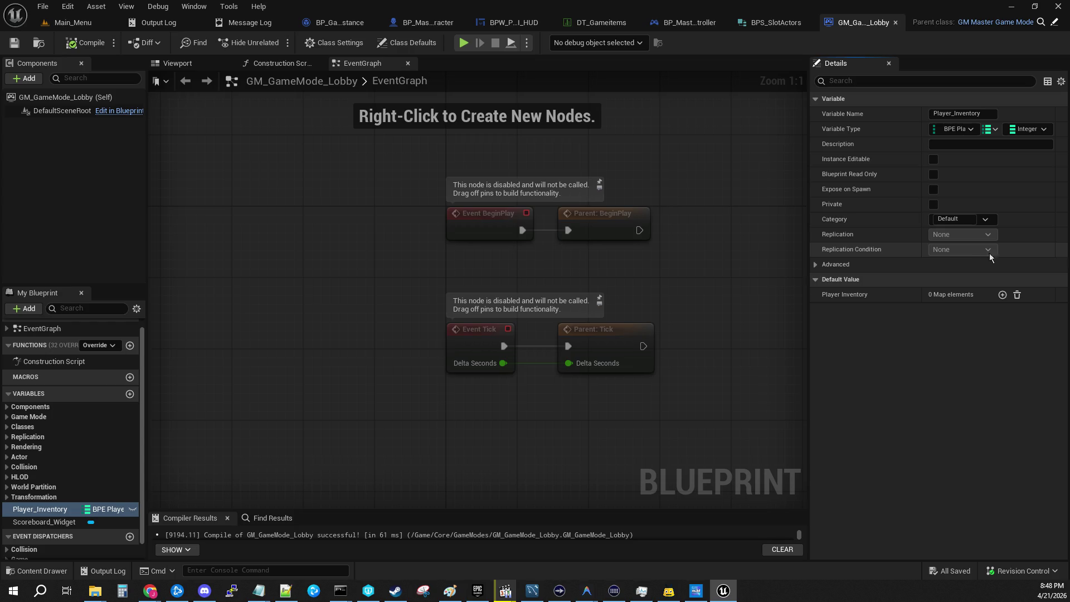
Remove a test Player_1 entry, set the map values to BPS Slot Actors, then save and compile.
{"action": "left_click", "coordinate": [1002, 294]}
{"action": "left_click", "coordinate": [947, 310]}
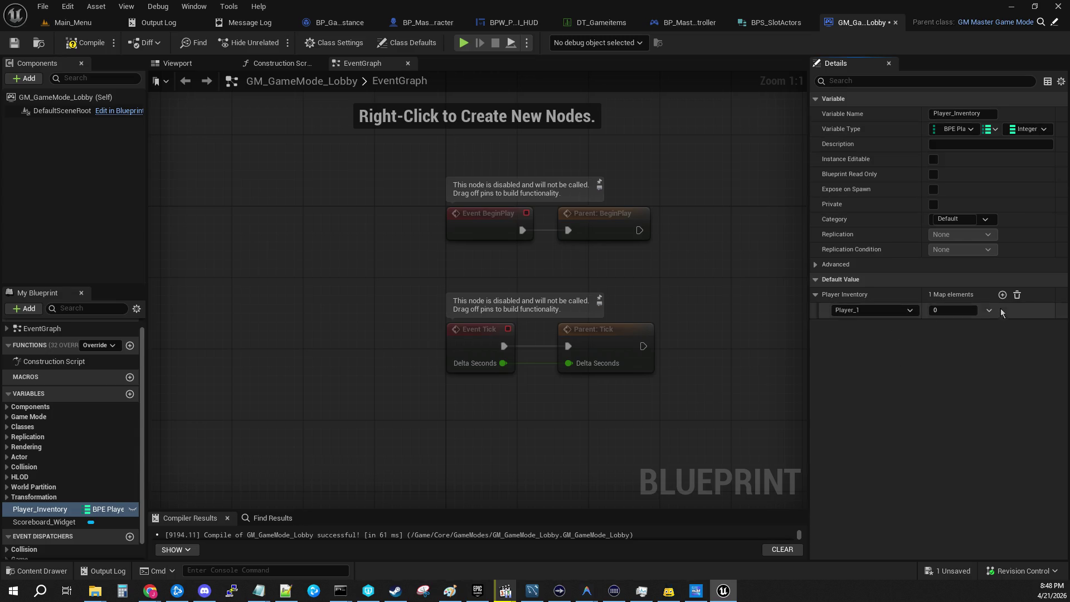
{"action": "left_click", "coordinate": [1016, 294]}
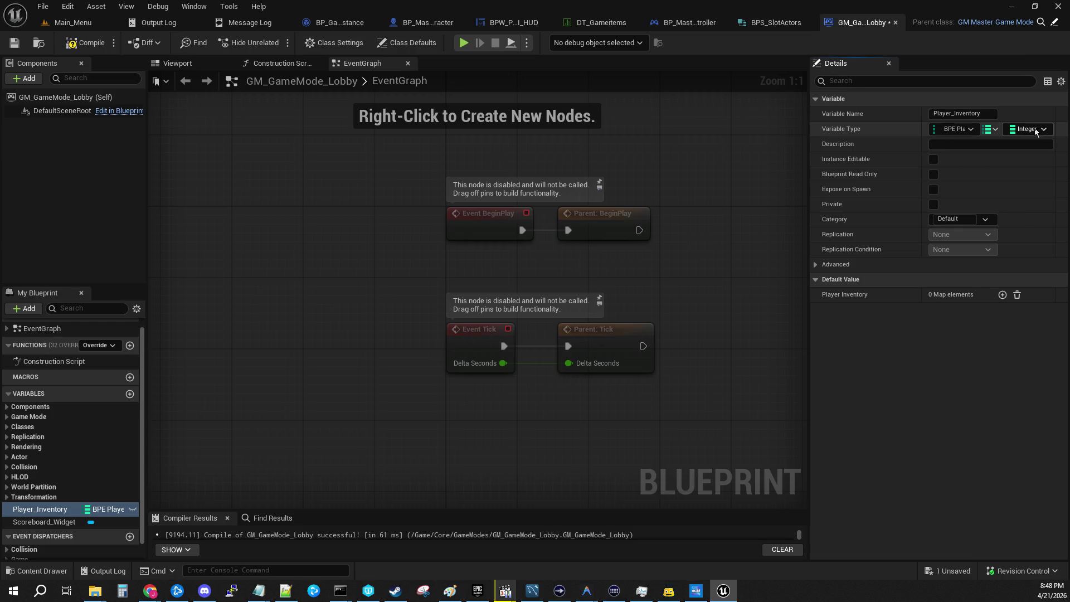
{"action": "left_click", "coordinate": [1028, 129]}
{"action": "type", "text": "slotactors"}
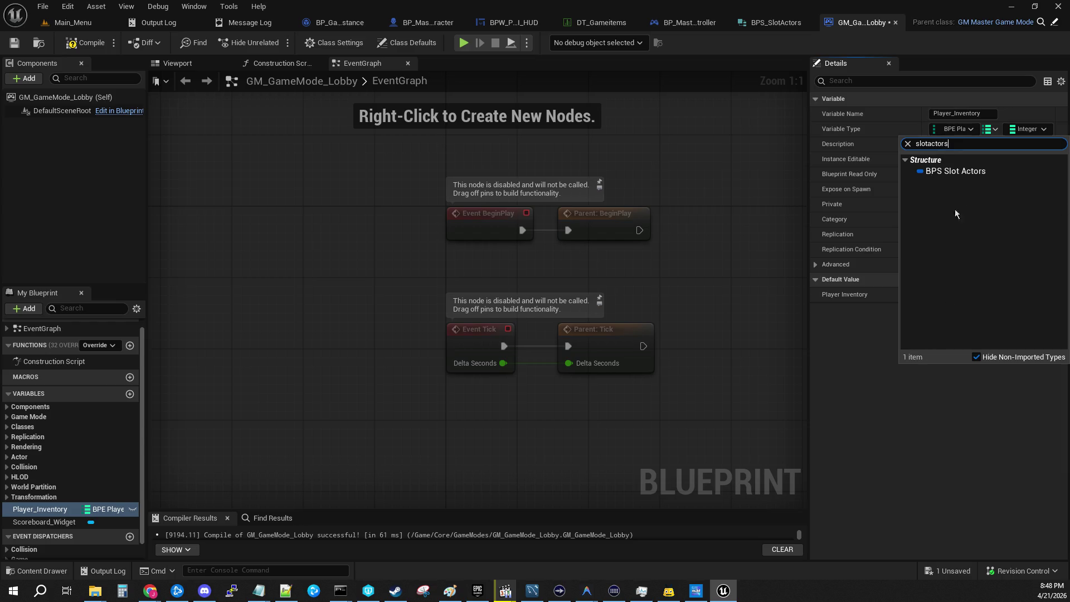
{"action": "left_click", "coordinate": [964, 171]}
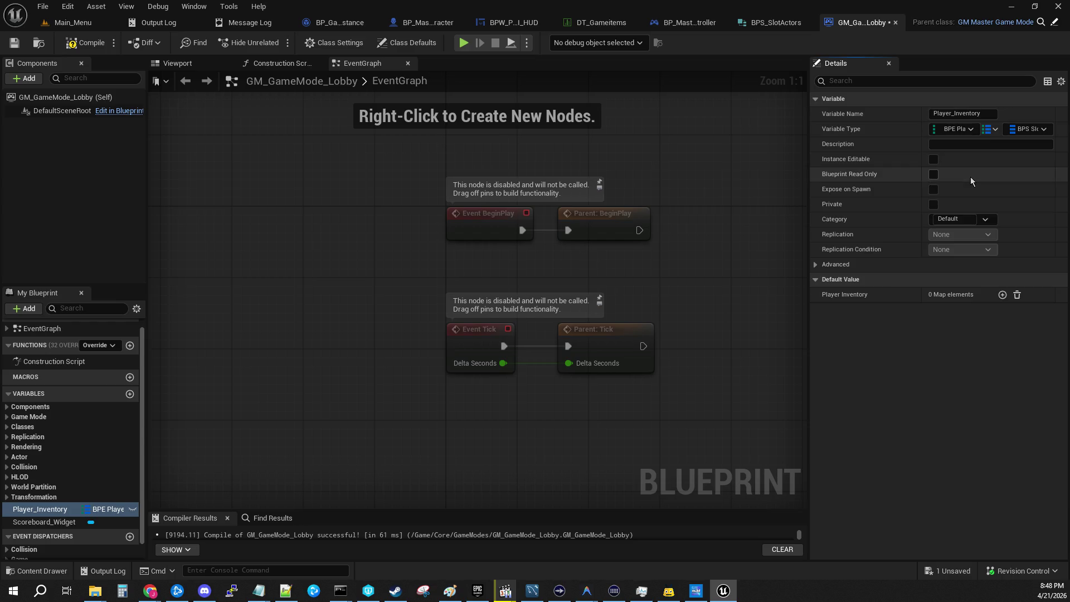
{"action": "left_click", "coordinate": [14, 42]}
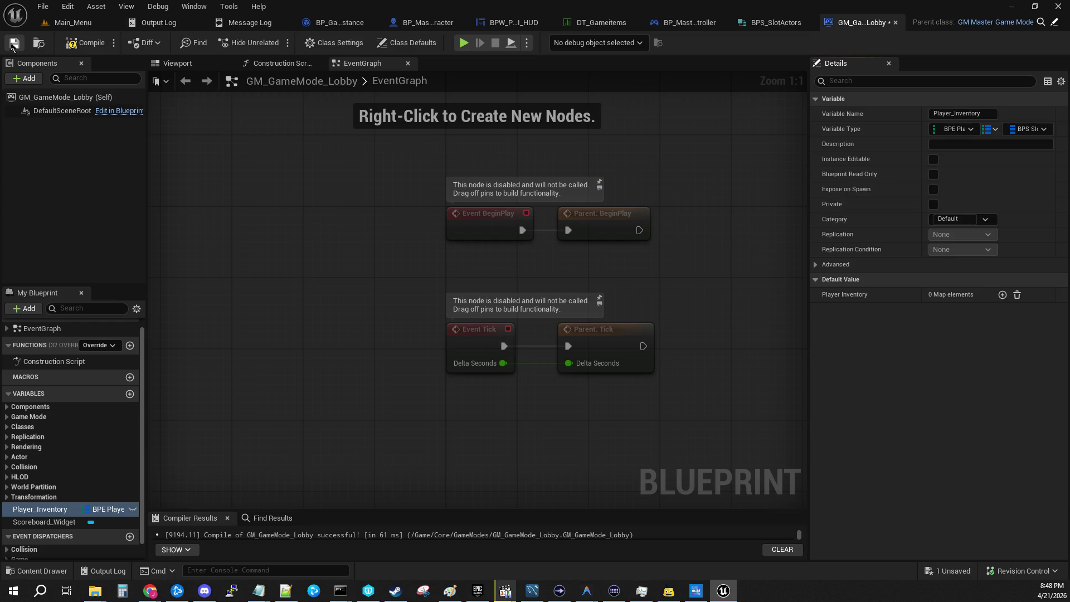
{"action": "left_click", "coordinate": [84, 42]}
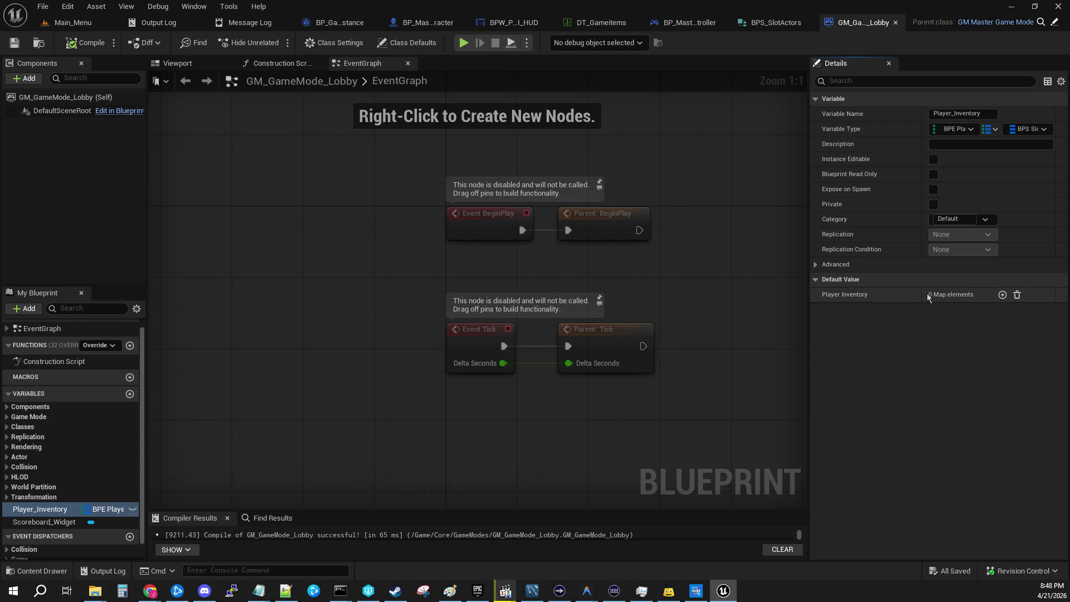
Add a default Player_1 entry to Player_Inventory, set its Slot to 1 then 0, and compile.
{"action": "left_click", "coordinate": [1001, 294]}
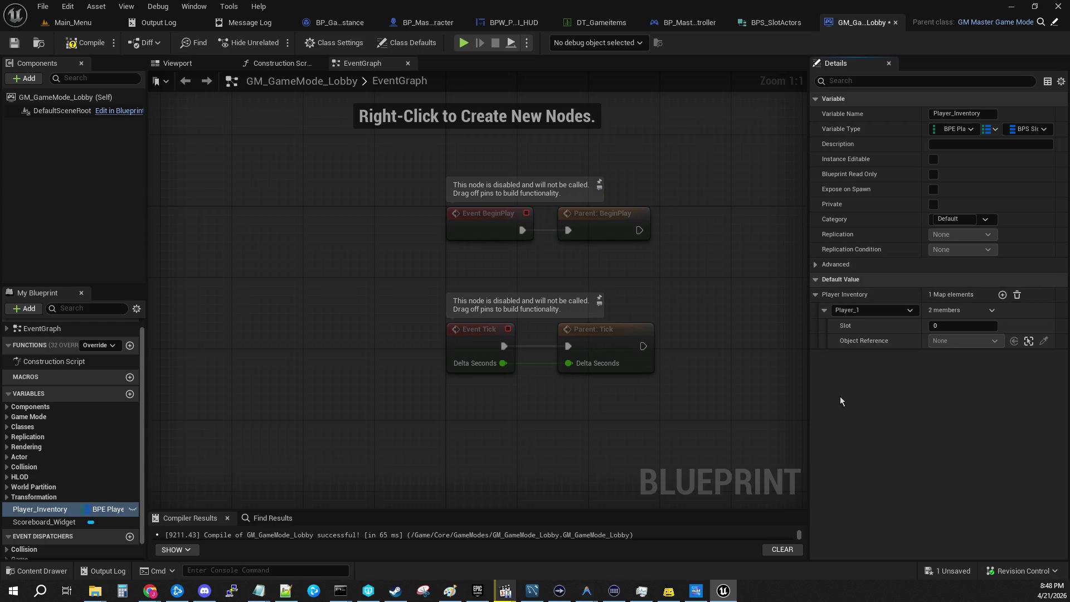
{"action": "left_click", "coordinate": [969, 329]}
{"action": "key", "text": "Return"}
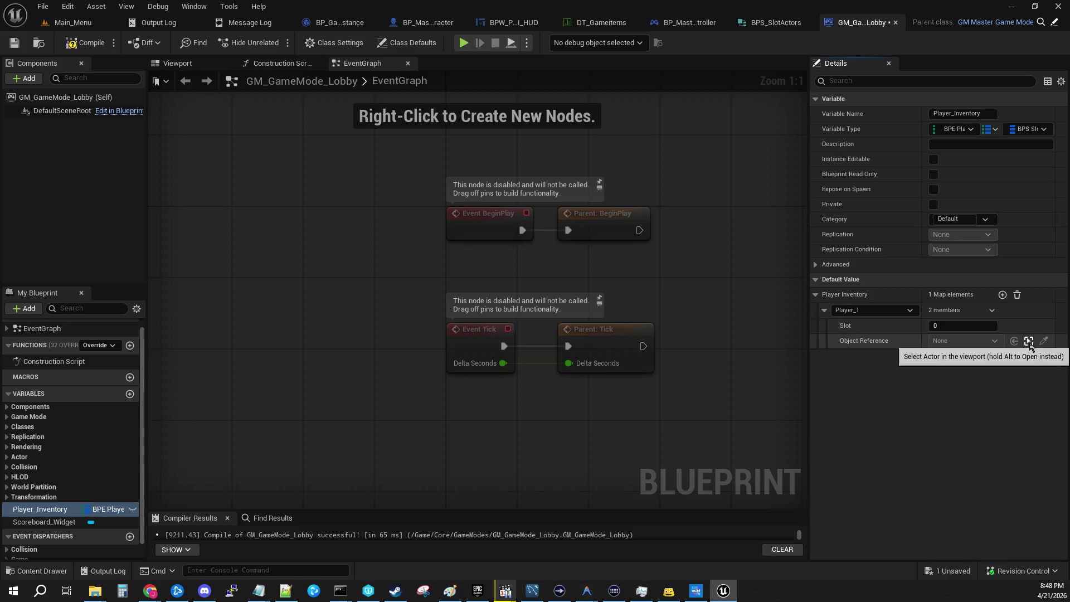
{"action": "left_click", "coordinate": [963, 325]}
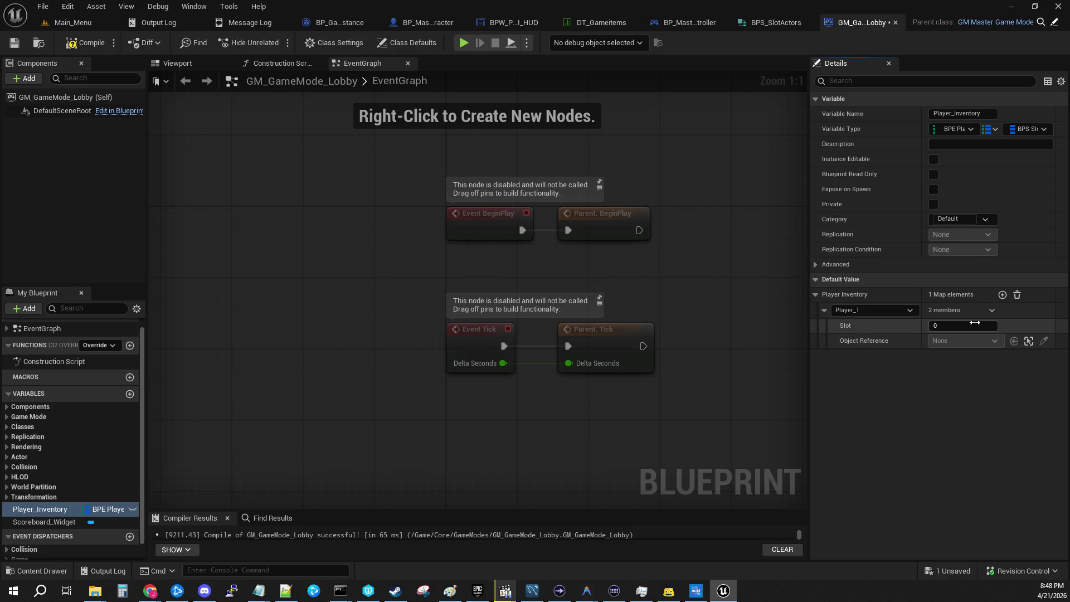
{"action": "type", "text": "1"}
{"action": "key", "text": "Return"}
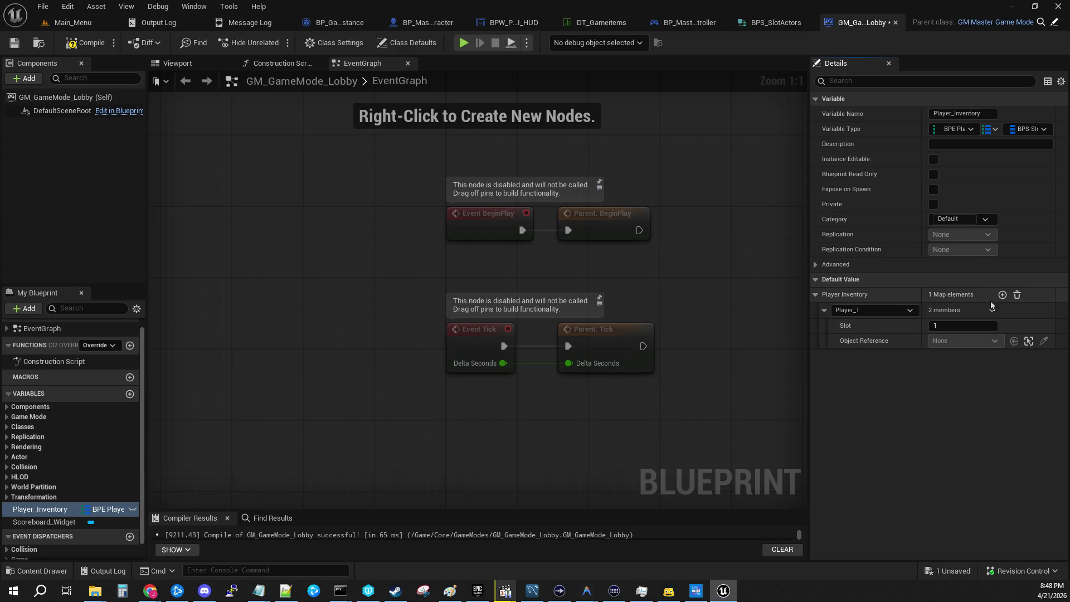
{"action": "left_click", "coordinate": [1003, 296]}
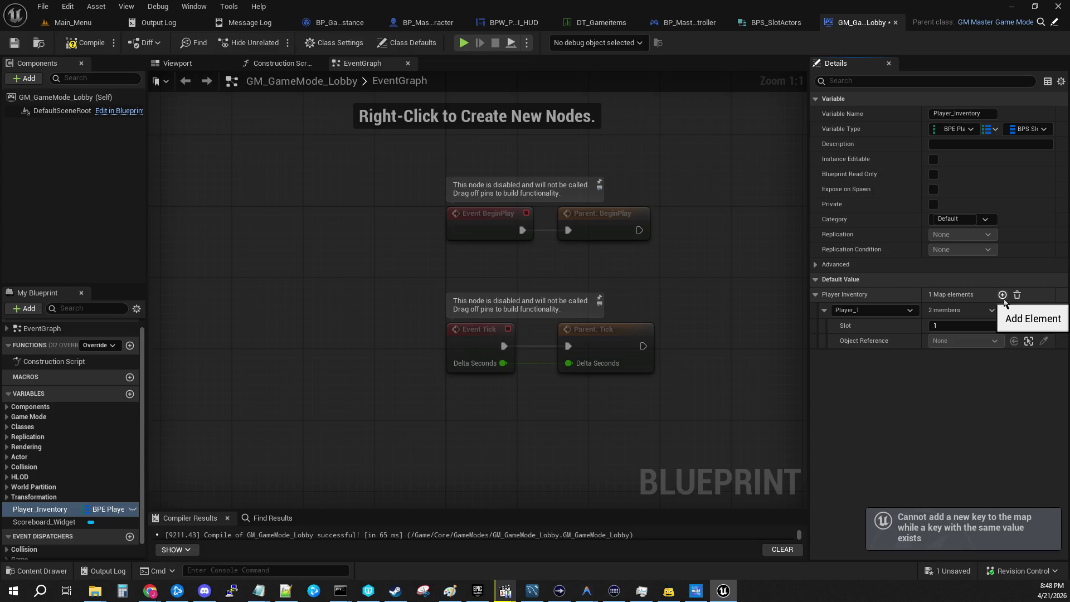
{"action": "left_click", "coordinate": [969, 325]}
{"action": "type", "text": "0"}
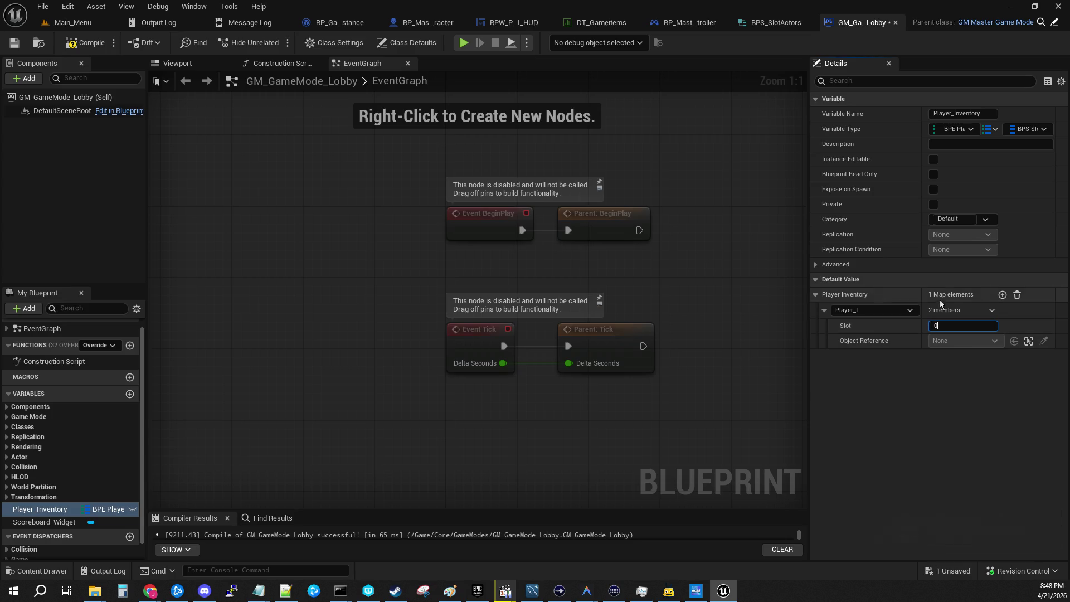
{"action": "key", "text": "Return"}
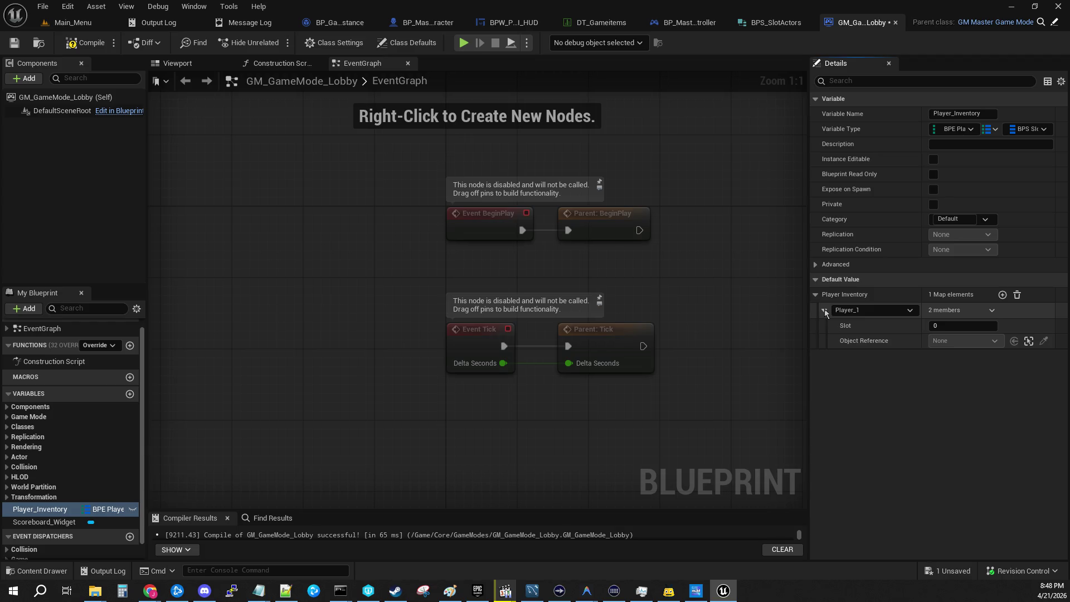
{"action": "left_click", "coordinate": [81, 46]}
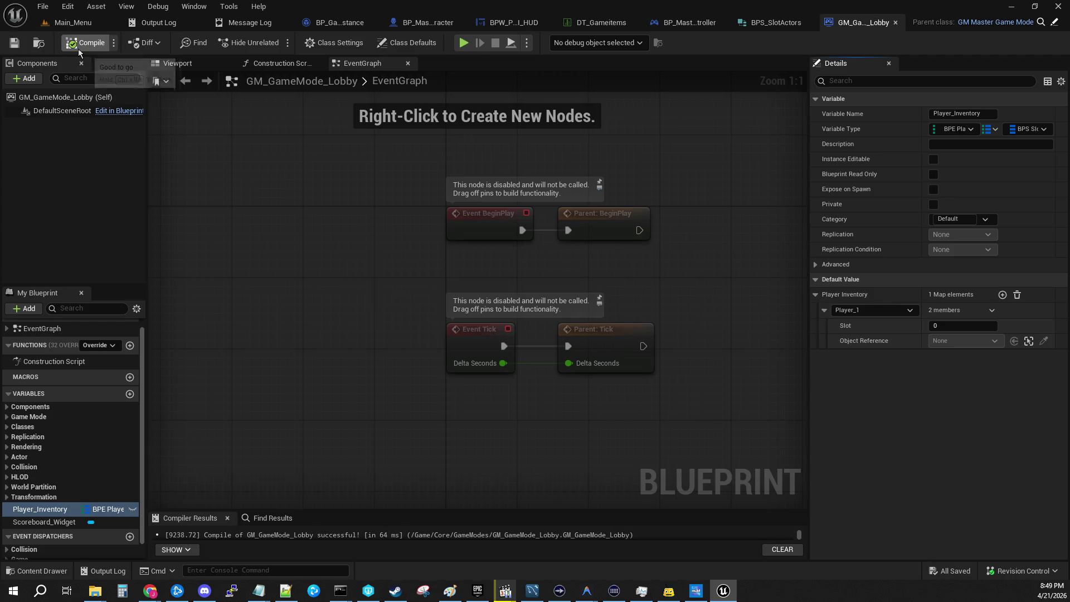
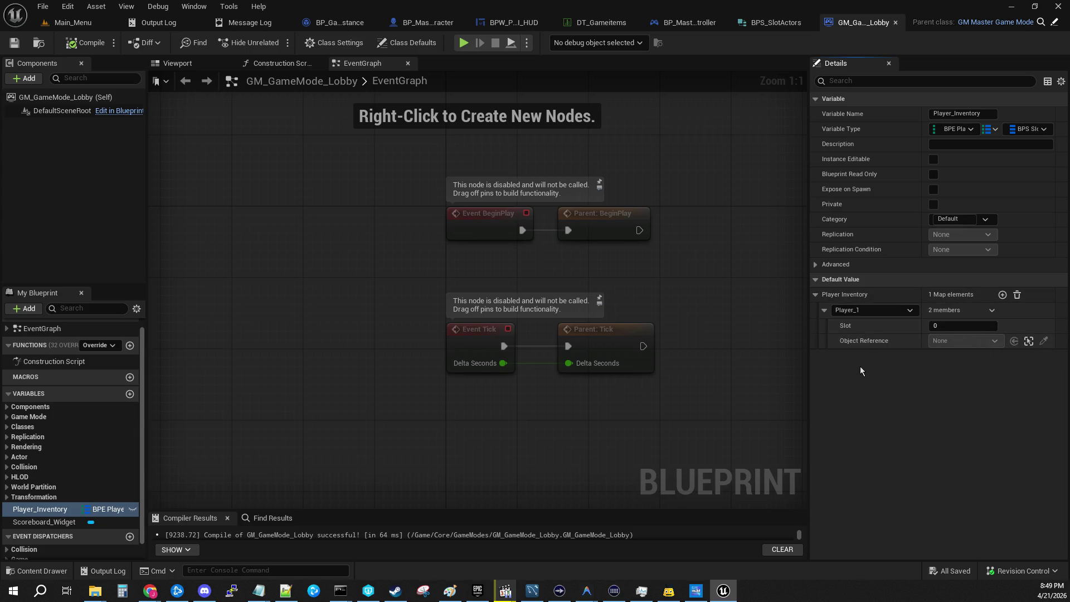
Check Player_1's default Slot value and player key in Player_Inventory, then bring up BPS_SlotActors.
{"action": "left_click", "coordinate": [962, 326]}
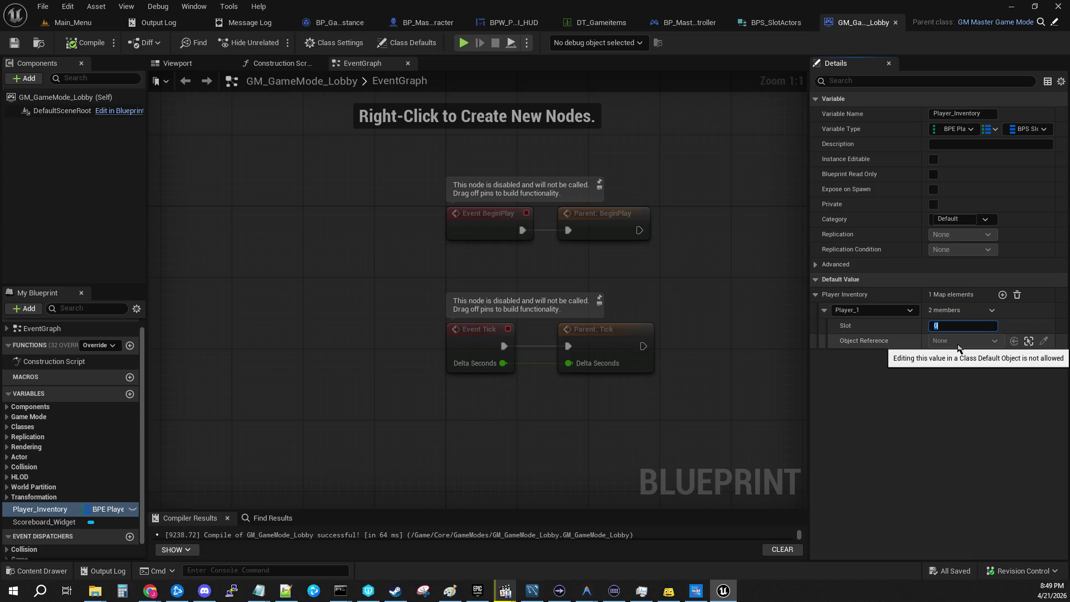
{"action": "left_click", "coordinate": [907, 333]}
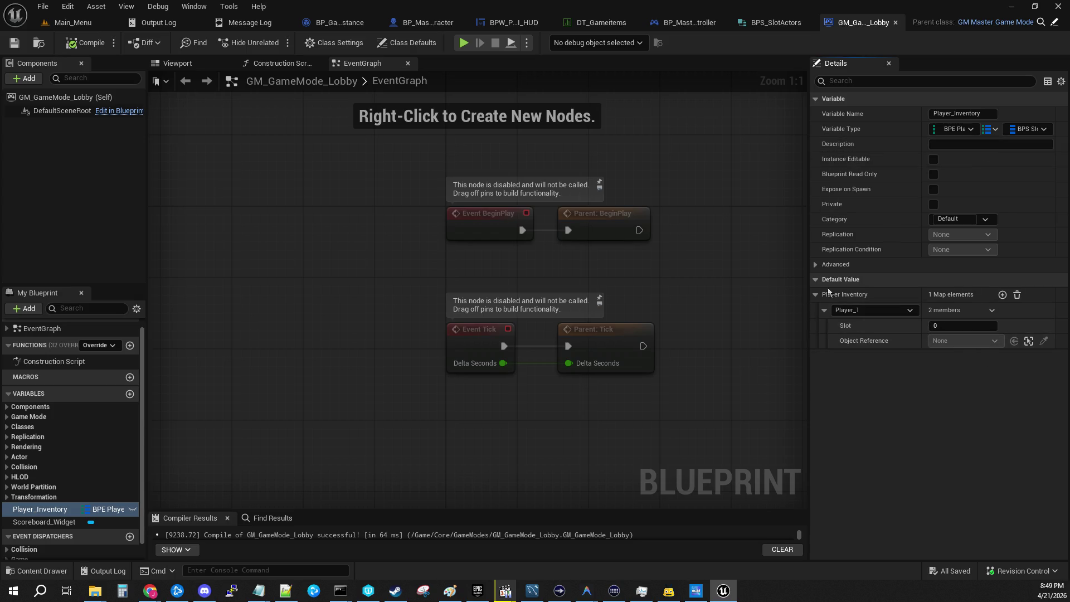
{"action": "left_click", "coordinate": [869, 310]}
{"action": "left_click", "coordinate": [980, 398]}
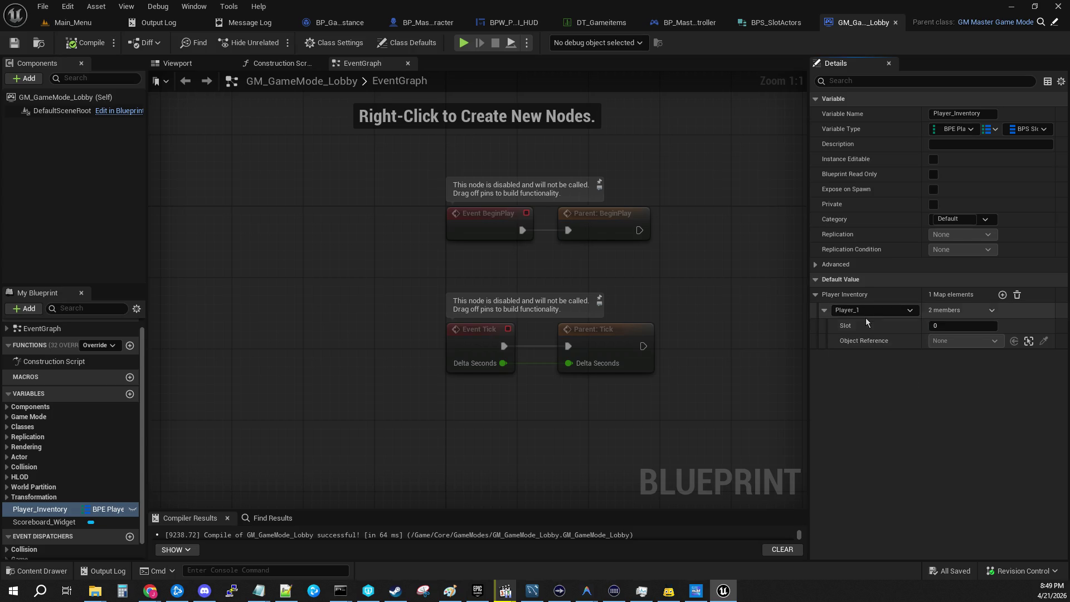
{"action": "left_click", "coordinate": [767, 27]}
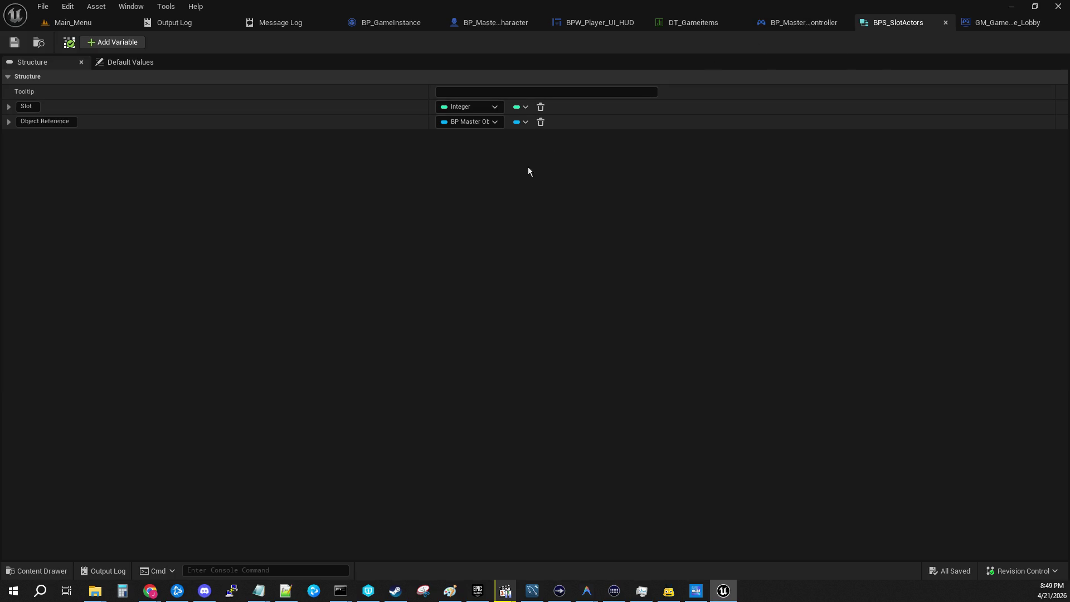
Make Slot an Integer-to-BP Master Object reference map and delete the Object Reference member.
{"action": "left_click", "coordinate": [521, 107]}
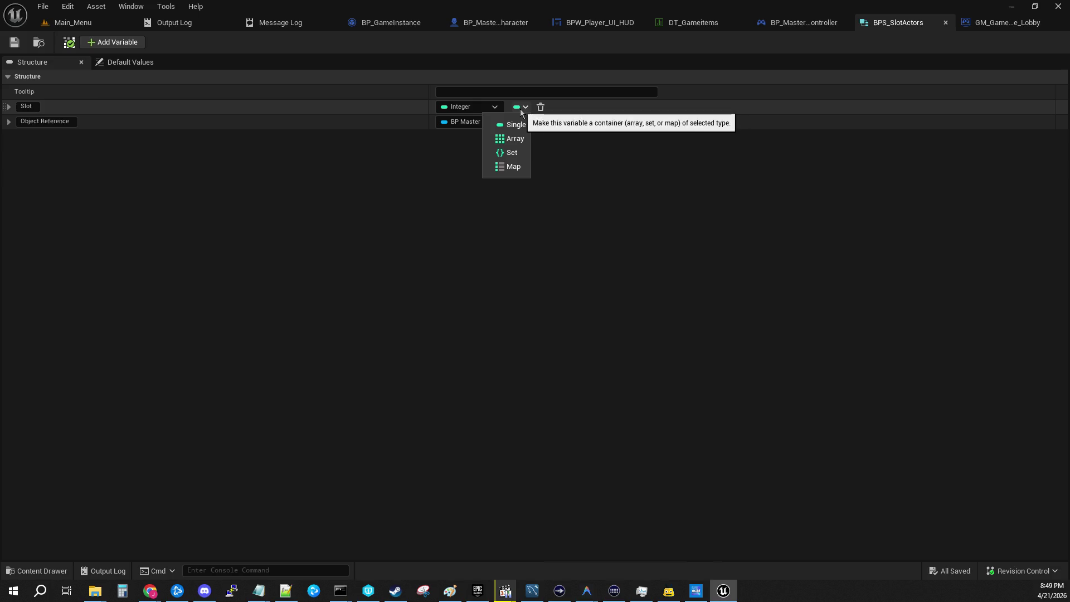
{"action": "left_click", "coordinate": [518, 168]}
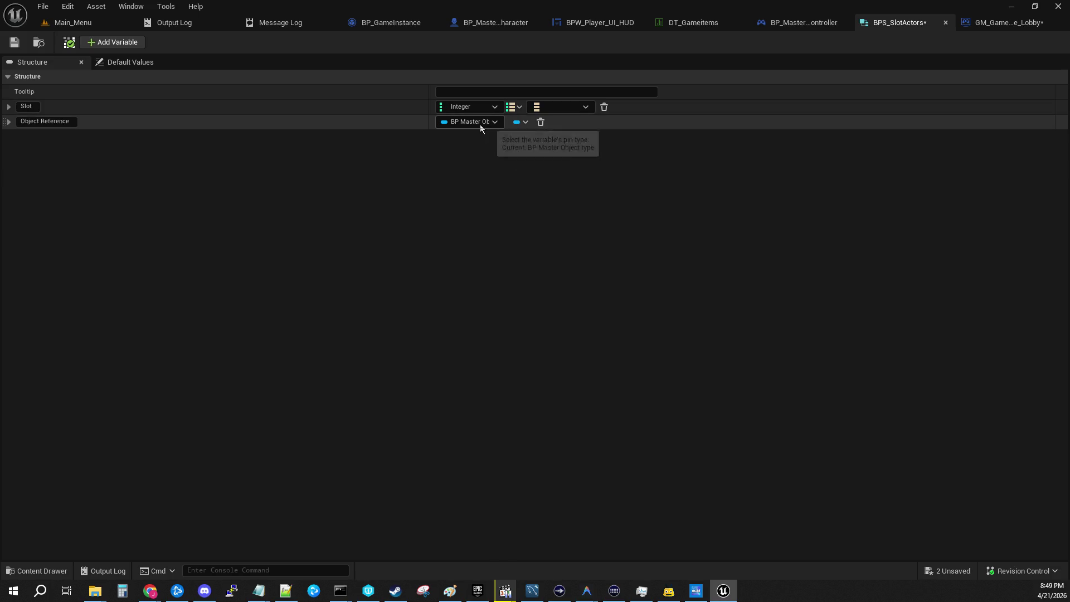
{"action": "left_click", "coordinate": [559, 107]}
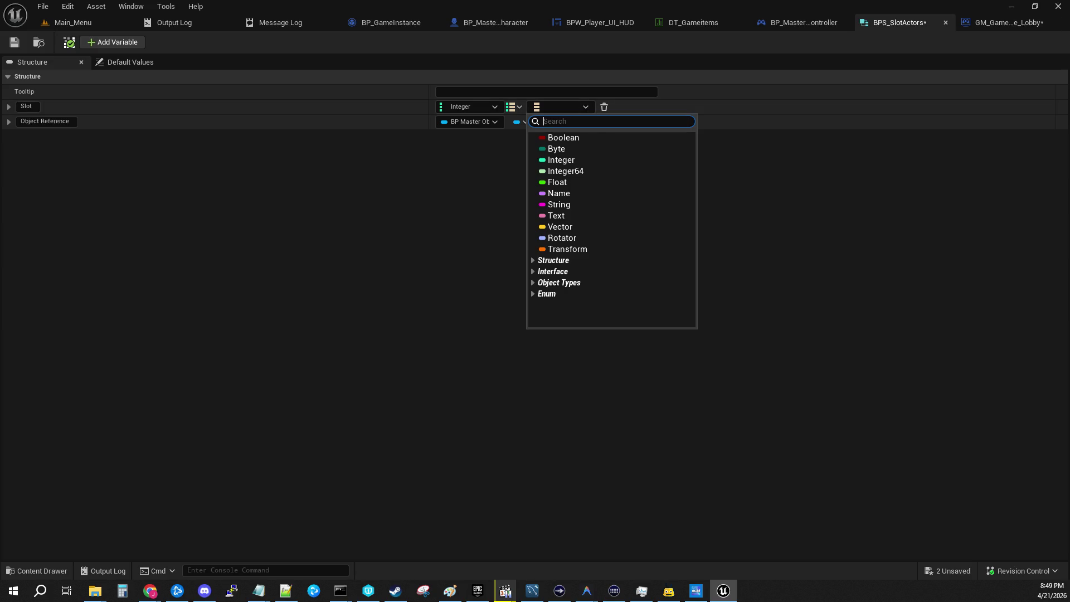
{"action": "type", "text": "bp master objec"}
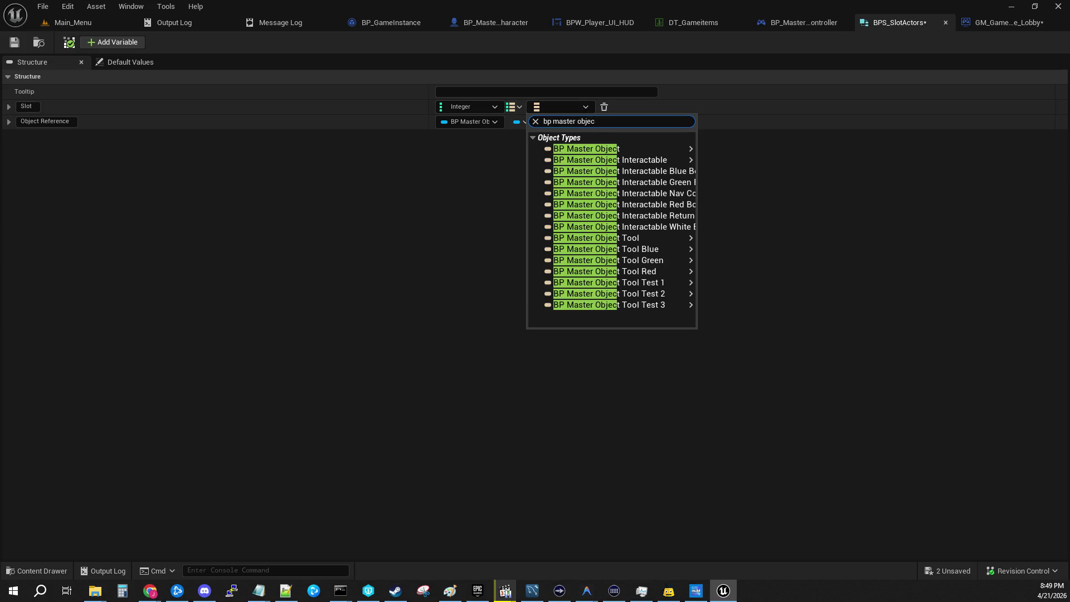
{"action": "left_click", "coordinate": [690, 148]}
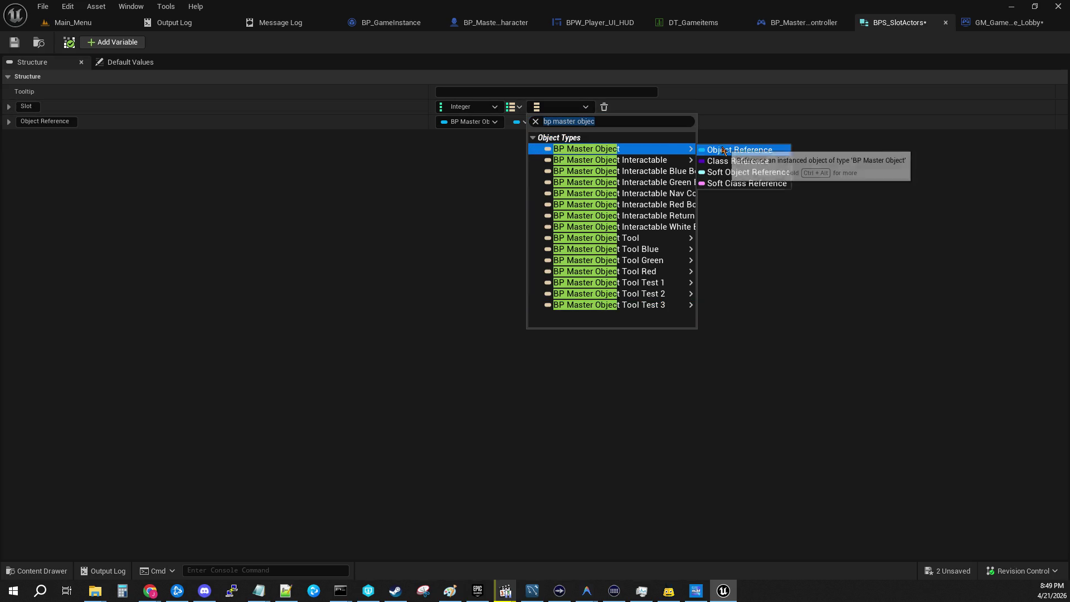
{"action": "left_click", "coordinate": [722, 150]}
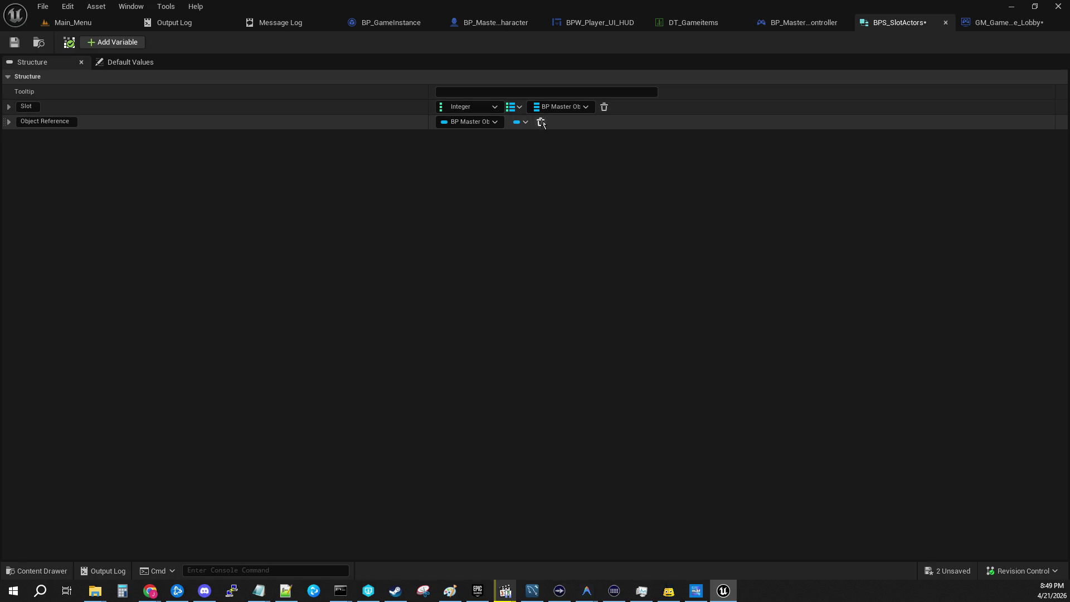
{"action": "left_click", "coordinate": [540, 122]}
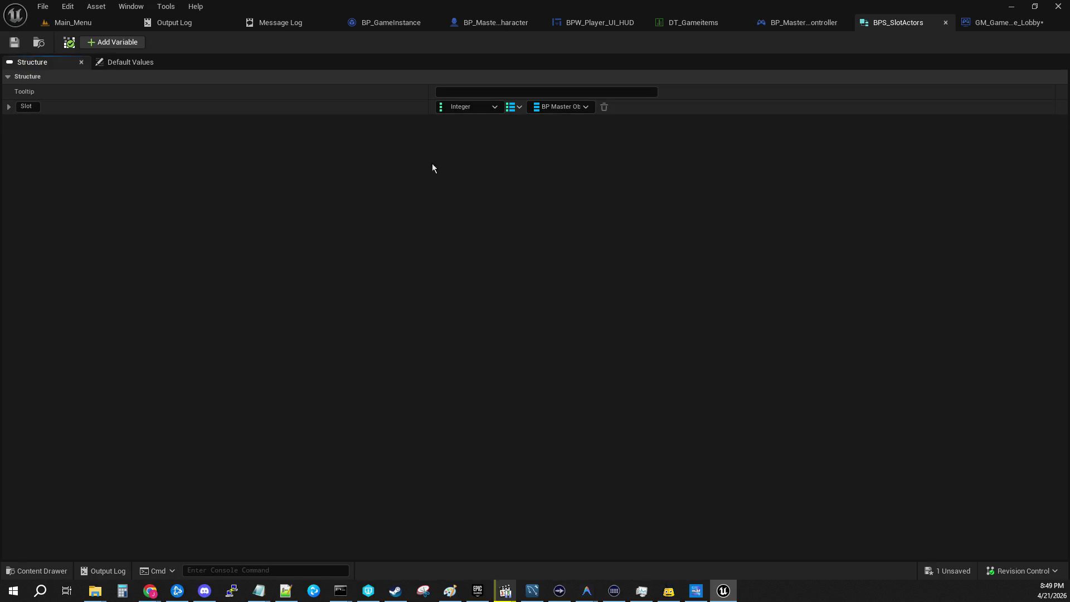
{"action": "left_click", "coordinate": [991, 24]}
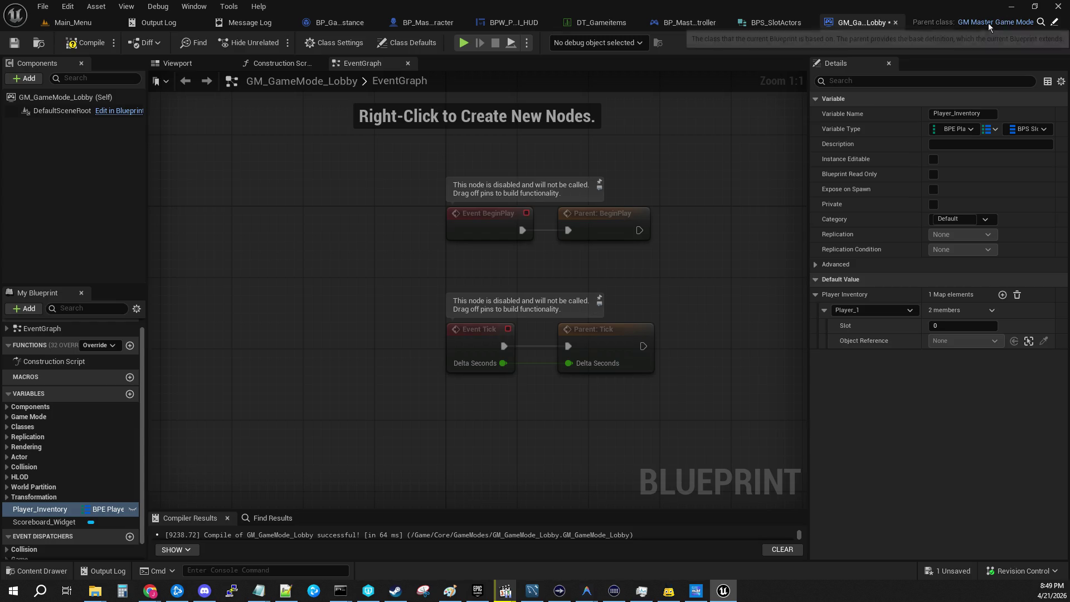
Compile the lobby game mode and add Player_1 Slot map entries keyed 1 and 2.
{"action": "left_click", "coordinate": [14, 43]}
{"action": "left_click", "coordinate": [89, 43]}
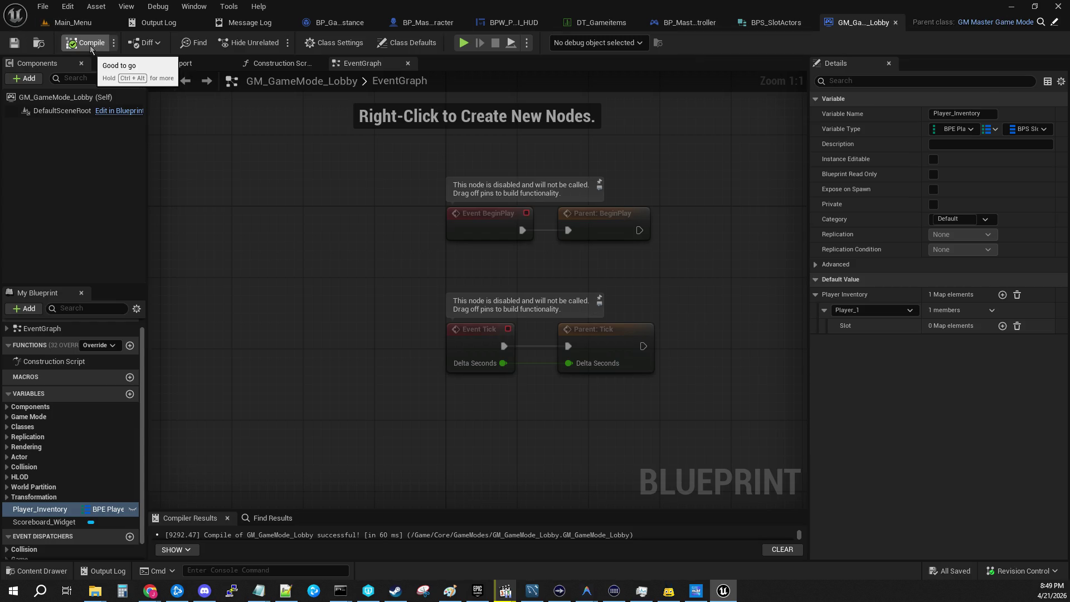
{"action": "left_click", "coordinate": [1002, 325]}
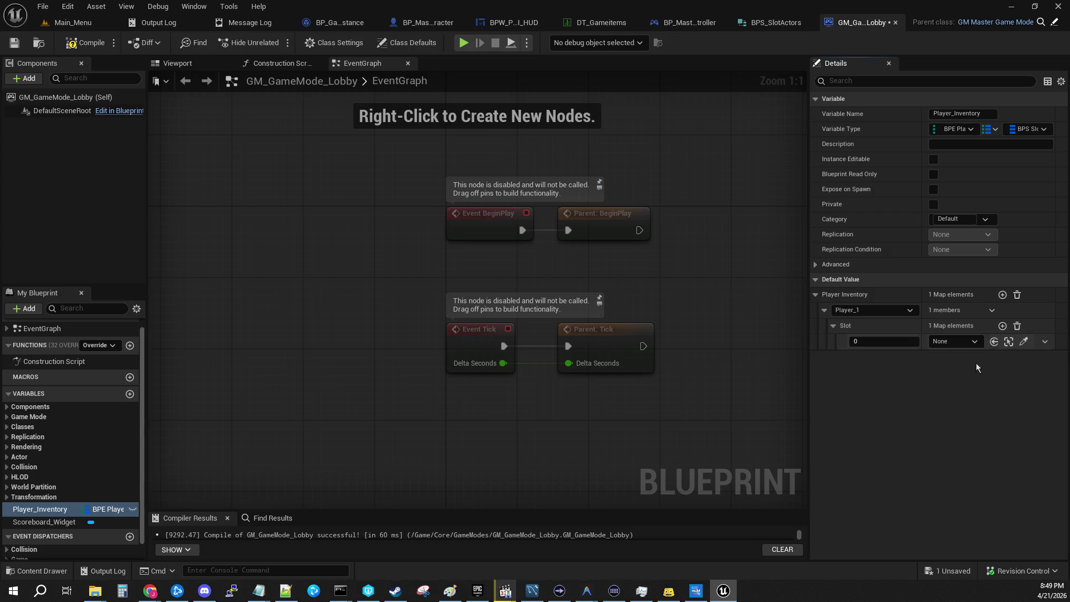
{"action": "left_click", "coordinate": [1001, 326]}
{"action": "left_click", "coordinate": [883, 341]}
{"action": "type", "text": "1"}
{"action": "key", "text": "Return"}
{"action": "left_click", "coordinate": [1001, 325]}
{"action": "left_click", "coordinate": [869, 357]}
{"action": "type", "text": "2"}
{"action": "key", "text": "Return"}
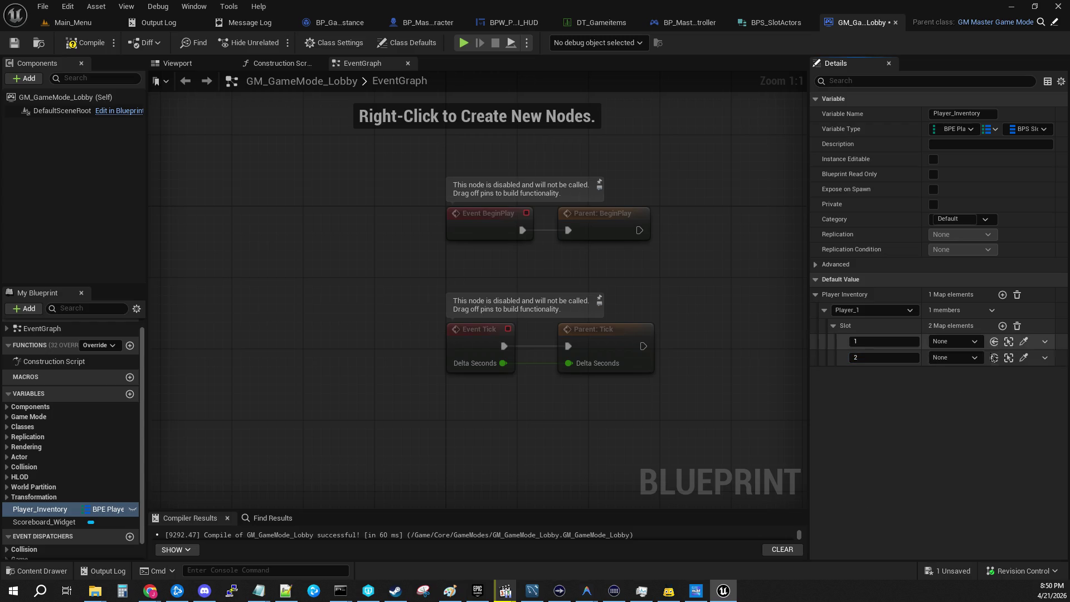
Inspect the slot object picker and player keys, add a third entry, then clear the Slot map.
{"action": "left_click", "coordinate": [955, 341]}
{"action": "left_click", "coordinate": [930, 370]}
{"action": "left_click", "coordinate": [860, 310]}
{"action": "left_click", "coordinate": [858, 322]}
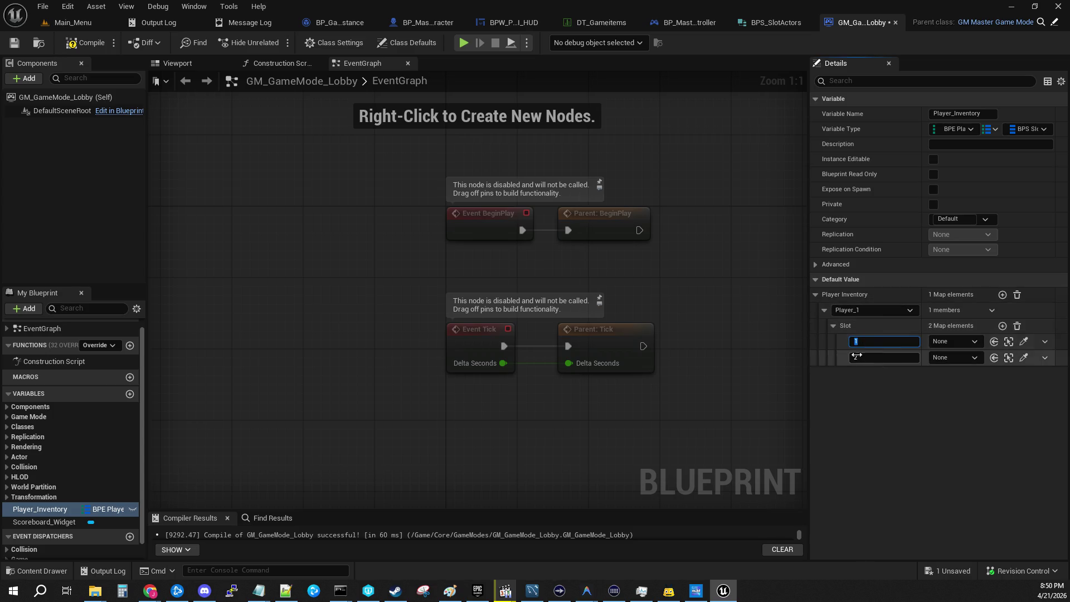
{"action": "left_click", "coordinate": [954, 341]}
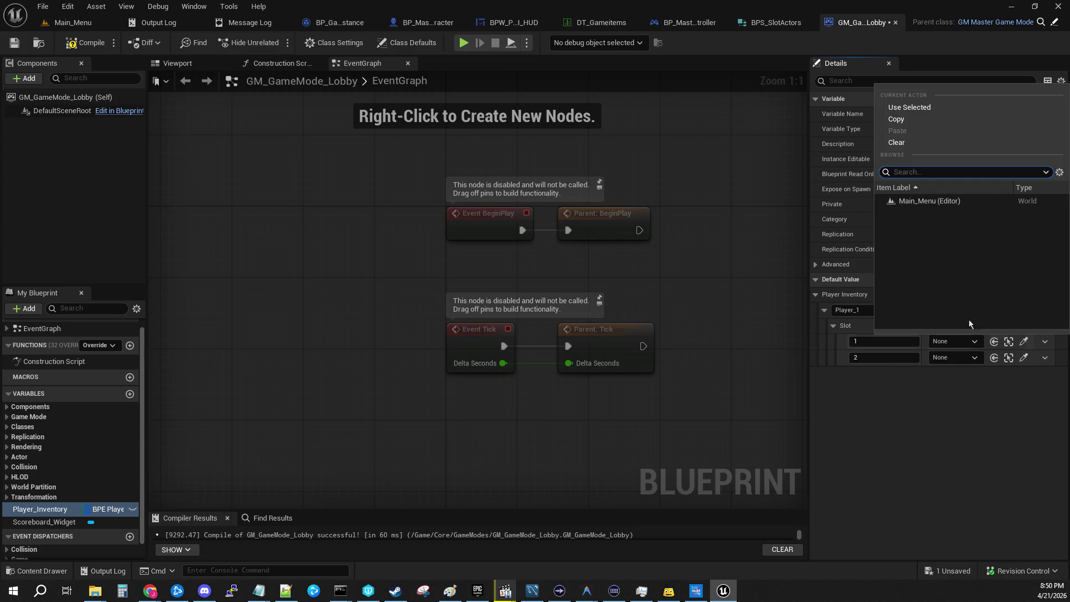
{"action": "left_click", "coordinate": [912, 426]}
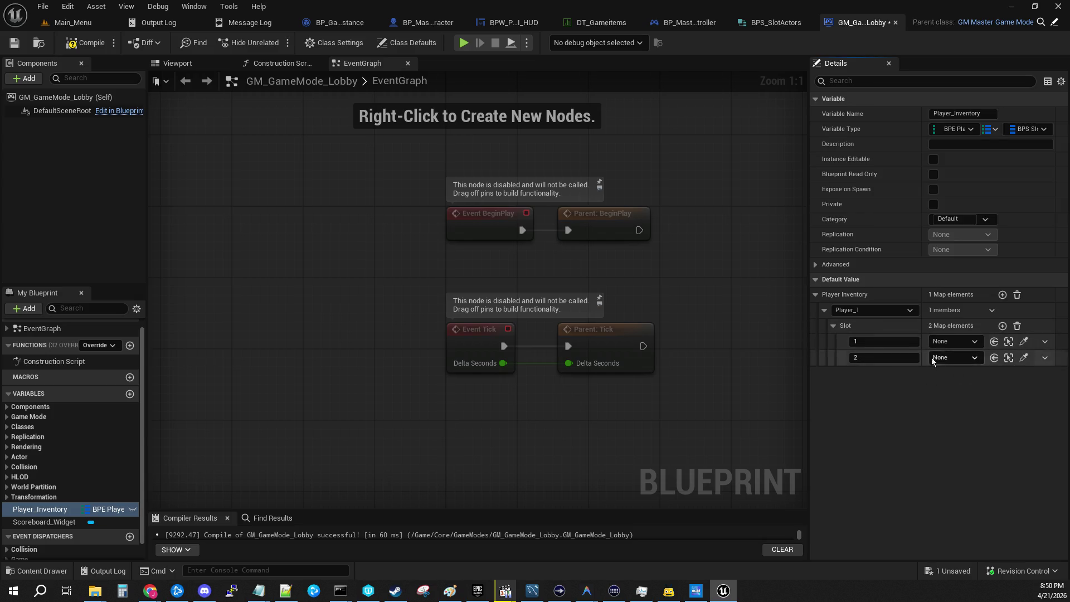
{"action": "left_click", "coordinate": [1002, 325]}
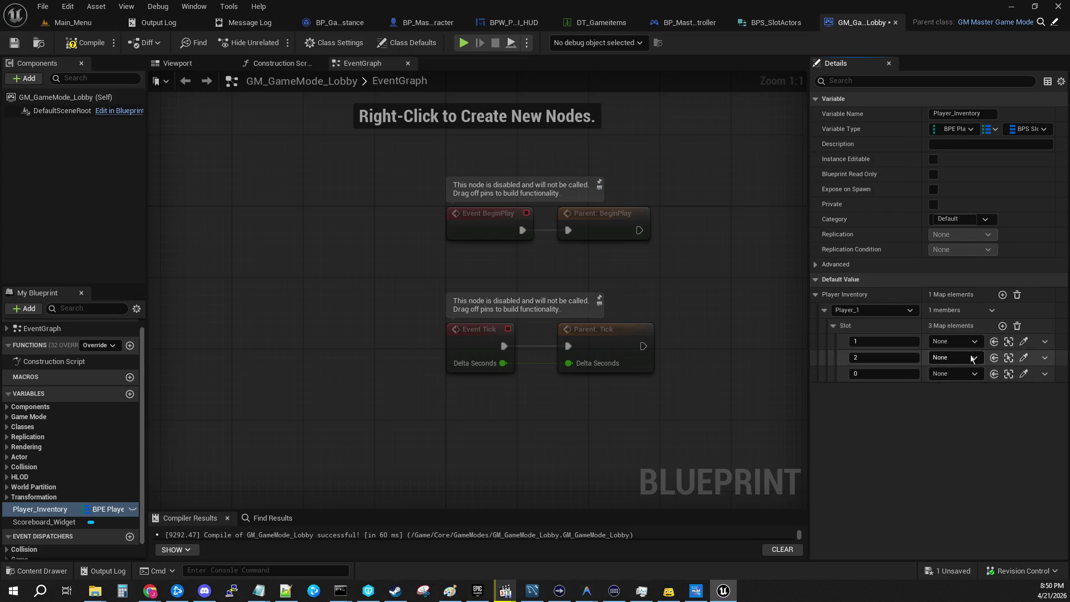
{"action": "left_click", "coordinate": [1017, 327]}
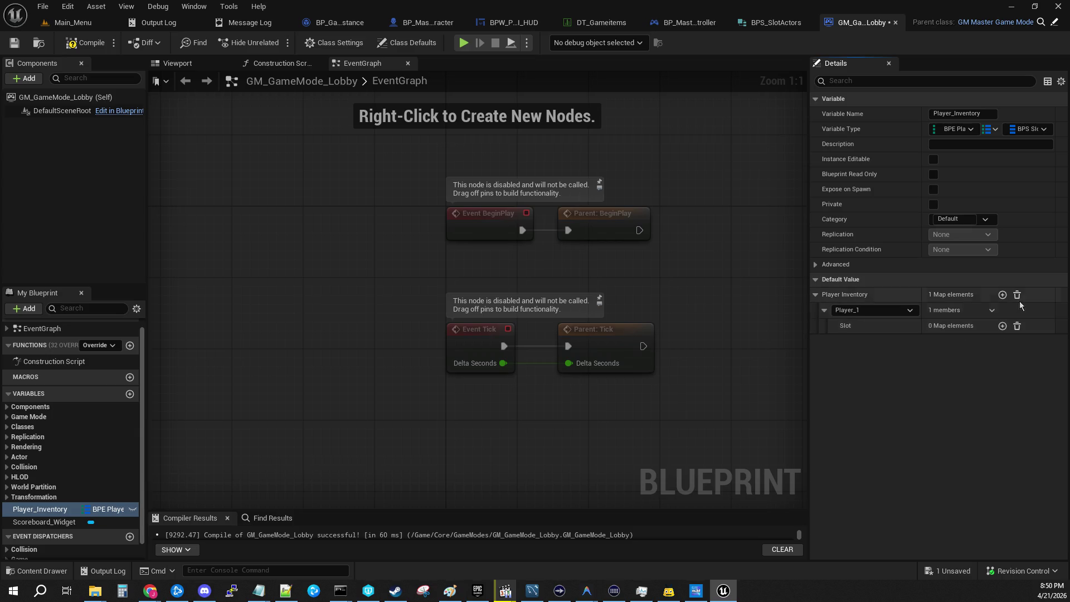
Add Player_Inventory entries keyed Player_8, Player_2, Player_3 and Player_4.
{"action": "left_click", "coordinate": [1003, 296]}
{"action": "left_click", "coordinate": [874, 310]}
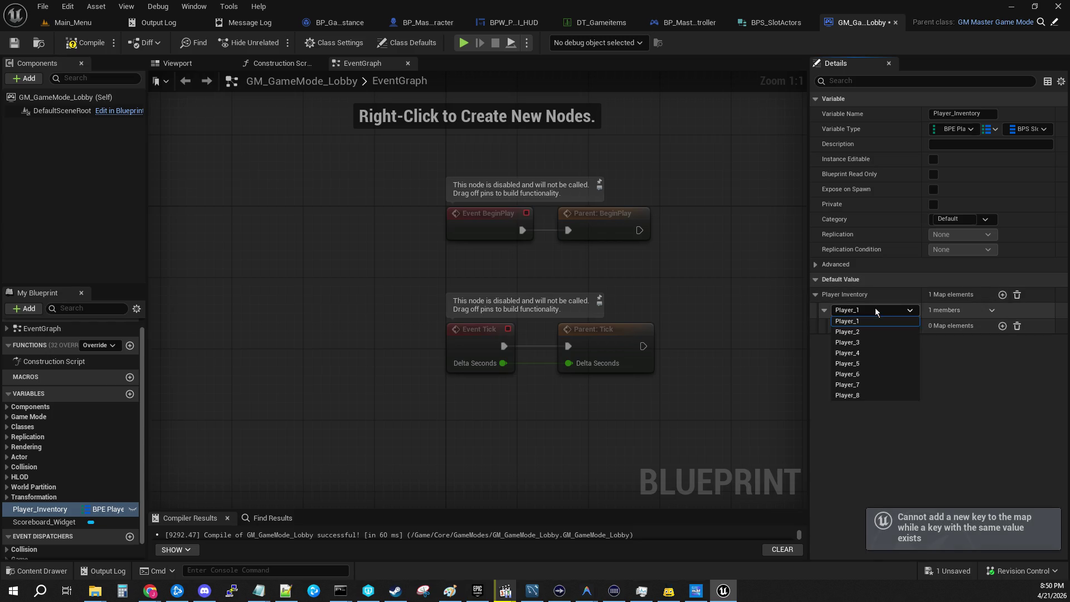
{"action": "left_click", "coordinate": [869, 395]}
{"action": "left_click", "coordinate": [1002, 294]}
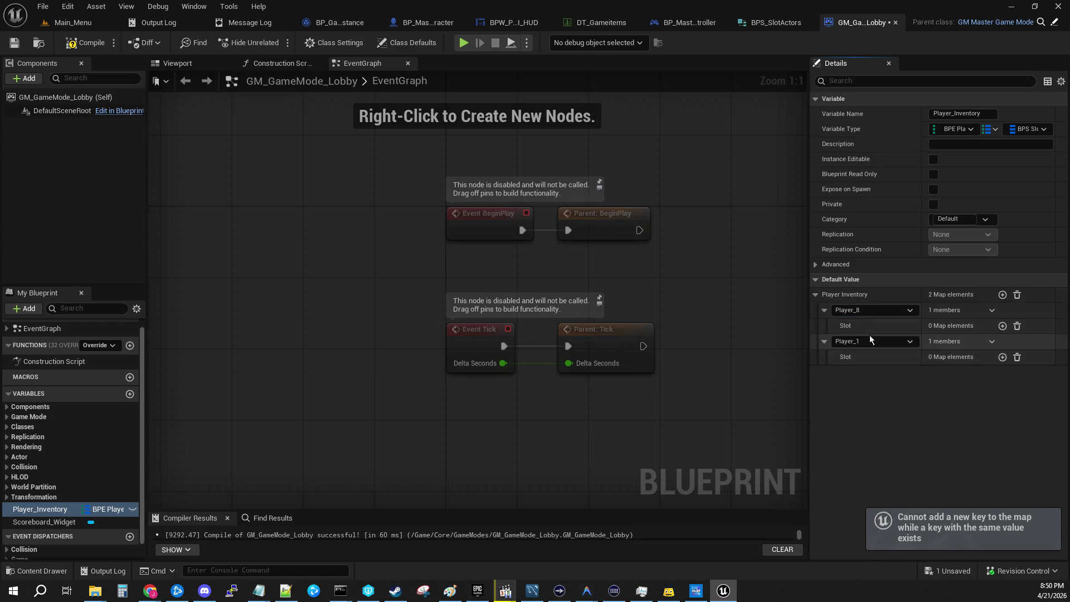
{"action": "left_click", "coordinate": [870, 341]}
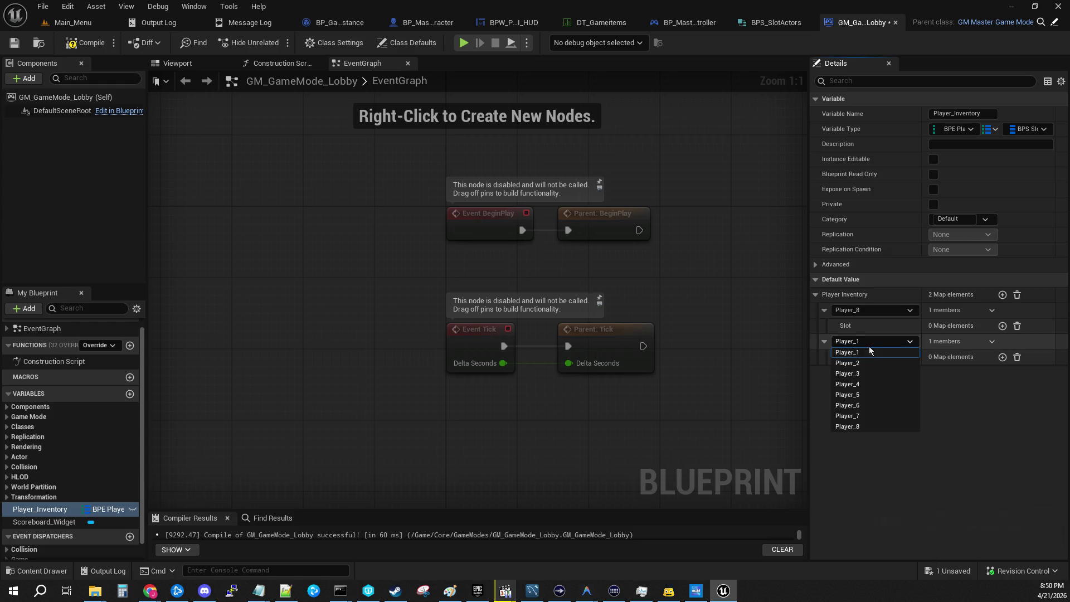
{"action": "left_click", "coordinate": [865, 363]}
{"action": "left_click", "coordinate": [1001, 294]}
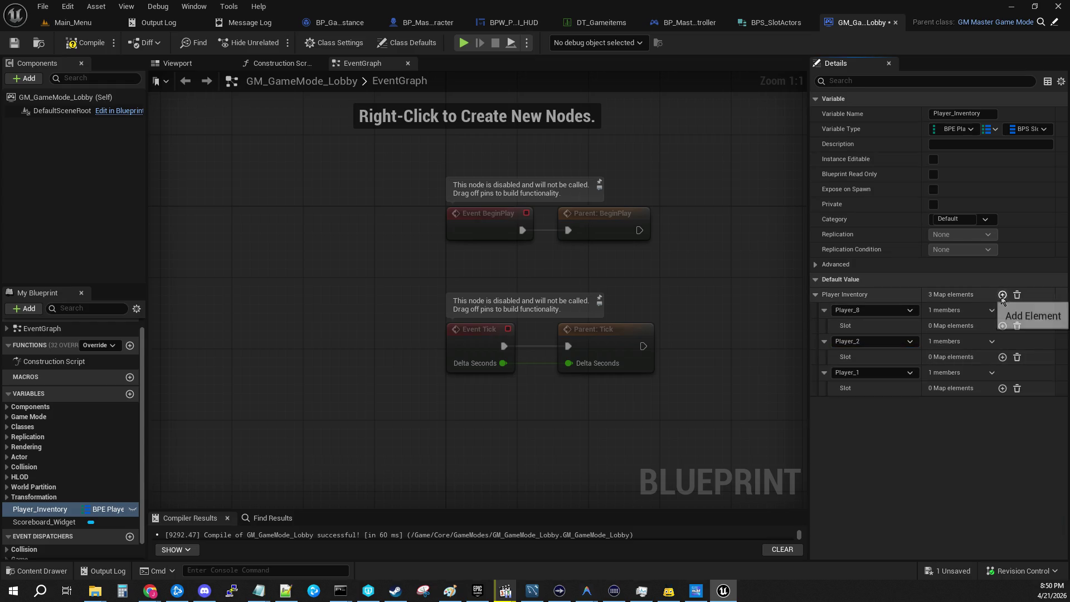
{"action": "left_click", "coordinate": [874, 372]}
{"action": "left_click", "coordinate": [865, 408]}
{"action": "left_click", "coordinate": [1001, 294]}
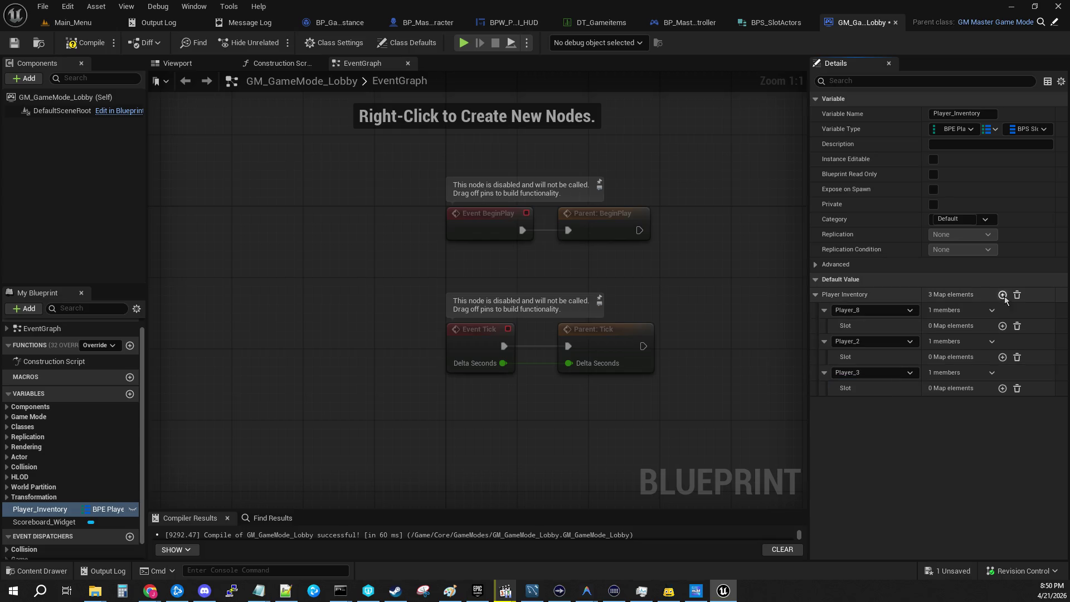
{"action": "left_click", "coordinate": [892, 404]}
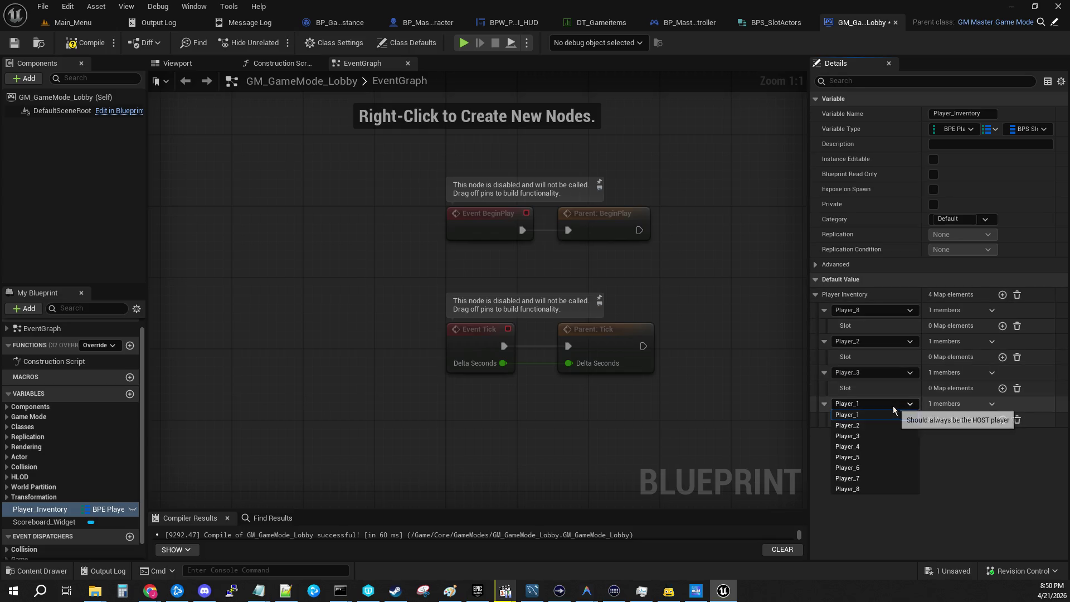
{"action": "left_click", "coordinate": [881, 446]}
Add entries keyed Player_5, Player_6, Player_7 and an eighth entry, then compile.
{"action": "left_click", "coordinate": [1001, 294]}
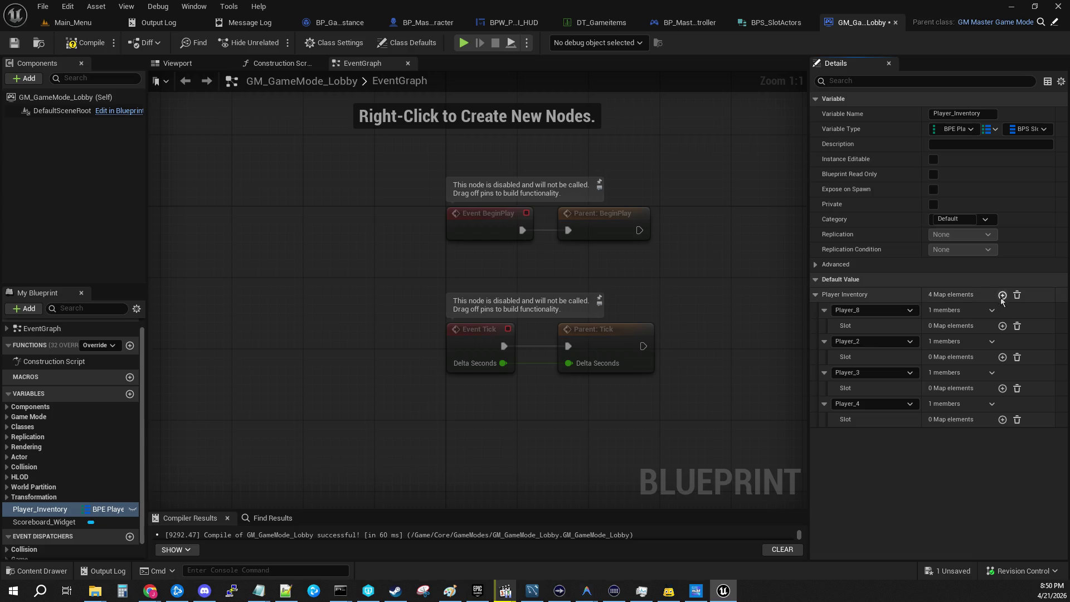
{"action": "left_click", "coordinate": [871, 434]}
{"action": "left_click", "coordinate": [857, 487]}
{"action": "left_click", "coordinate": [1002, 294]}
{"action": "left_click", "coordinate": [872, 466]}
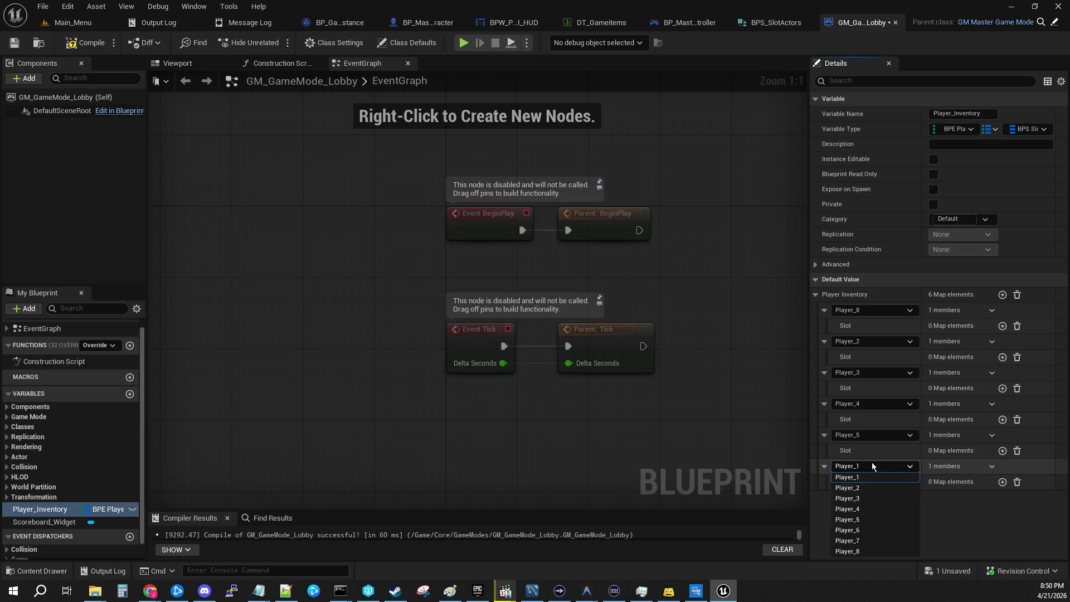
{"action": "left_click", "coordinate": [853, 530]}
{"action": "left_click", "coordinate": [1001, 294]}
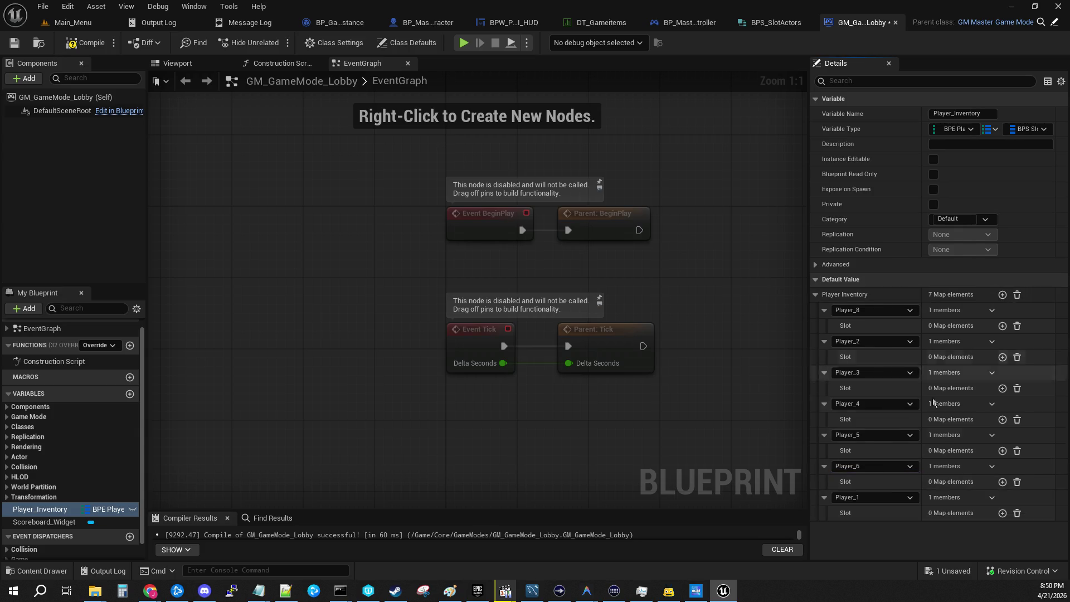
{"action": "left_click", "coordinate": [848, 497]}
{"action": "left_click", "coordinate": [892, 480]}
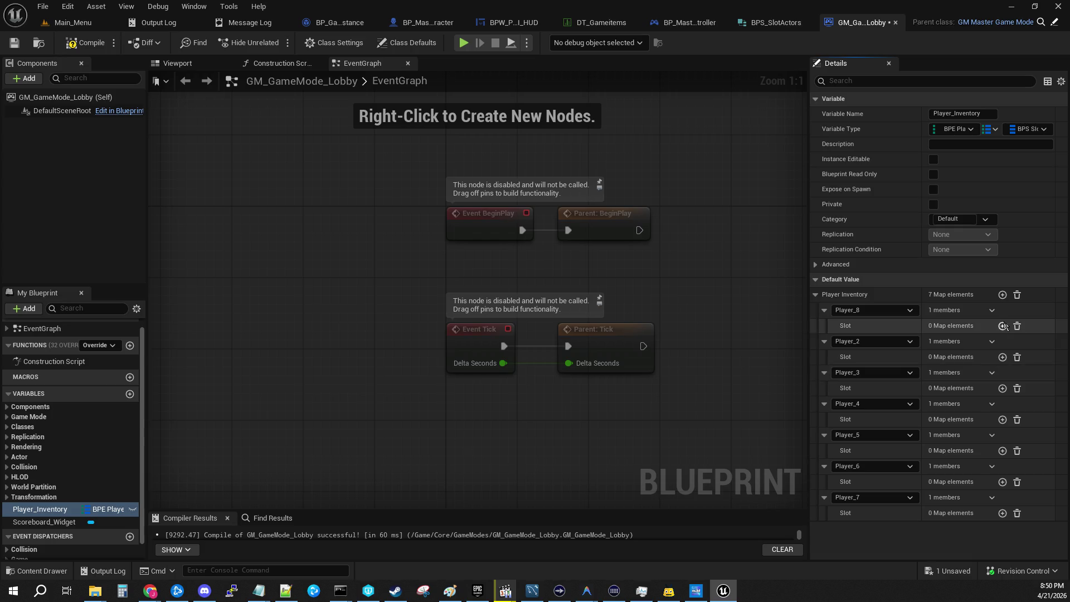
{"action": "left_click", "coordinate": [1002, 294]}
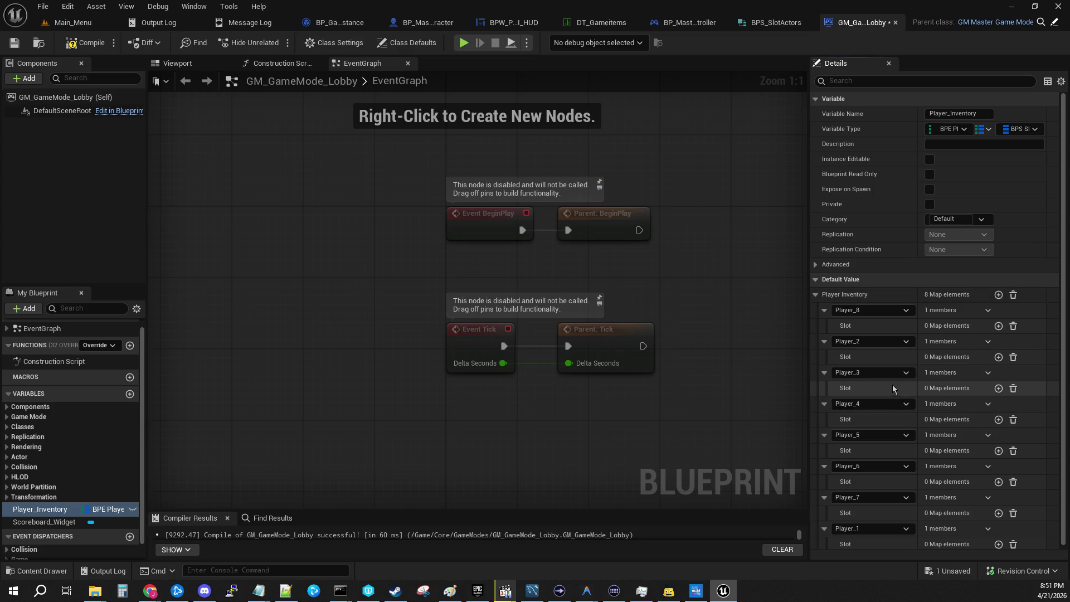
{"action": "scroll", "coordinate": [887, 418], "scroll_direction": "down", "scroll_amount": 1}
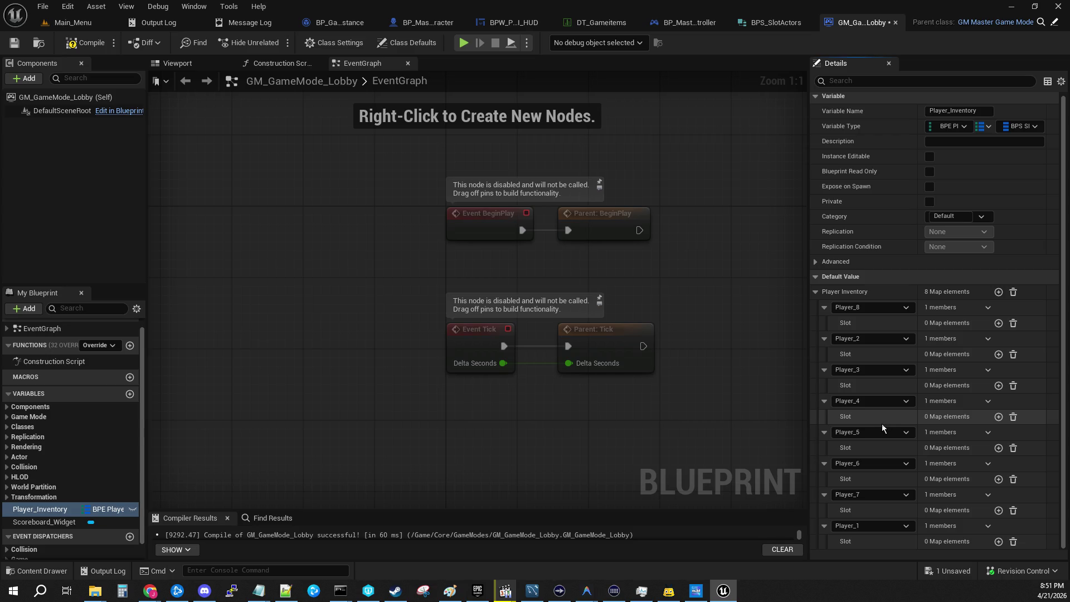
{"action": "left_click", "coordinate": [87, 42]}
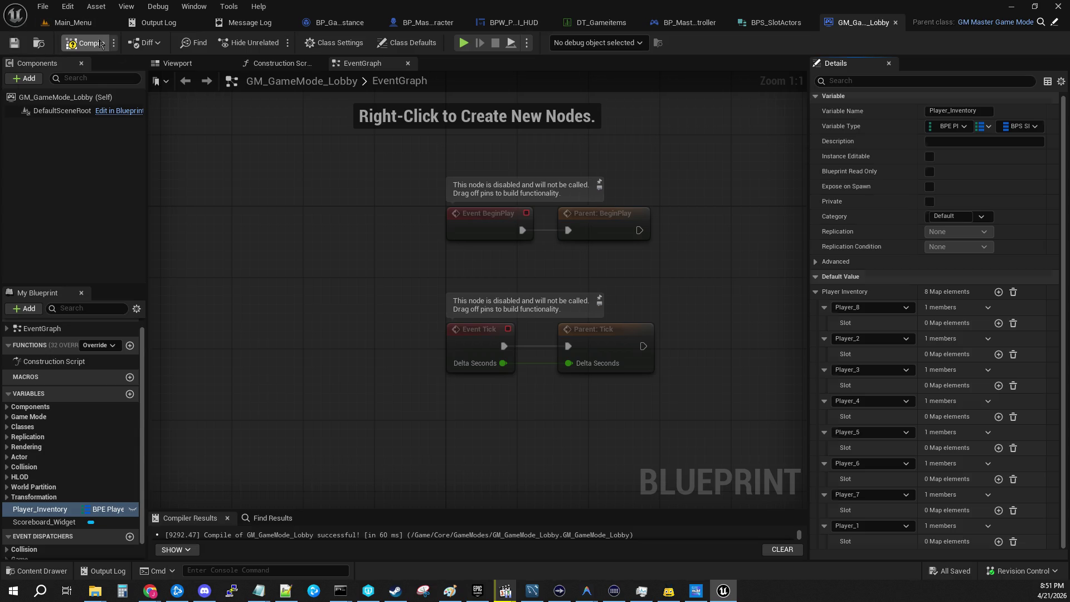
Show BPS_SlotActors' default values and add Slot map entries keyed 1 and 2.
{"action": "left_click", "coordinate": [779, 25]}
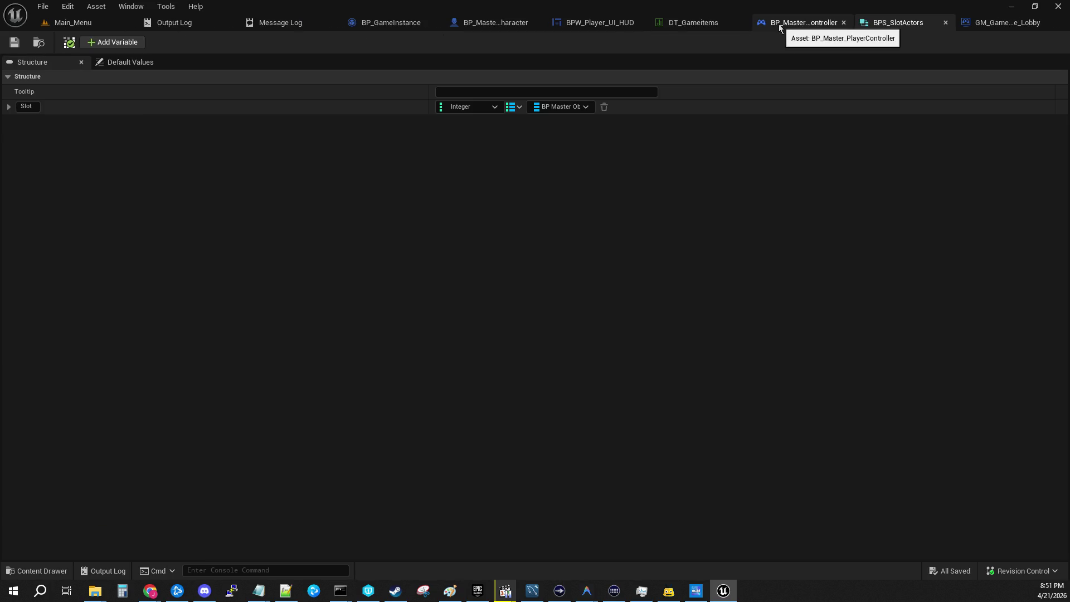
{"action": "left_click", "coordinate": [136, 63]}
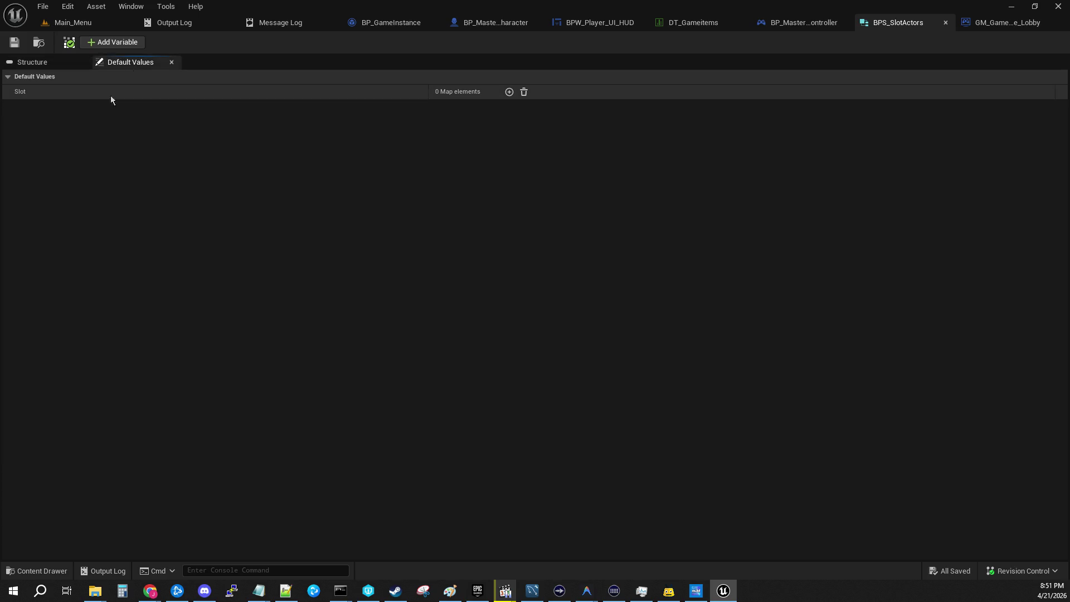
{"action": "left_click", "coordinate": [509, 92]}
{"action": "left_click", "coordinate": [509, 92]}
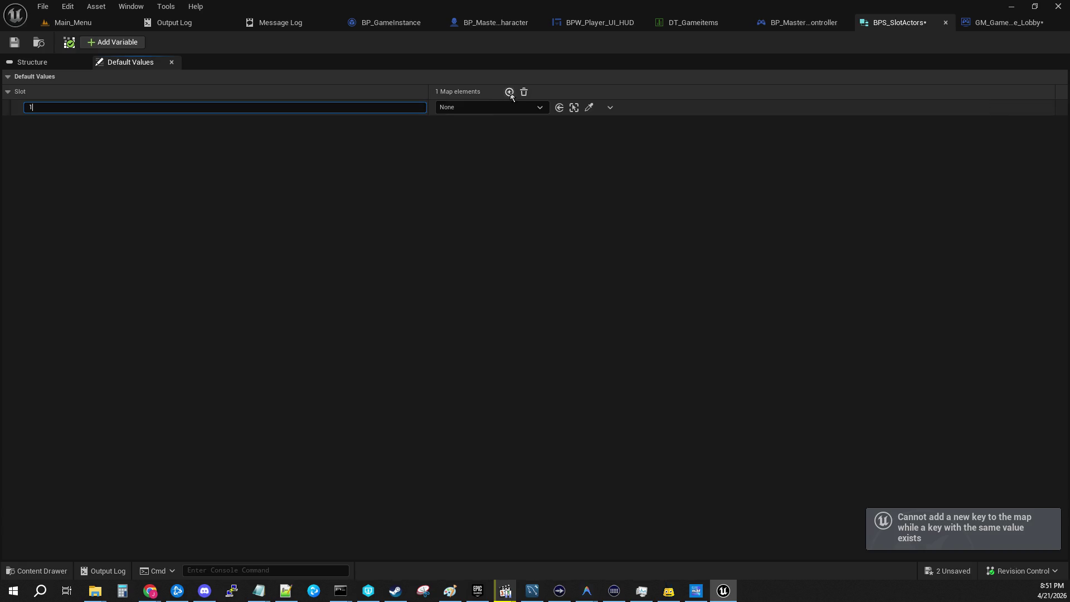
{"action": "left_click", "coordinate": [509, 92]}
{"action": "left_click", "coordinate": [395, 123]}
{"action": "type", "text": "2"}
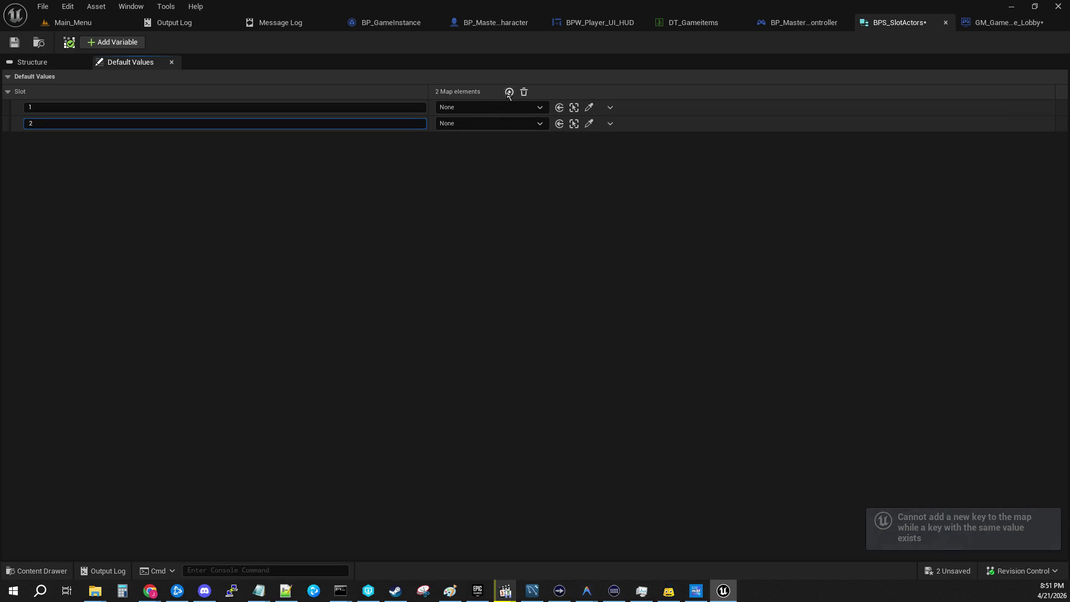
Add Slot map entries keyed 3, 4 and 5.
{"action": "left_click", "coordinate": [509, 91]}
{"action": "left_click", "coordinate": [389, 140]}
{"action": "type", "text": "3"}
{"action": "left_click", "coordinate": [508, 91]}
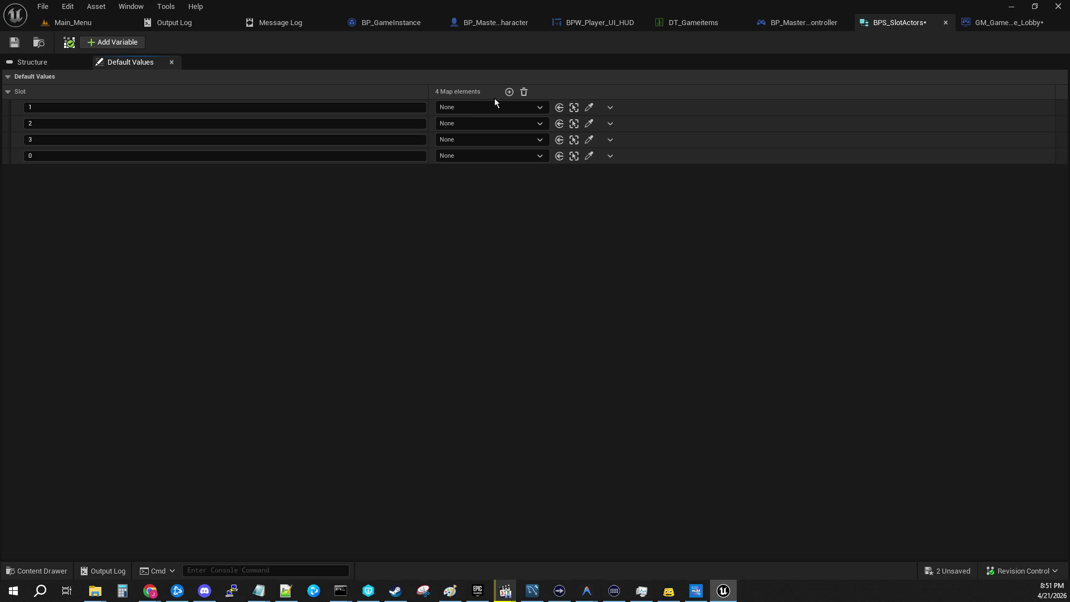
{"action": "left_click", "coordinate": [362, 156]}
{"action": "type", "text": "4"}
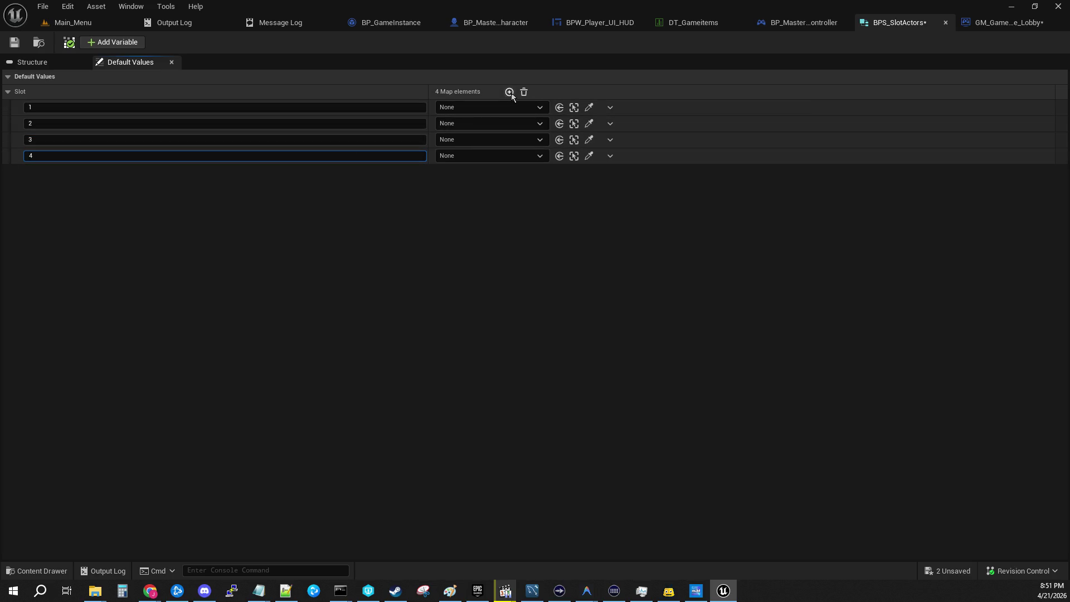
{"action": "left_click", "coordinate": [508, 92]}
{"action": "left_click", "coordinate": [311, 169]}
{"action": "type", "text": "5"}
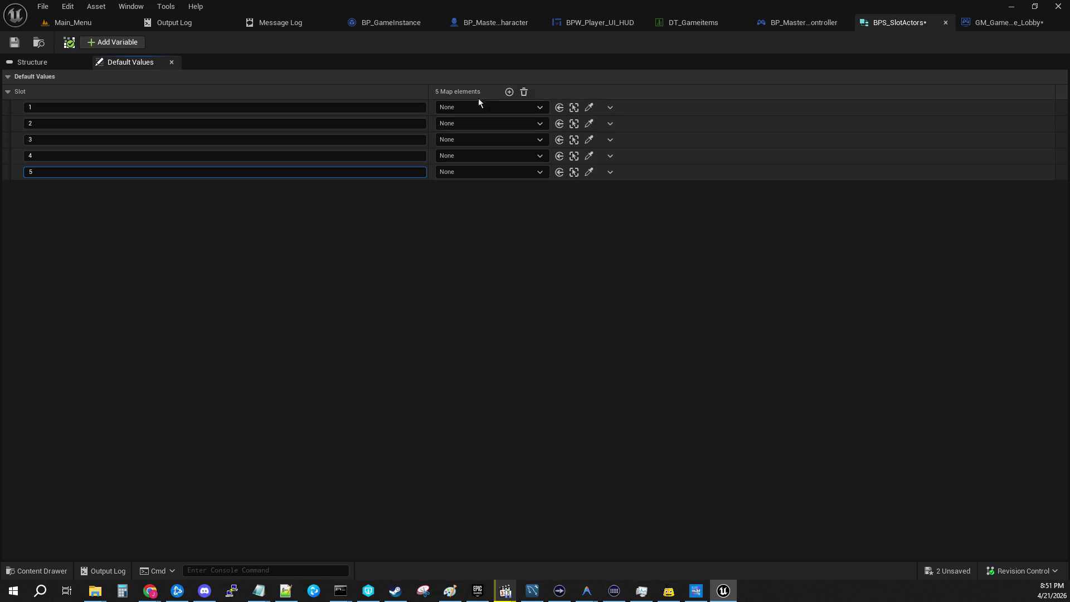
Add Slot map entries keyed 6, 7 and 8, then return to GM_GameMode_Lobby.
{"action": "left_click", "coordinate": [509, 92]}
{"action": "left_click", "coordinate": [279, 187]}
{"action": "type", "text": "6"}
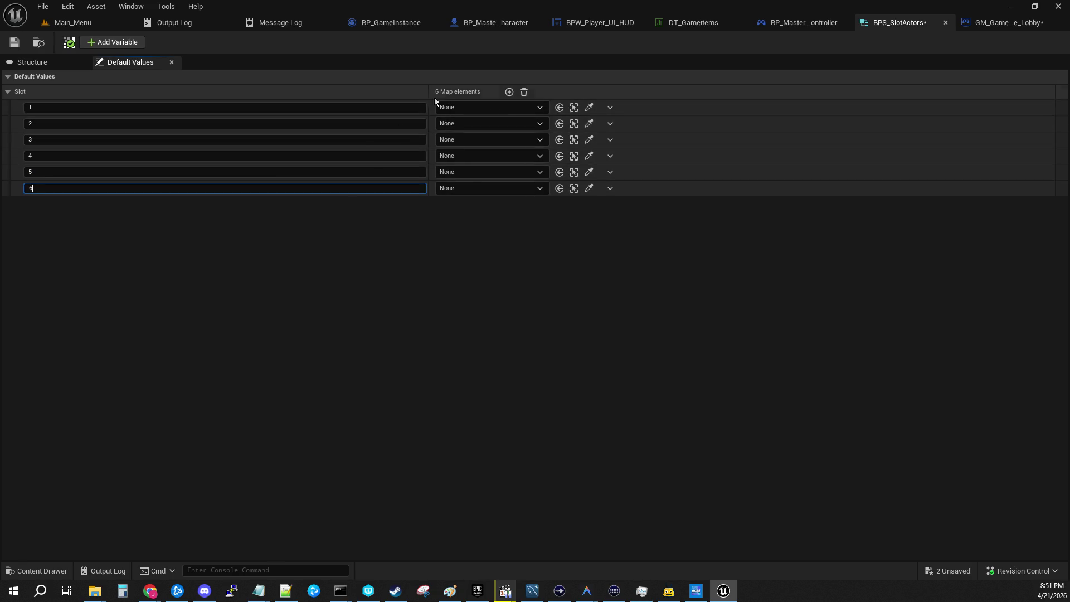
{"action": "left_click", "coordinate": [508, 91]}
{"action": "left_click", "coordinate": [350, 204]}
{"action": "type", "text": "7"}
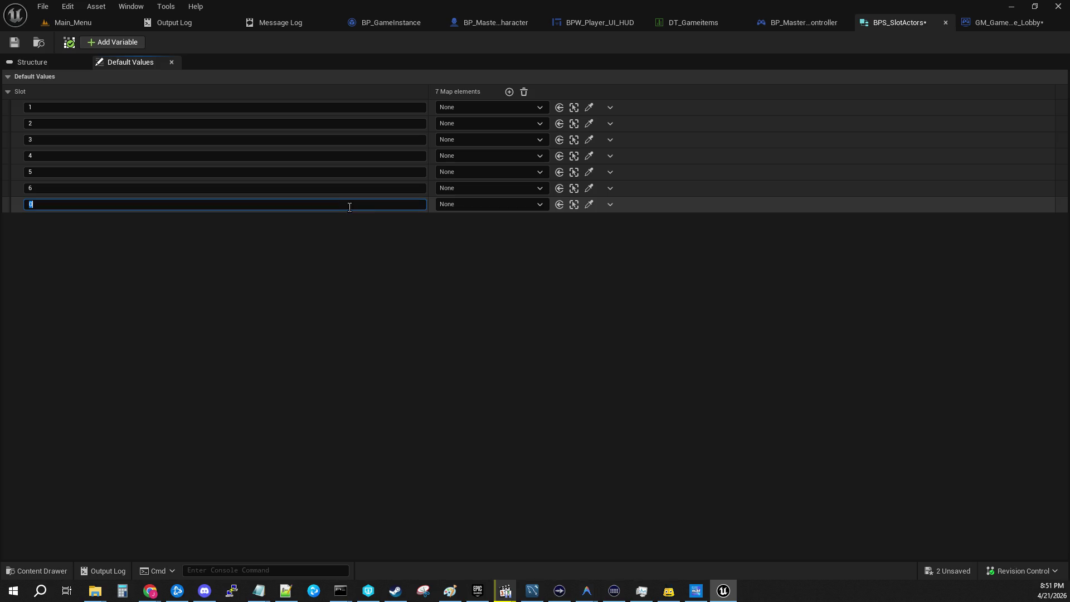
{"action": "left_click", "coordinate": [506, 93]}
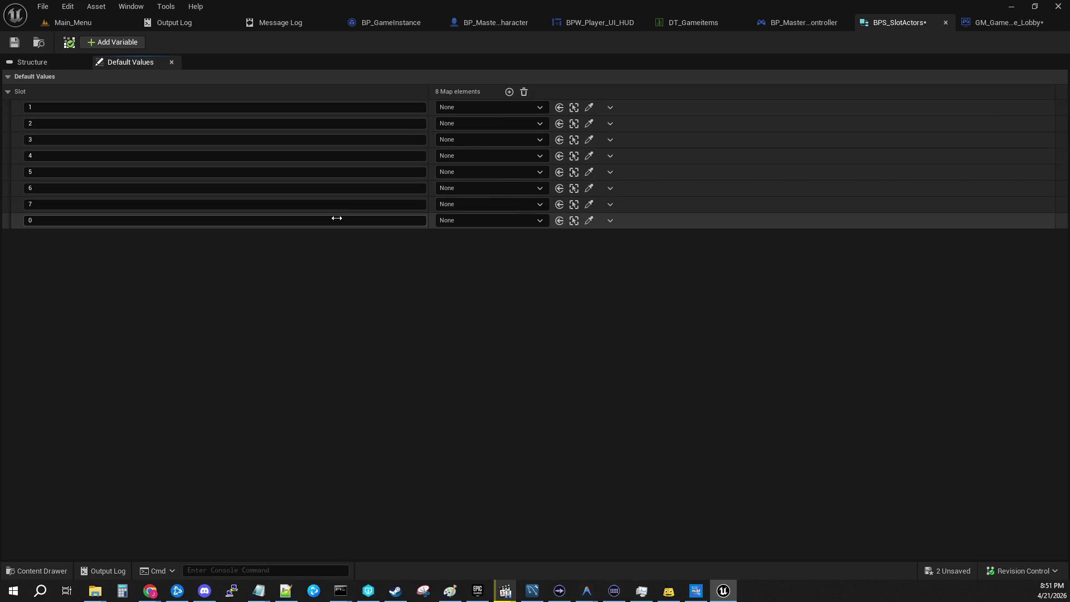
{"action": "type", "text": "8"}
{"action": "key", "text": "Return"}
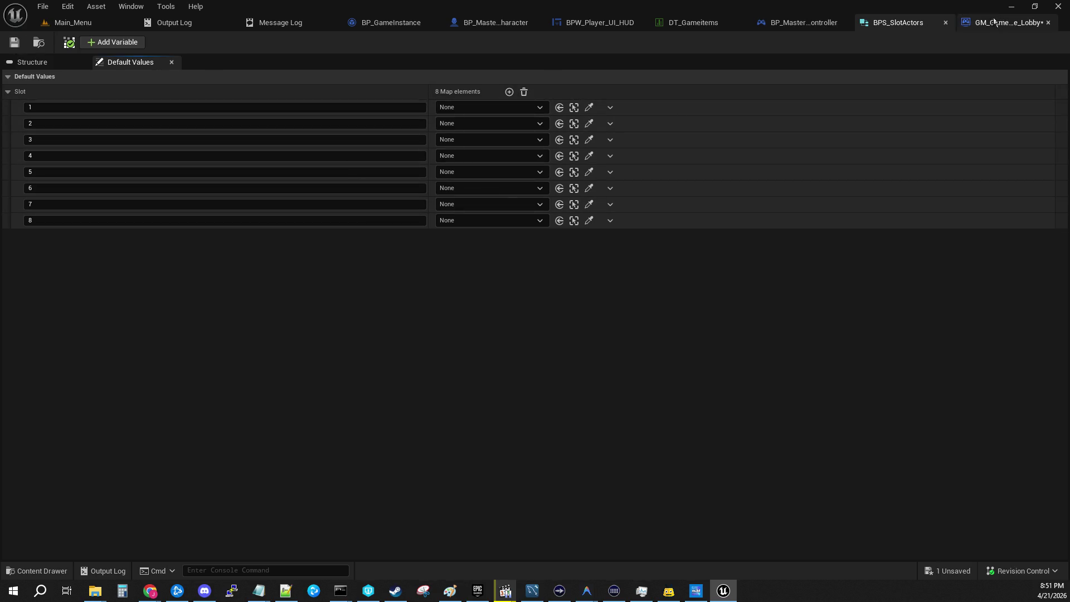
{"action": "left_click", "coordinate": [1012, 28]}
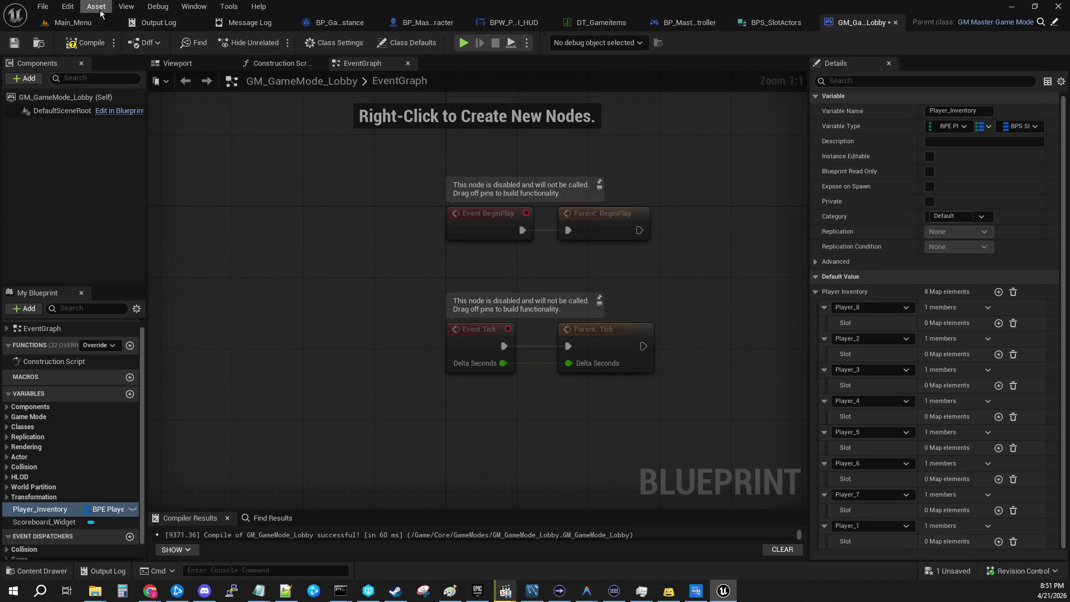
Compile GM_GameMode_Lobby and expand Player_2 to check its new slot entries.
{"action": "left_click", "coordinate": [83, 43]}
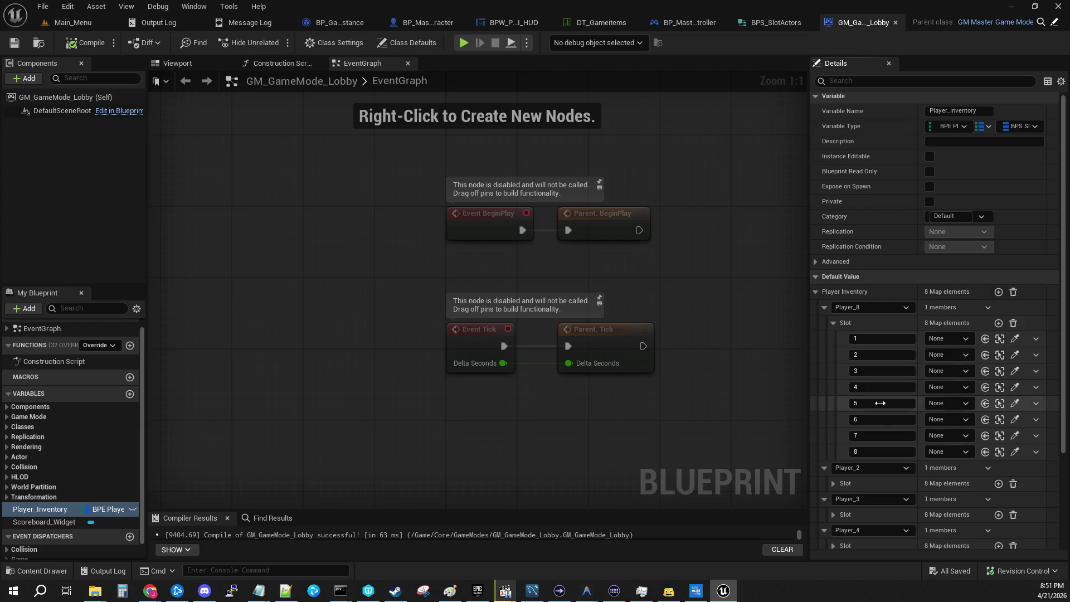
{"action": "left_click", "coordinate": [833, 484]}
{"action": "scroll", "coordinate": [888, 436], "scroll_direction": "down", "scroll_amount": 3}
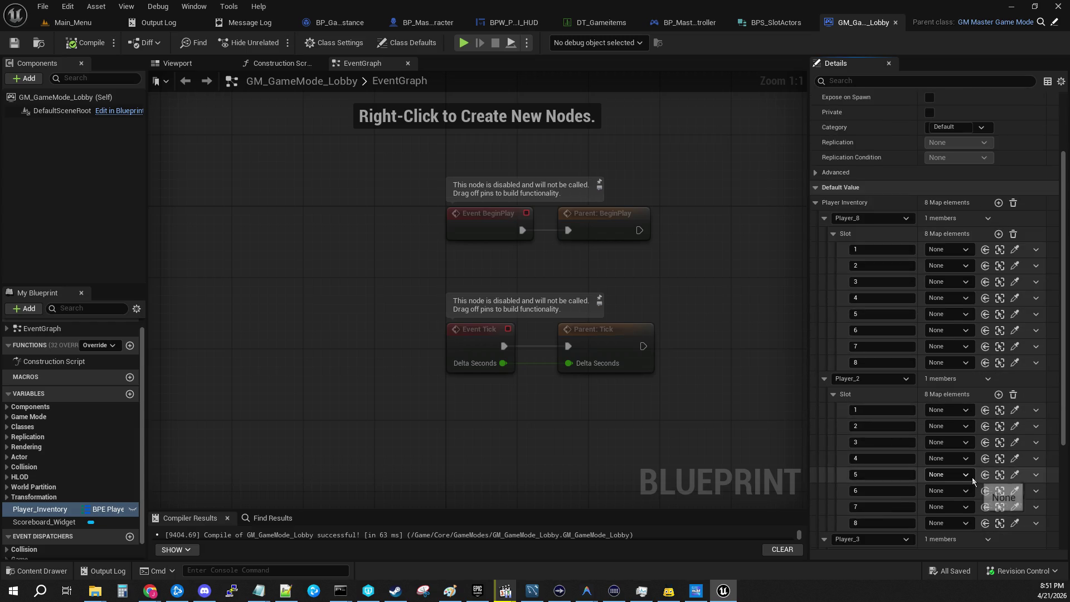
{"action": "scroll", "coordinate": [943, 468], "scroll_direction": "down", "scroll_amount": 5}
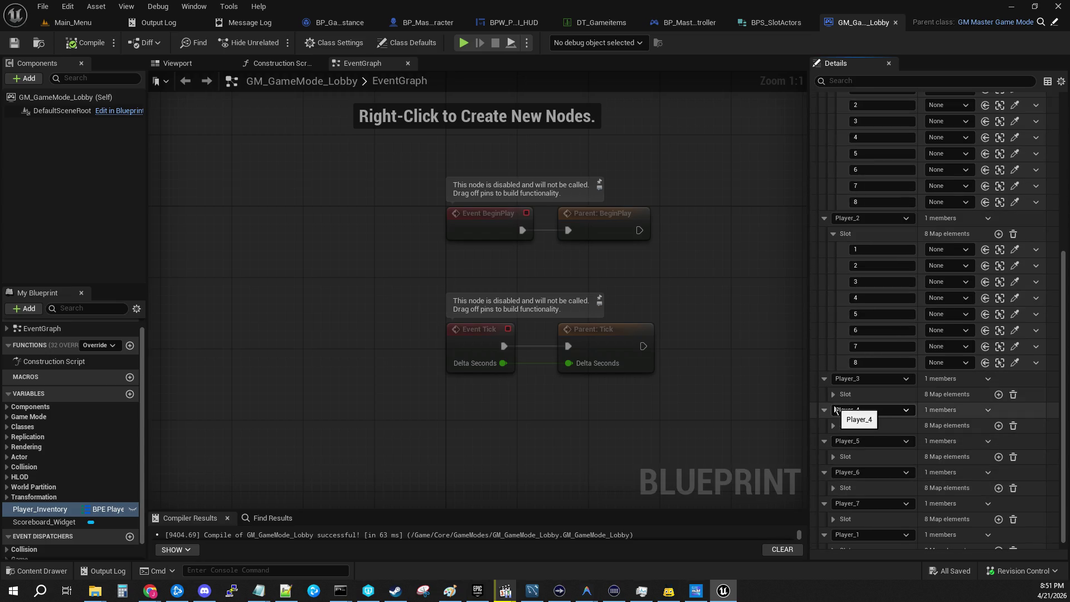
{"action": "scroll", "coordinate": [836, 398], "scroll_direction": "up", "scroll_amount": 6}
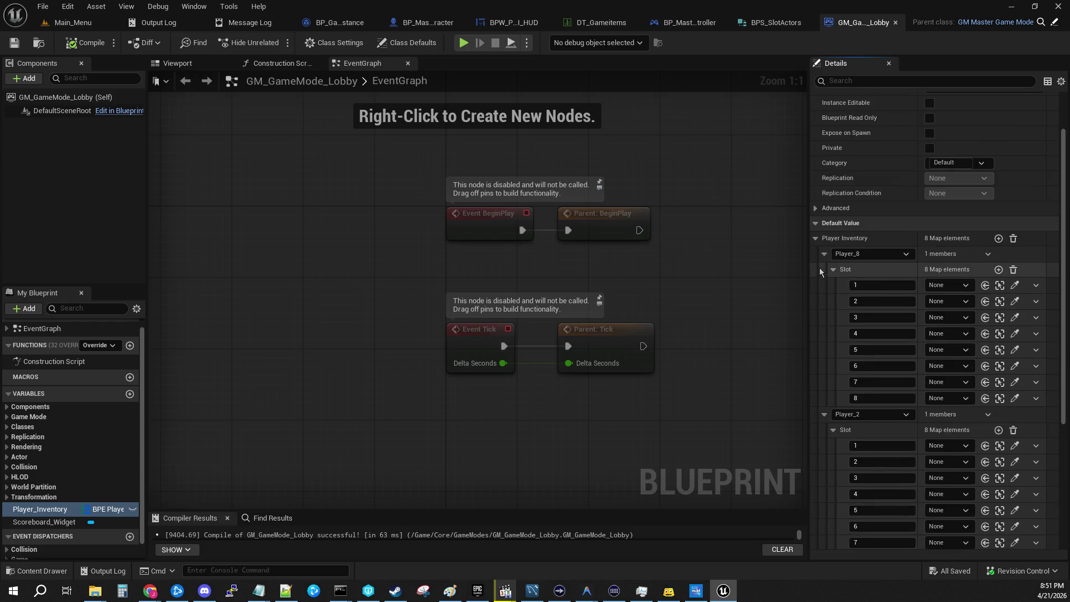
Collapse the Player_8, Player_2 through Player_7, and Player_1 inventory entries.
{"action": "left_click", "coordinate": [823, 254]}
{"action": "left_click", "coordinate": [824, 269]}
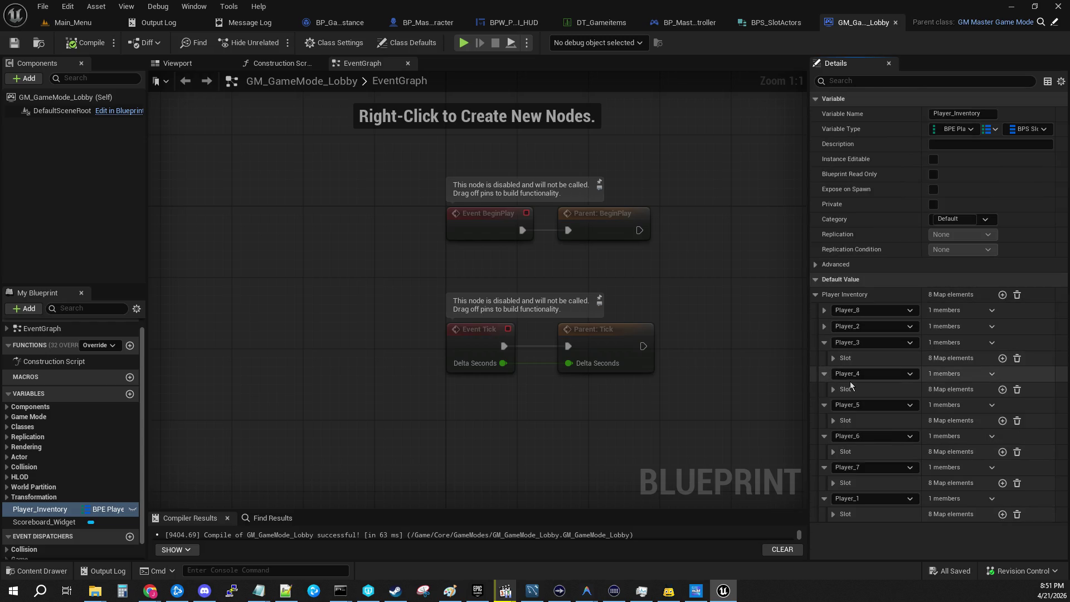
{"action": "left_click", "coordinate": [824, 343]}
{"action": "left_click", "coordinate": [824, 359]}
{"action": "left_click", "coordinate": [824, 374]}
{"action": "left_click", "coordinate": [824, 391]}
{"action": "left_click", "coordinate": [825, 407]}
{"action": "left_click", "coordinate": [824, 423]}
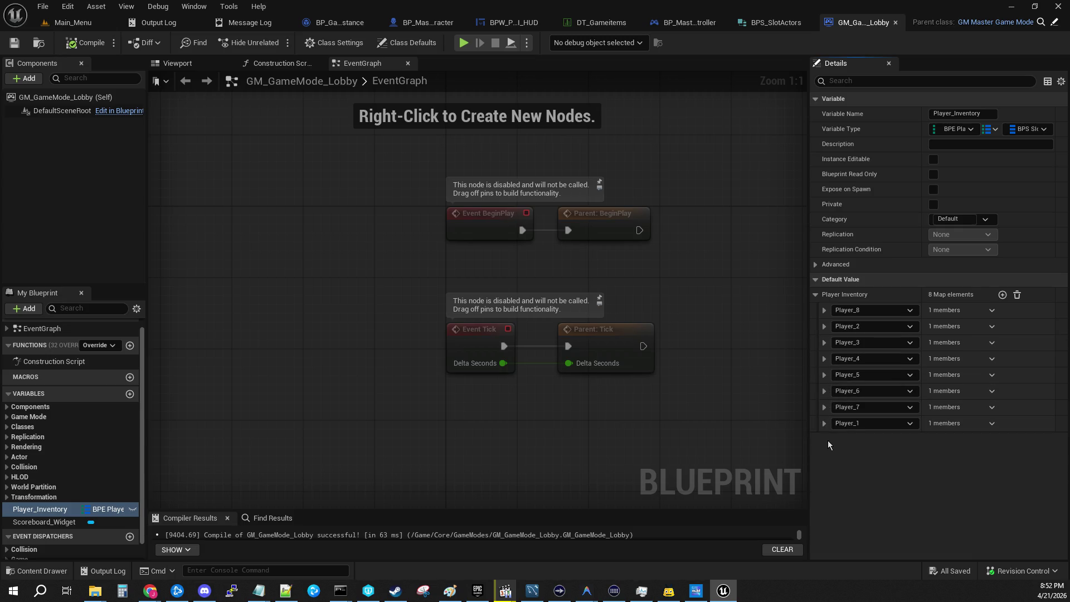
Inspect the Player_8 entry and remove it from Player Inventory.
{"action": "left_click", "coordinate": [992, 311]}
{"action": "left_click", "coordinate": [824, 310]}
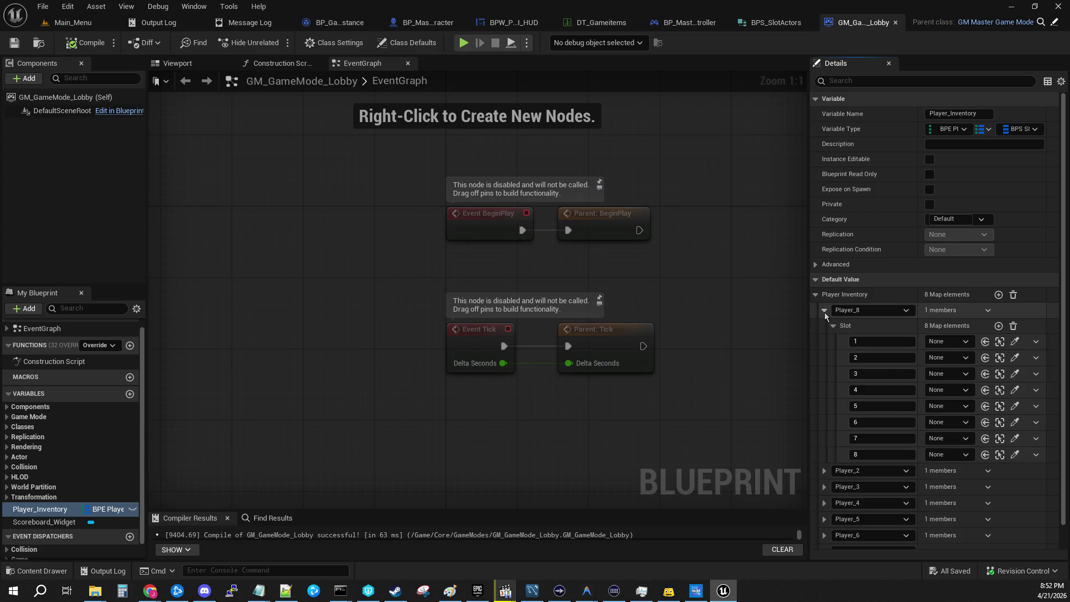
{"action": "left_click", "coordinate": [833, 326]}
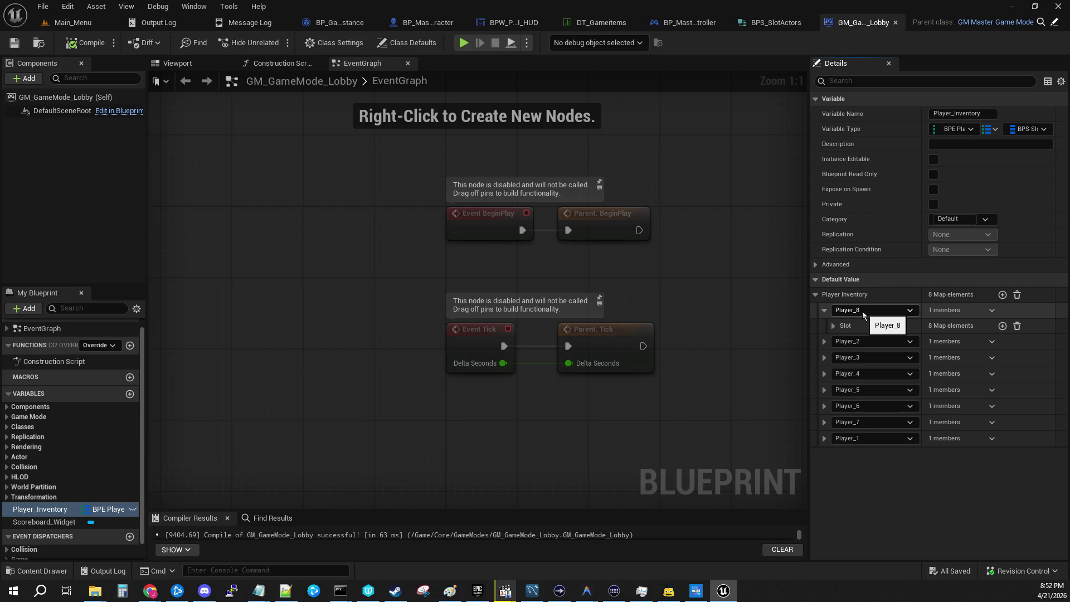
{"action": "left_click", "coordinate": [879, 310]}
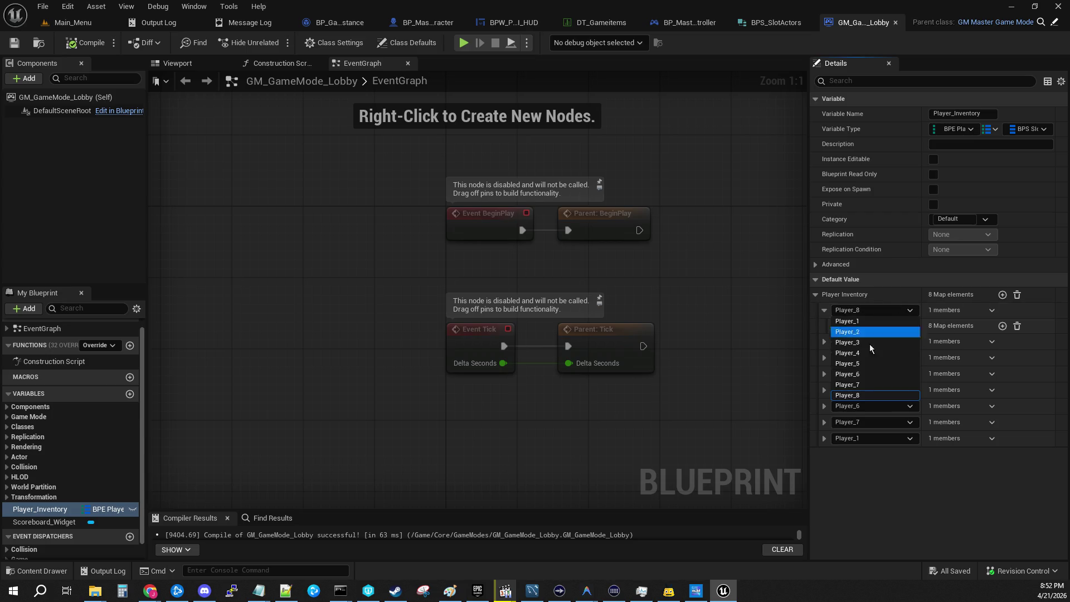
{"action": "left_click", "coordinate": [891, 506]}
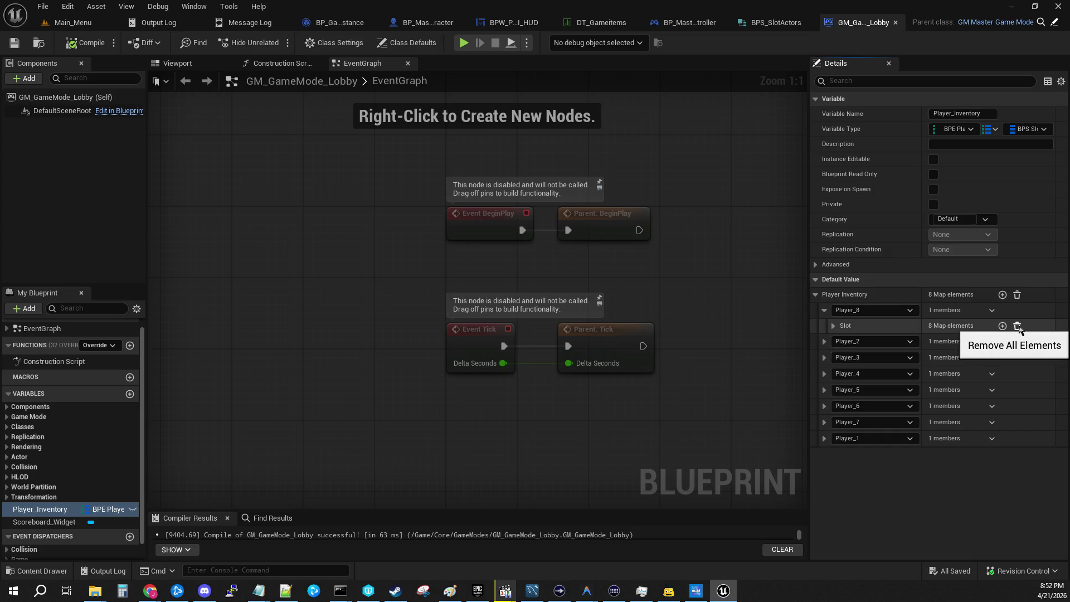
{"action": "left_click", "coordinate": [992, 310]}
Remove Player_8, clear all Player_Inventory entries, and compile the emptied map.
{"action": "left_click", "coordinate": [1003, 329]}
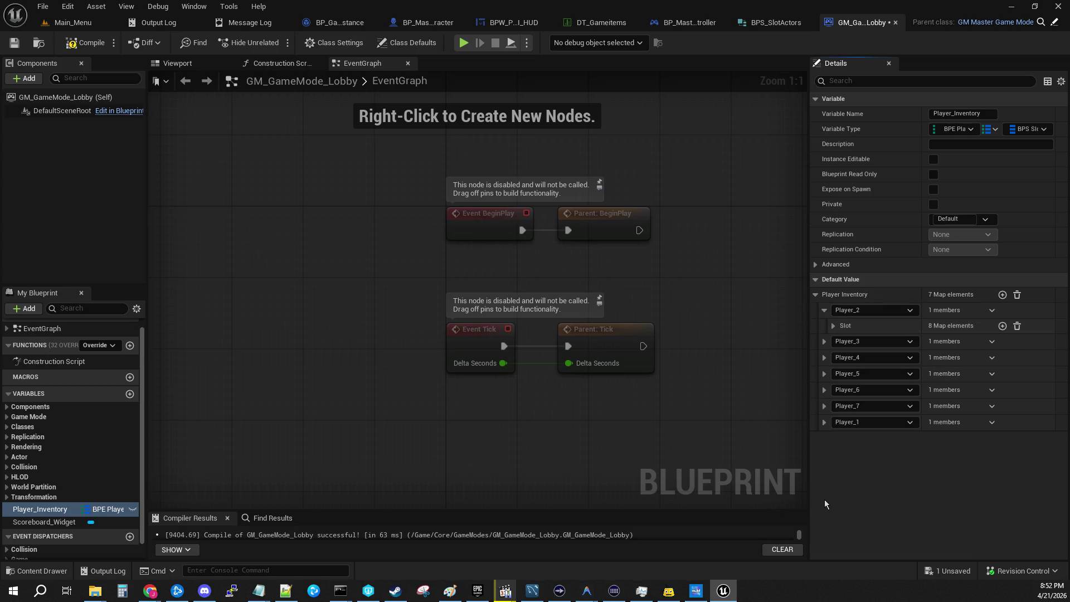
{"action": "left_click", "coordinate": [824, 310]}
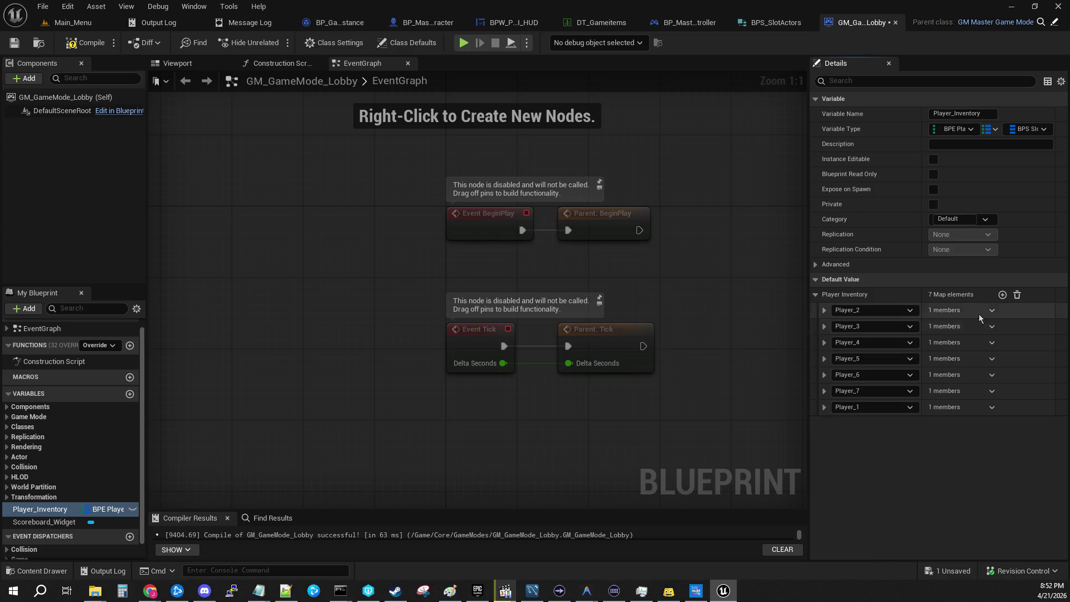
{"action": "left_click", "coordinate": [1002, 295]}
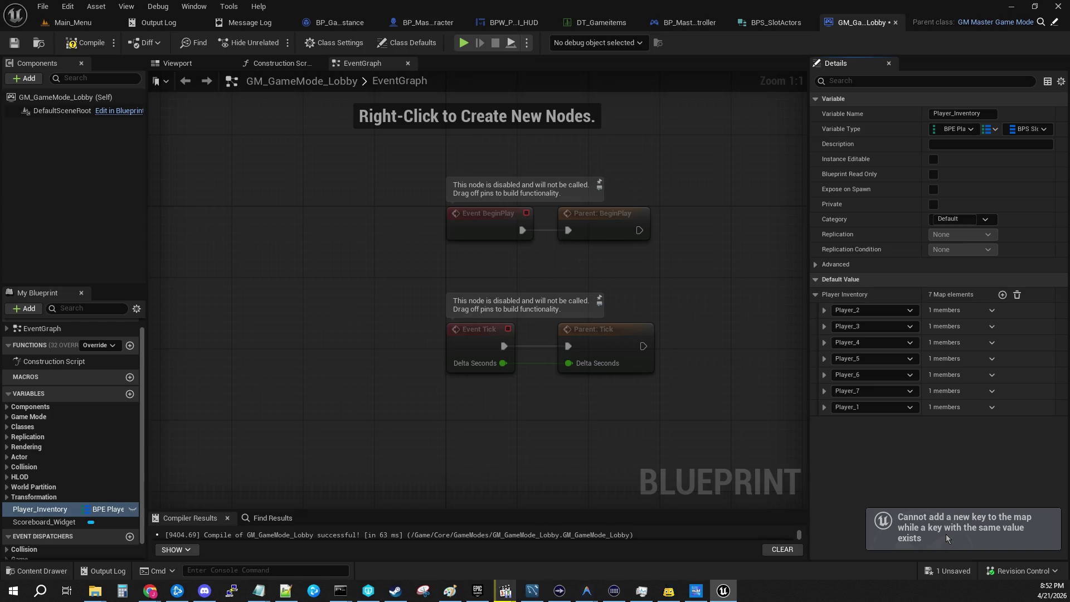
{"action": "left_click", "coordinate": [858, 408]}
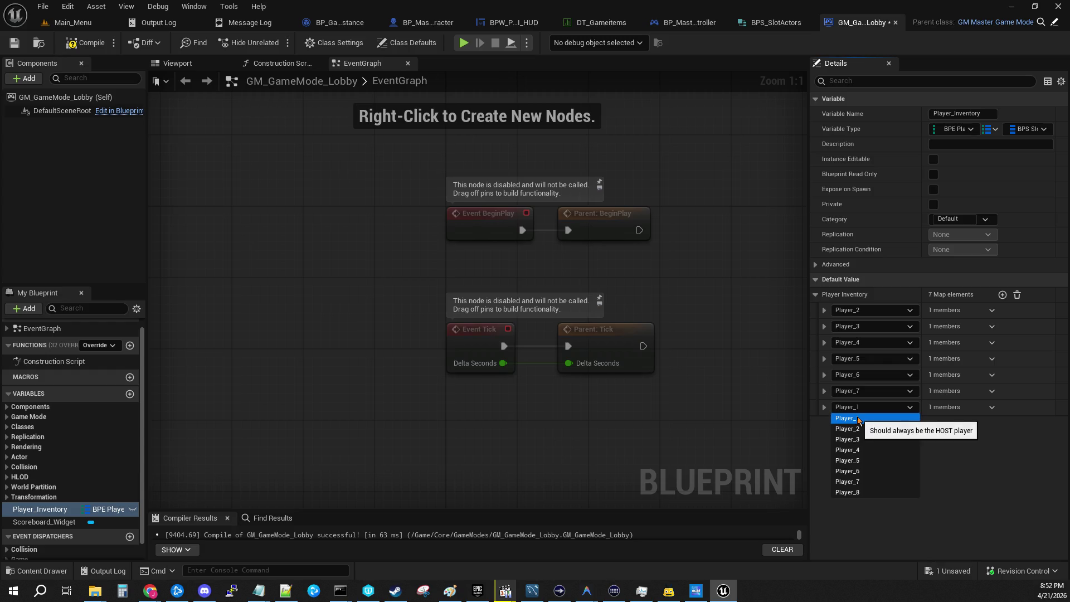
{"action": "left_click", "coordinate": [859, 419]}
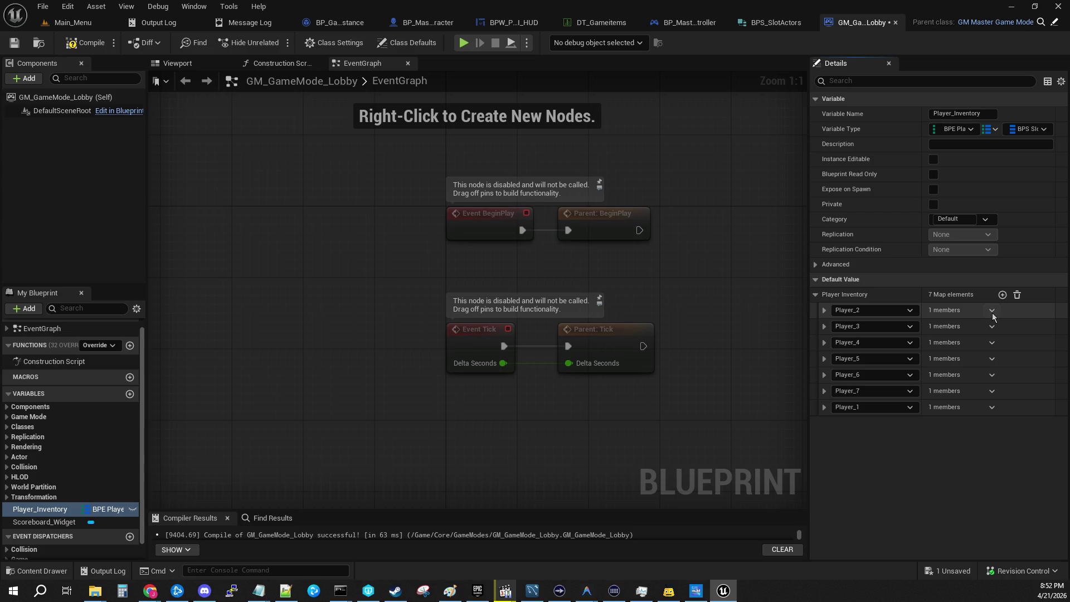
{"action": "left_click", "coordinate": [1017, 294]}
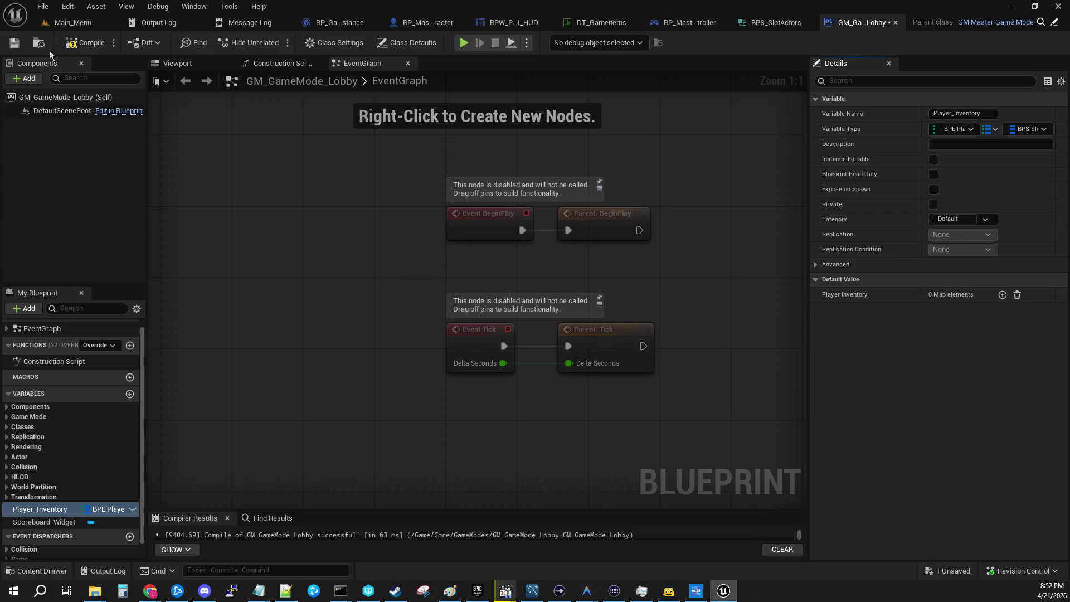
{"action": "left_click", "coordinate": [14, 42]}
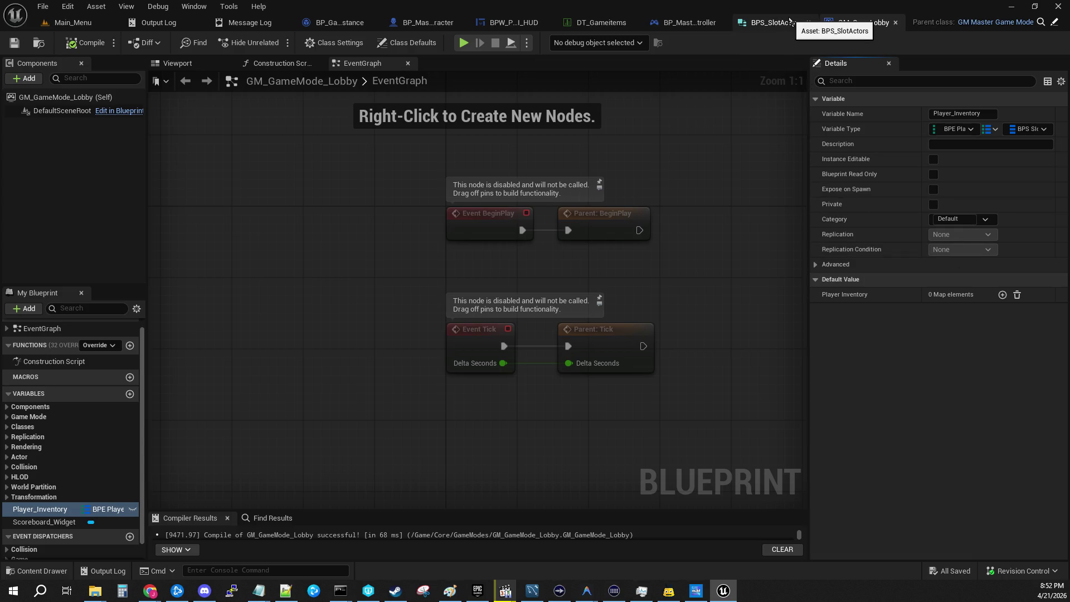
Open BPE_PlayerSlots from Core > Enums and review its advanced settings and Player_1 enumerator.
{"action": "left_click", "coordinate": [73, 22]}
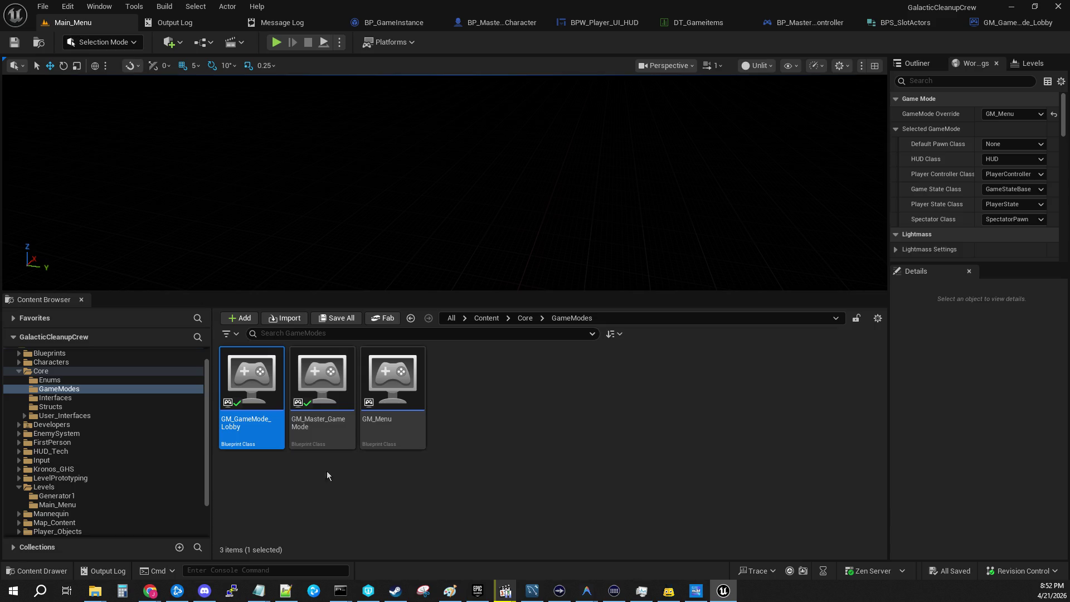
{"action": "left_click", "coordinate": [49, 379]}
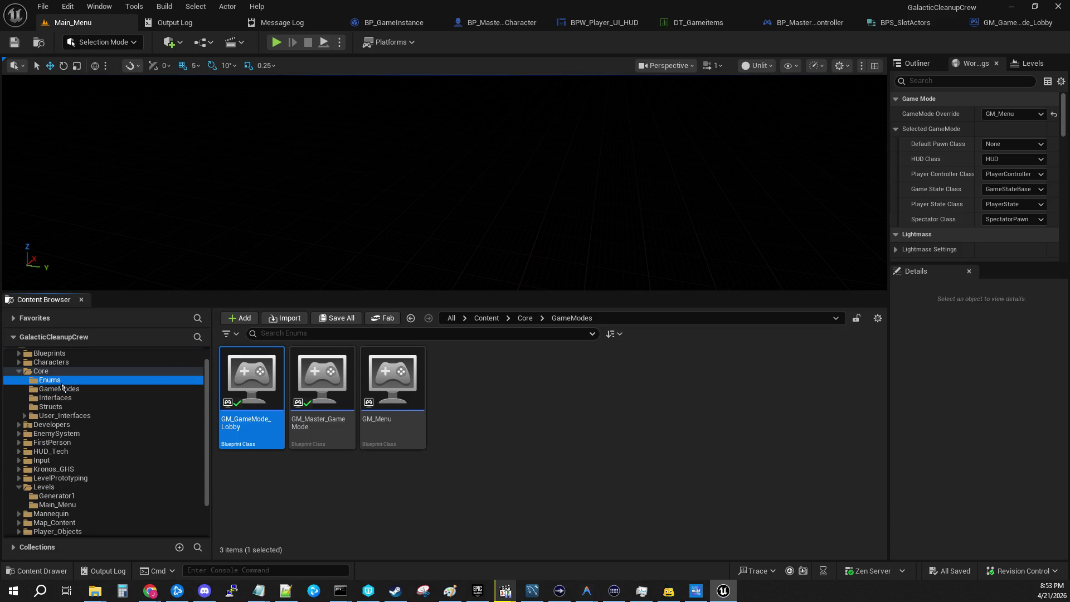
{"action": "double_click", "coordinate": [256, 379]}
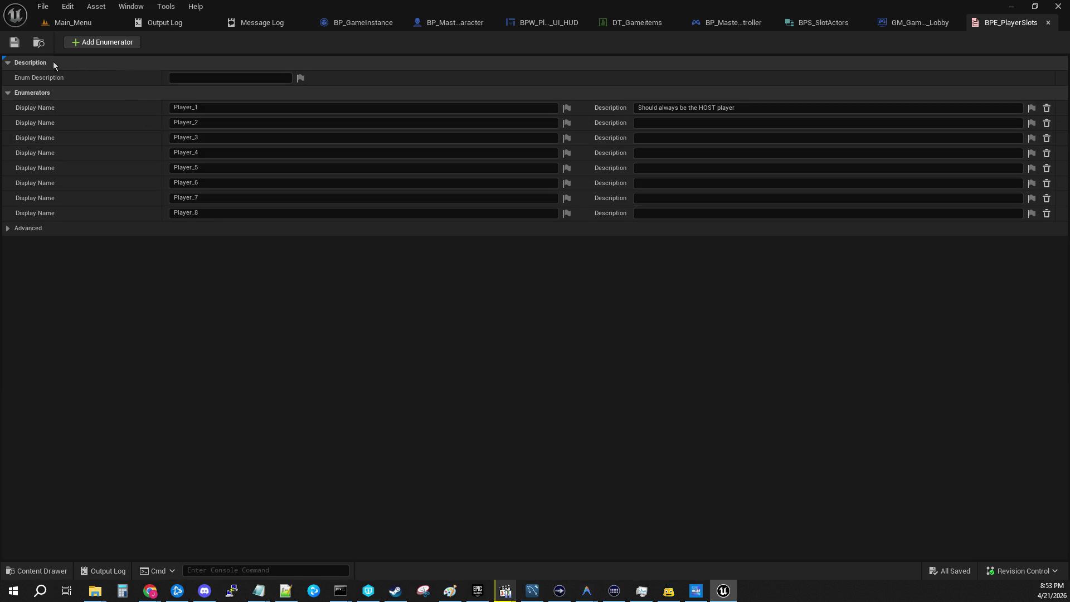
{"action": "left_click", "coordinate": [9, 231]}
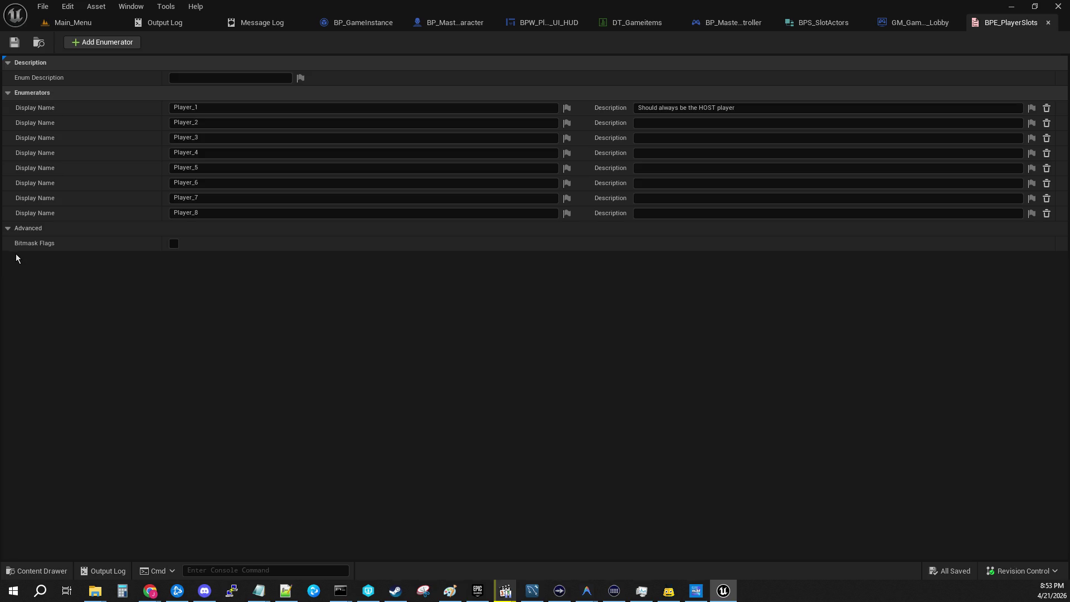
{"action": "left_click", "coordinate": [8, 228]}
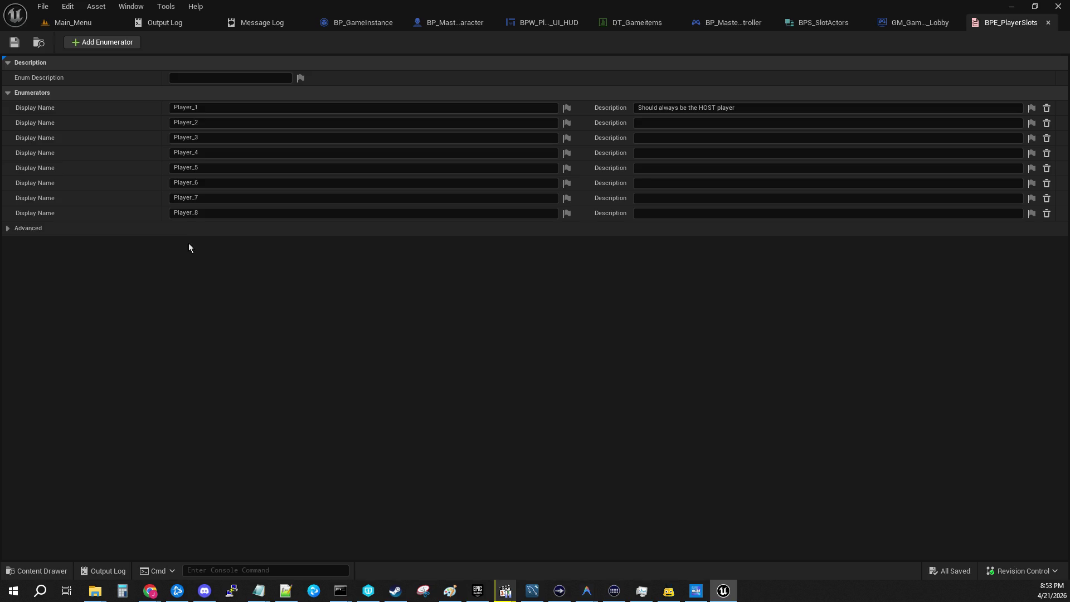
{"action": "right_click", "coordinate": [97, 105]}
{"action": "left_click", "coordinate": [67, 118]}
Close the enum and add a Player_Inventory default entry keyed Player_2.
{"action": "left_click", "coordinate": [1050, 23]}
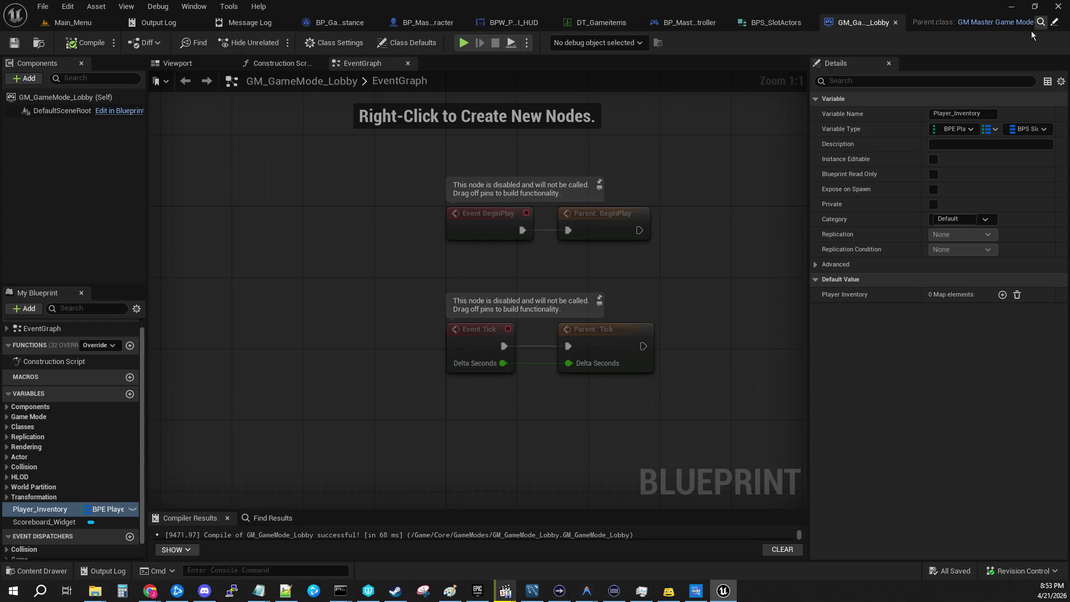
{"action": "left_click", "coordinate": [1002, 295]}
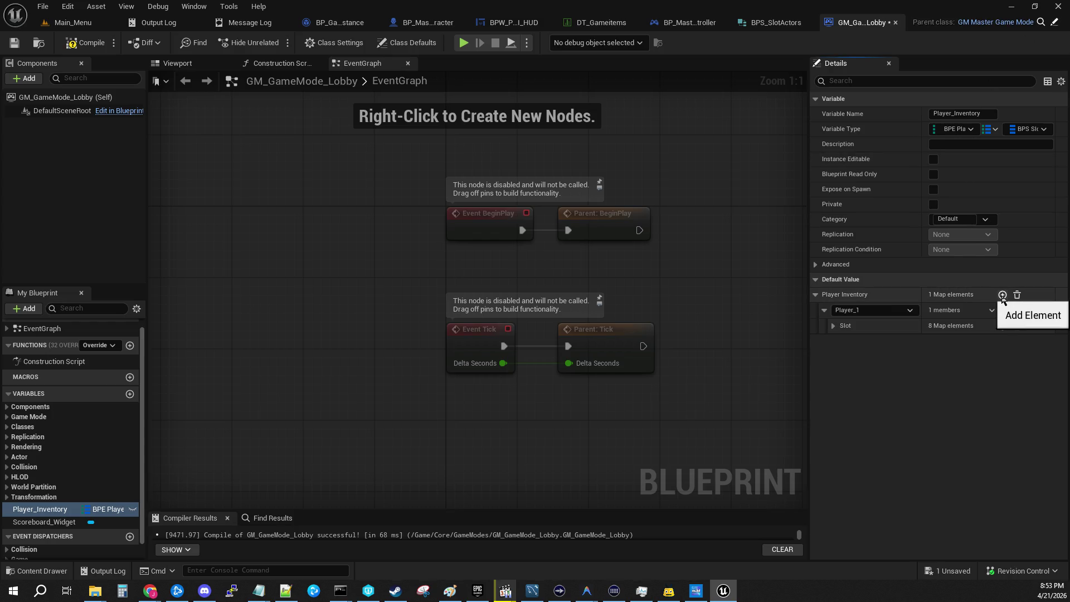
{"action": "left_click", "coordinate": [1002, 296]}
{"action": "left_click", "coordinate": [1001, 295]}
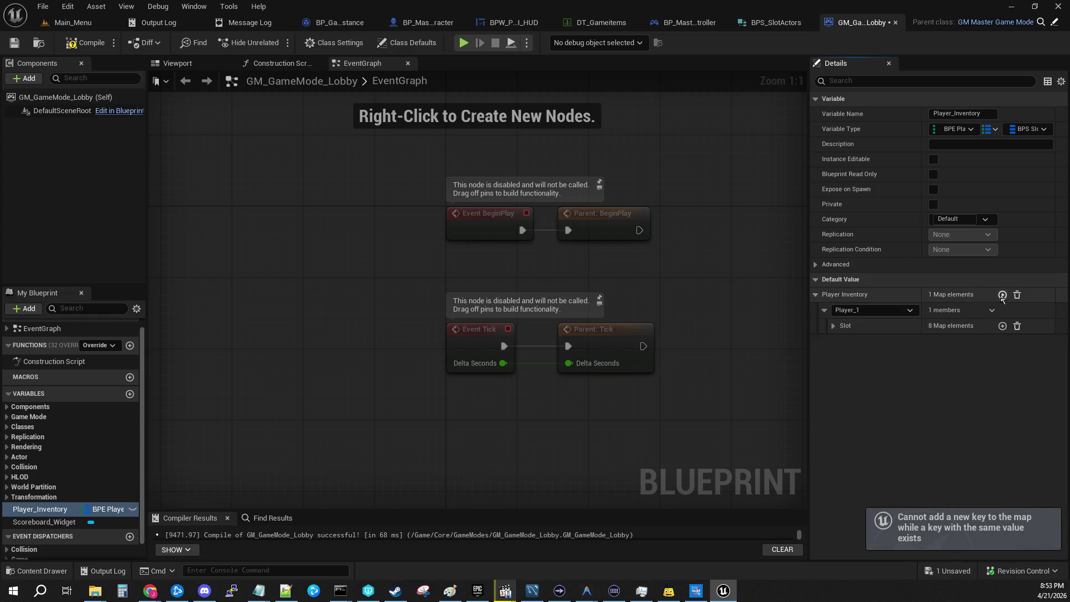
{"action": "left_click", "coordinate": [907, 310]}
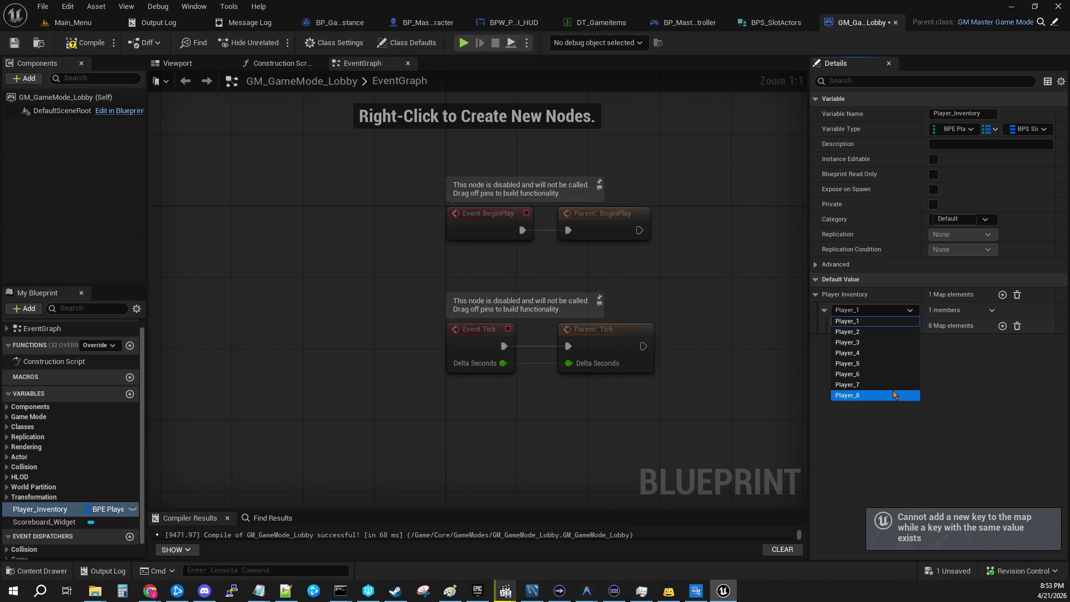
{"action": "left_click", "coordinate": [901, 331]}
Add a second entry keyed Player_3, then move to BP_GameInstance.
{"action": "left_click", "coordinate": [1002, 294]}
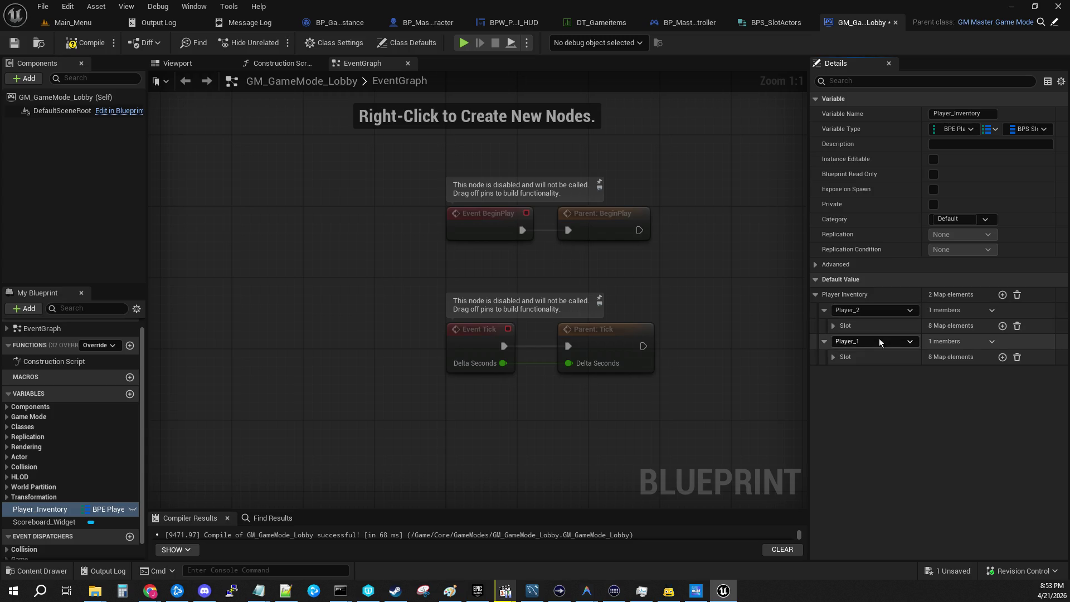
{"action": "left_click", "coordinate": [883, 341]}
{"action": "left_click", "coordinate": [873, 373]}
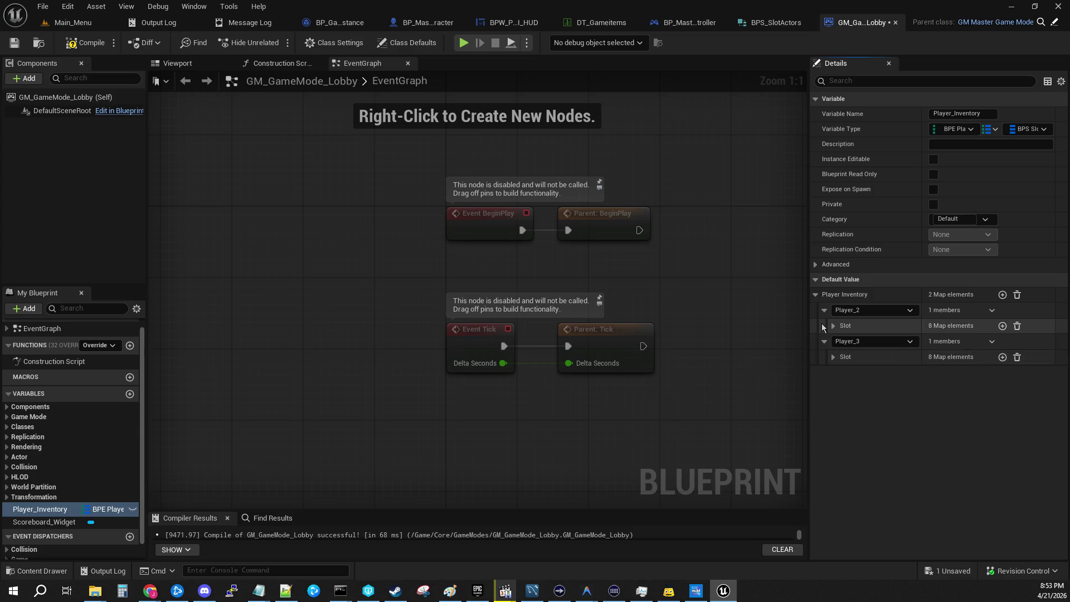
{"action": "left_click", "coordinate": [814, 295]}
{"action": "left_click", "coordinate": [815, 296]}
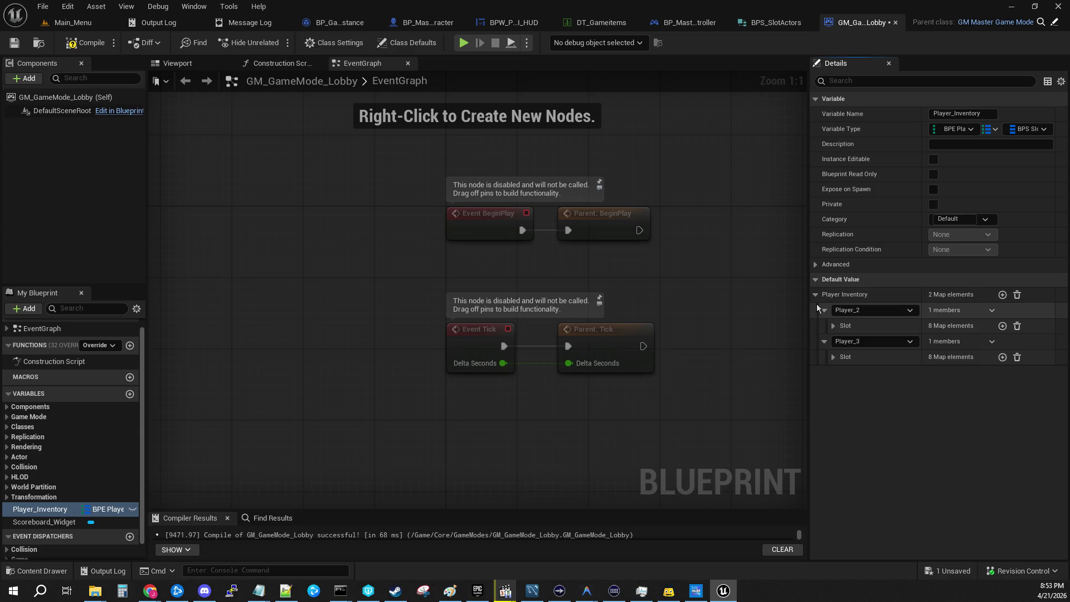
{"action": "left_click", "coordinate": [328, 22]}
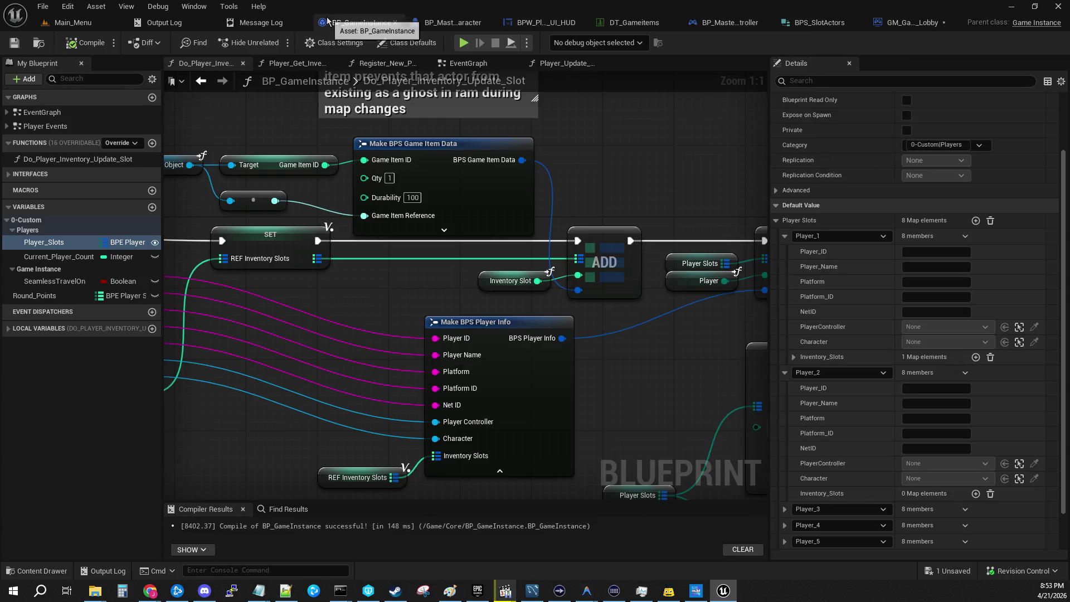
Collapse Player_1 and Player_2 in Player Slots, then expand GM_GameMode_Lobby's Player_2 and Player_3 entries.
{"action": "left_click", "coordinate": [786, 236]}
{"action": "left_click", "coordinate": [786, 323]}
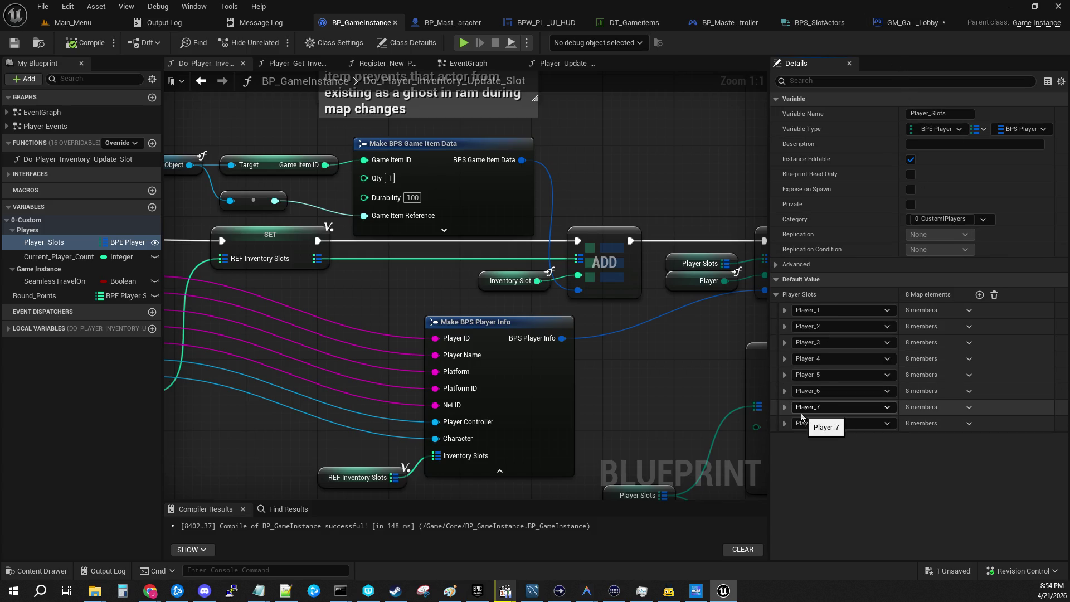
{"action": "left_click", "coordinate": [886, 18]}
{"action": "left_click", "coordinate": [824, 310]}
{"action": "left_click", "coordinate": [823, 341]}
{"action": "right_click", "coordinate": [812, 346]}
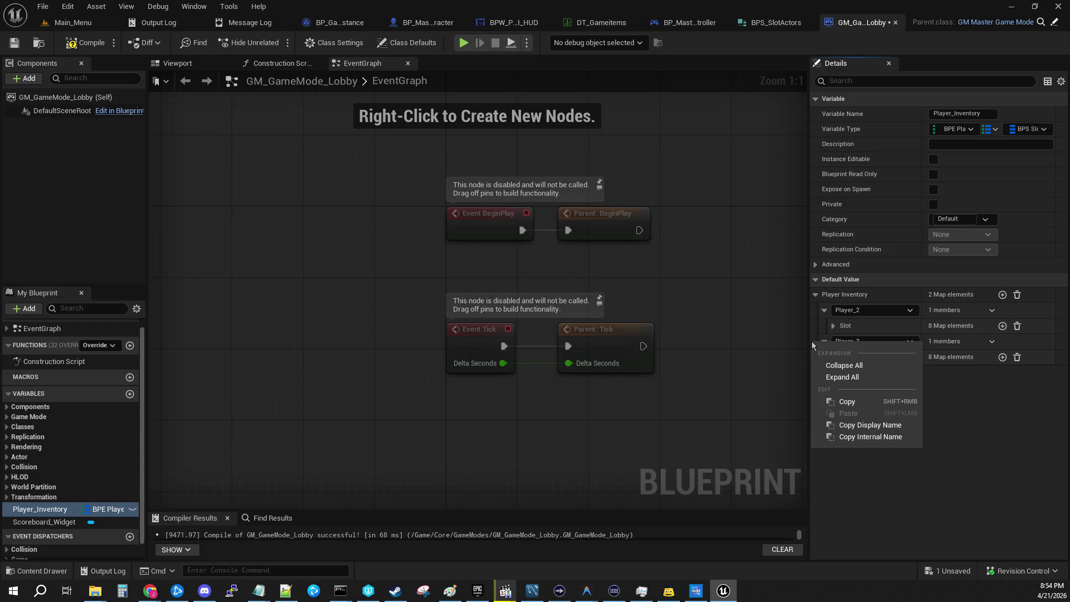
Widen the Details panel and set the first two inventory keys to Player_8 and Player_2.
{"action": "left_click", "coordinate": [888, 437]}
{"action": "left_click_drag", "start_coordinate": [809, 385], "coordinate": [764, 362]}
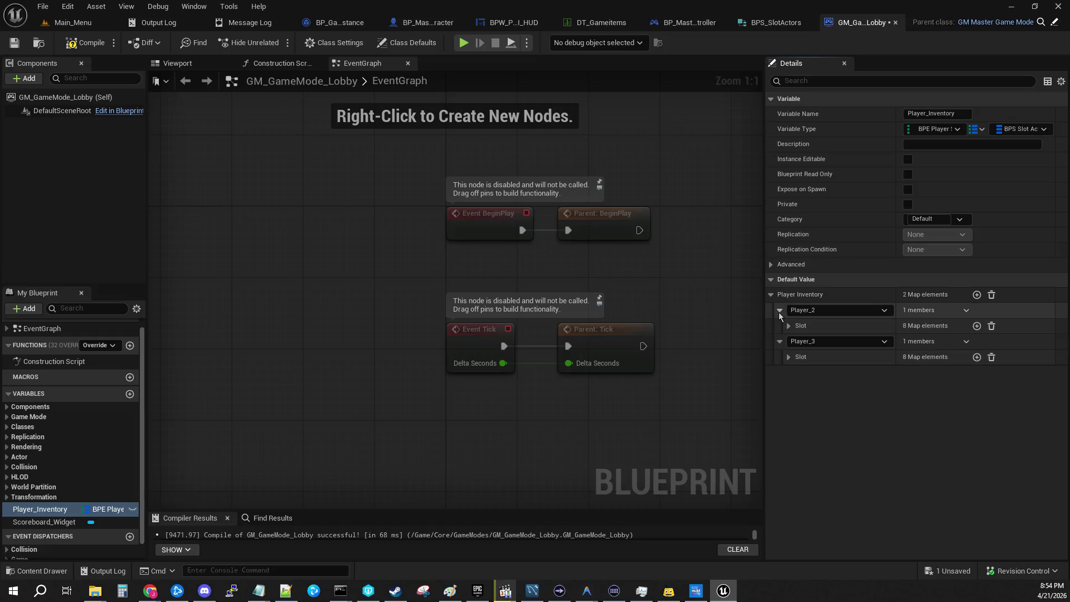
{"action": "left_click", "coordinate": [854, 310]}
{"action": "left_click", "coordinate": [829, 391]}
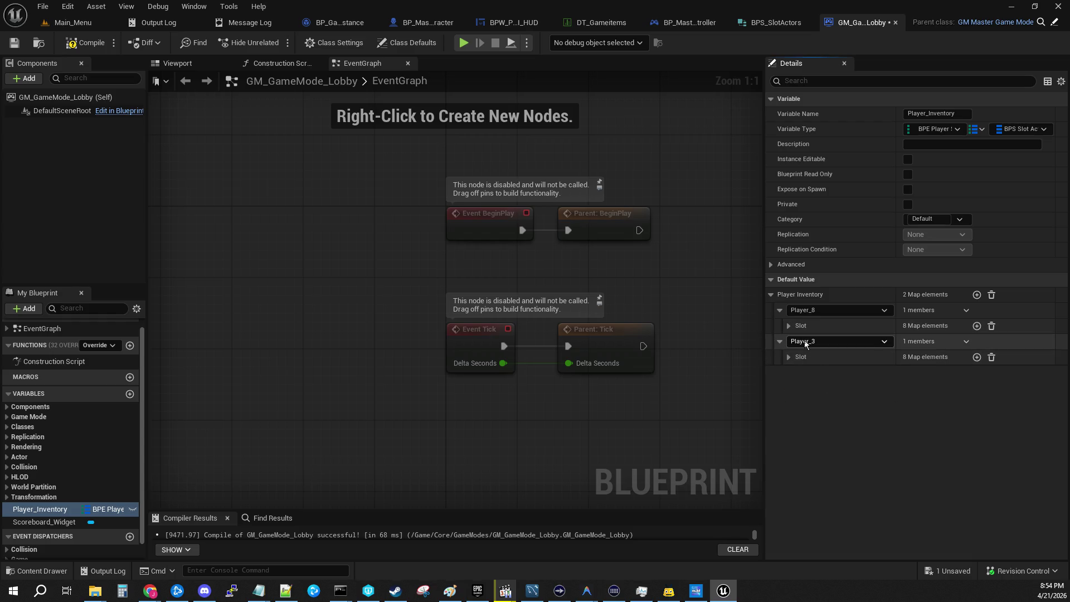
{"action": "left_click", "coordinate": [801, 341]}
{"action": "left_click", "coordinate": [812, 363]}
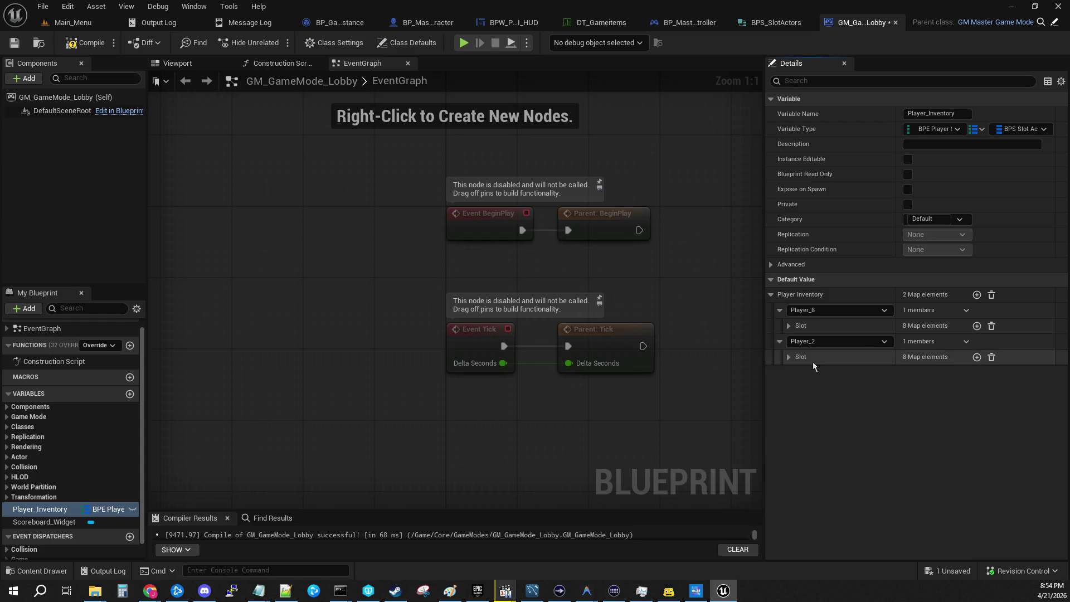
Add a third inventory entry and remove the stray extra element from Player_8's Slot map.
{"action": "left_click", "coordinate": [976, 297]}
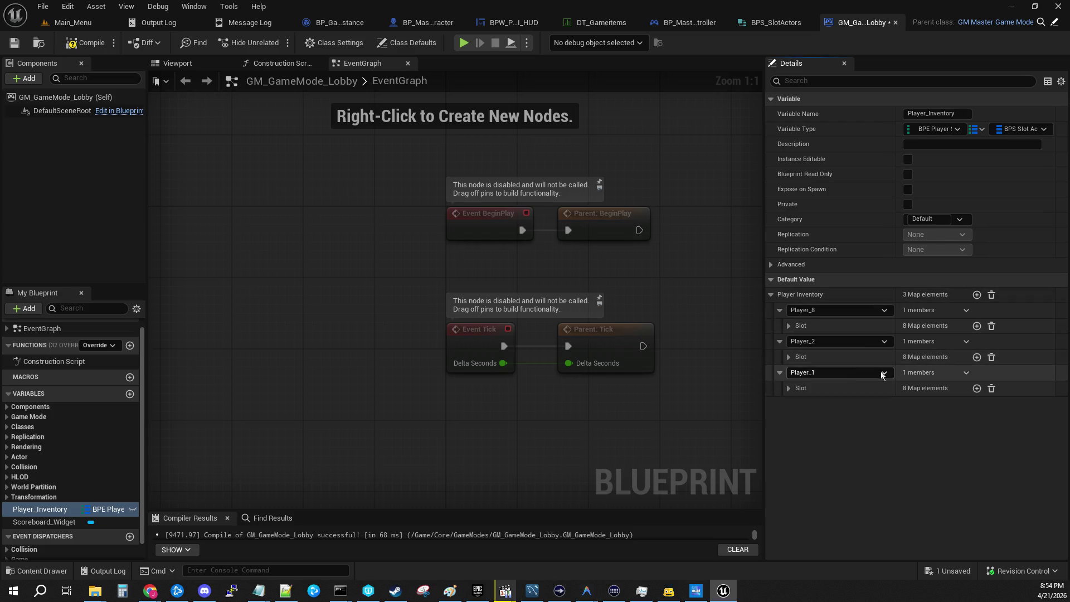
{"action": "left_click", "coordinate": [975, 325]}
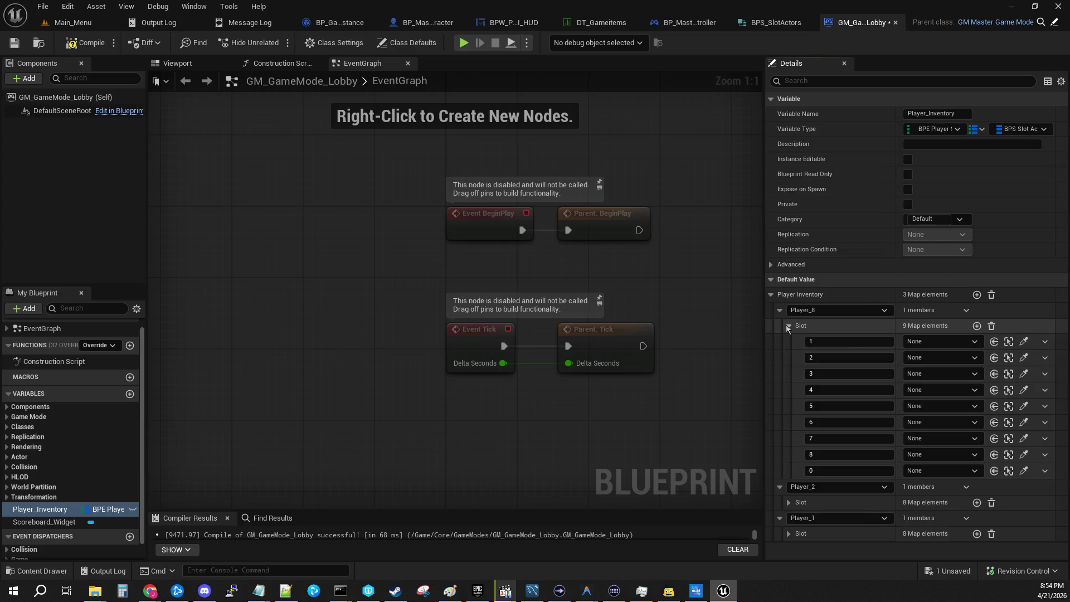
{"action": "left_click", "coordinate": [787, 325]}
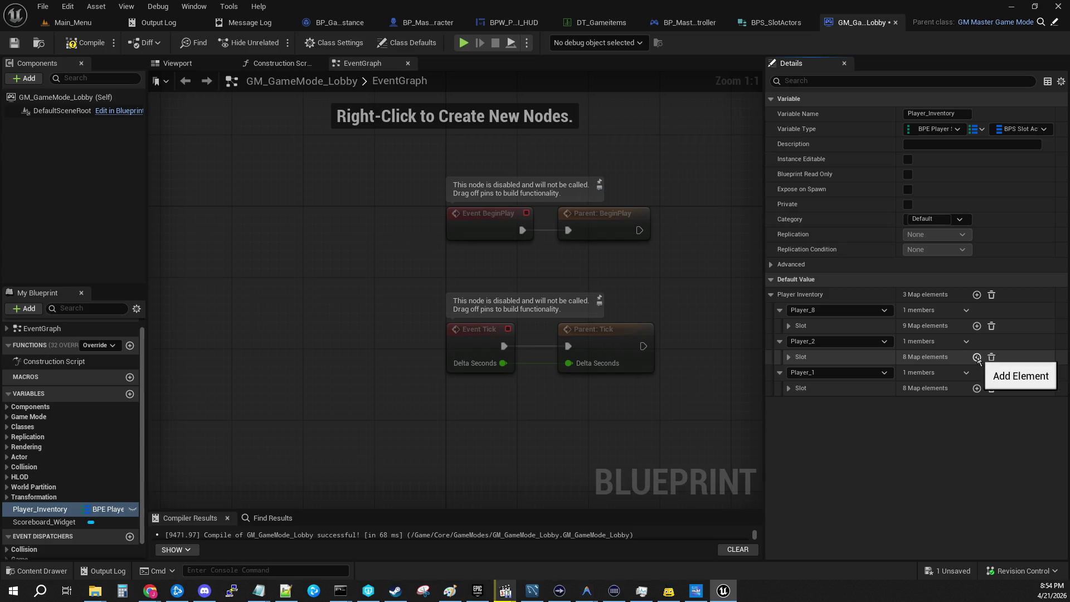
{"action": "left_click", "coordinate": [788, 325]}
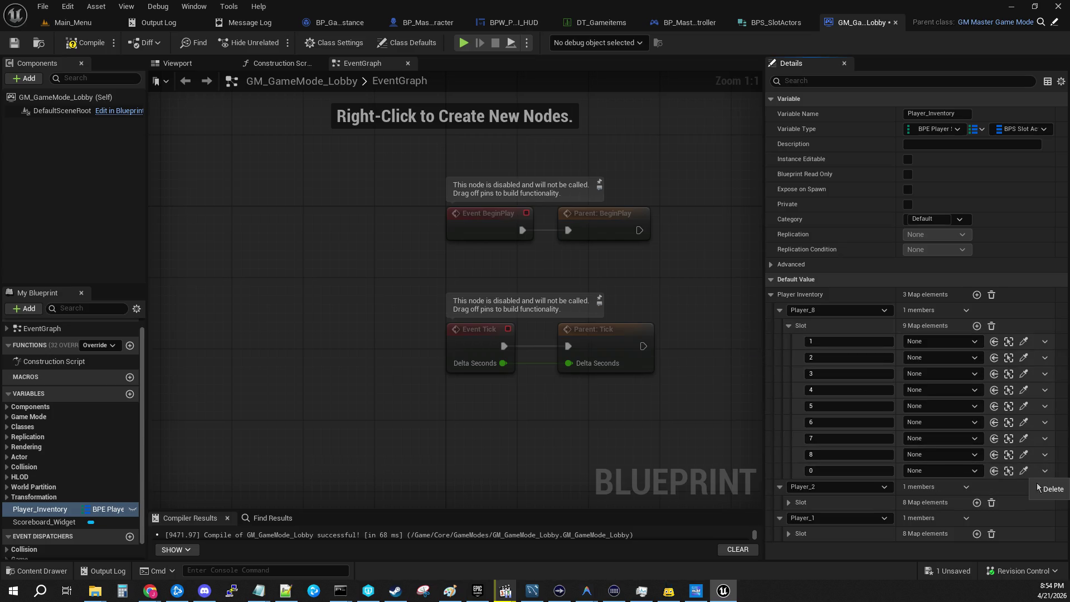
{"action": "left_click", "coordinate": [1039, 488]}
{"action": "left_click", "coordinate": [788, 325]}
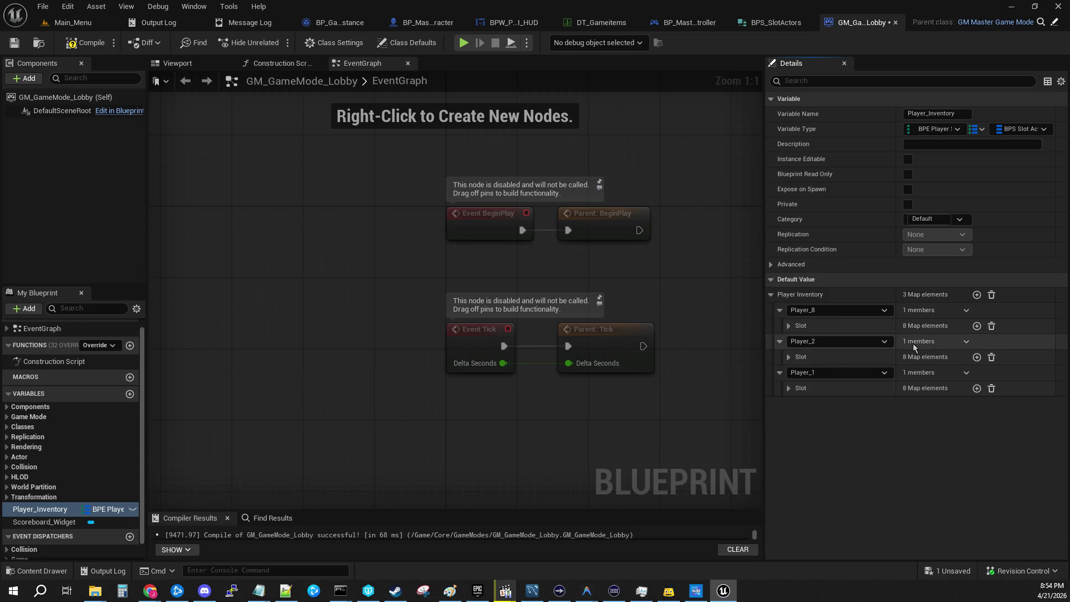
Key the third entry Player_3, then add entries keyed Player_4, Player_5 and Player_6.
{"action": "left_click", "coordinate": [884, 372]}
{"action": "left_click", "coordinate": [807, 406]}
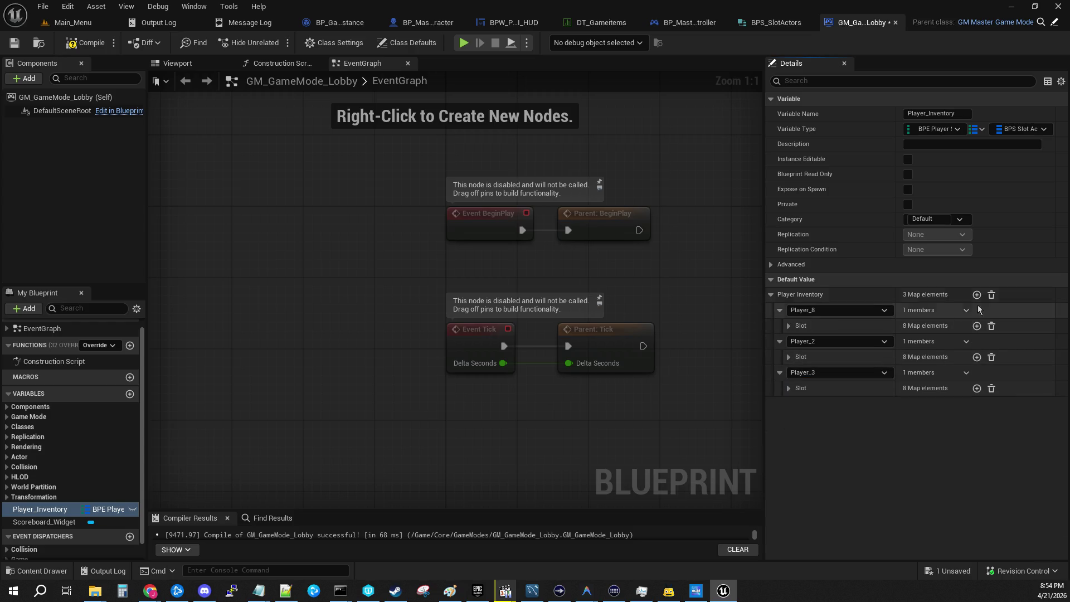
{"action": "left_click", "coordinate": [976, 294]}
{"action": "left_click", "coordinate": [861, 403]}
{"action": "left_click", "coordinate": [835, 446]}
{"action": "left_click", "coordinate": [844, 439]}
{"action": "left_click", "coordinate": [828, 488]}
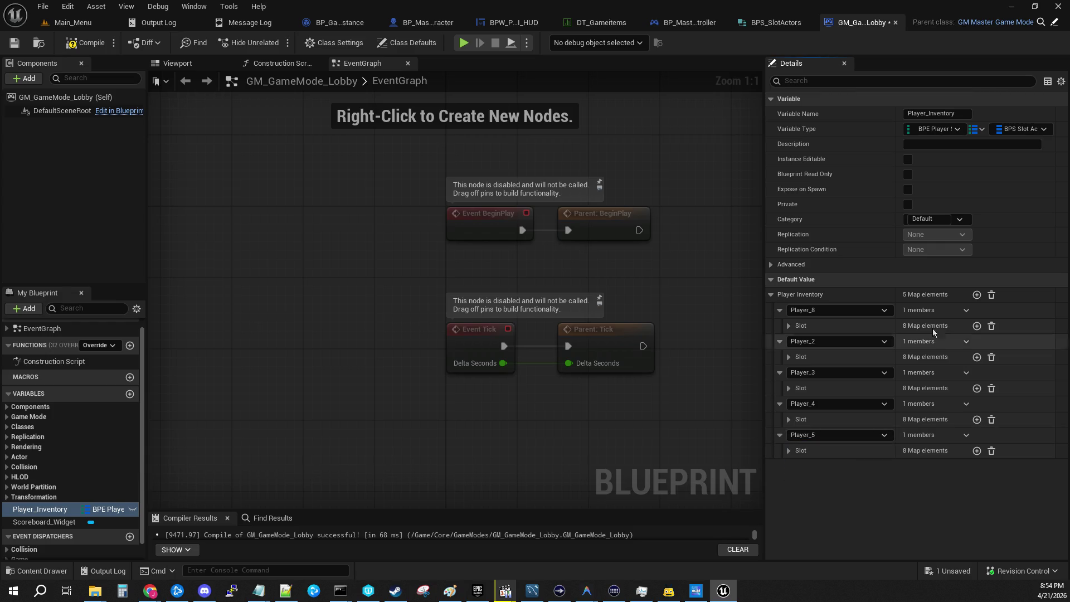
{"action": "left_click", "coordinate": [977, 294]}
{"action": "left_click", "coordinate": [834, 466]}
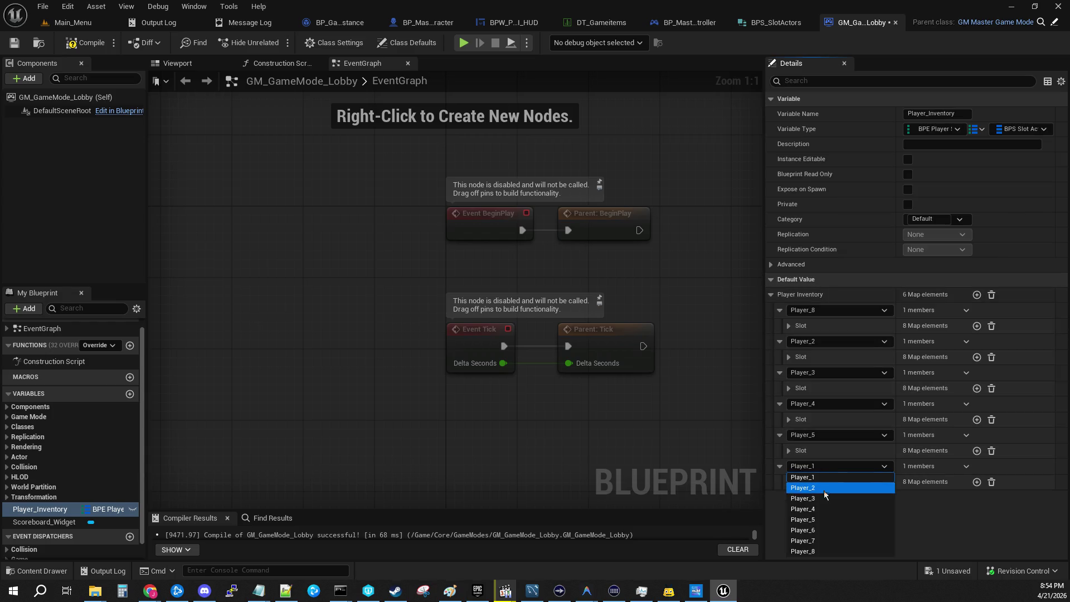
{"action": "left_click", "coordinate": [835, 529]}
Add a seventh inventory entry and key it Player_7 after Player_8 is unavailable.
{"action": "left_click", "coordinate": [977, 295]}
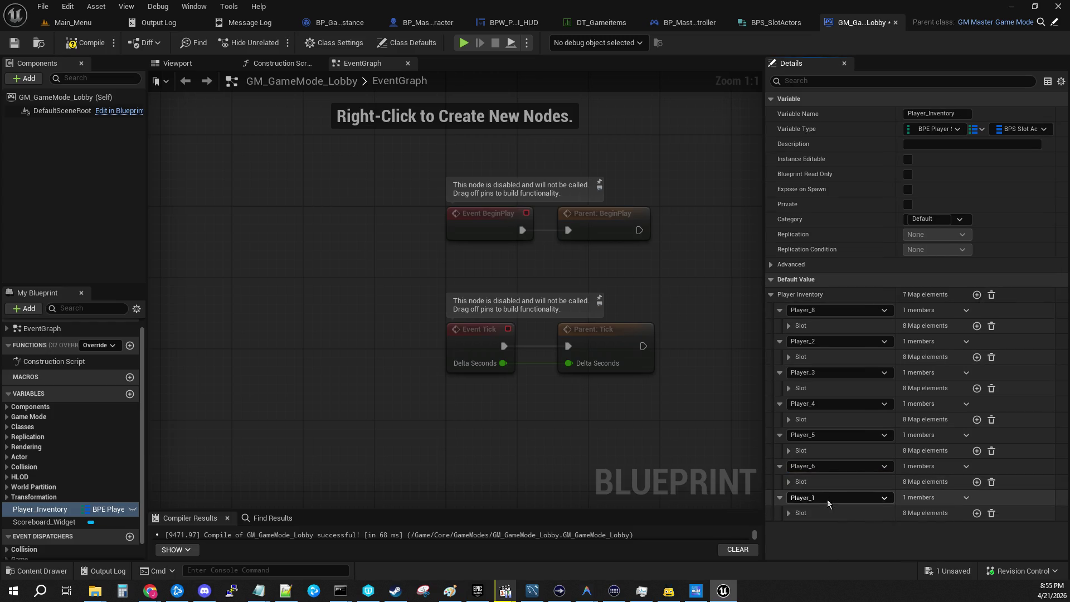
{"action": "left_click", "coordinate": [828, 498]}
{"action": "left_click", "coordinate": [840, 486]}
{"action": "left_click", "coordinate": [837, 309]}
{"action": "left_click", "coordinate": [831, 319]}
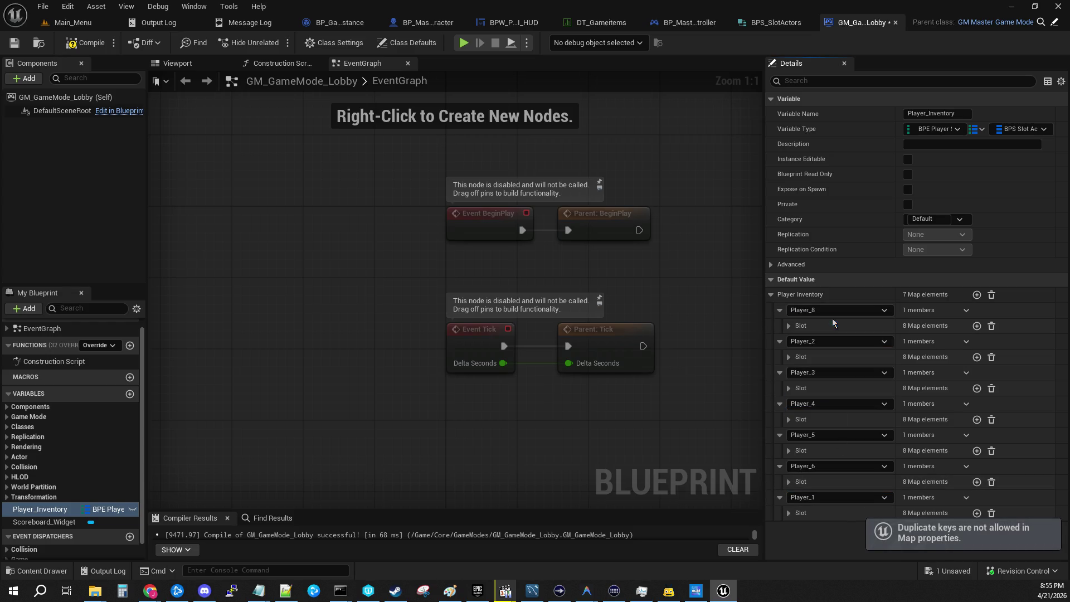
{"action": "left_click", "coordinate": [820, 493]}
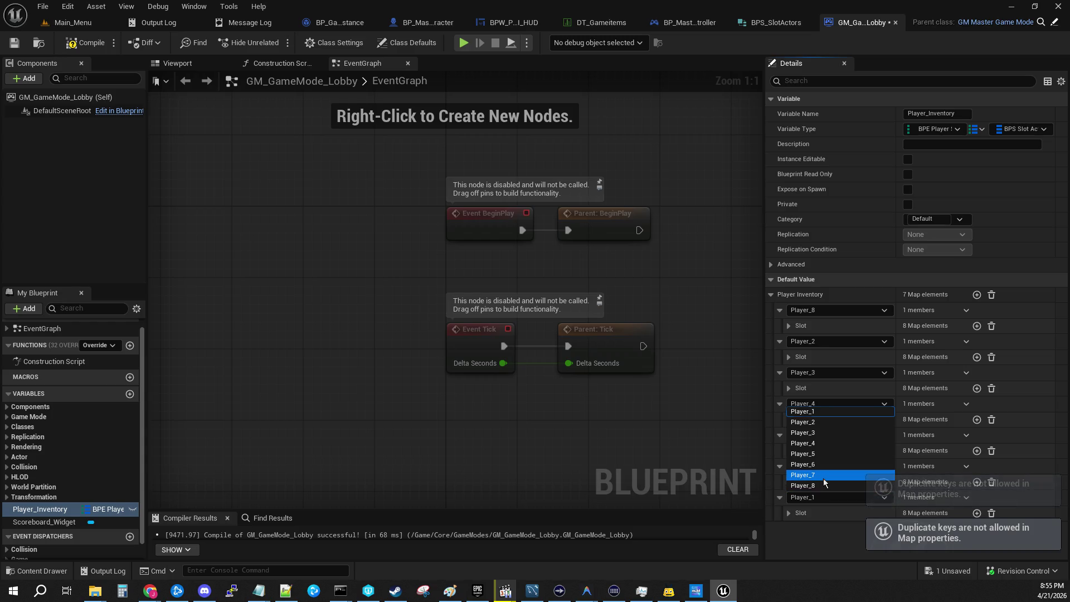
{"action": "left_click", "coordinate": [824, 476]}
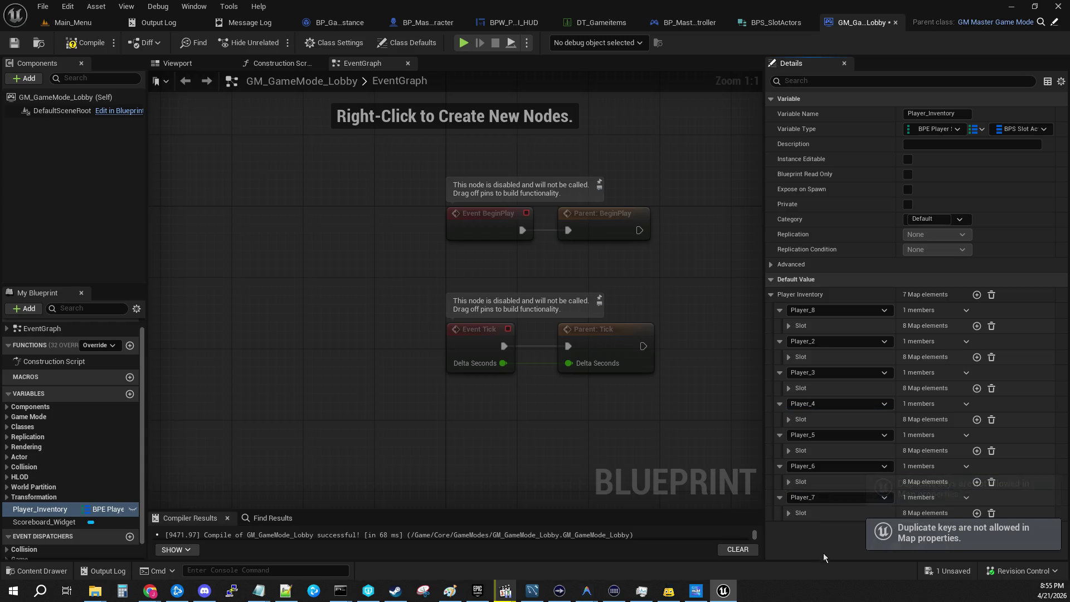
{"action": "left_click", "coordinate": [828, 497]}
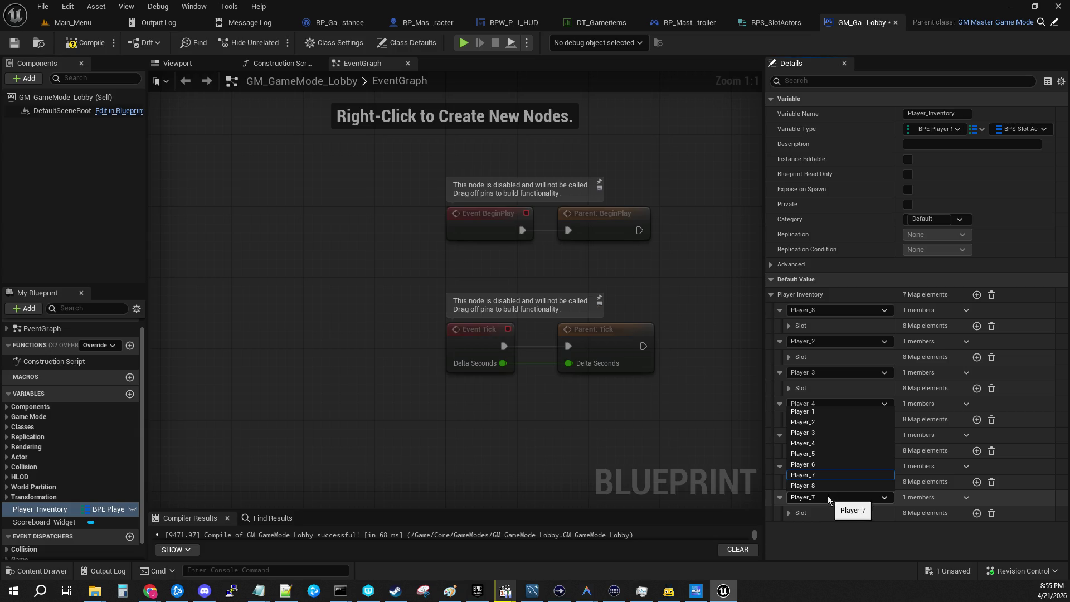
{"action": "left_click", "coordinate": [827, 496]}
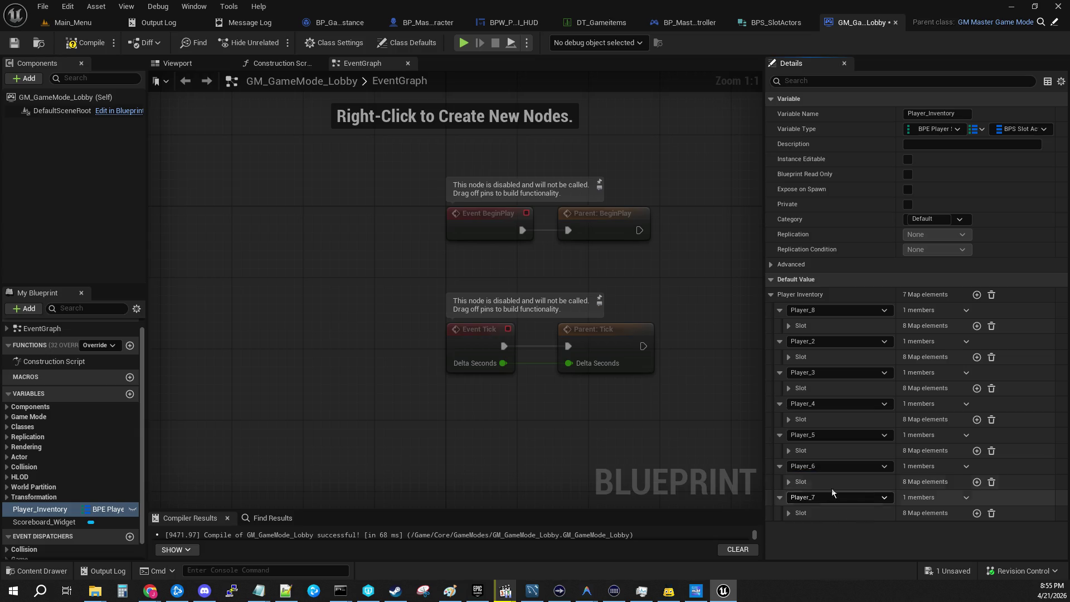
Switch the first entry's key to Player_1, try adding another entry, then revert it to Player_8.
{"action": "left_click", "coordinate": [834, 309]}
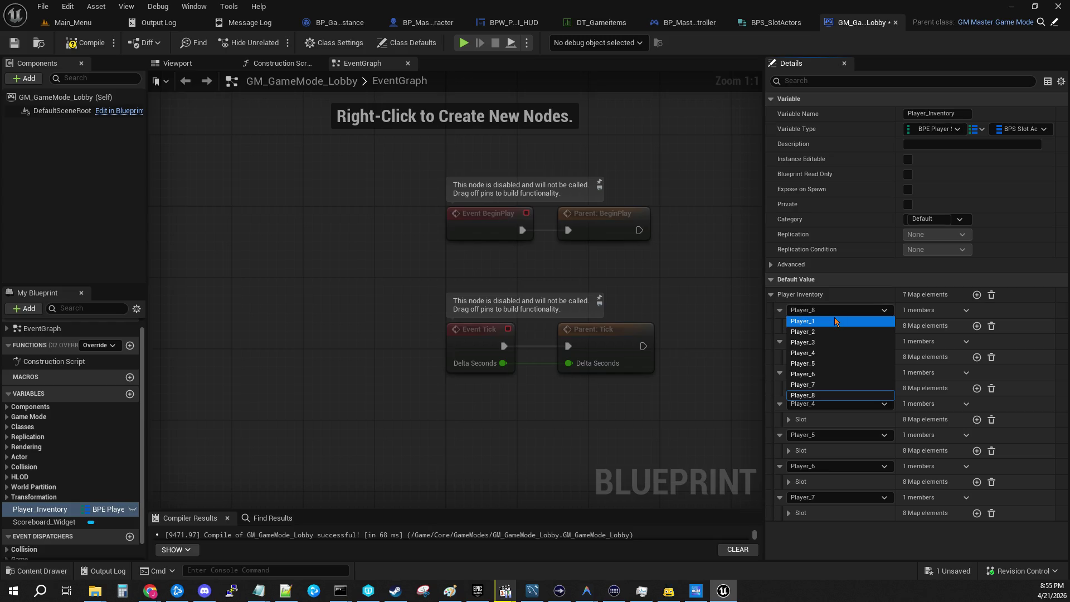
{"action": "left_click", "coordinate": [835, 321]}
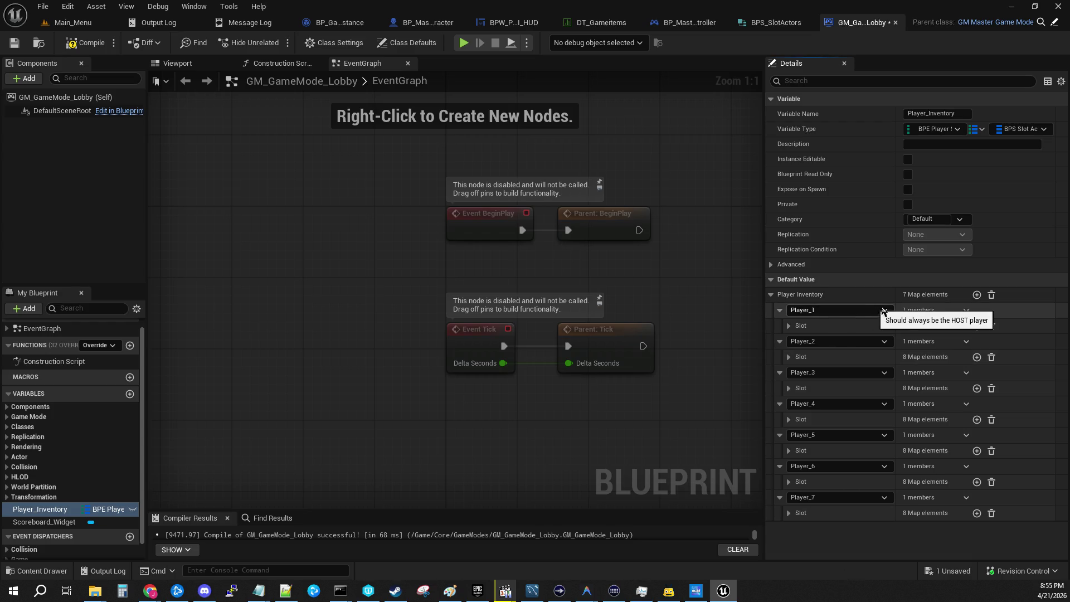
{"action": "left_click", "coordinate": [976, 295]}
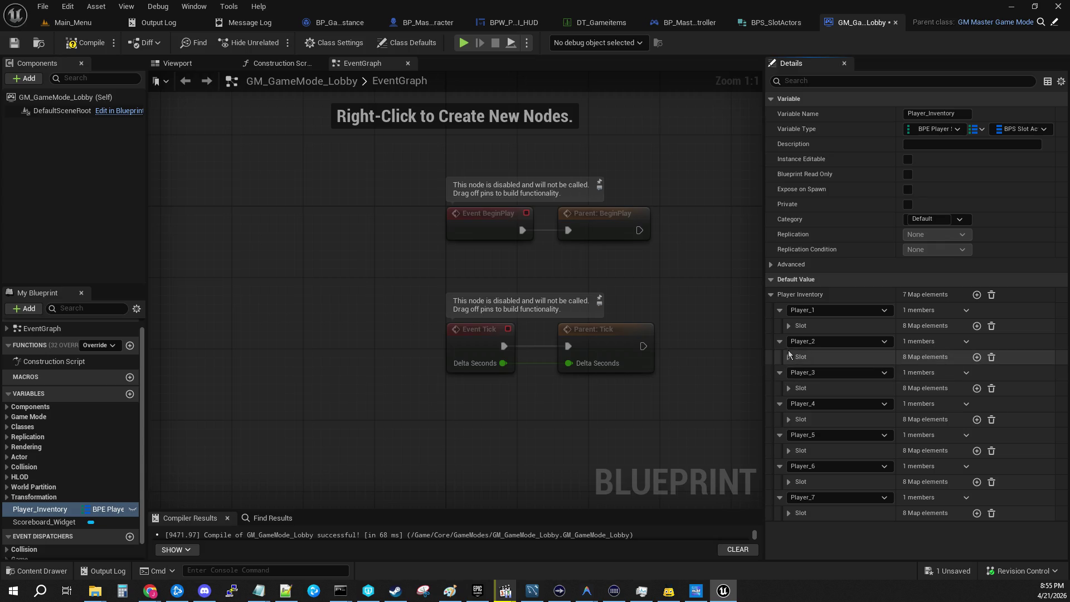
{"action": "left_click", "coordinate": [820, 310]}
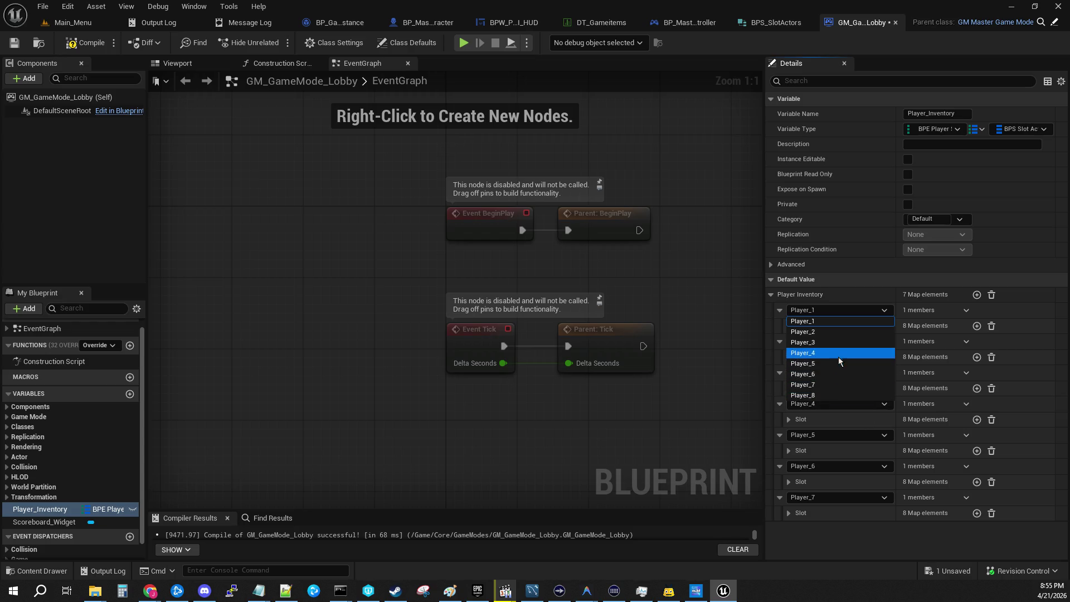
{"action": "left_click", "coordinate": [823, 395]}
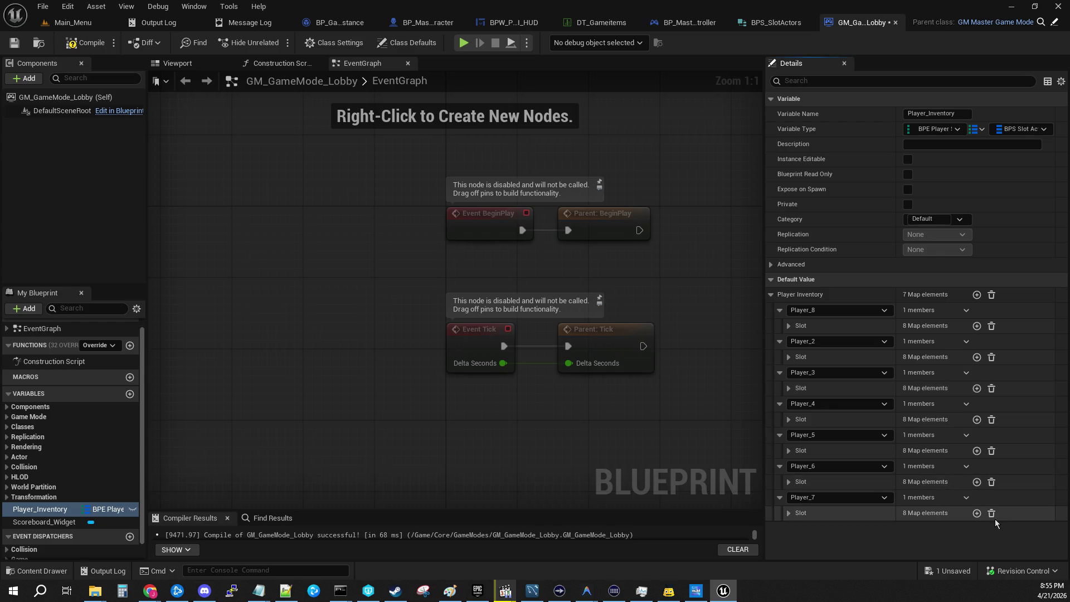
Keep the first entry as Player_8, then empty Player_7's Slot map and remove that entry.
{"action": "left_click", "coordinate": [869, 495]}
{"action": "left_click", "coordinate": [854, 485]}
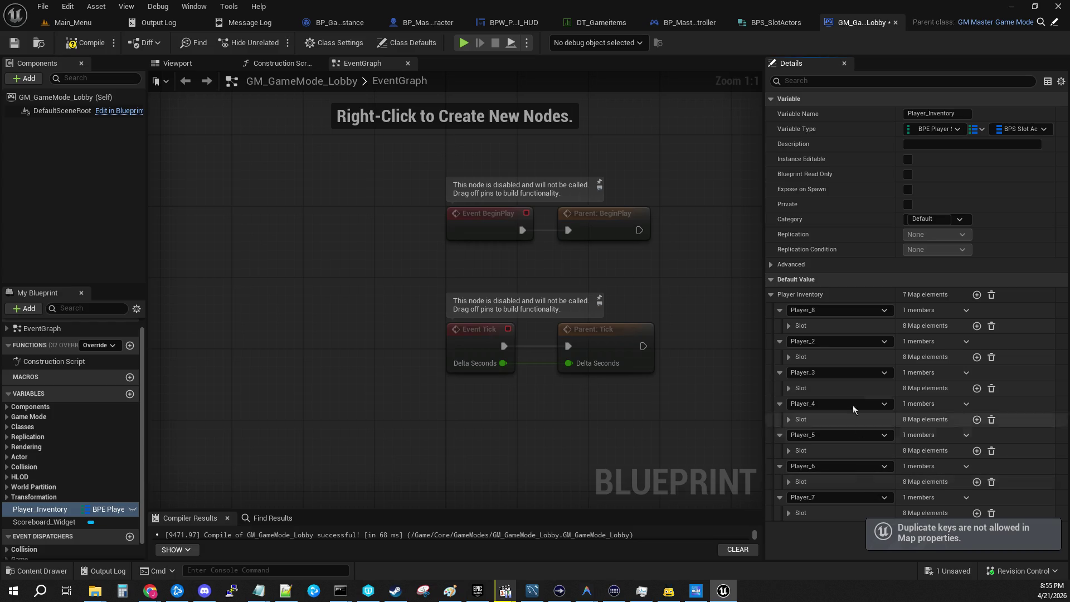
{"action": "left_click", "coordinate": [842, 309]}
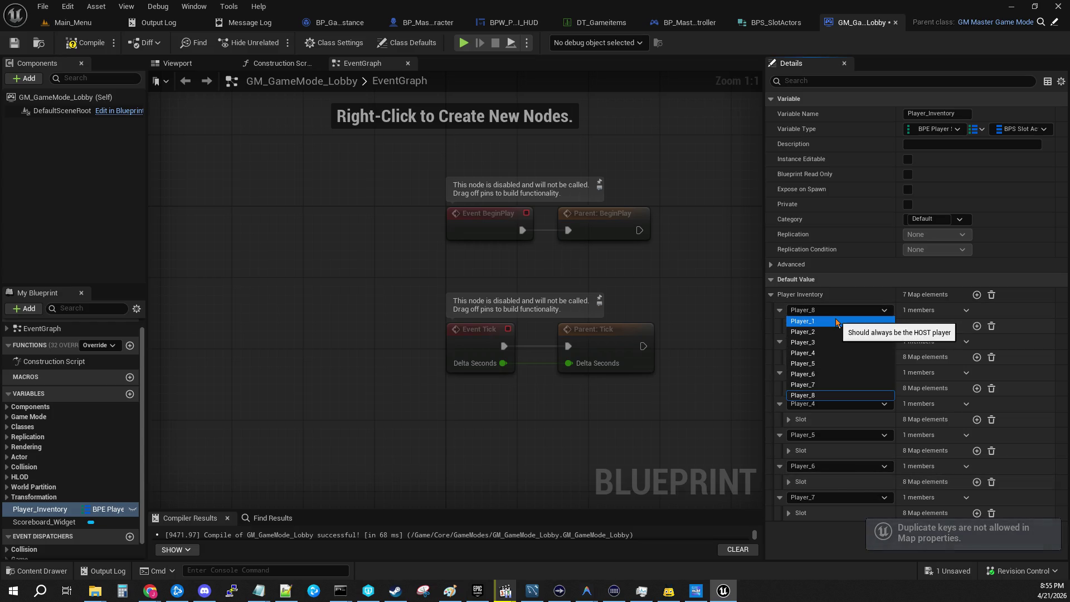
{"action": "left_click", "coordinate": [823, 528]}
{"action": "left_click", "coordinate": [991, 513]}
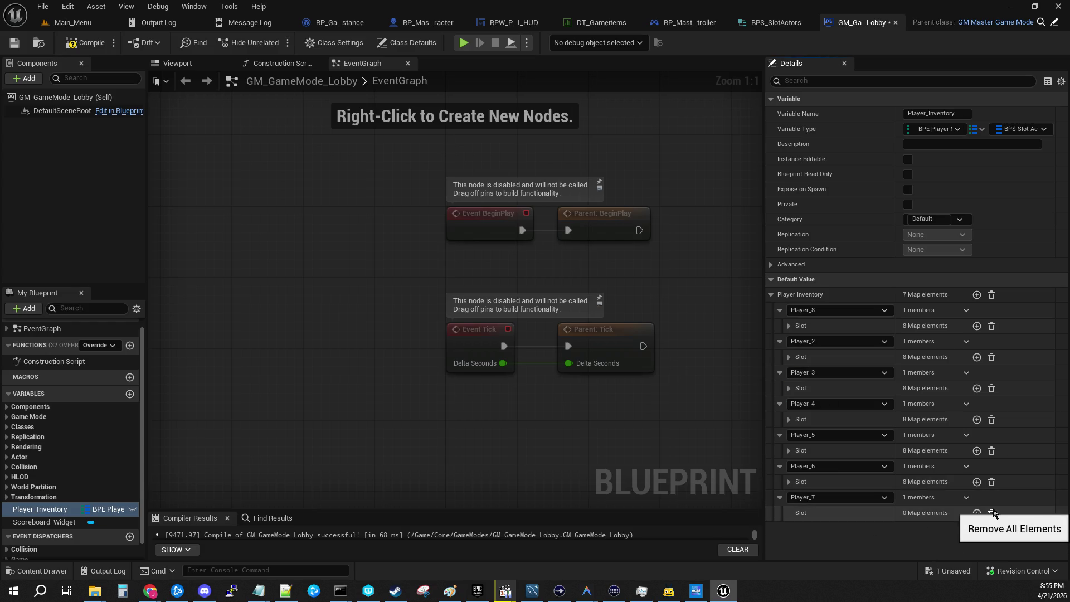
{"action": "left_click", "coordinate": [965, 497]}
Delete the Player_7 entry, rekey the first entry Player_7, and add a new Player_8 entry.
{"action": "left_click", "coordinate": [974, 511]}
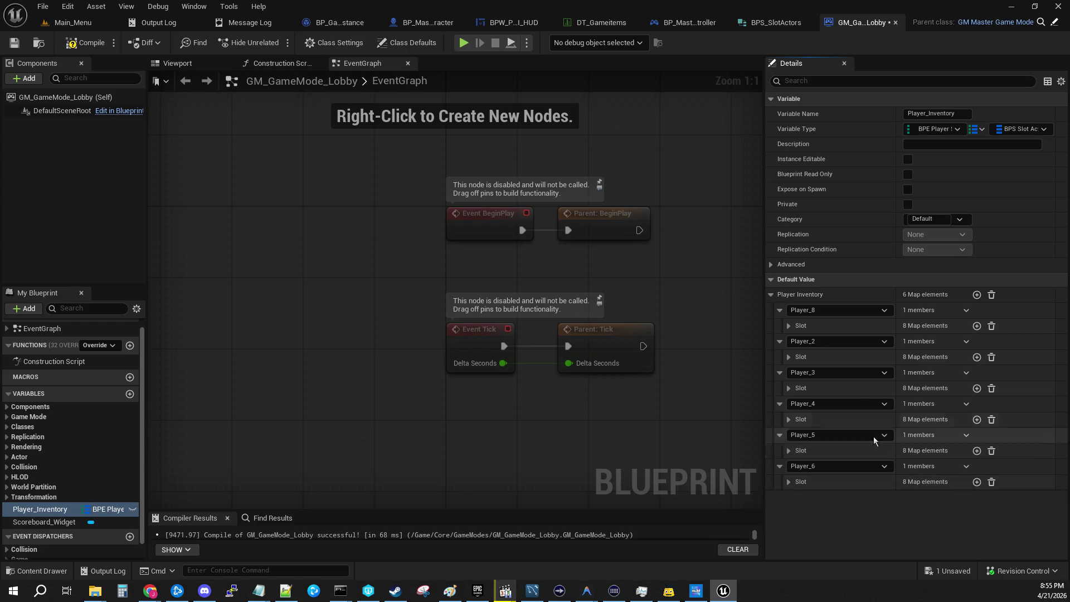
{"action": "left_click", "coordinate": [821, 312]}
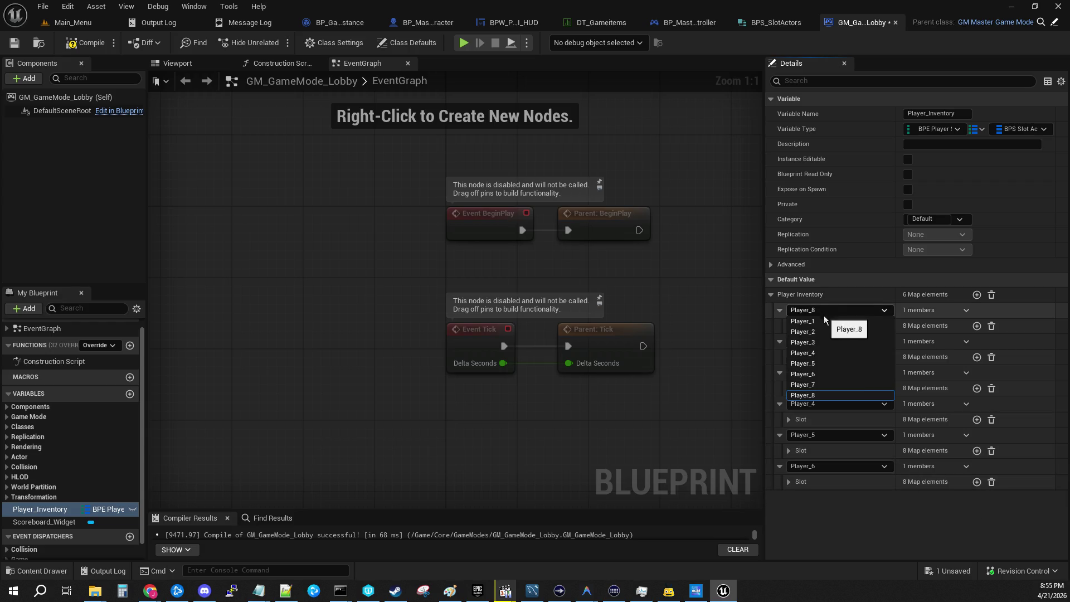
{"action": "left_click", "coordinate": [827, 386]}
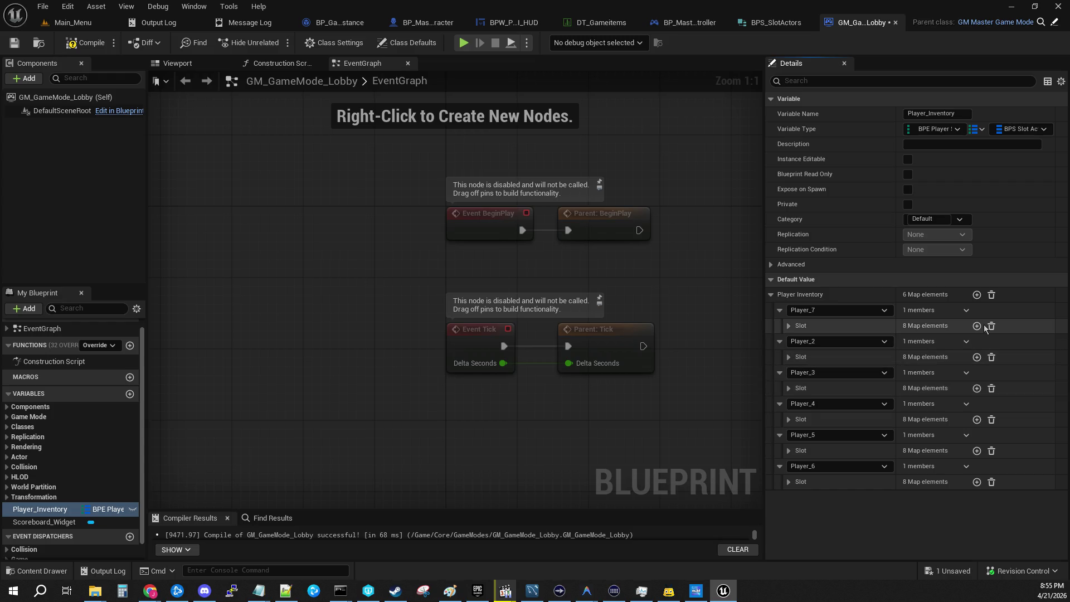
{"action": "left_click", "coordinate": [977, 295]}
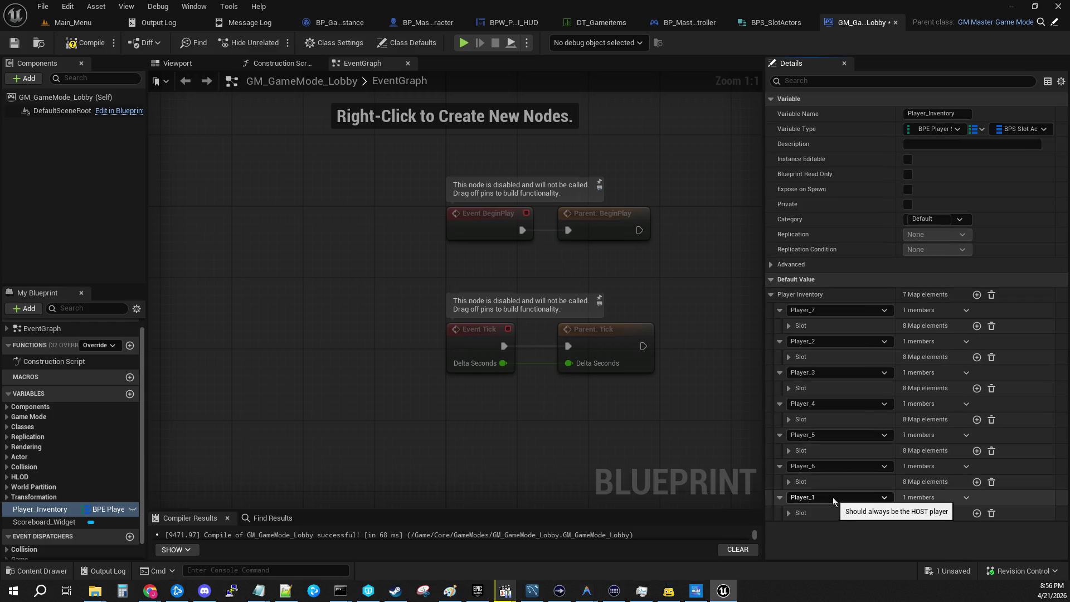
{"action": "left_click", "coordinate": [832, 497]}
{"action": "left_click", "coordinate": [840, 487]}
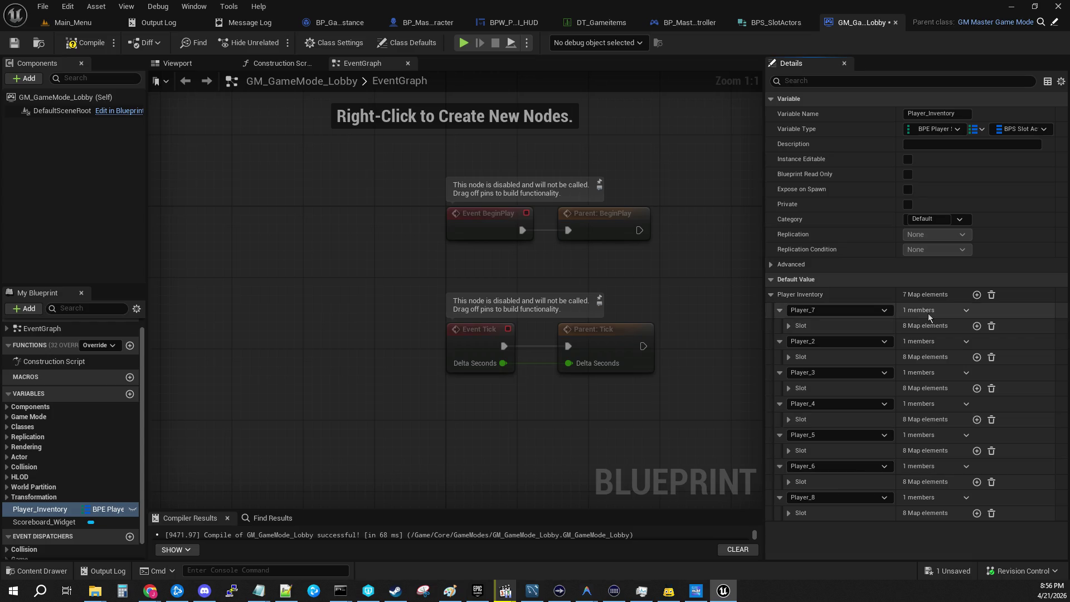
Add an eighth entry, try reassigning keys, then delete the bottom Player_1 entry.
{"action": "left_click", "coordinate": [974, 296]}
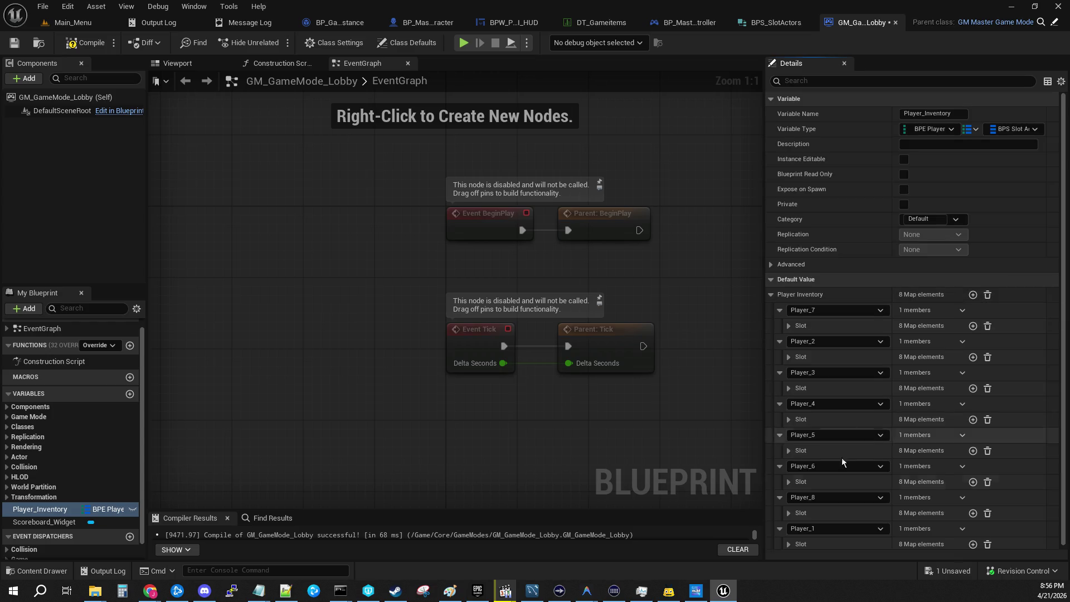
{"action": "scroll", "coordinate": [844, 436], "scroll_direction": "down", "scroll_amount": 1}
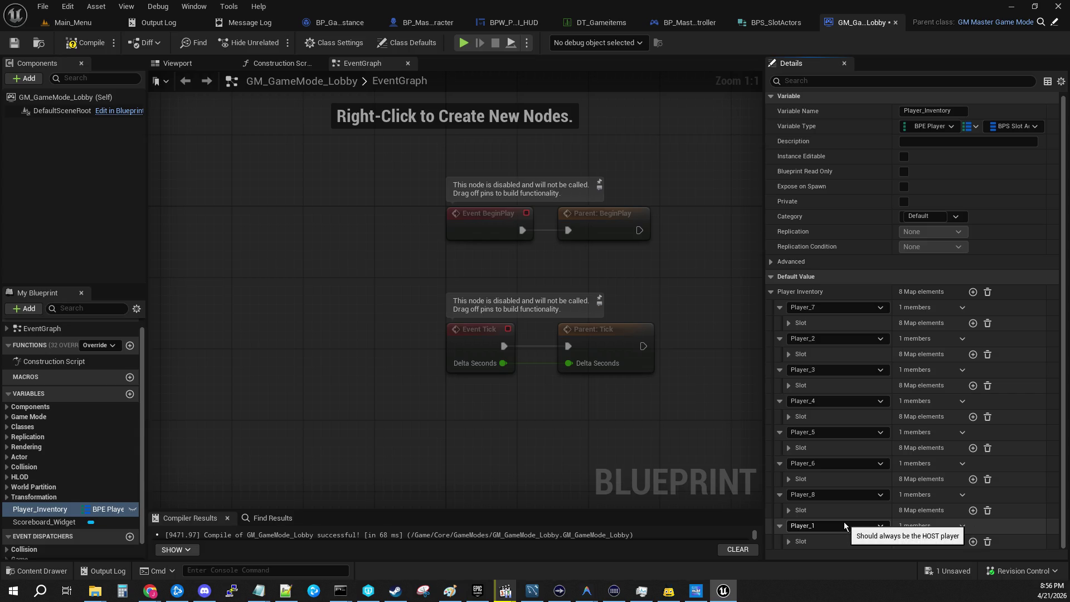
{"action": "left_click", "coordinate": [863, 497]}
{"action": "left_click", "coordinate": [857, 483]}
{"action": "left_click", "coordinate": [856, 493]}
{"action": "left_click", "coordinate": [853, 436]}
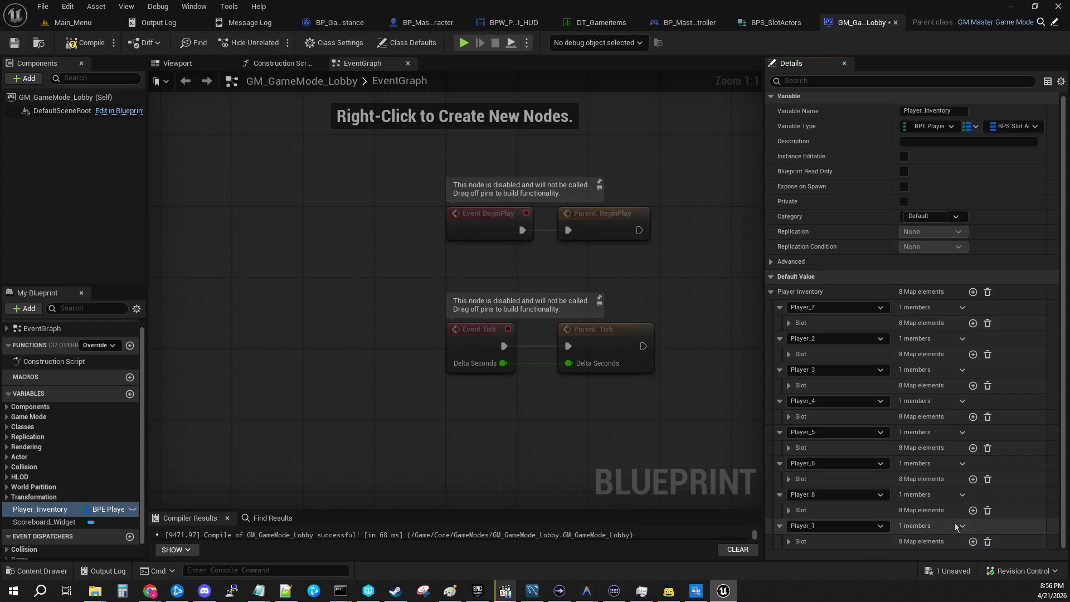
{"action": "left_click", "coordinate": [962, 525]}
{"action": "left_click", "coordinate": [973, 544]}
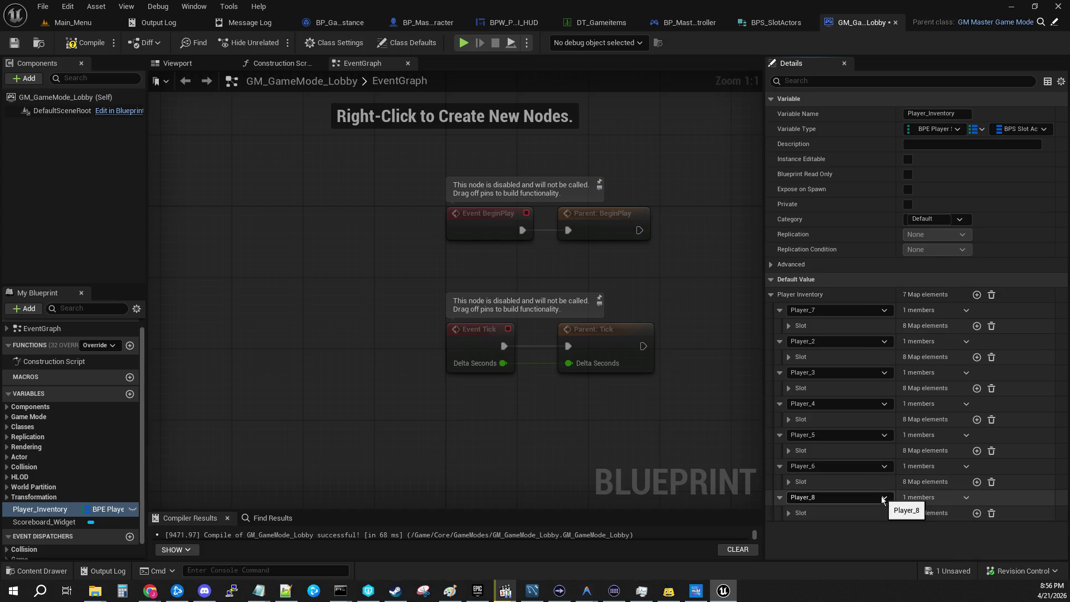
Rearrange keys and add Player_1 so all eight Player_1–Player_8 exist, then compile and save.
{"action": "left_click", "coordinate": [815, 310]}
{"action": "left_click", "coordinate": [817, 321]}
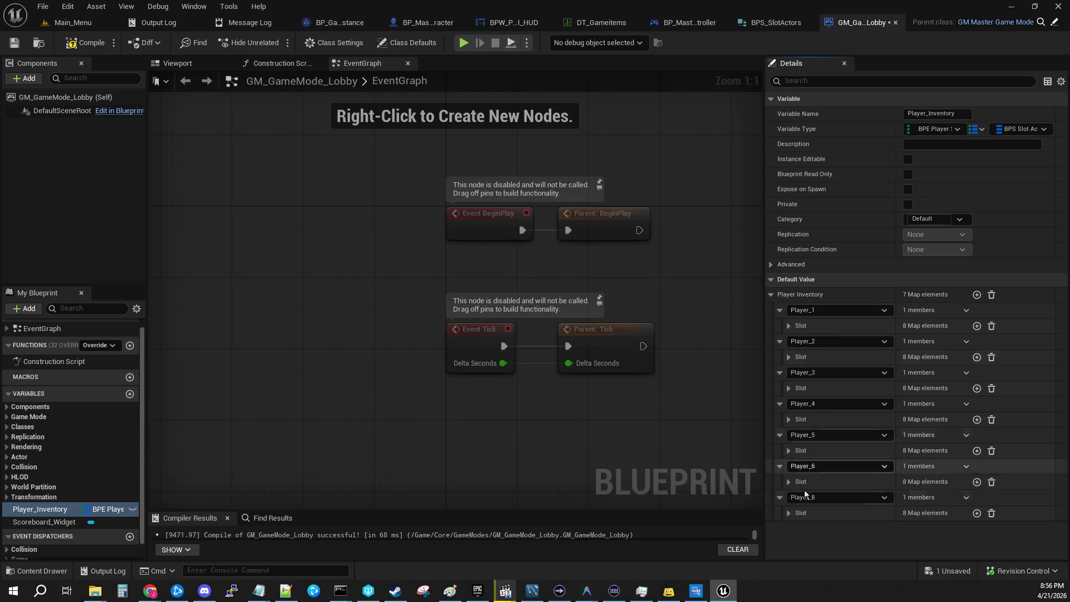
{"action": "left_click", "coordinate": [836, 497]}
{"action": "left_click", "coordinate": [834, 474]}
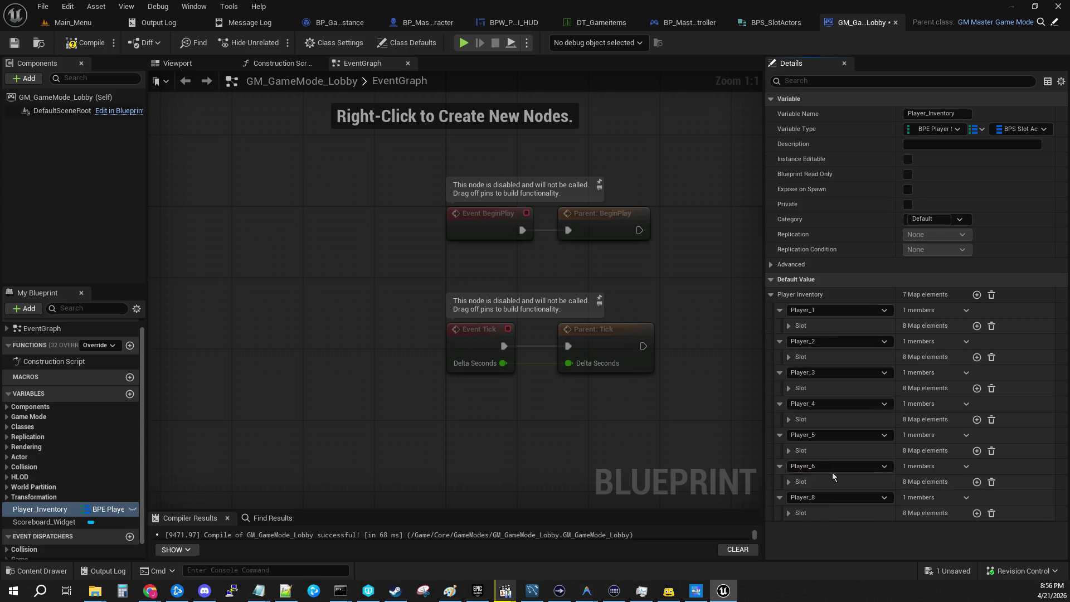
{"action": "left_click", "coordinate": [825, 310]}
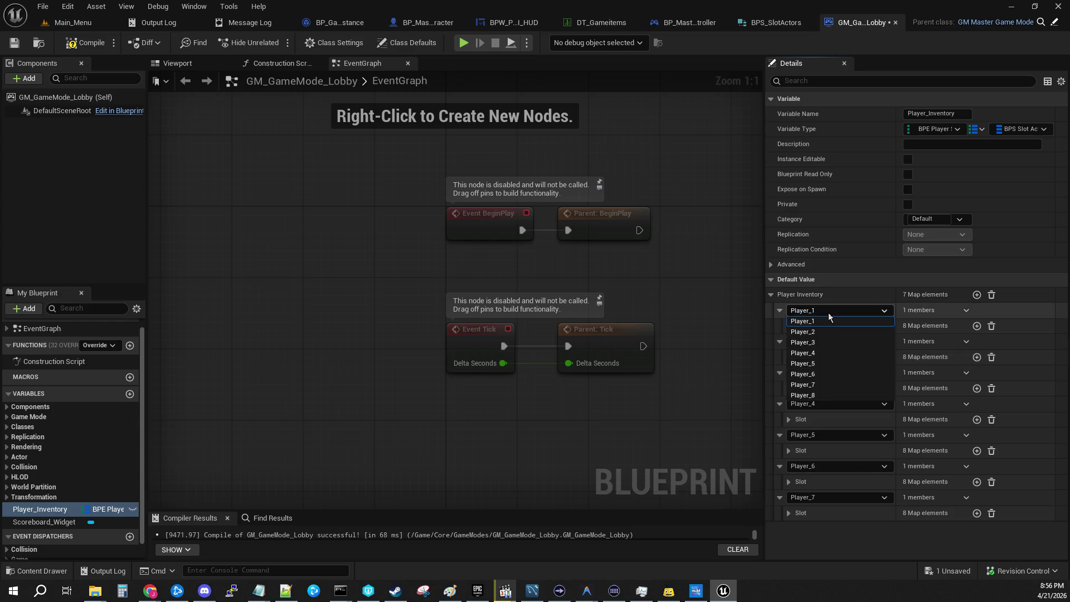
{"action": "left_click", "coordinate": [825, 395]}
{"action": "left_click", "coordinate": [976, 295]}
{"action": "left_click", "coordinate": [14, 42]}
{"action": "left_click", "coordinate": [86, 42]}
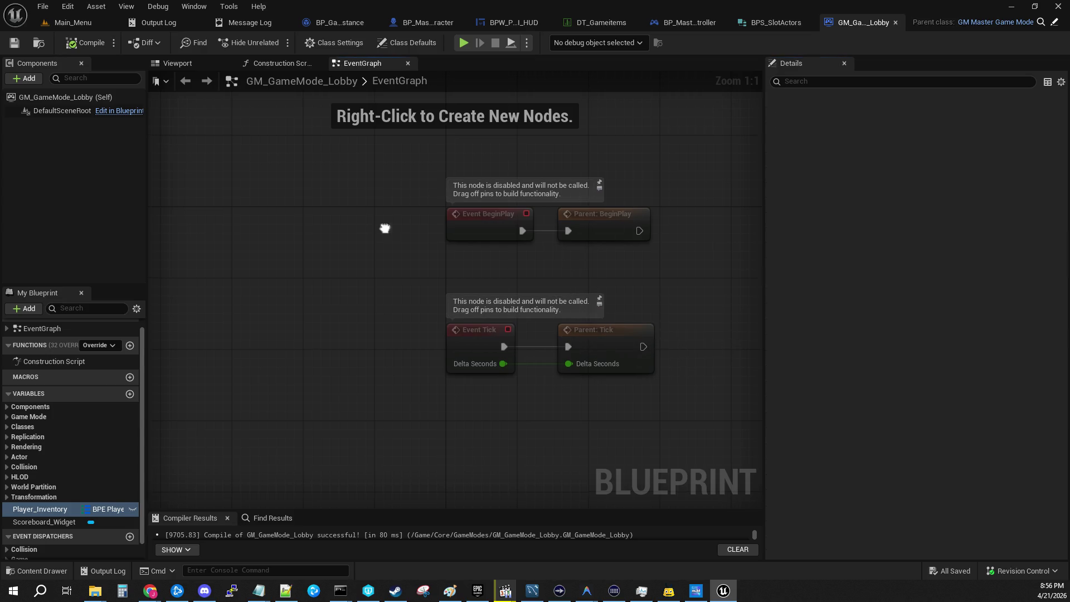
{"action": "left_click_drag", "start_coordinate": [375, 224], "coordinate": [239, 205]}
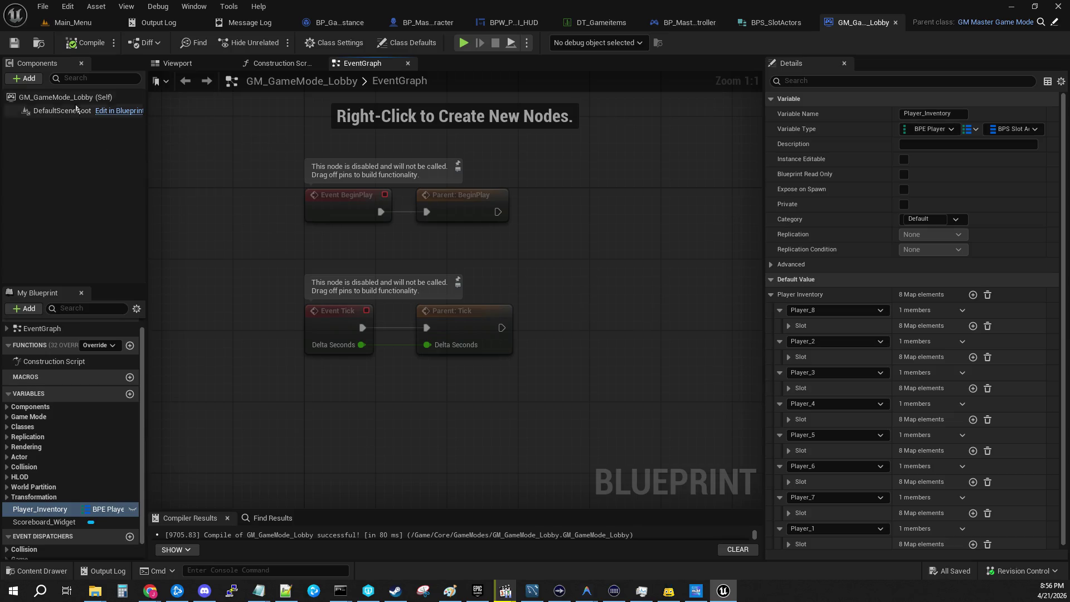
{"action": "left_click", "coordinate": [42, 6]}
{"action": "left_click", "coordinate": [58, 89]}
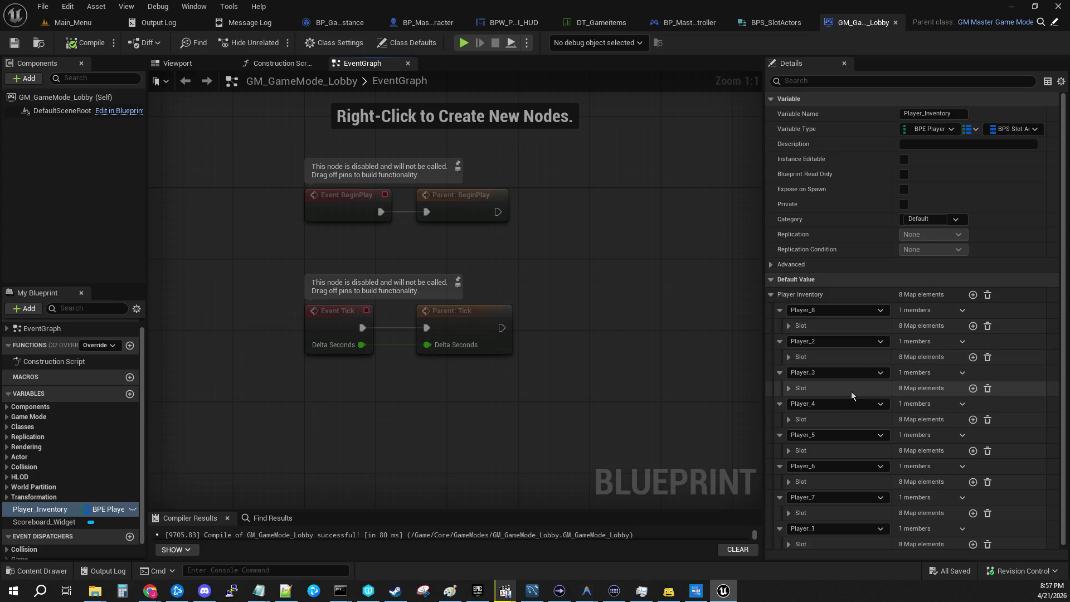
Copy the Player_Inventory variable and open GM_Master_GameMode from Core > GameModes.
{"action": "right_click", "coordinate": [25, 509]}
{"action": "left_click", "coordinate": [79, 468]}
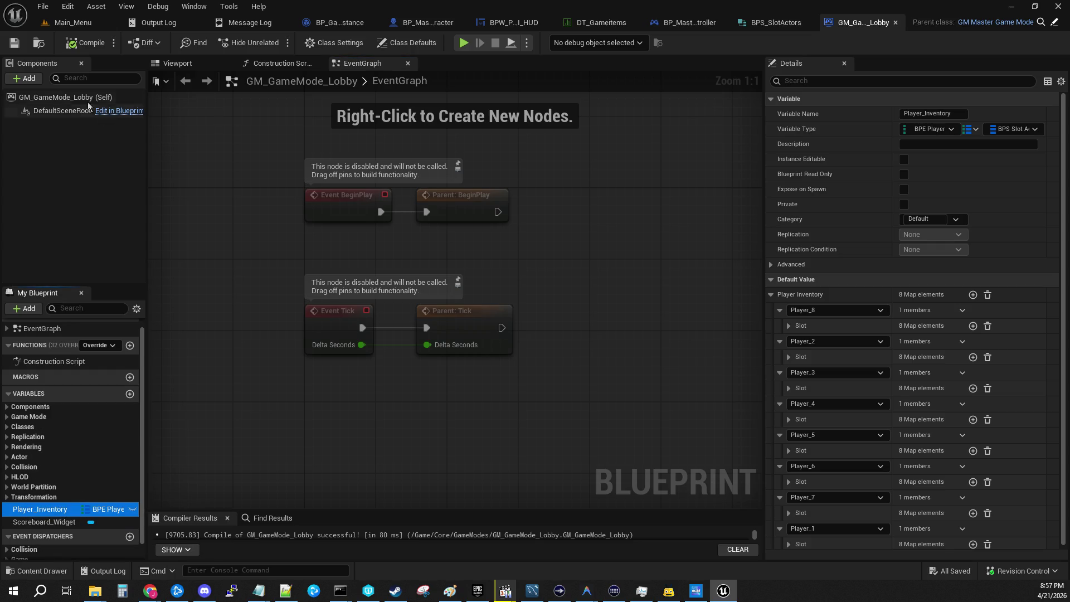
{"action": "left_click", "coordinate": [70, 22]}
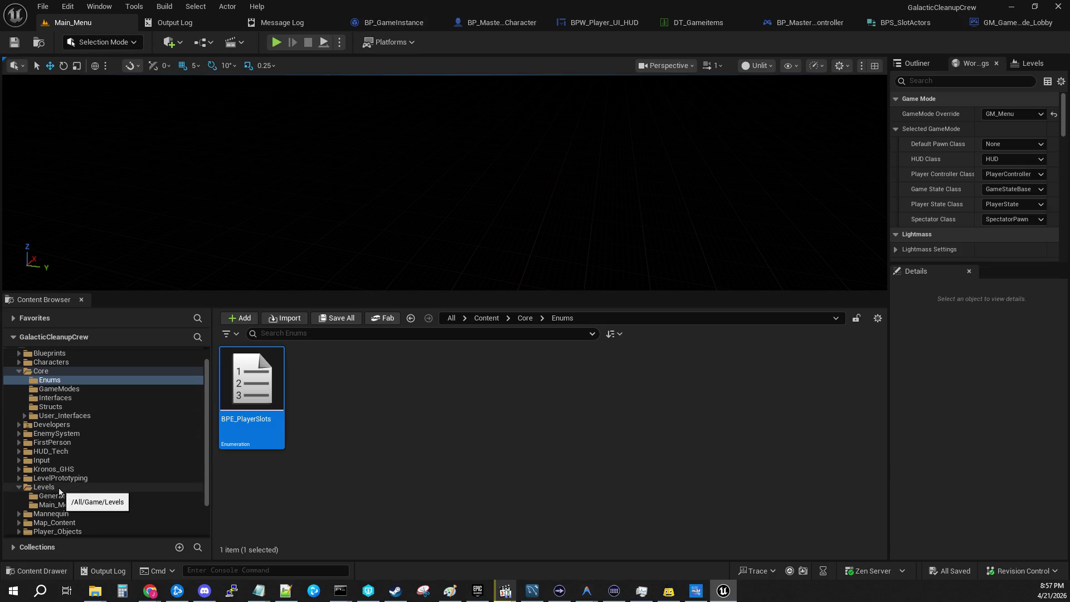
{"action": "left_click", "coordinate": [58, 371]}
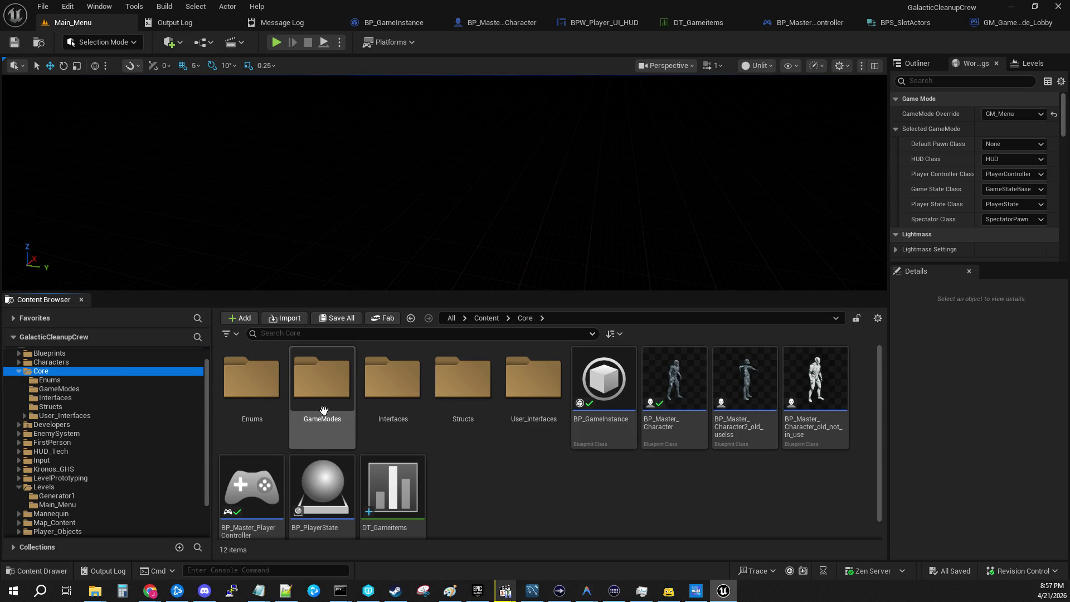
{"action": "double_click", "coordinate": [324, 415]}
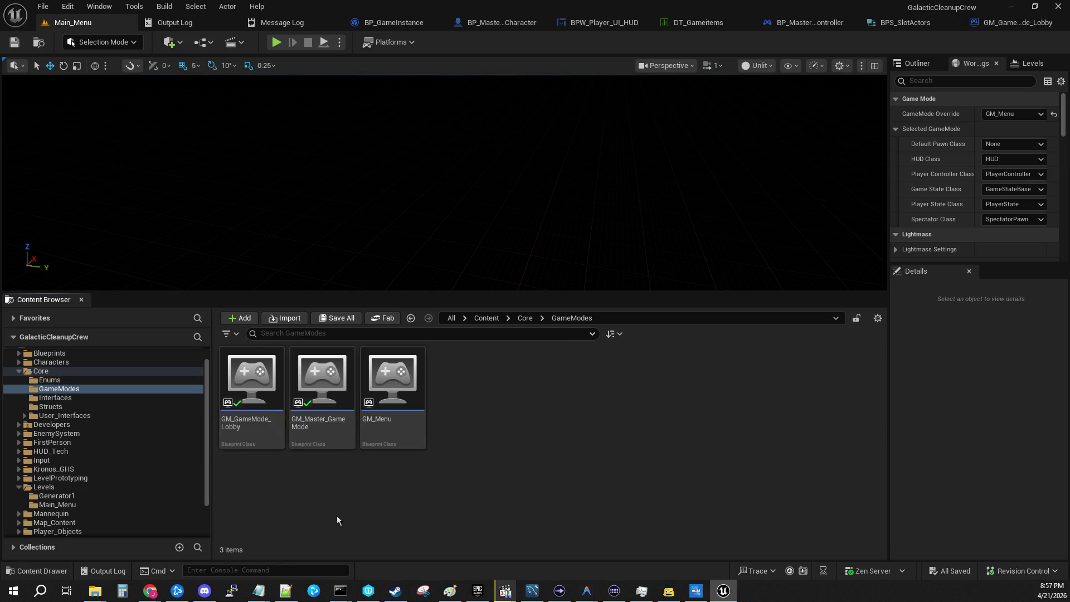
{"action": "double_click", "coordinate": [322, 385]}
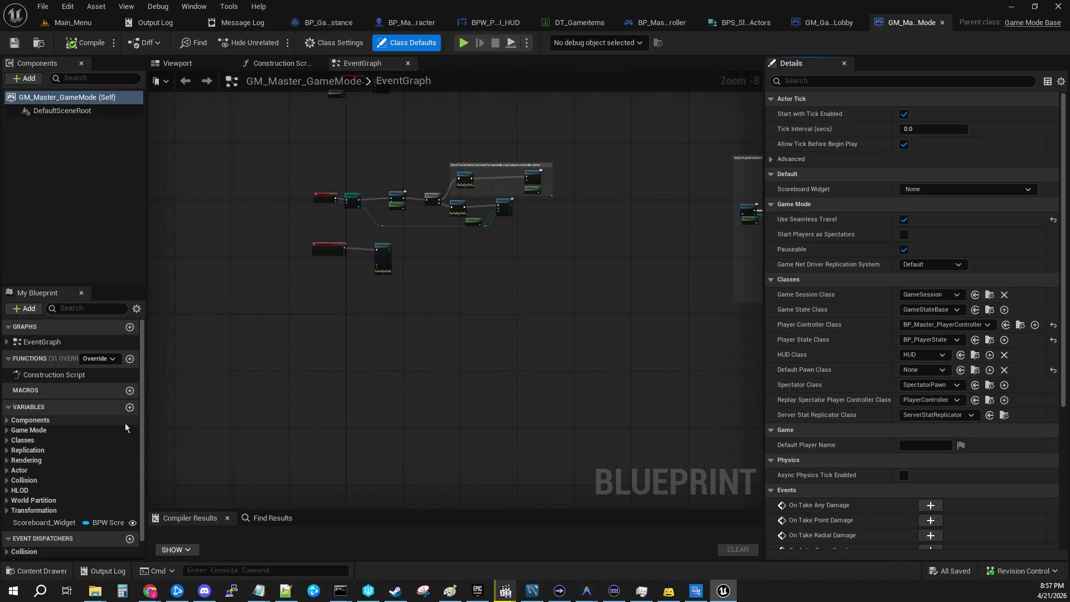
Paste Player_Inventory into GM_Master_GameMode and compile so its defaults appear.
{"action": "right_click", "coordinate": [64, 407]}
{"action": "left_click", "coordinate": [84, 456]}
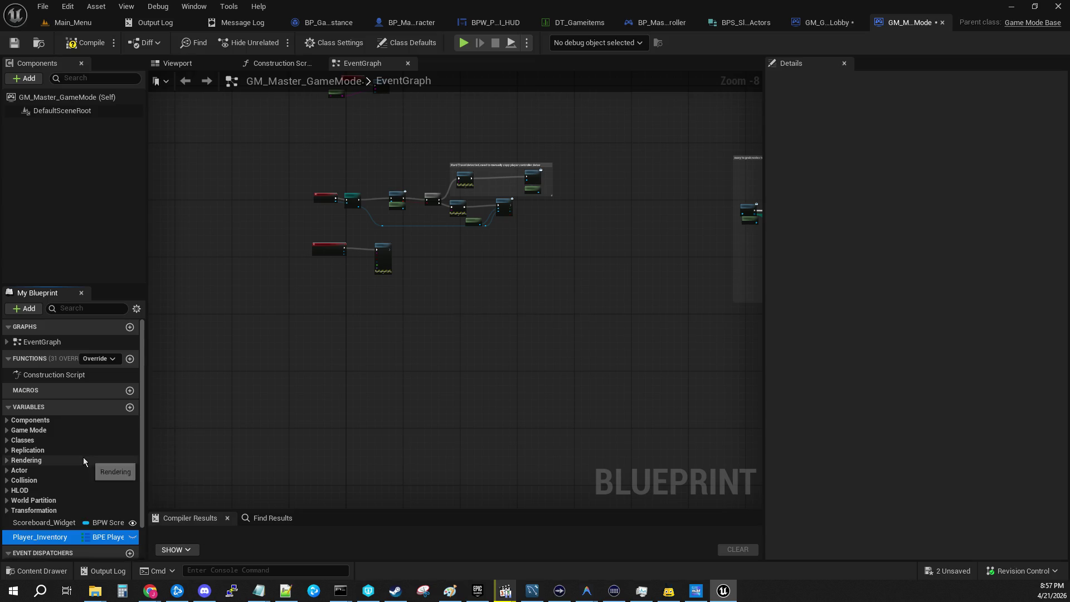
{"action": "scroll", "coordinate": [334, 404], "scroll_direction": "down", "scroll_amount": 4}
{"action": "scroll", "coordinate": [339, 399], "scroll_direction": "up", "scroll_amount": 3}
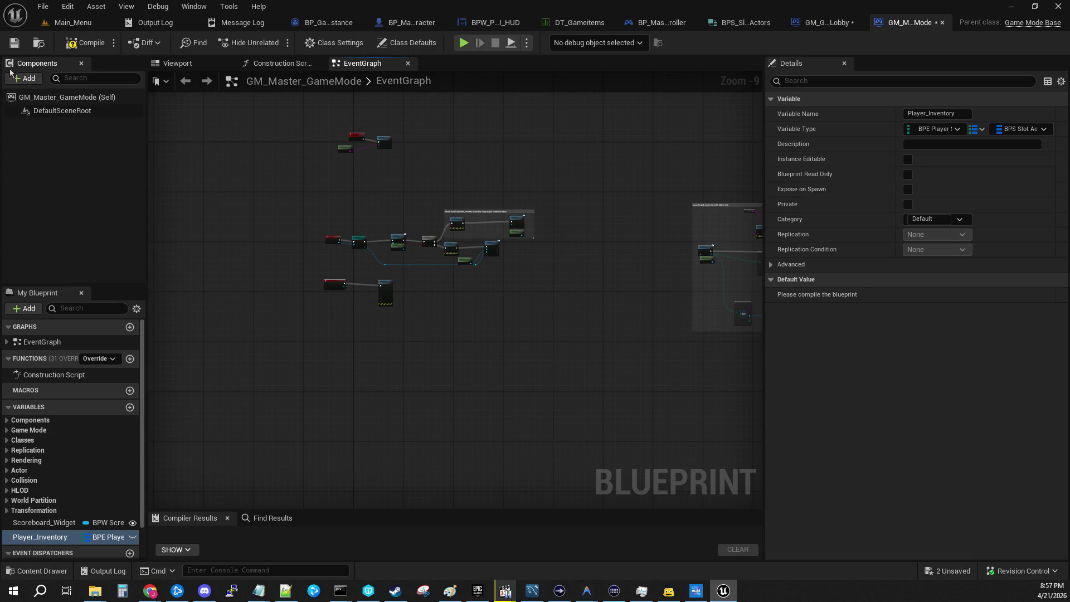
{"action": "left_click", "coordinate": [89, 44]}
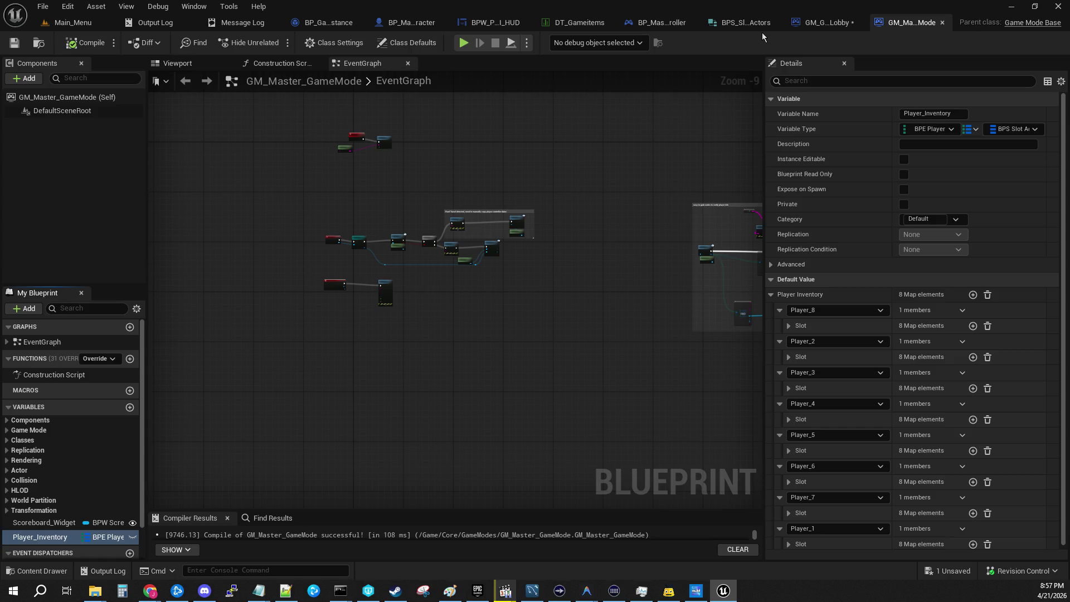
Save the GM_GameMode_Lobby blueprint and close its tab.
{"action": "left_click", "coordinate": [824, 22]}
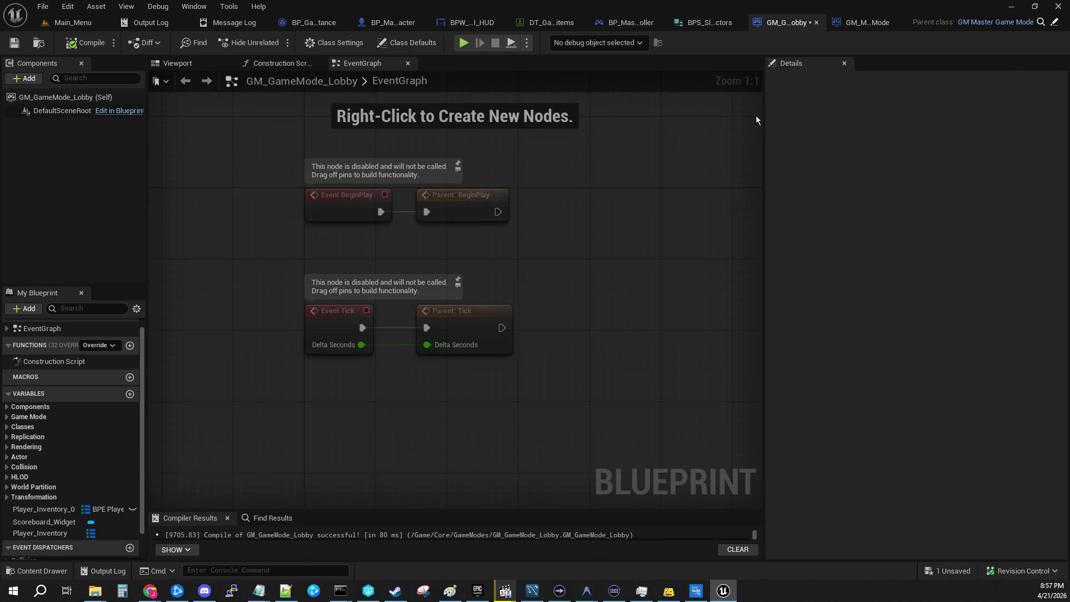
{"action": "left_click", "coordinate": [22, 47]}
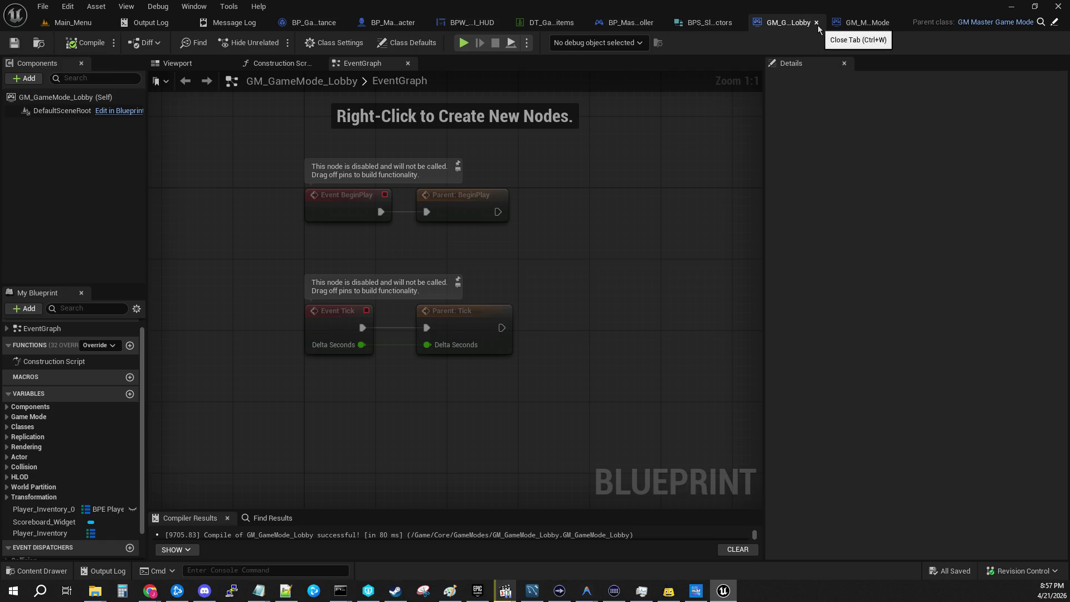
{"action": "left_click", "coordinate": [816, 25]}
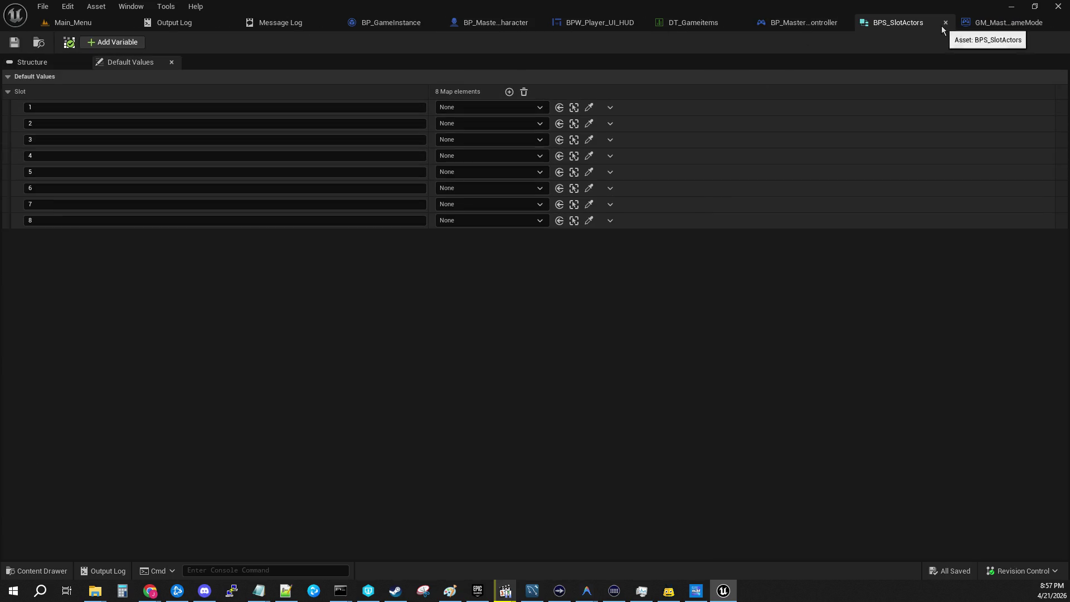
Close the BPS_SlotActors tab, bringing BP_Master_PlayerController's EventGraph forward.
{"action": "left_click", "coordinate": [944, 23]}
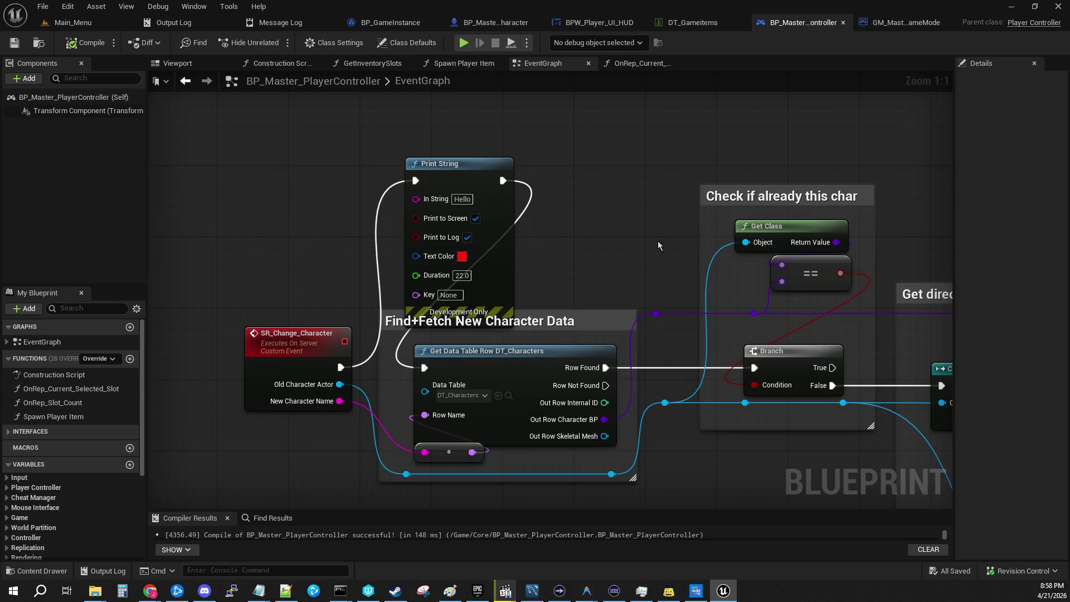
{"action": "mouse_move", "coordinate": [596, 182]}
{"action": "left_mouse_down"}
{"action": "mouse_move", "coordinate": [480, 197]}
{"action": "mouse_move", "coordinate": [542, 103]}
{"action": "mouse_move", "coordinate": [566, 91]}
{"action": "left_mouse_up"}
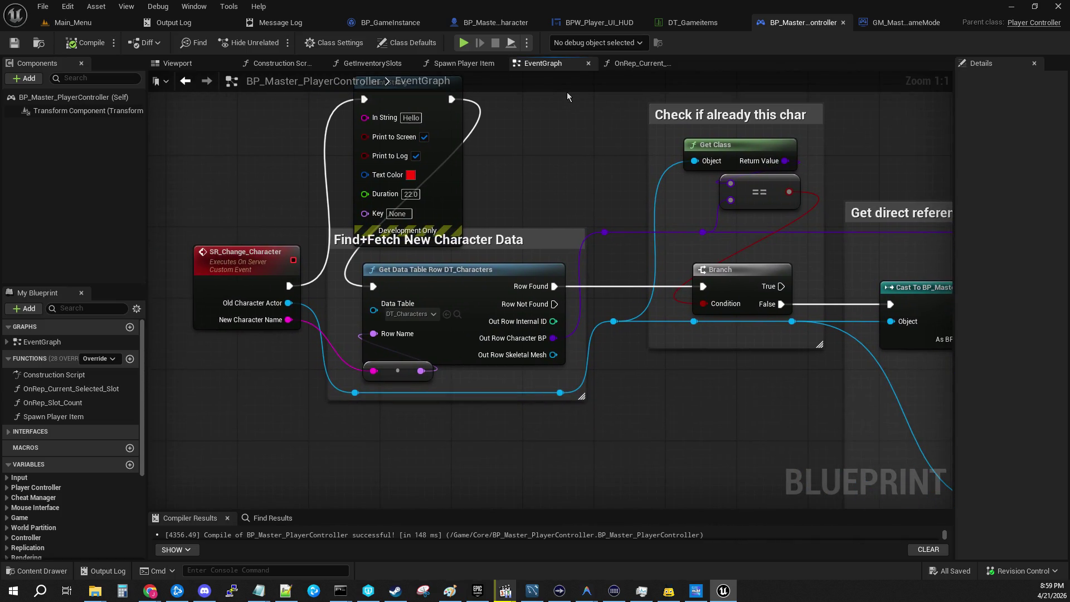
Switch to GM_Master_GameMode and widen its graph area by moving the Details splitter.
{"action": "left_click", "coordinate": [902, 22]}
{"action": "left_click_drag", "start_coordinate": [420, 288], "coordinate": [460, 294]}
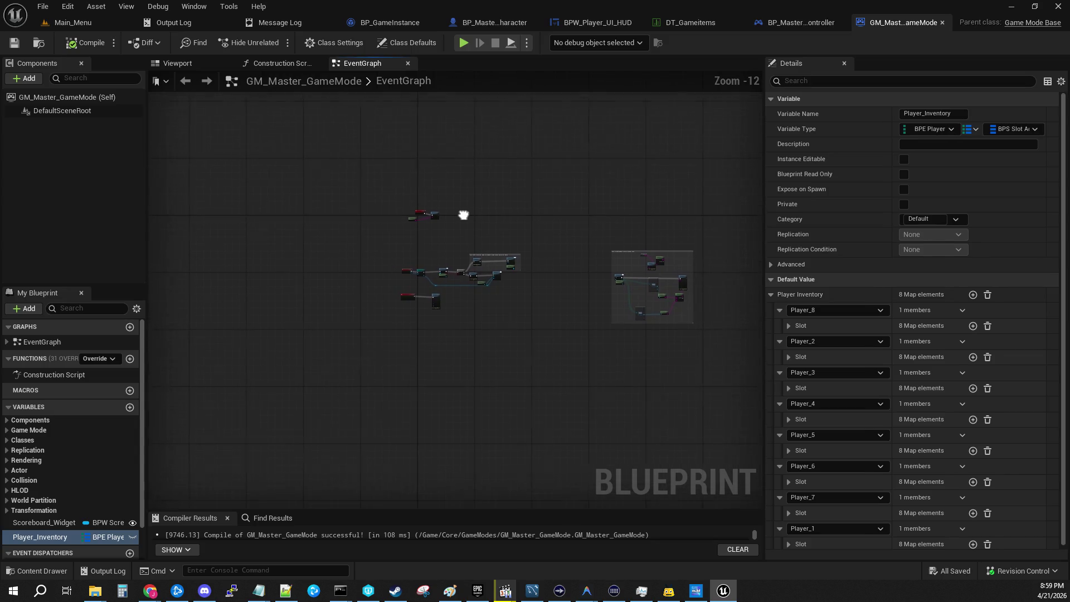
{"action": "left_click_drag", "start_coordinate": [762, 148], "coordinate": [941, 148]}
{"action": "mouse_move", "coordinate": [397, 281]}
{"action": "left_mouse_down"}
{"action": "mouse_move", "coordinate": [420, 293]}
{"action": "mouse_move", "coordinate": [525, 253]}
{"action": "left_mouse_up"}
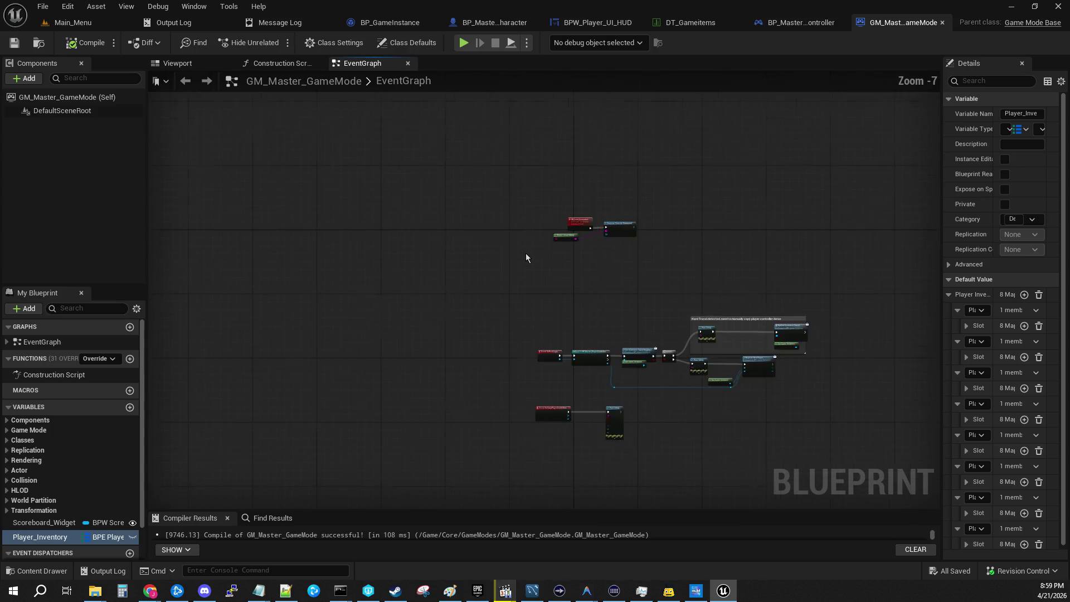
Review the OnPostLogin and seamless-travel nodes, then wrap the travel group in a comment.
{"action": "scroll", "coordinate": [526, 253], "scroll_direction": "up", "scroll_amount": 9}
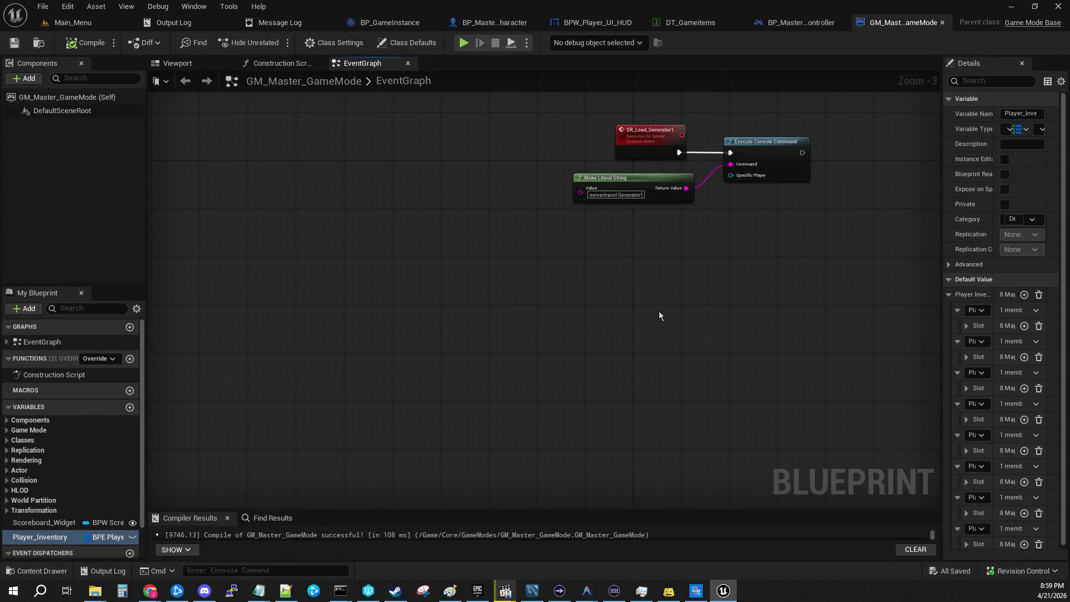
{"action": "mouse_move", "coordinate": [659, 312]}
{"action": "left_mouse_down"}
{"action": "mouse_move", "coordinate": [637, 199]}
{"action": "mouse_move", "coordinate": [554, 356]}
{"action": "left_mouse_up"}
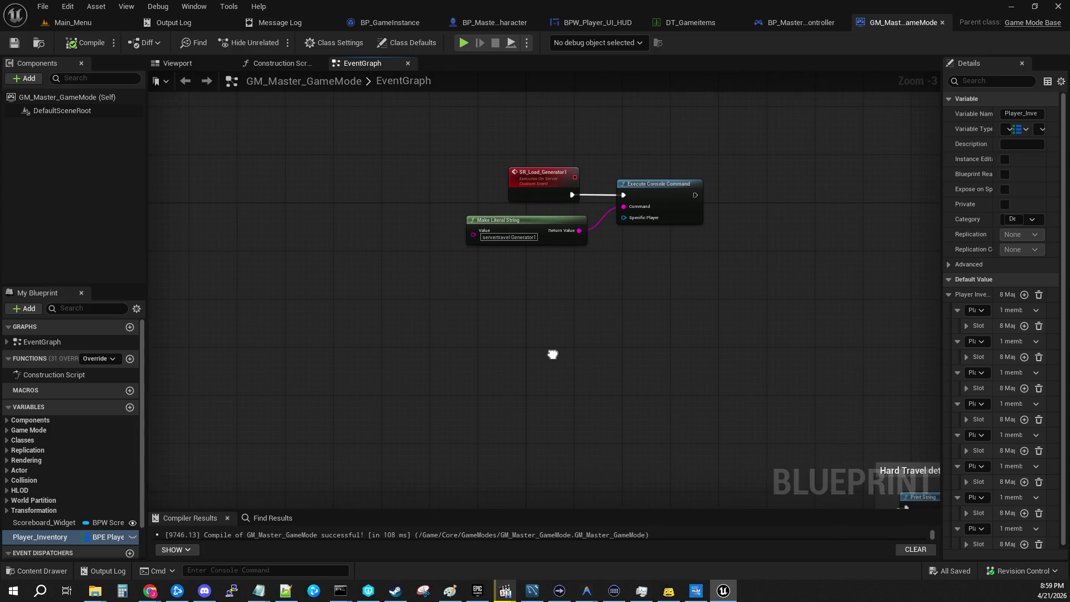
{"action": "left_click_drag", "start_coordinate": [594, 282], "coordinate": [470, 90]}
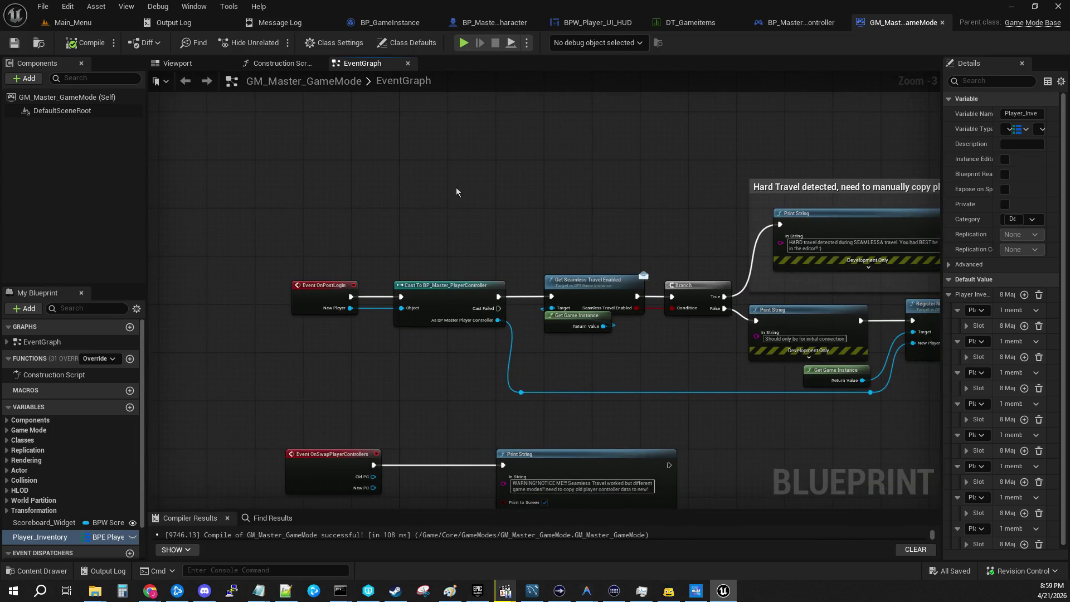
{"action": "mouse_move", "coordinate": [477, 249]}
{"action": "left_mouse_down"}
{"action": "mouse_move", "coordinate": [275, 191]}
{"action": "mouse_move", "coordinate": [247, 195]}
{"action": "mouse_move", "coordinate": [268, 207]}
{"action": "mouse_move", "coordinate": [574, 85]}
{"action": "left_mouse_up"}
{"action": "left_click_drag", "start_coordinate": [377, 298], "coordinate": [374, 282]}
{"action": "scroll", "coordinate": [381, 308], "scroll_direction": "down", "scroll_amount": 4}
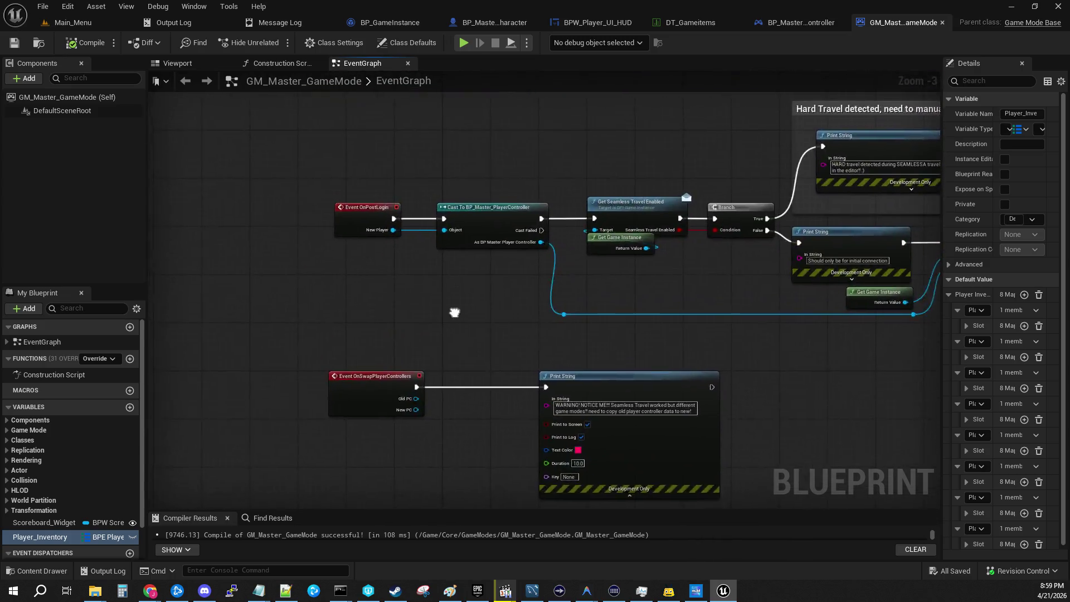
{"action": "left_click_drag", "start_coordinate": [309, 233], "coordinate": [635, 379]}
{"action": "key", "text": "c"}
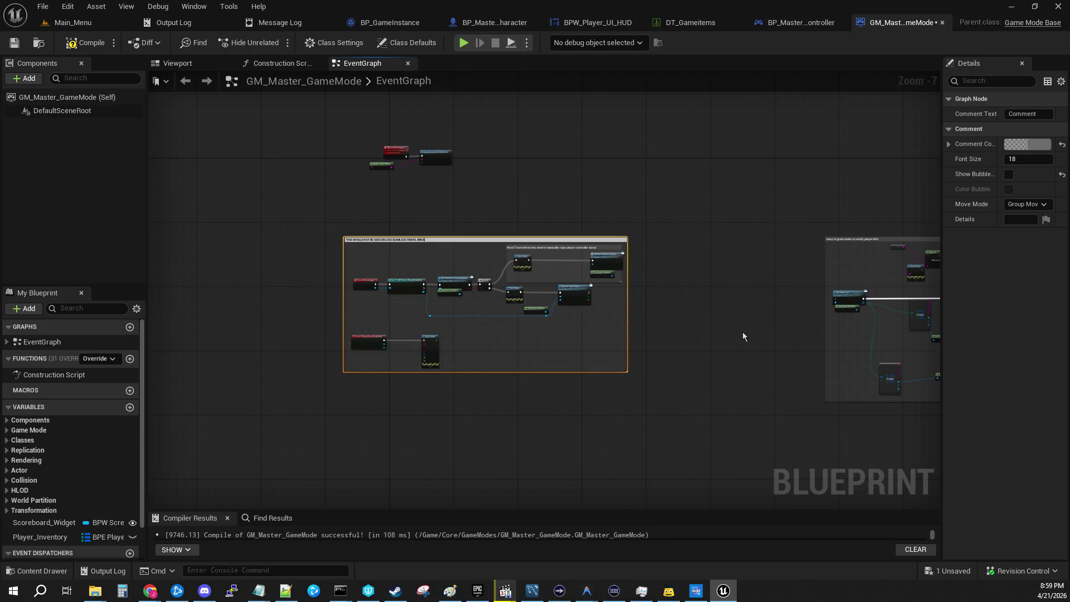
Title the comment THIS SHOULD NOT BE USED UNLESS SEAMLESS TRAVEL BREAKS, tint it pinkish red, save, compile.
{"action": "key", "text": "Return"}
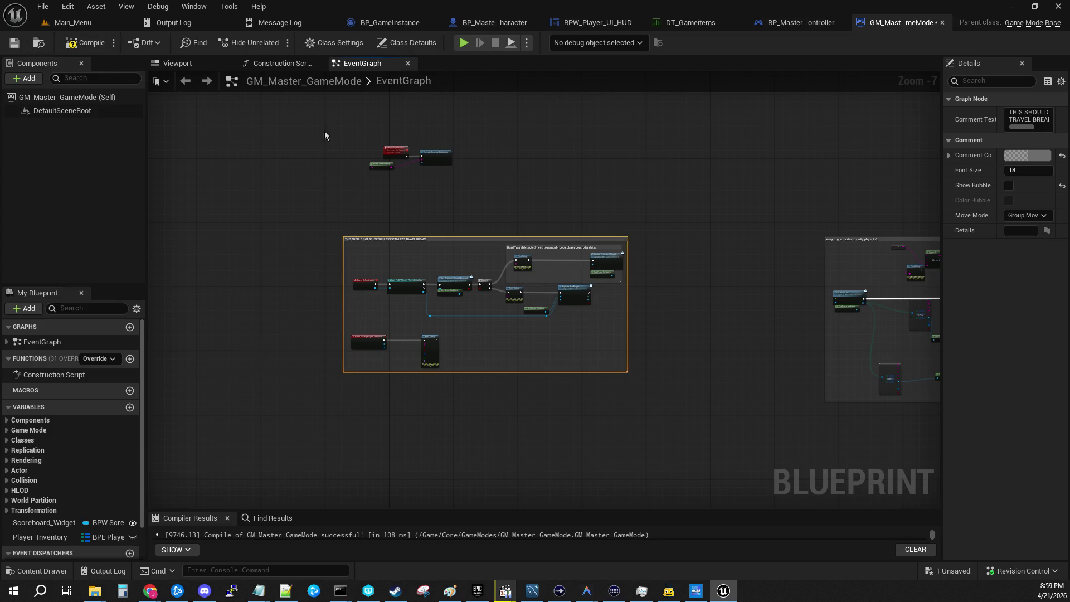
{"action": "left_click", "coordinate": [1039, 156]}
{"action": "left_click_drag", "start_coordinate": [793, 207], "coordinate": [792, 221]}
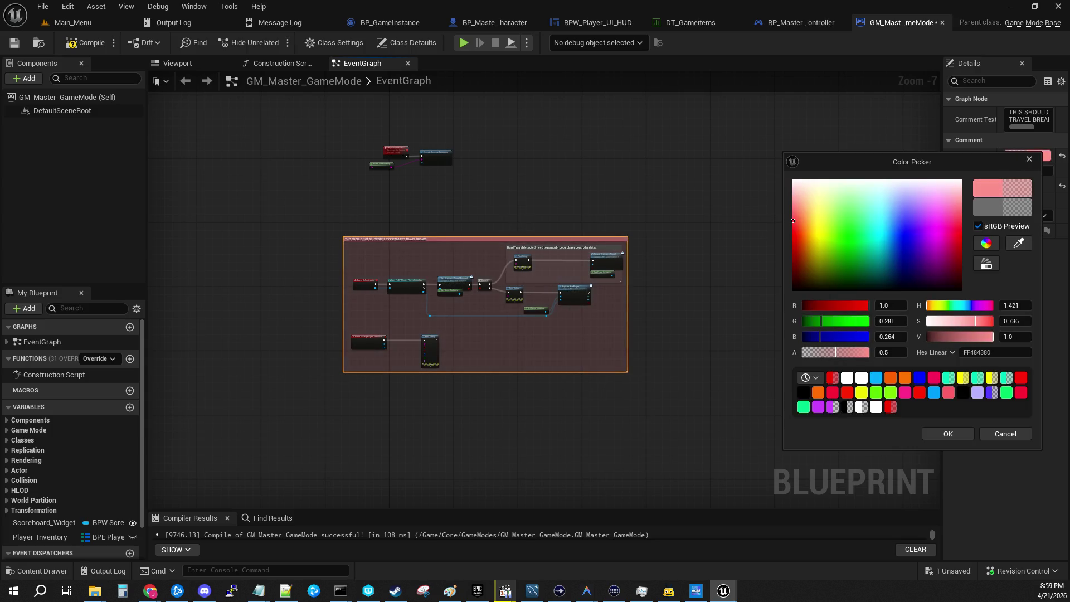
{"action": "left_click", "coordinate": [354, 129]}
{"action": "left_click", "coordinate": [14, 42]}
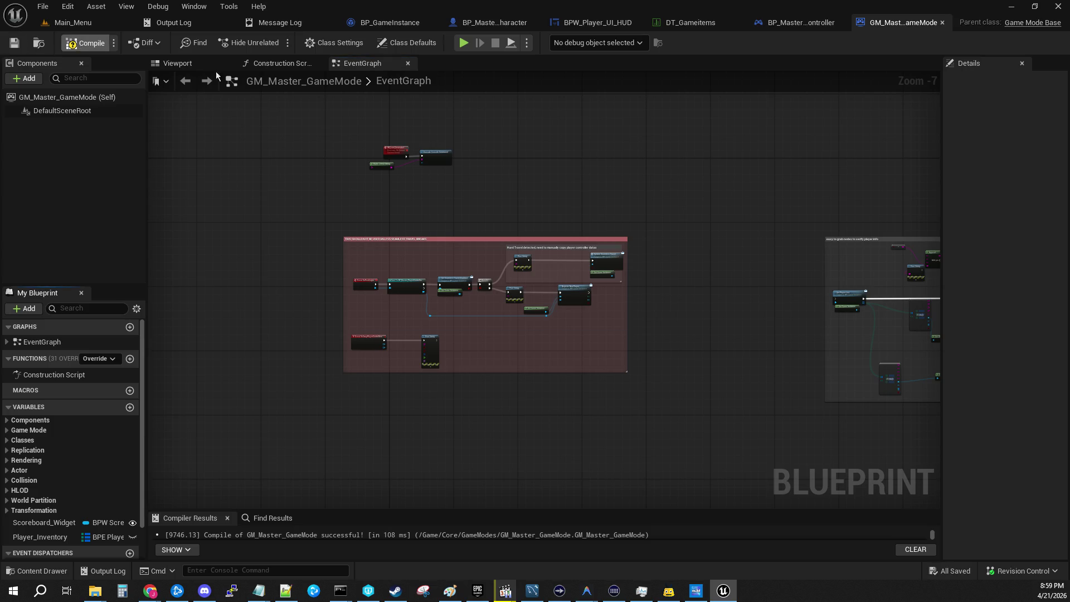
{"action": "key", "text": "shift+1"}
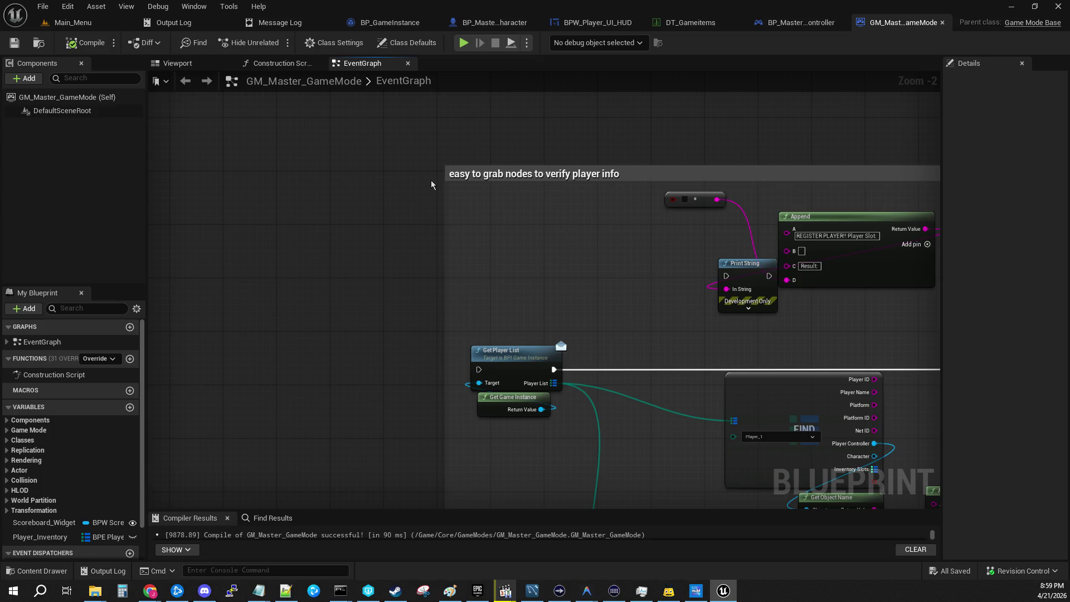
Add a new custom event node to the GM_Master_GameMode event graph.
{"action": "key", "text": "shift+2"}
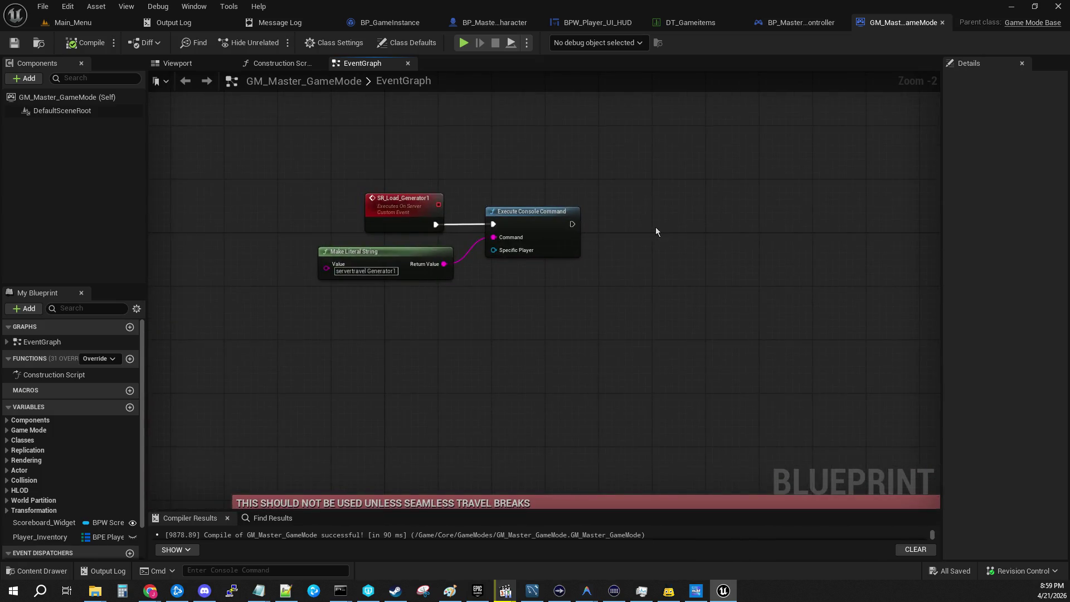
{"action": "scroll", "coordinate": [606, 437], "scroll_direction": "down", "scroll_amount": 4}
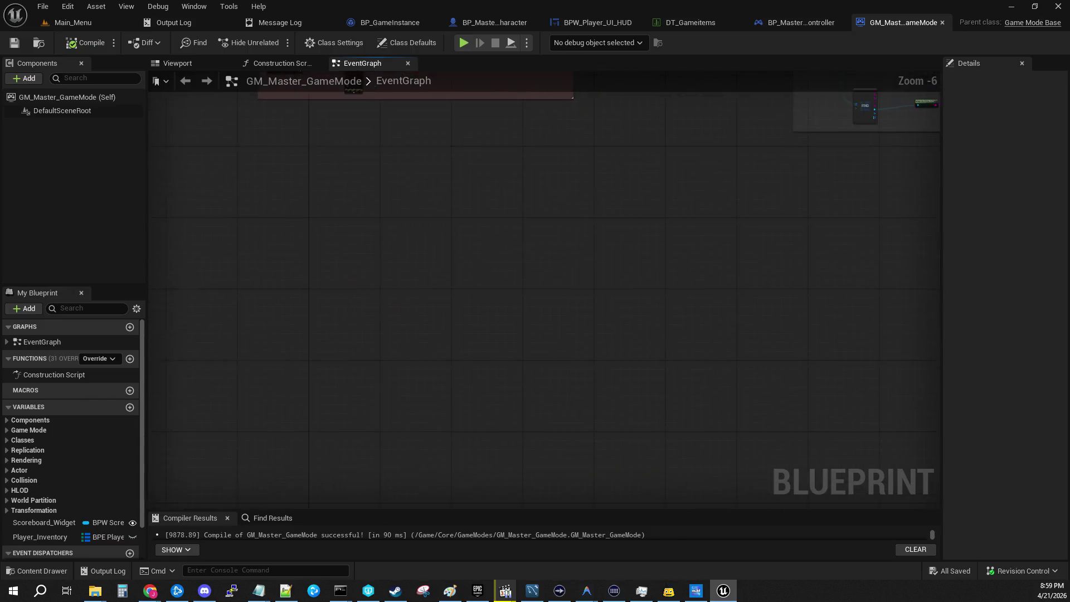
{"action": "left_click", "coordinate": [5, 345]}
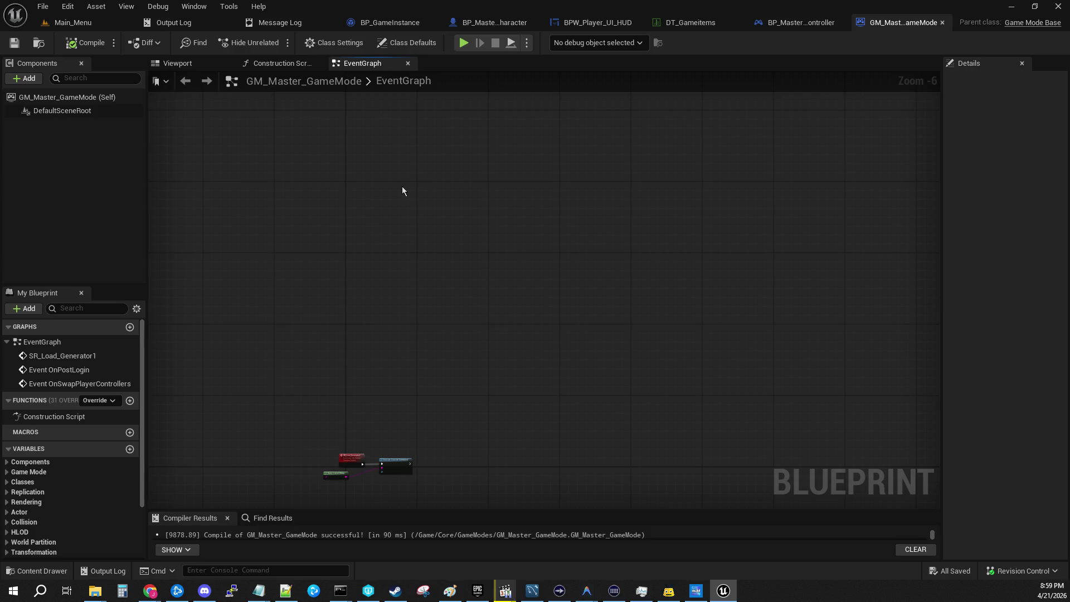
{"action": "scroll", "coordinate": [443, 191], "scroll_direction": "up", "scroll_amount": 2}
{"action": "scroll", "coordinate": [463, 245], "scroll_direction": "down", "scroll_amount": 2}
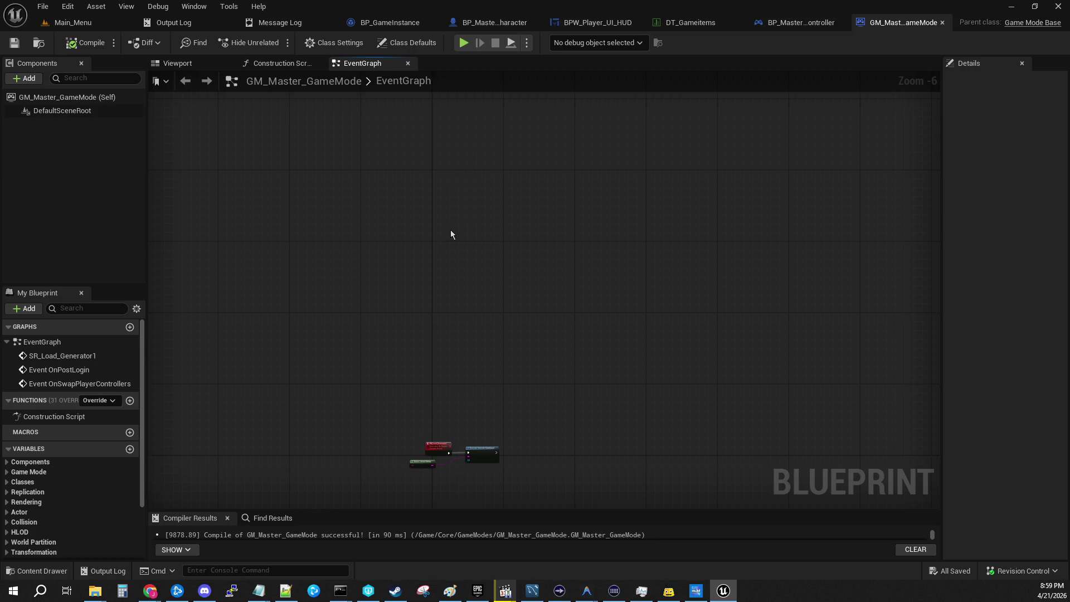
{"action": "right_click", "coordinate": [450, 230]}
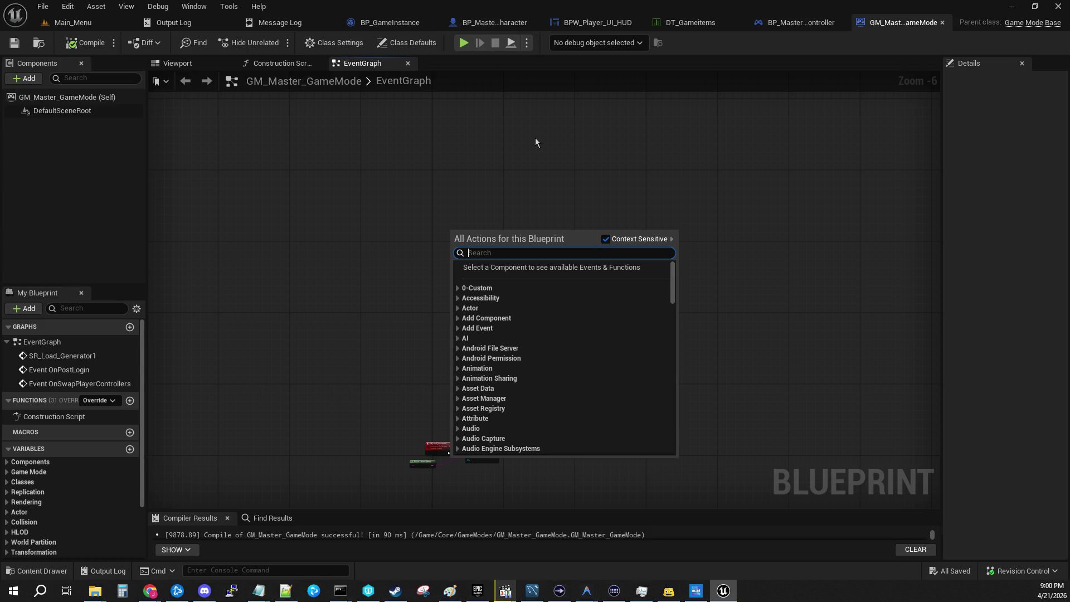
{"action": "type", "text": "add cust"}
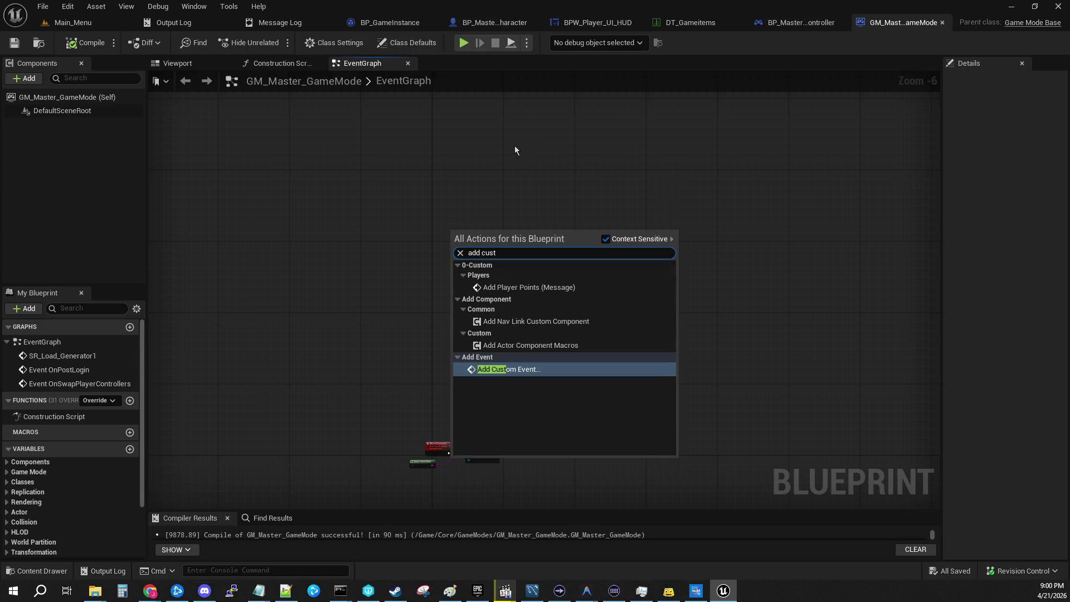
{"action": "key", "text": "Return"}
{"action": "key", "text": "Return"}
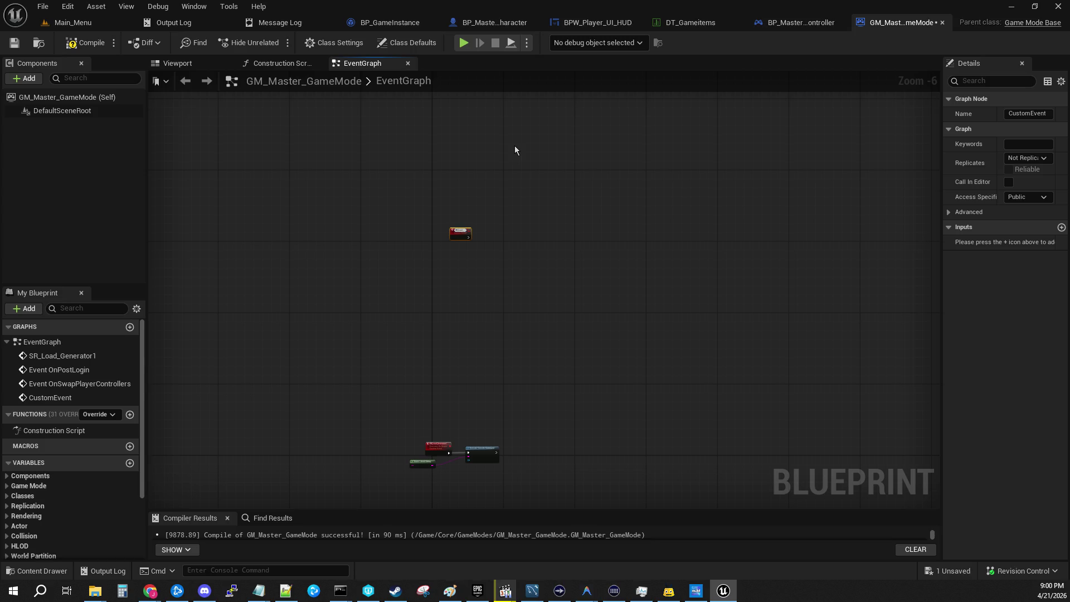
Name the event SR_Load_Player_Inventory, set it to Run on Server, then compile and save.
{"action": "key", "text": "Home"}
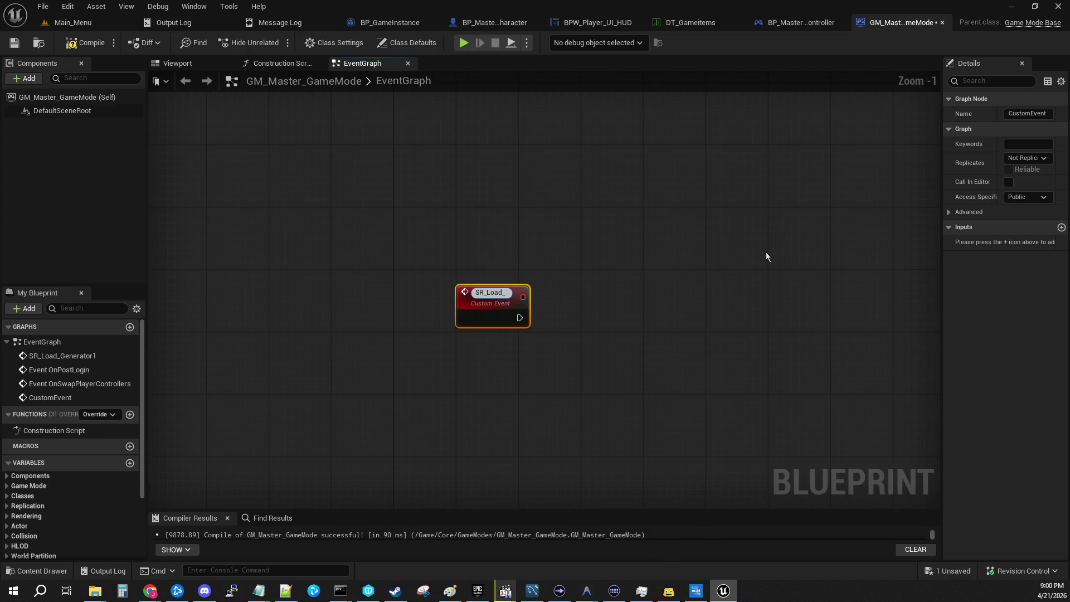
{"action": "type", "text": "Player_Inventory"}
{"action": "key", "text": "Return"}
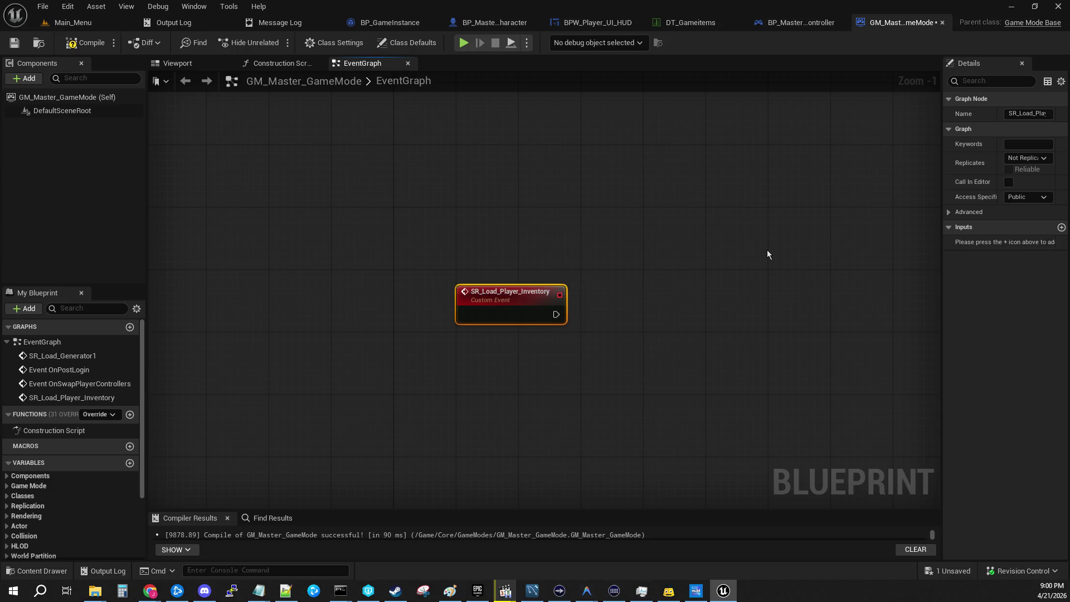
{"action": "left_click_drag", "start_coordinate": [935, 201], "coordinate": [856, 201]}
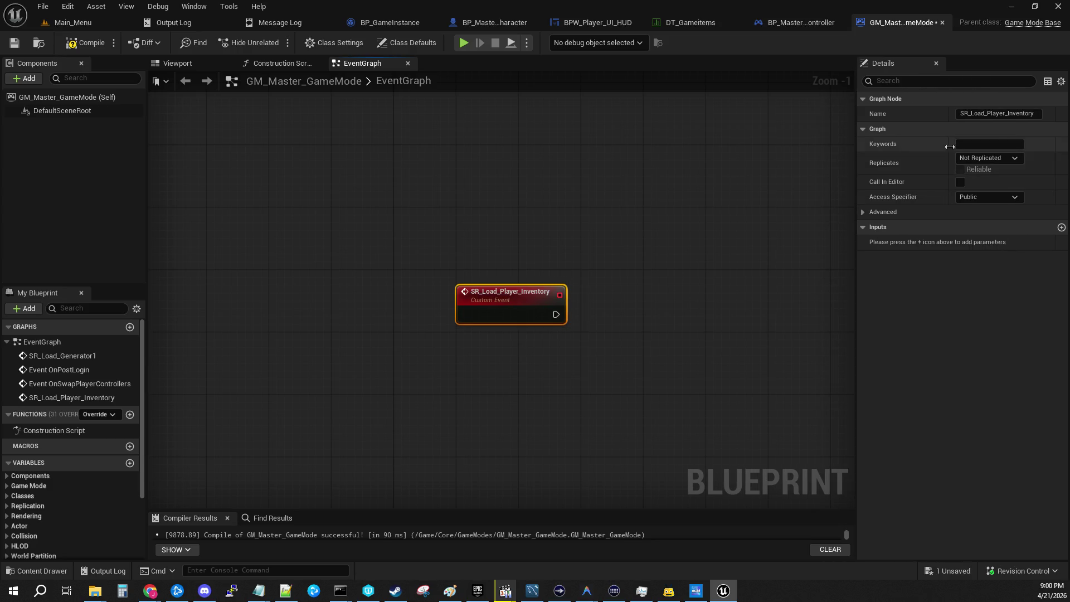
{"action": "left_click", "coordinate": [989, 158]}
{"action": "left_click", "coordinate": [1003, 199]}
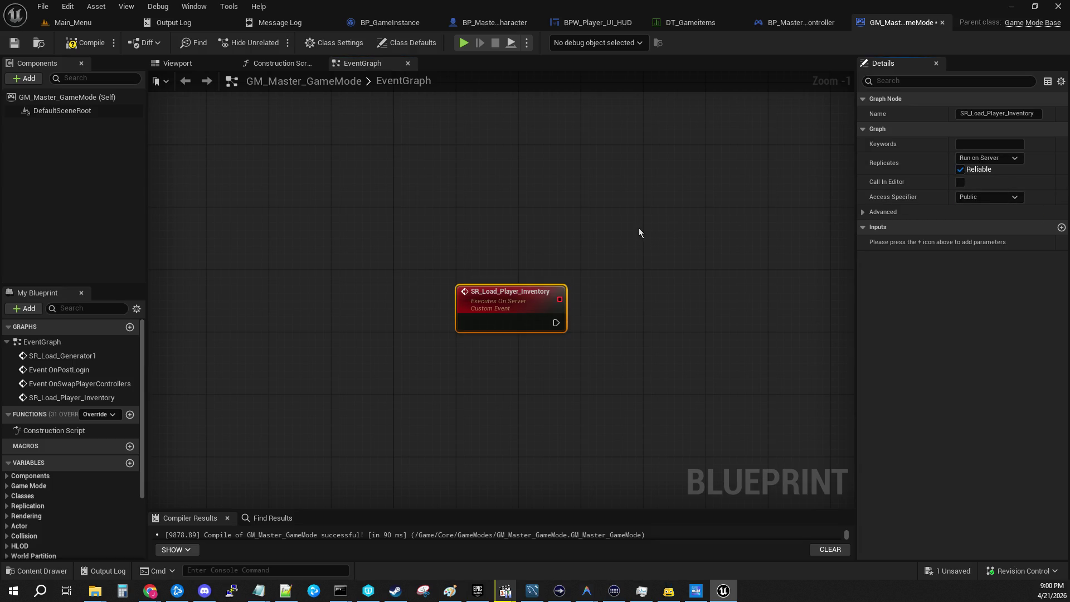
{"action": "left_click", "coordinate": [15, 43]}
{"action": "left_click", "coordinate": [86, 43]}
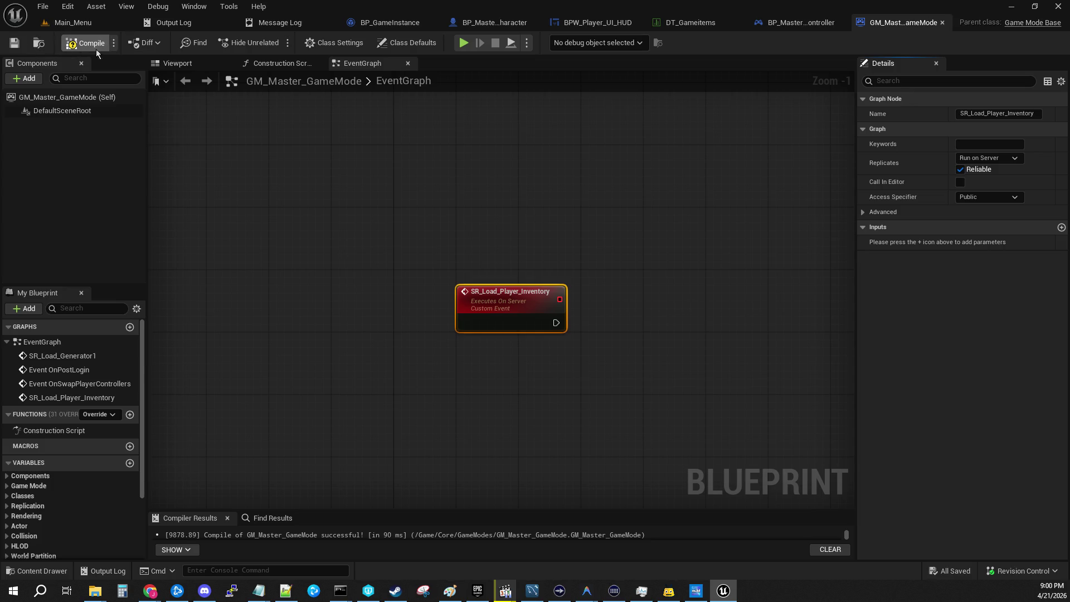
{"action": "mouse_move", "coordinate": [639, 296]}
{"action": "left_mouse_down"}
{"action": "mouse_move", "coordinate": [513, 242]}
{"action": "mouse_move", "coordinate": [550, 250]}
{"action": "left_mouse_up"}
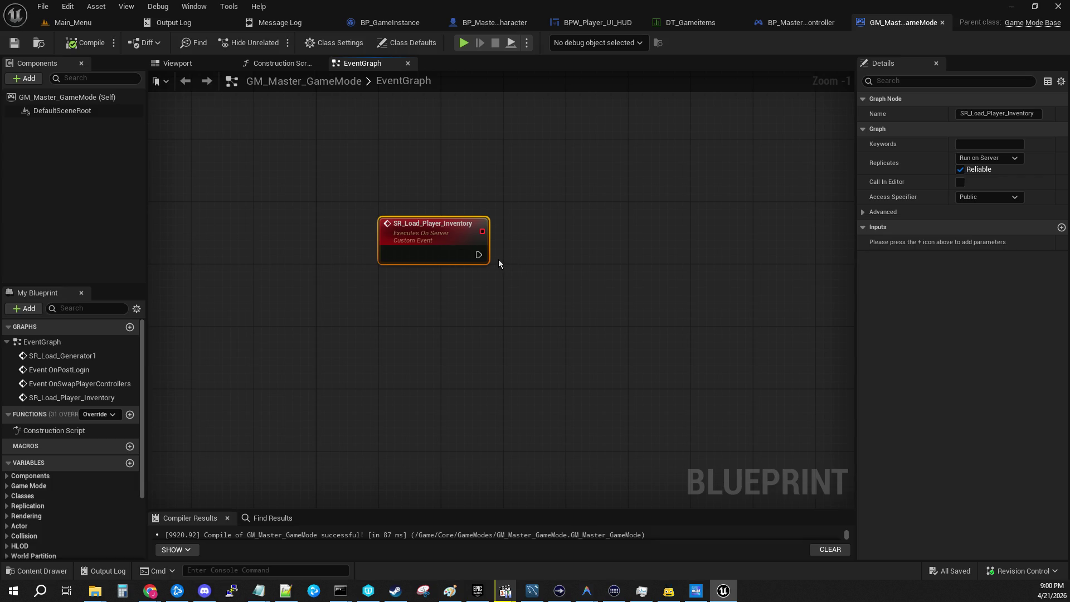
Add an input to SR_Load_Player_Inventory with type BPE Player Slots.
{"action": "left_click", "coordinate": [1060, 227]}
{"action": "left_click", "coordinate": [984, 243]}
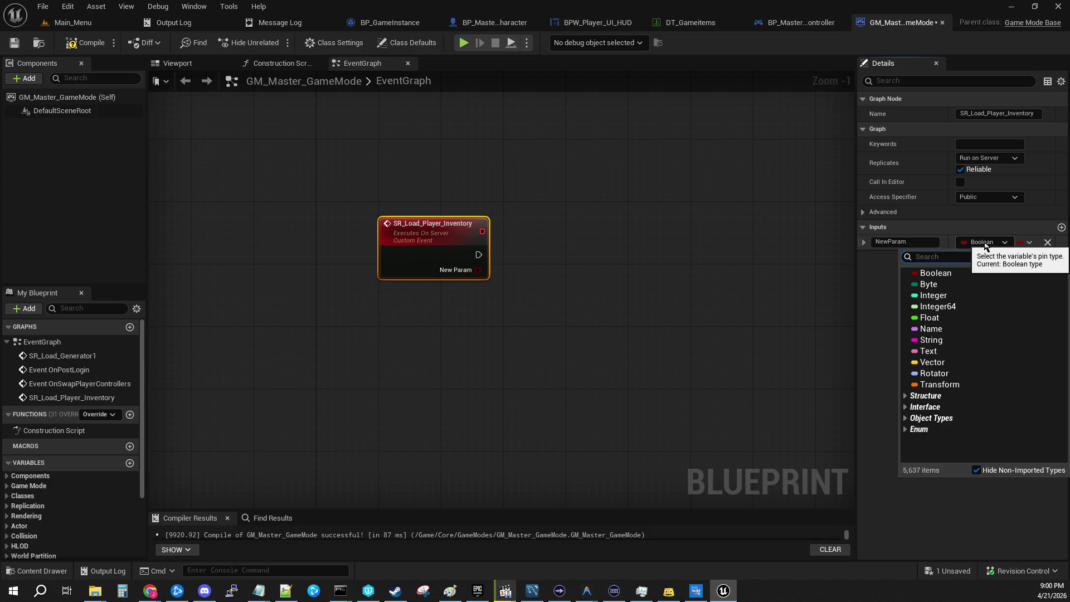
{"action": "type", "text": "player enum"}
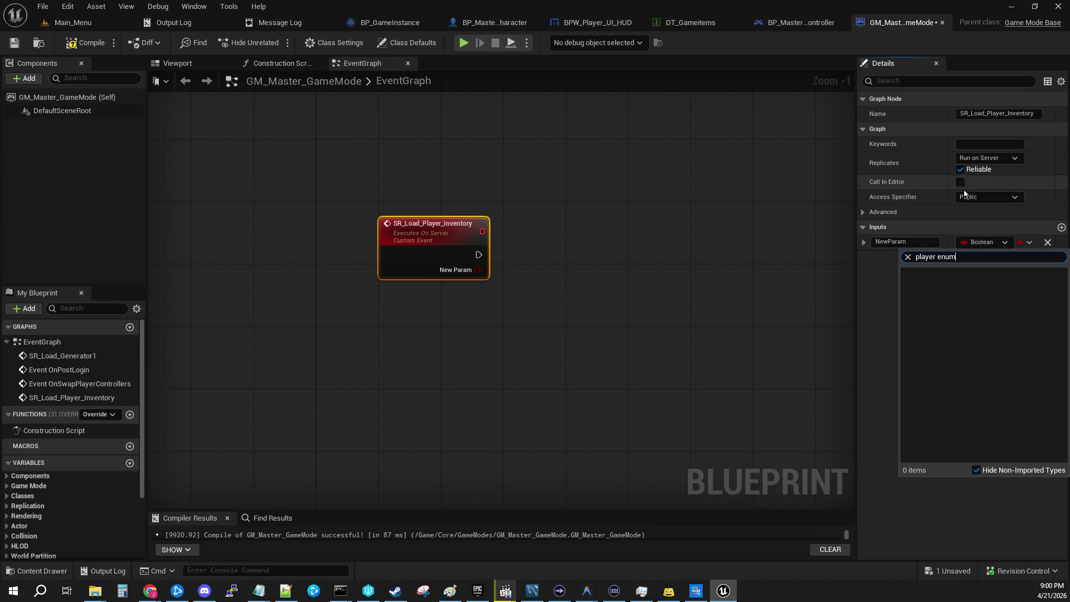
{"action": "key", "text": "BackSpace"}
{"action": "key", "text": "BackSpace"}
{"action": "key", "text": "BackSpace"}
{"action": "key", "text": "BackSpace"}
{"action": "type", "text": "id"}
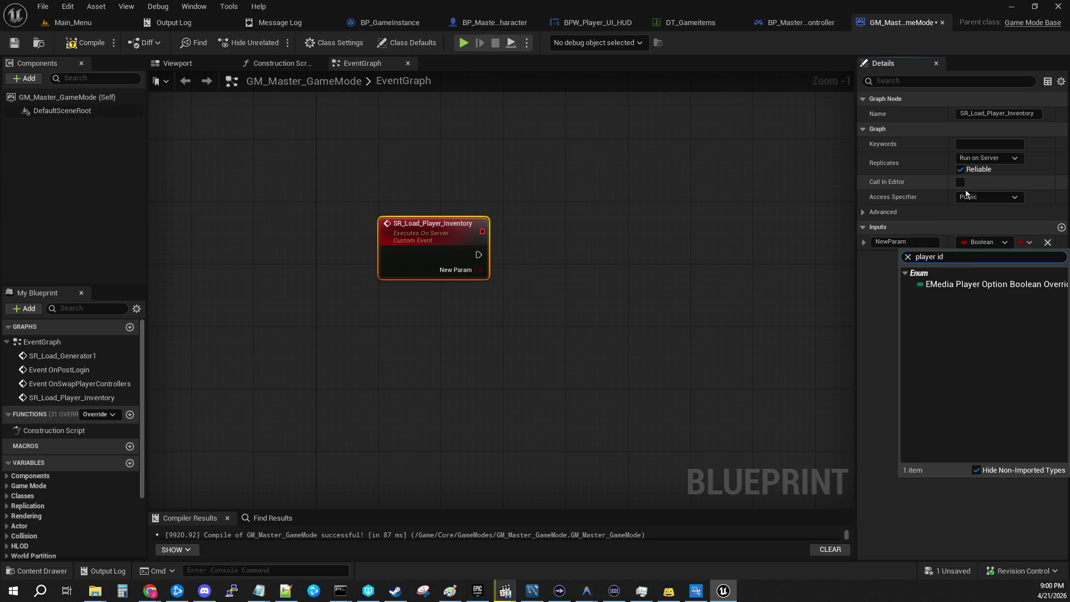
{"action": "key", "text": "Down"}
{"action": "key", "text": "Down"}
{"action": "key", "text": "Down"}
{"action": "scroll", "coordinate": [1017, 422], "scroll_direction": "down", "scroll_amount": 2}
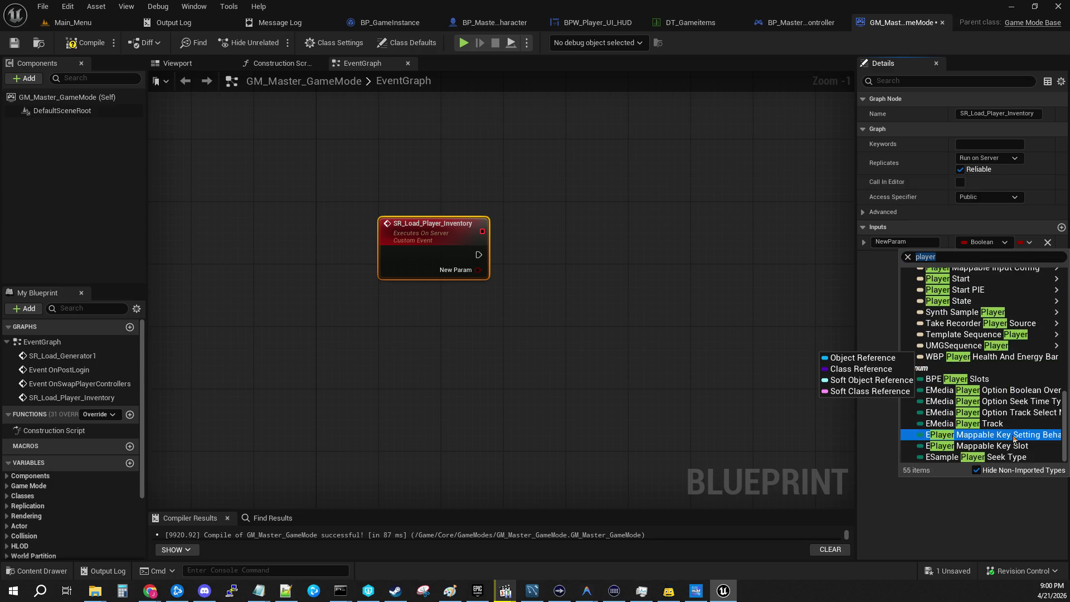
{"action": "left_click", "coordinate": [1028, 380]}
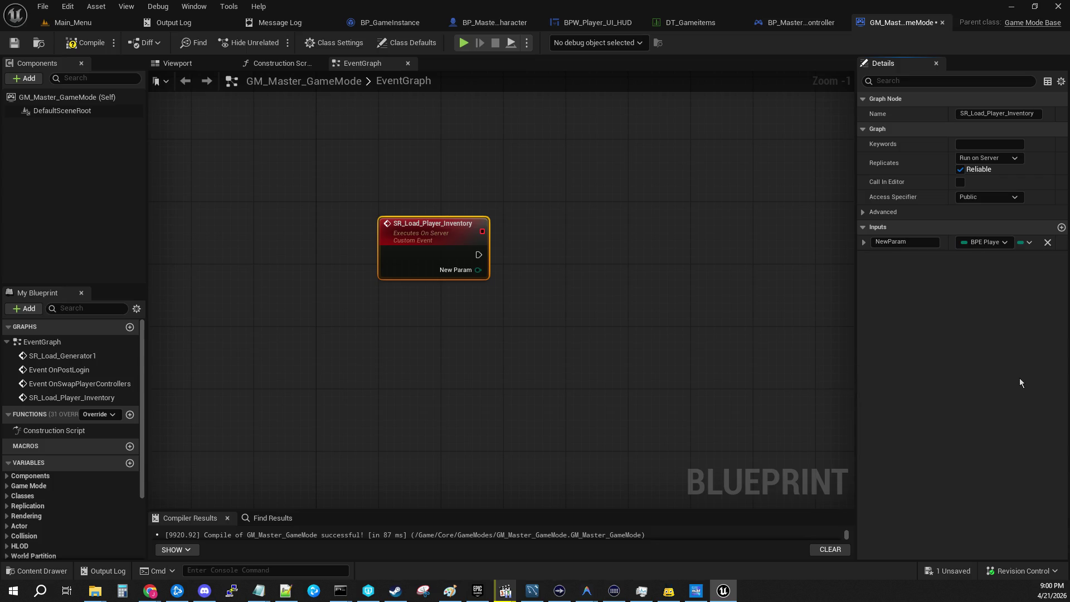
Rename the new input to Player Slot, then glance at BP_GameInstance and return.
{"action": "left_click", "coordinate": [903, 241]}
{"action": "type", "text": "Player "}
{"action": "type", "text": "Slot"}
{"action": "key", "text": "Return"}
{"action": "left_click", "coordinate": [382, 22]}
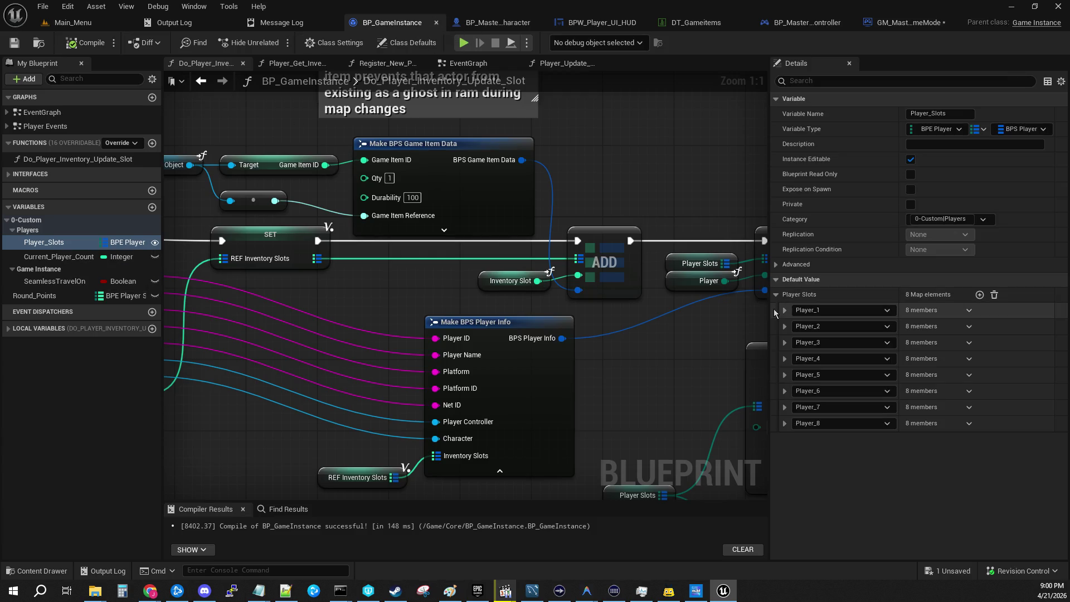
{"action": "left_click", "coordinate": [892, 22]}
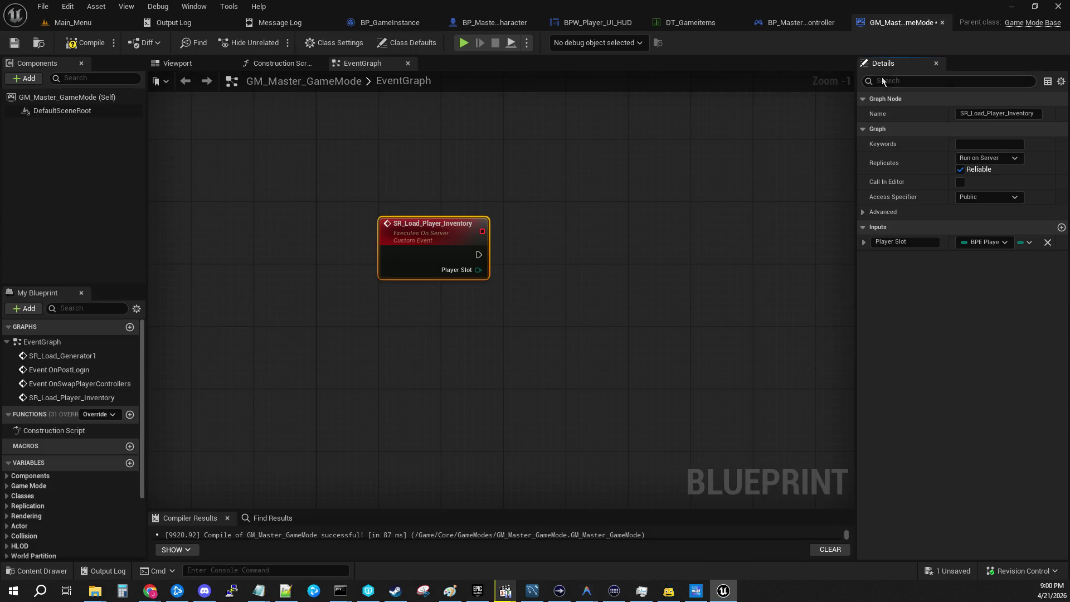
Save the game mode blueprint and add a Get Game Instance node to the event graph.
{"action": "key", "text": "ctrl+s"}
{"action": "mouse_move", "coordinate": [587, 202]}
{"action": "left_mouse_down"}
{"action": "mouse_move", "coordinate": [461, 148]}
{"action": "mouse_move", "coordinate": [424, 153]}
{"action": "left_mouse_up"}
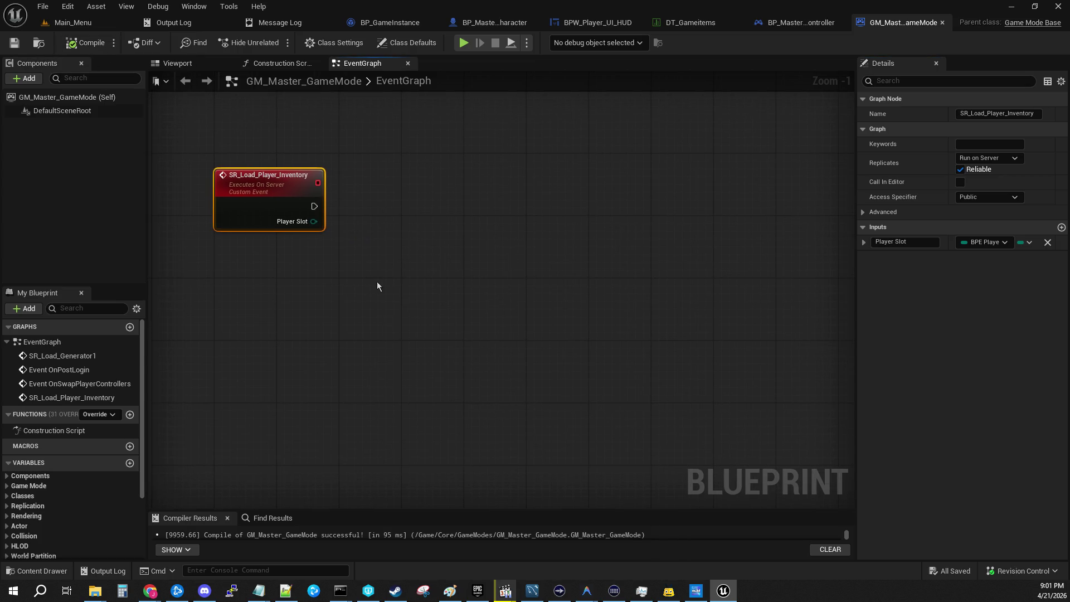
{"action": "right_click", "coordinate": [381, 284]}
{"action": "type", "text": "get g"}
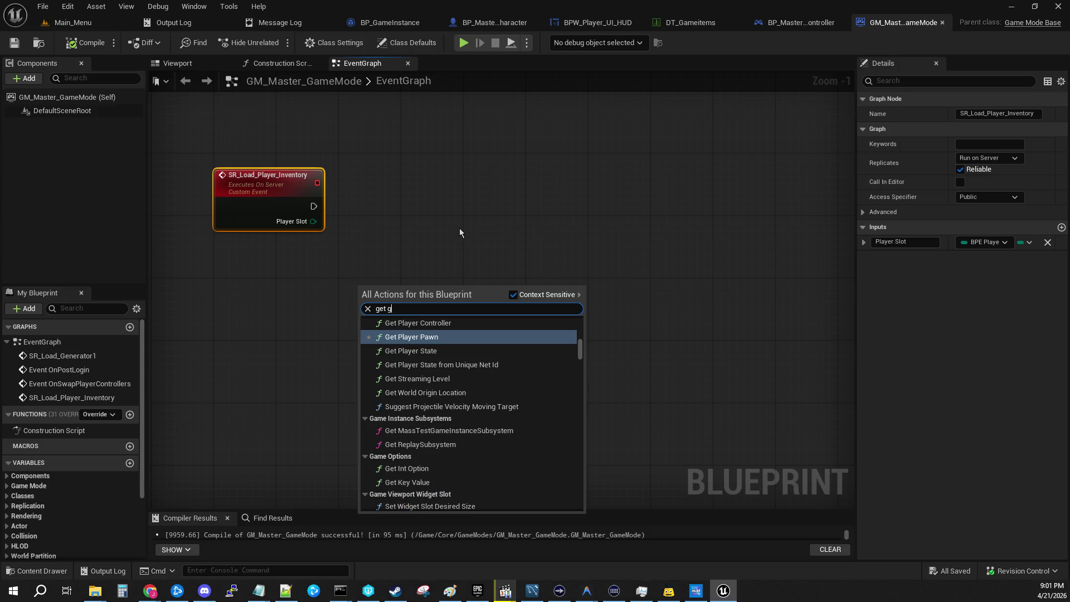
{"action": "type", "text": "ame "}
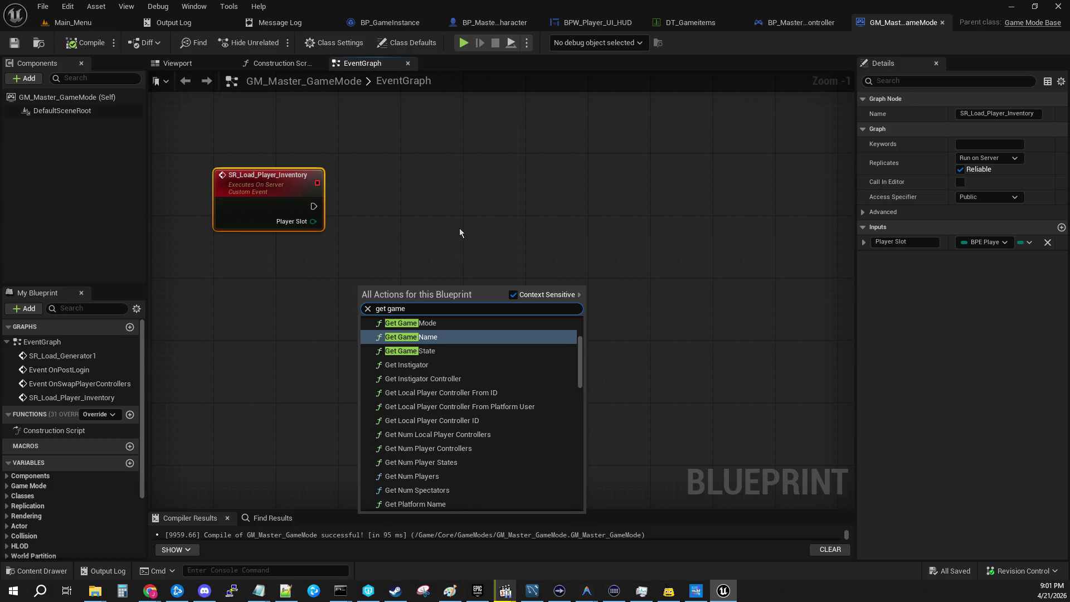
{"action": "type", "text": "ins"}
{"action": "key", "text": "Return"}
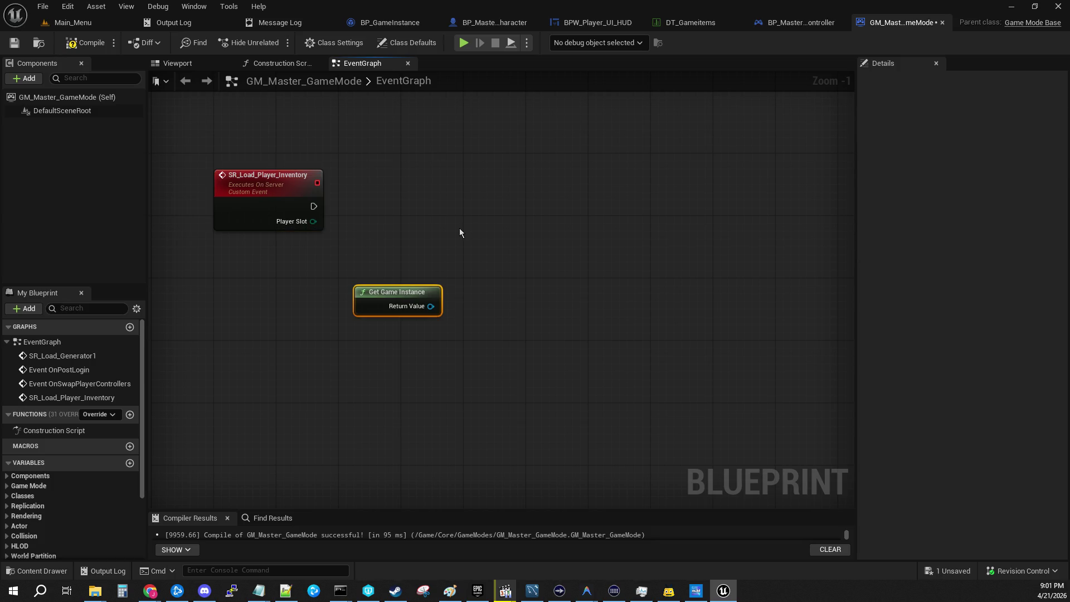
Add an Event BeginPlay node near Get Game Instance.
{"action": "left_click_drag", "start_coordinate": [431, 306], "coordinate": [509, 266]}
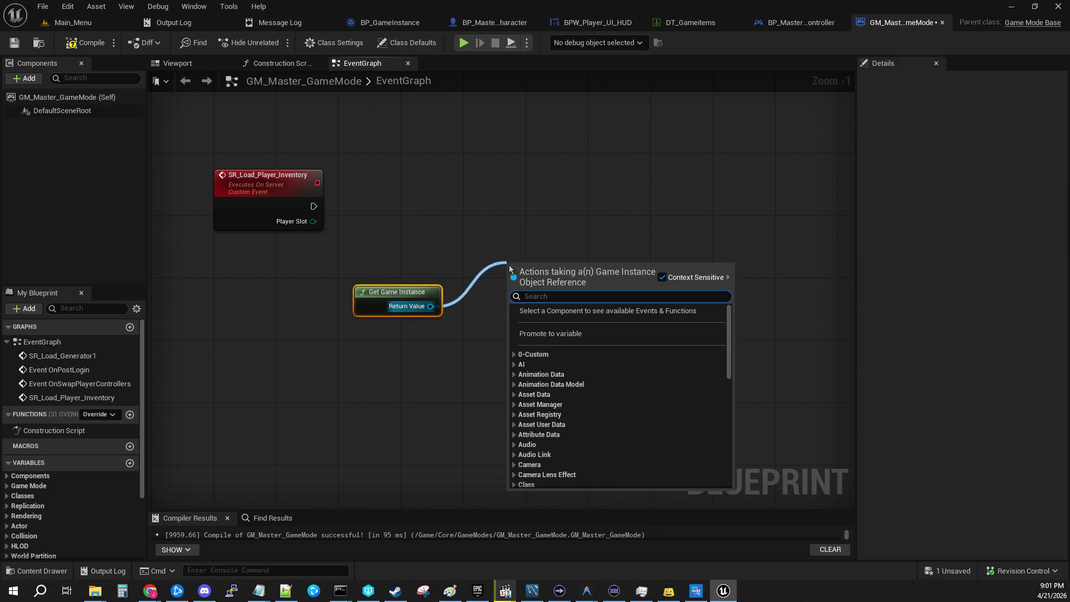
{"action": "type", "text": "cast to bp"}
{"action": "left_click", "coordinate": [482, 233]}
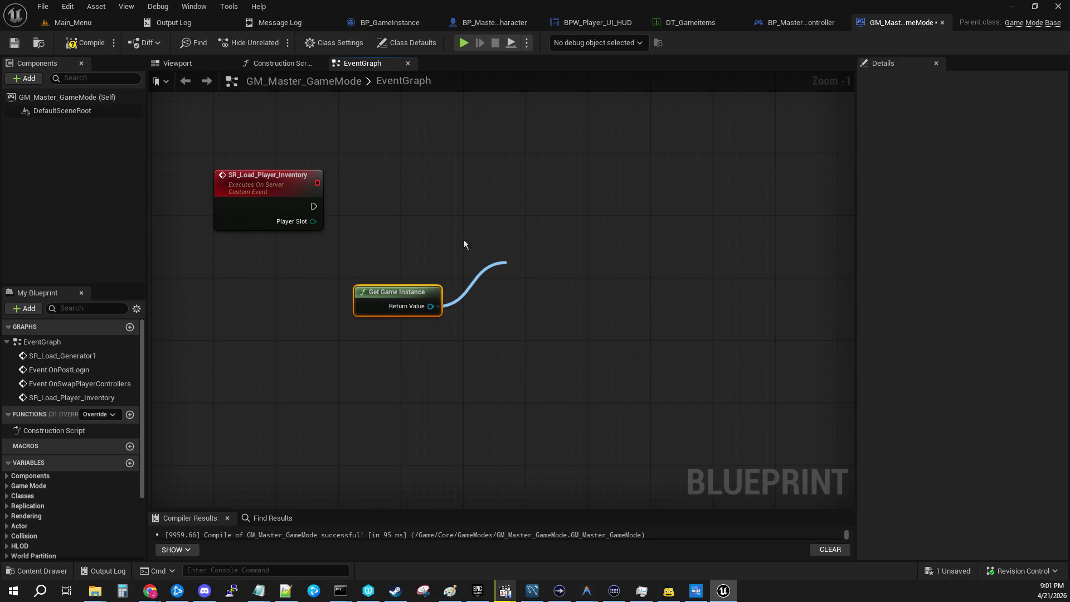
{"action": "mouse_move", "coordinate": [446, 214]}
{"action": "left_mouse_down"}
{"action": "mouse_move", "coordinate": [626, 490]}
{"action": "mouse_move", "coordinate": [608, 486]}
{"action": "left_mouse_up"}
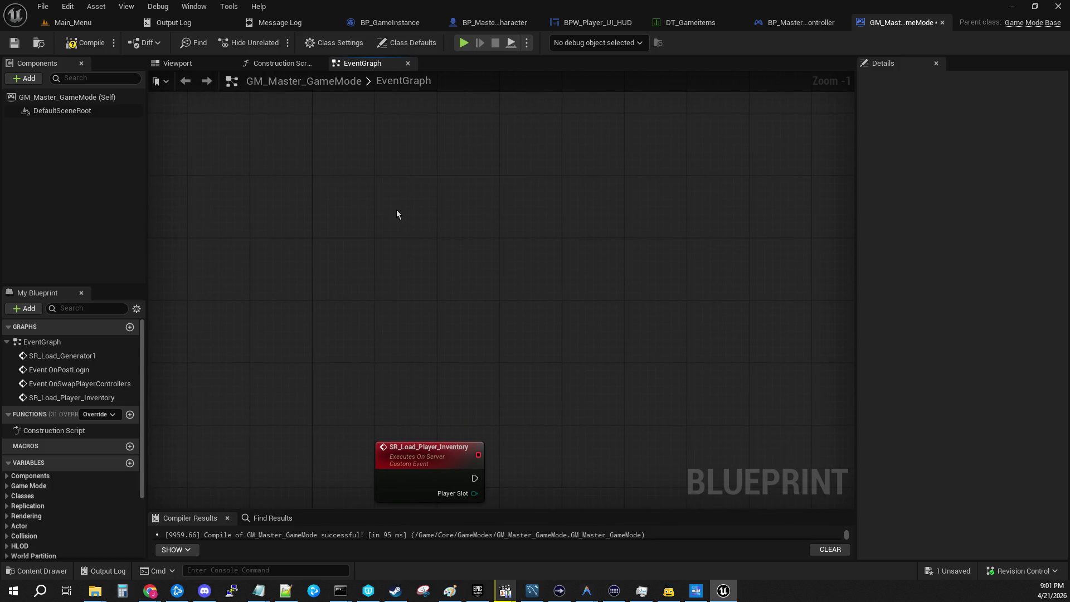
{"action": "left_click_drag", "start_coordinate": [398, 232], "coordinate": [393, 227]}
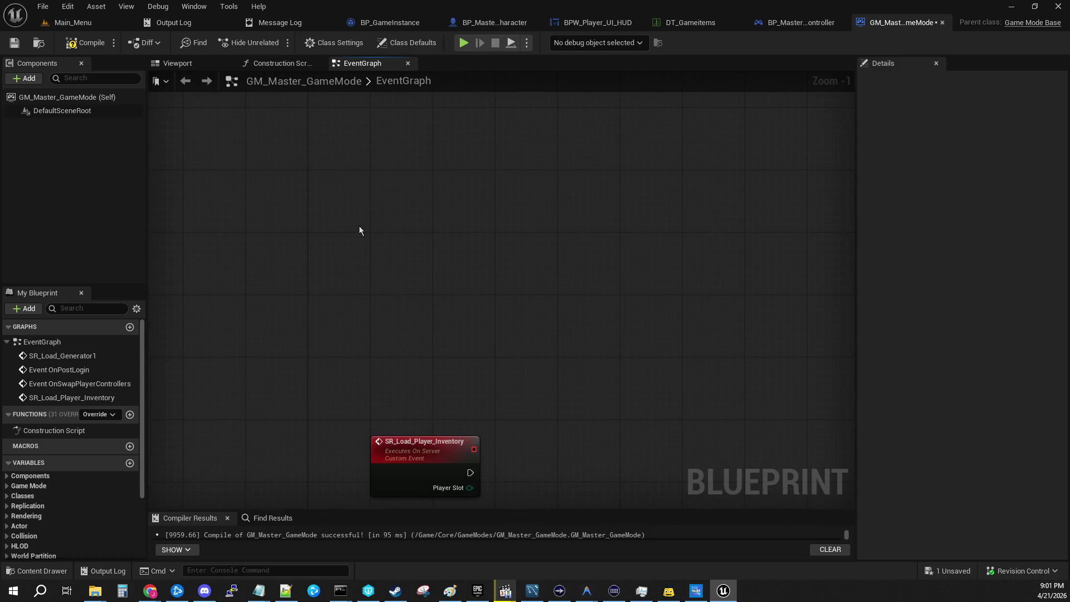
{"action": "right_click", "coordinate": [395, 210]}
{"action": "type", "text": "e"}
{"action": "type", "text": "vent begin"}
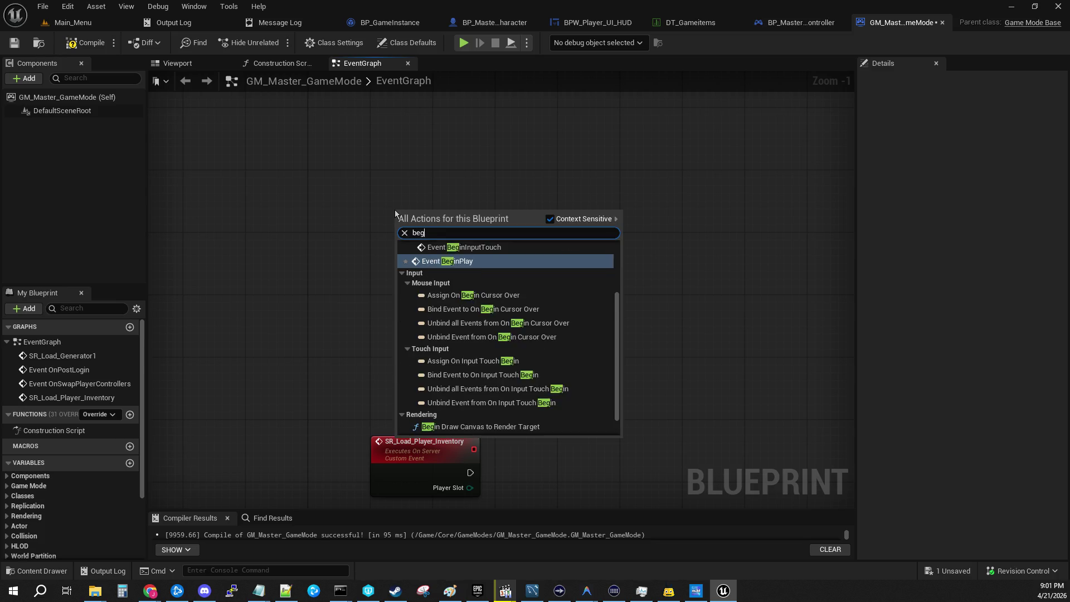
{"action": "key", "text": "Return"}
Arrange the nodes and add a Cast To BP_GameInstance fed by Get Game Instance's Return Value.
{"action": "left_click_drag", "start_coordinate": [550, 365], "coordinate": [463, 245]}
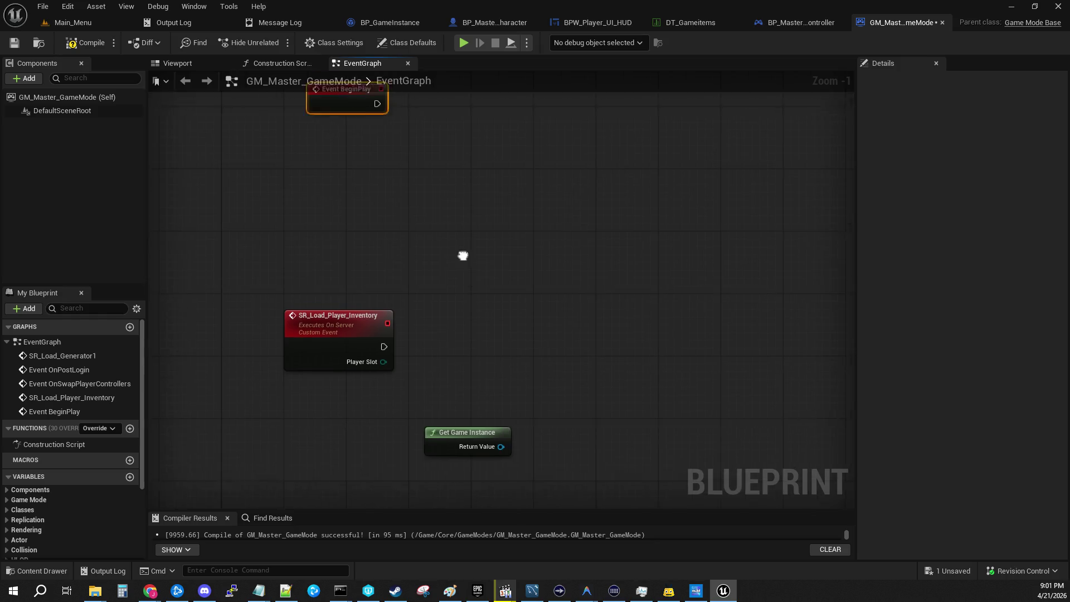
{"action": "left_click_drag", "start_coordinate": [449, 461], "coordinate": [411, 203]}
{"action": "left_click_drag", "start_coordinate": [483, 171], "coordinate": [493, 355]}
{"action": "mouse_move", "coordinate": [350, 278]}
{"action": "left_mouse_down"}
{"action": "mouse_move", "coordinate": [323, 276]}
{"action": "mouse_move", "coordinate": [327, 238]}
{"action": "left_mouse_up"}
{"action": "mouse_move", "coordinate": [418, 363]}
{"action": "left_mouse_down"}
{"action": "mouse_move", "coordinate": [332, 316]}
{"action": "mouse_move", "coordinate": [464, 257]}
{"action": "left_mouse_up"}
{"action": "type", "text": "cast"}
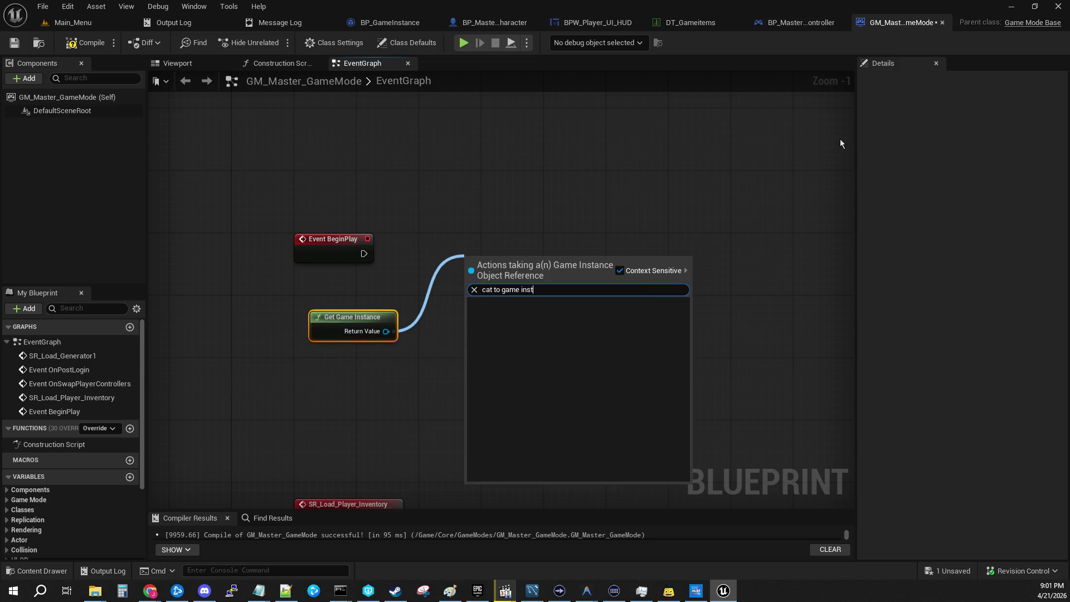
{"action": "key", "text": "BackSpace"}
{"action": "key", "text": "BackSpace"}
{"action": "key", "text": "BackSpace"}
{"action": "type", "text": "s"}
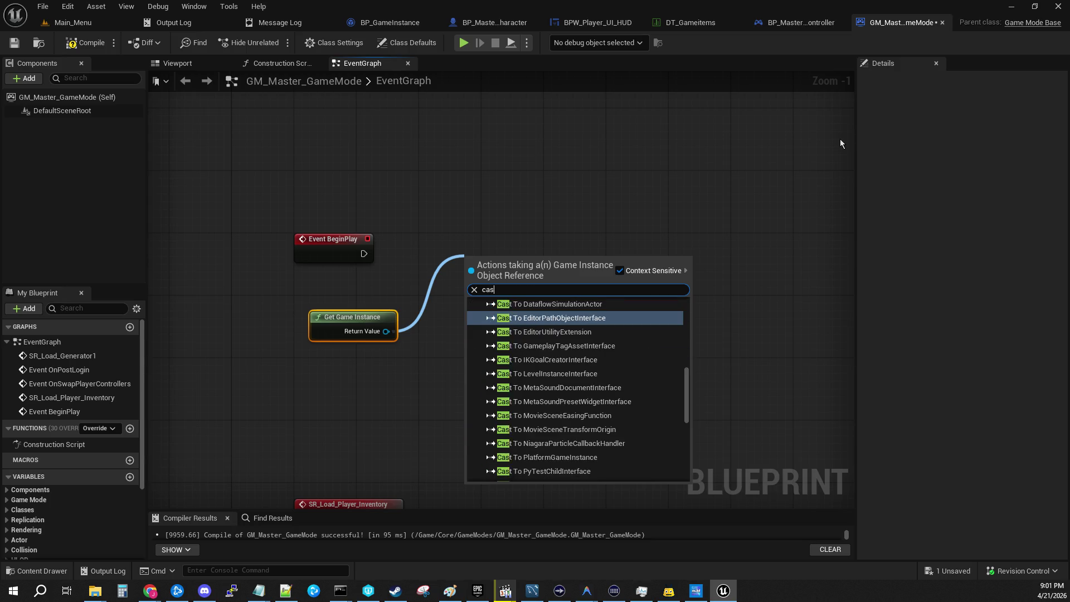
{"action": "type", "text": "t to ga"}
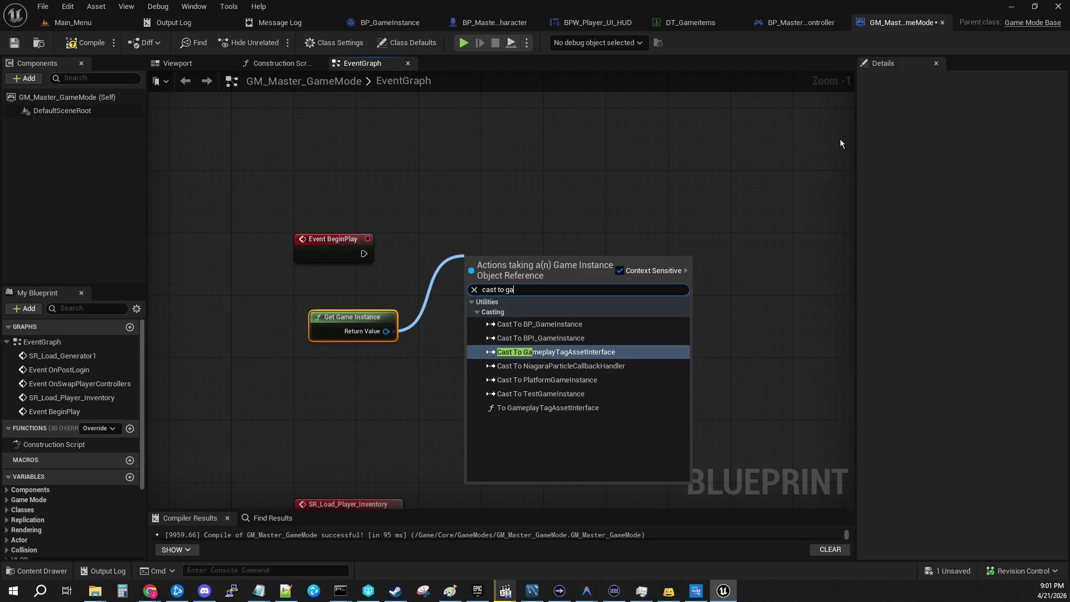
{"action": "key", "text": "BackSpace"}
{"action": "key", "text": "BackSpace"}
{"action": "type", "text": "bp"}
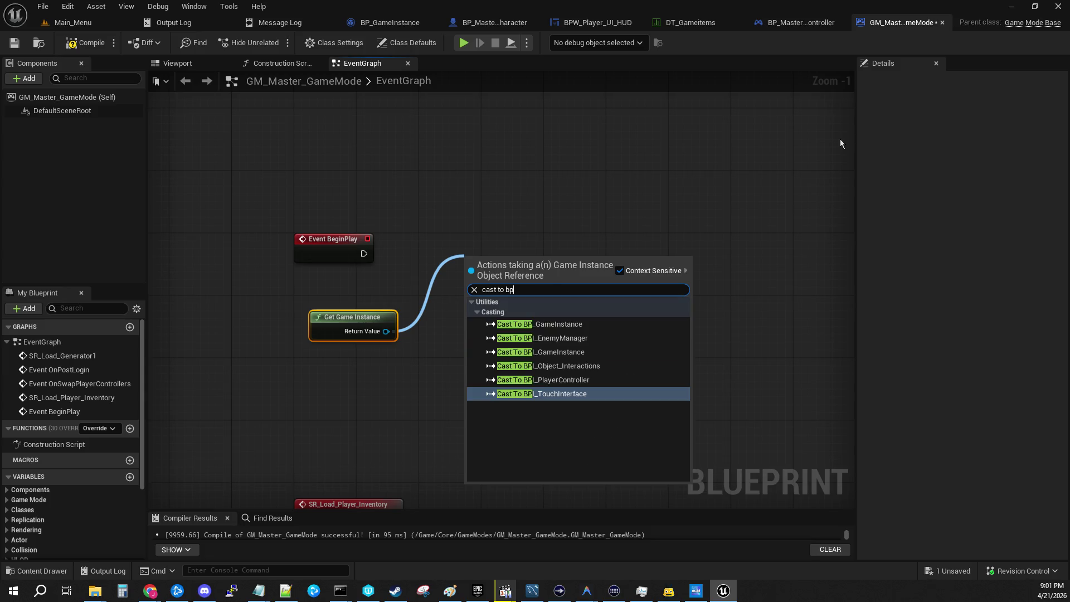
{"action": "left_click", "coordinate": [539, 324]}
Wire Event BeginPlay's exec into the cast and place Get Game Instance beside it.
{"action": "mouse_move", "coordinate": [370, 256]}
{"action": "left_mouse_down"}
{"action": "mouse_move", "coordinate": [466, 277]}
{"action": "mouse_move", "coordinate": [446, 243]}
{"action": "left_mouse_up"}
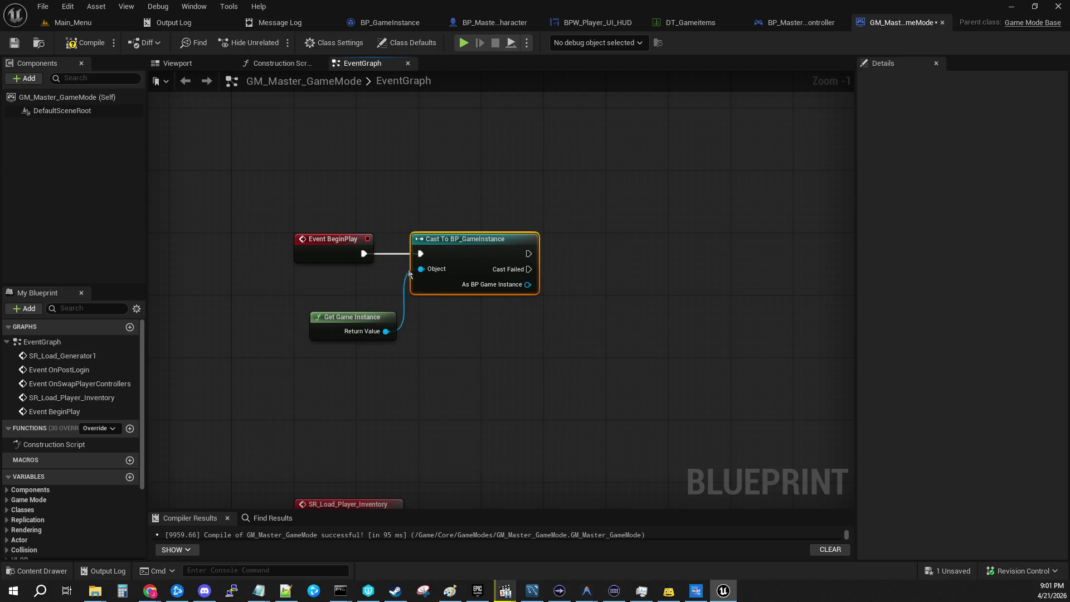
{"action": "left_click_drag", "start_coordinate": [361, 318], "coordinate": [344, 294]}
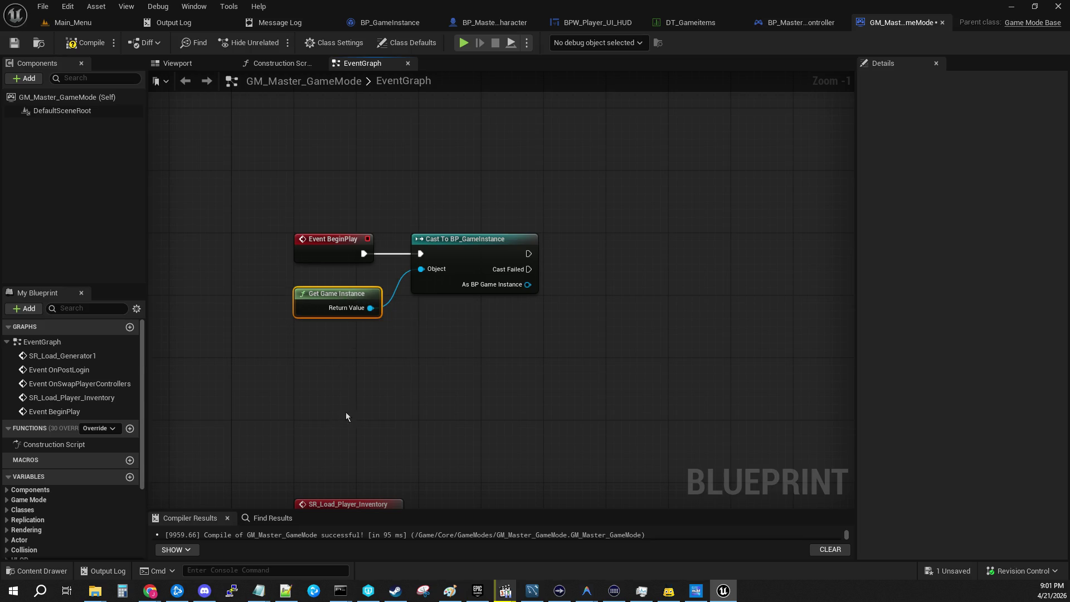
{"action": "scroll", "coordinate": [68, 482], "scroll_direction": "down", "scroll_amount": 4}
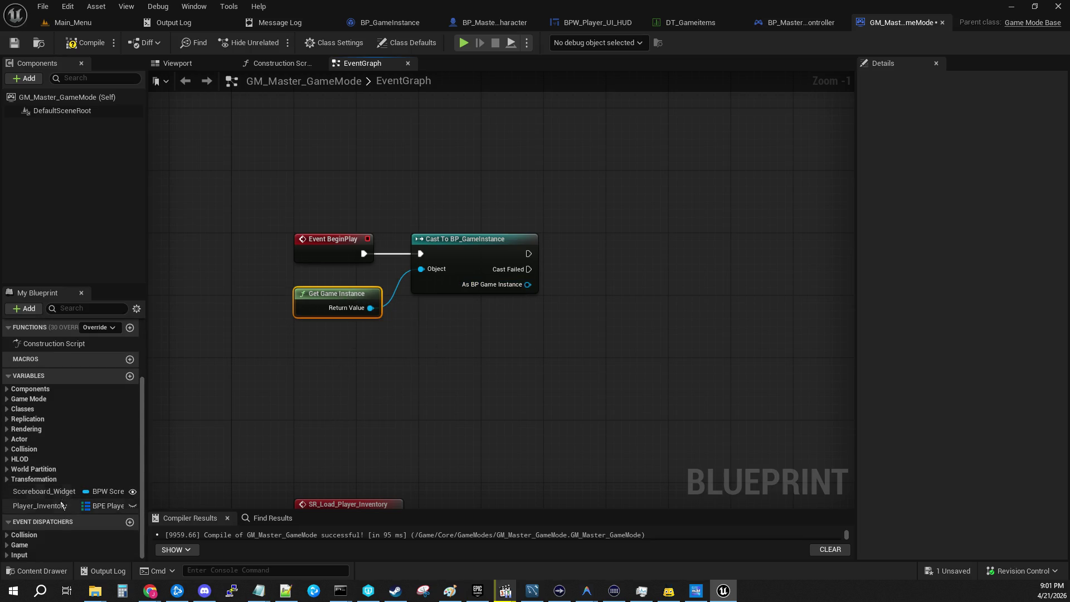
{"action": "mouse_move", "coordinate": [527, 284]}
{"action": "left_mouse_down"}
{"action": "mouse_move", "coordinate": [601, 275]}
{"action": "mouse_move", "coordinate": [598, 252]}
{"action": "left_mouse_up"}
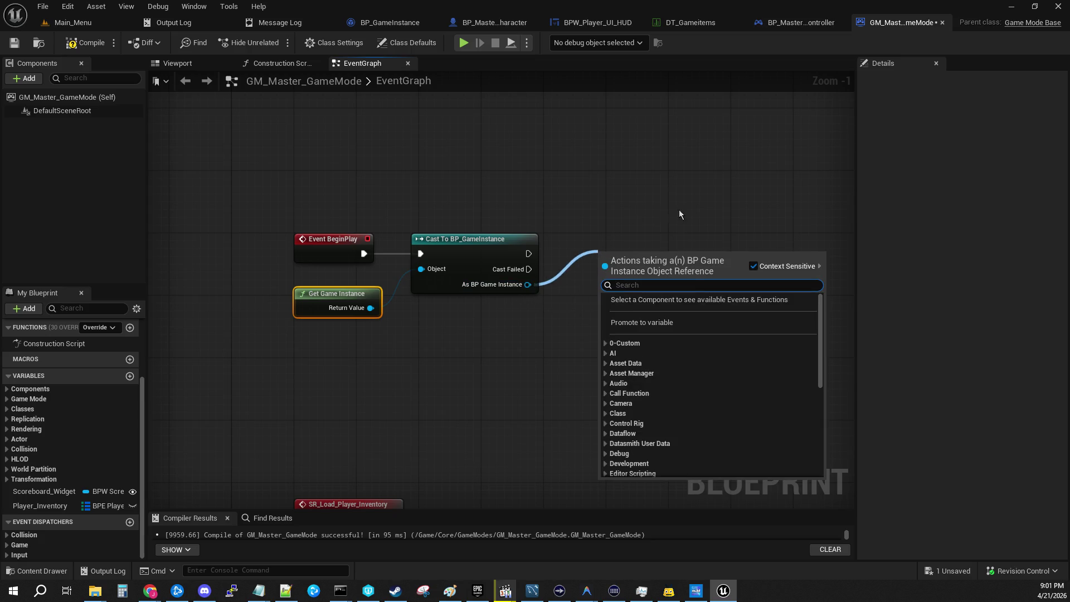
Promote the cast's As BP Game Instance result to a variable named The Game Instance.
{"action": "left_click", "coordinate": [688, 322]}
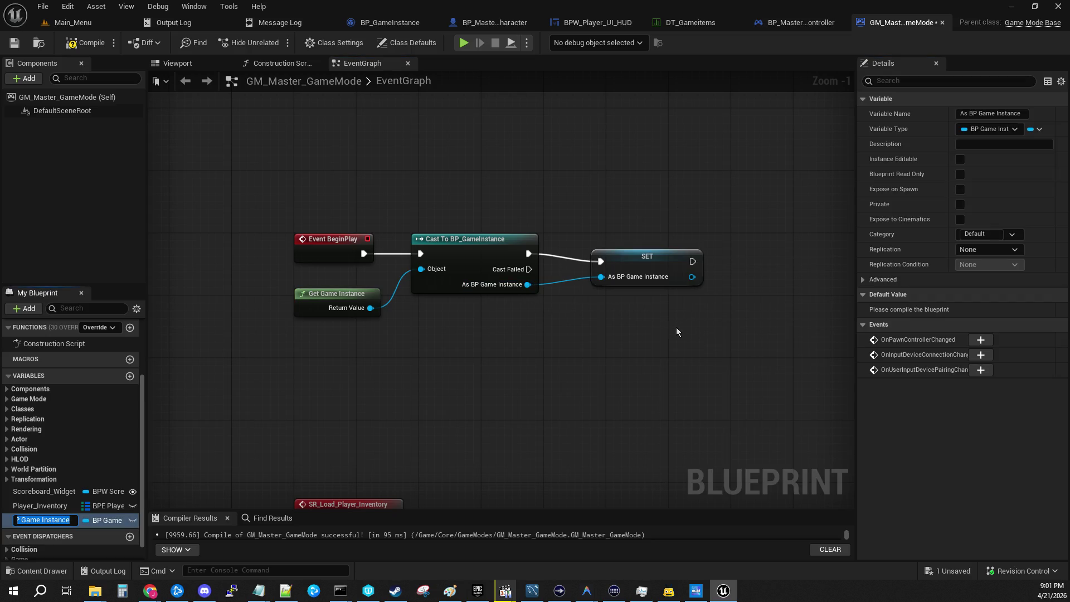
{"action": "left_click_drag", "start_coordinate": [628, 261], "coordinate": [596, 253]}
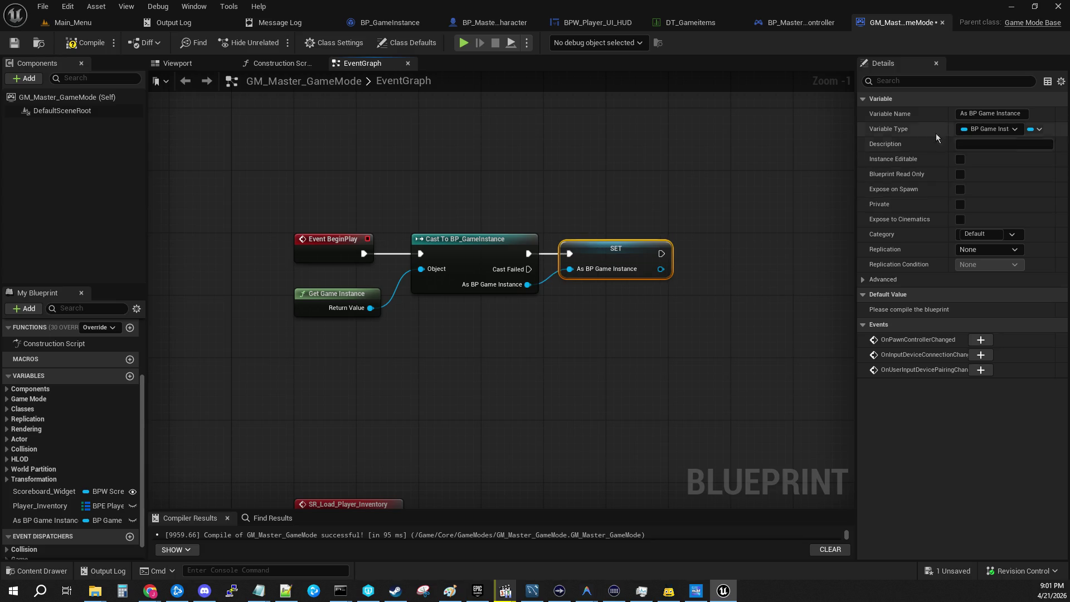
{"action": "left_click_drag", "start_coordinate": [975, 113], "coordinate": [892, 118]}
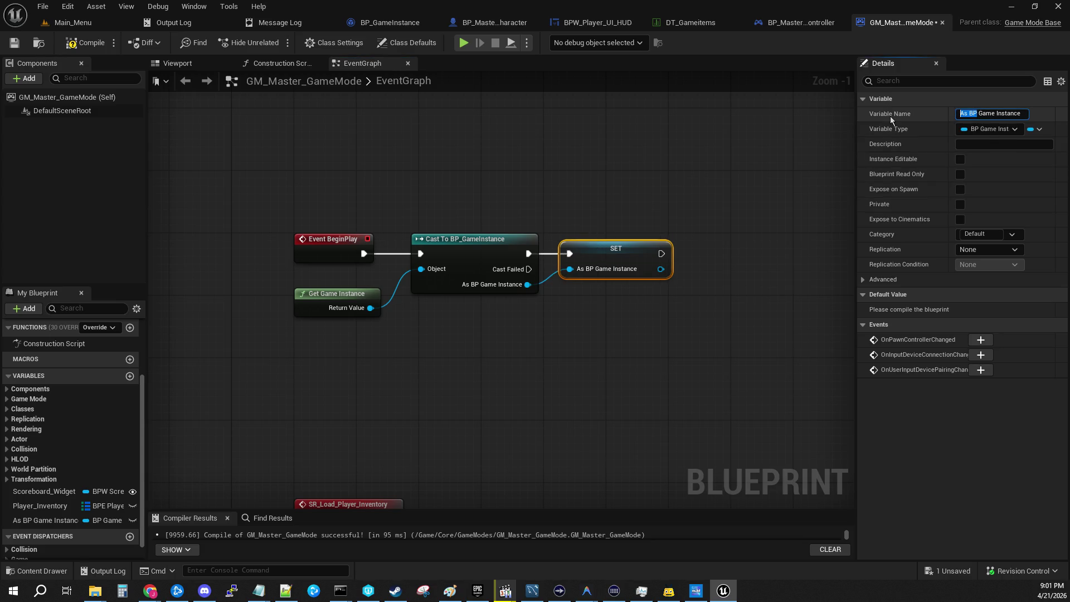
{"action": "key", "text": "Delete"}
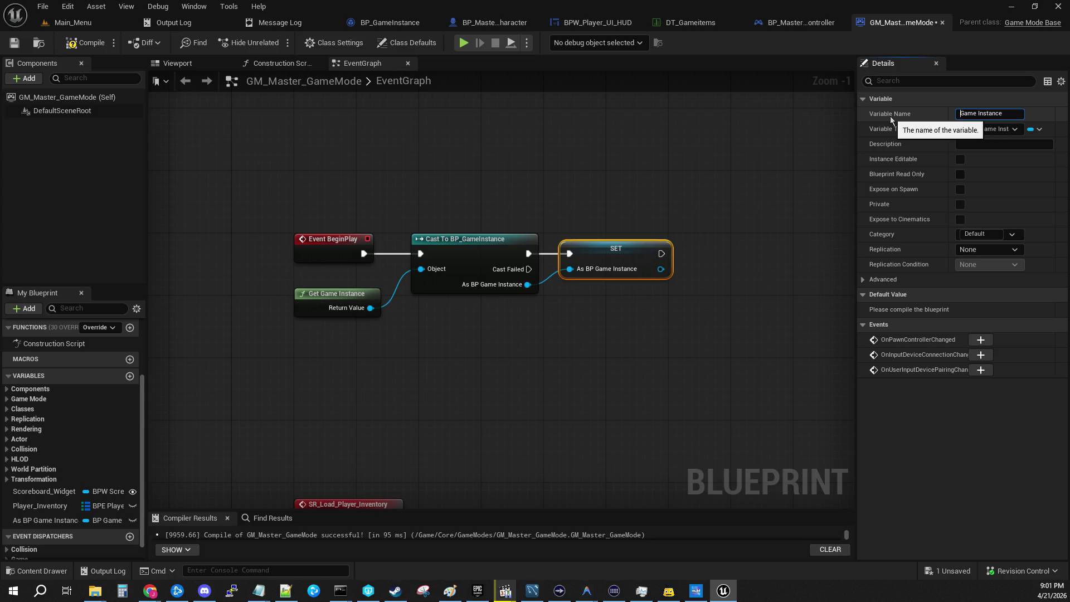
{"action": "key", "text": "Return"}
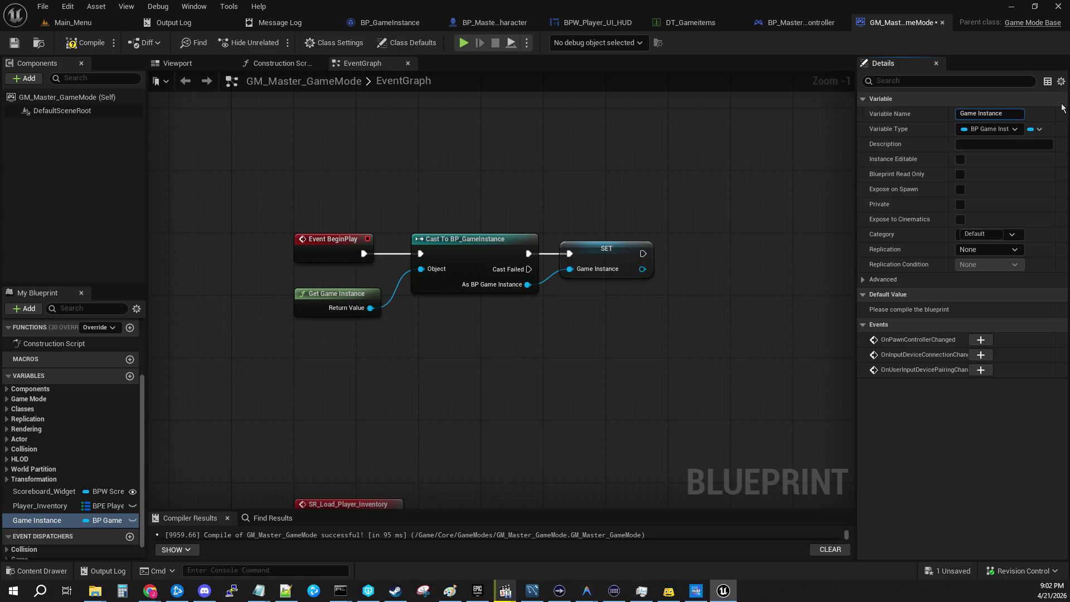
{"action": "type", "text": "The"}
{"action": "key", "text": "Return"}
Save and compile, then place a The Game Instance getter below SR_Load_Player_Inventory.
{"action": "mouse_move", "coordinate": [596, 178]}
{"action": "left_mouse_down"}
{"action": "mouse_move", "coordinate": [456, 292]}
{"action": "mouse_move", "coordinate": [439, 250]}
{"action": "mouse_move", "coordinate": [477, 392]}
{"action": "left_mouse_up"}
{"action": "left_click", "coordinate": [14, 44]}
{"action": "left_click", "coordinate": [79, 49]}
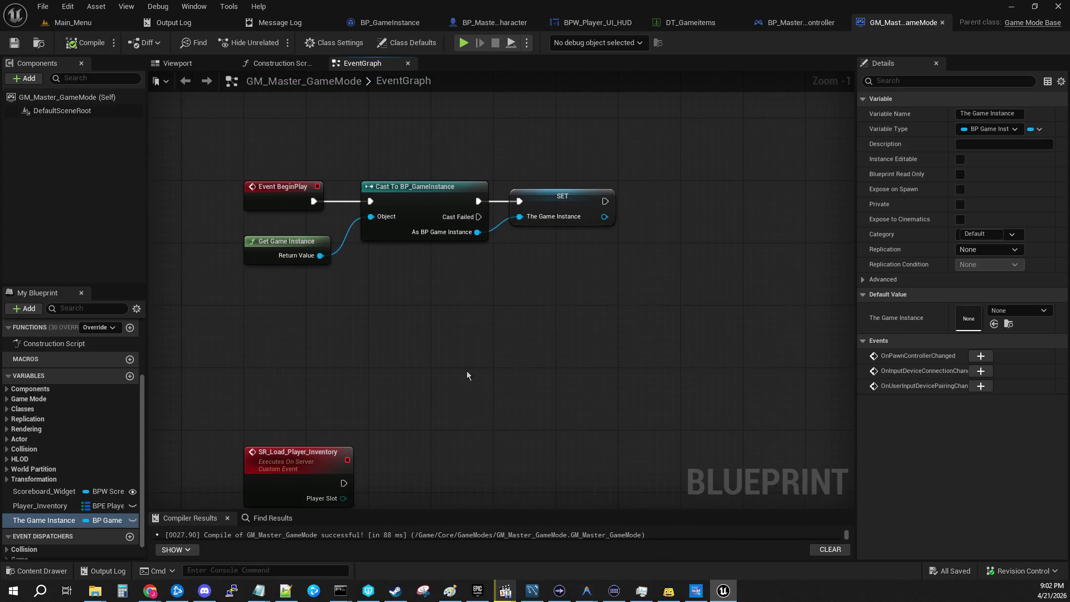
{"action": "left_click_drag", "start_coordinate": [520, 324], "coordinate": [527, 134]}
{"action": "left_click_drag", "start_coordinate": [44, 520], "coordinate": [418, 293]}
{"action": "left_click", "coordinate": [437, 321]}
{"action": "left_click_drag", "start_coordinate": [485, 296], "coordinate": [399, 398]}
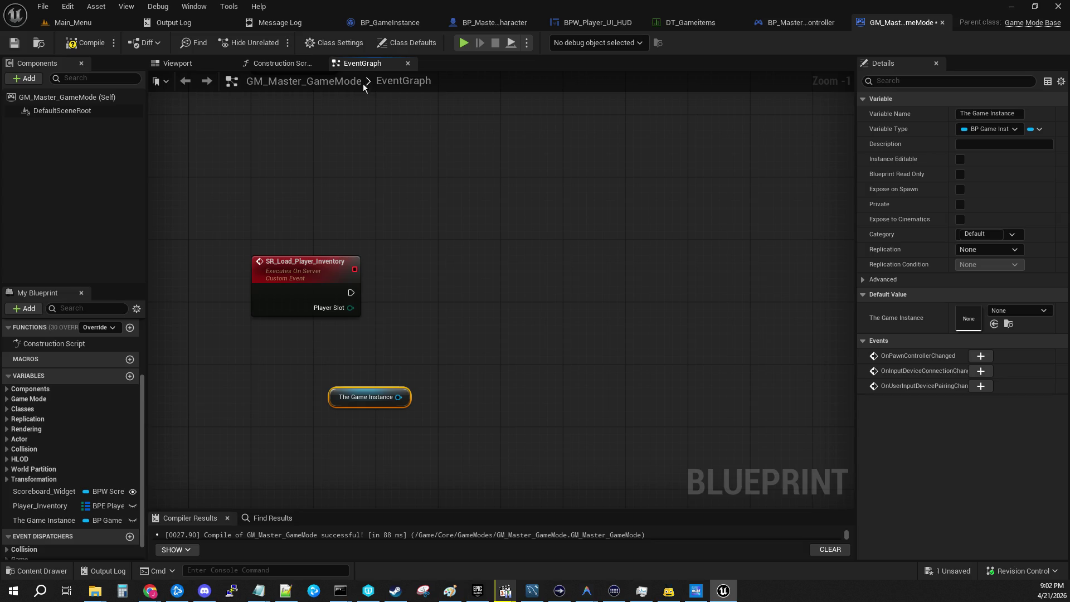
Bring up BP_GameInstance's Do_Player_Inventory_Update_Slot graph.
{"action": "left_click", "coordinate": [390, 22]}
{"action": "scroll", "coordinate": [342, 293], "scroll_direction": "down", "scroll_amount": 3}
{"action": "left_click_drag", "start_coordinate": [342, 293], "coordinate": [620, 287]}
{"action": "left_click_drag", "start_coordinate": [559, 288], "coordinate": [581, 286]}
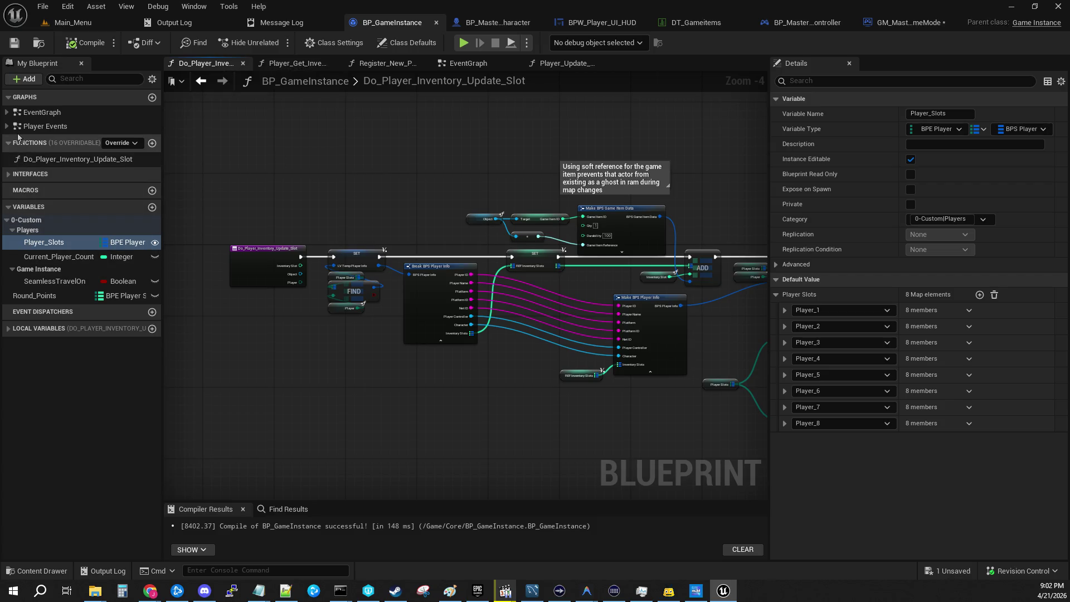
Expand Interfaces > 0-Custom > Players in My Blueprint and inspect Player_Get_Inventory.
{"action": "left_click", "coordinate": [7, 113]}
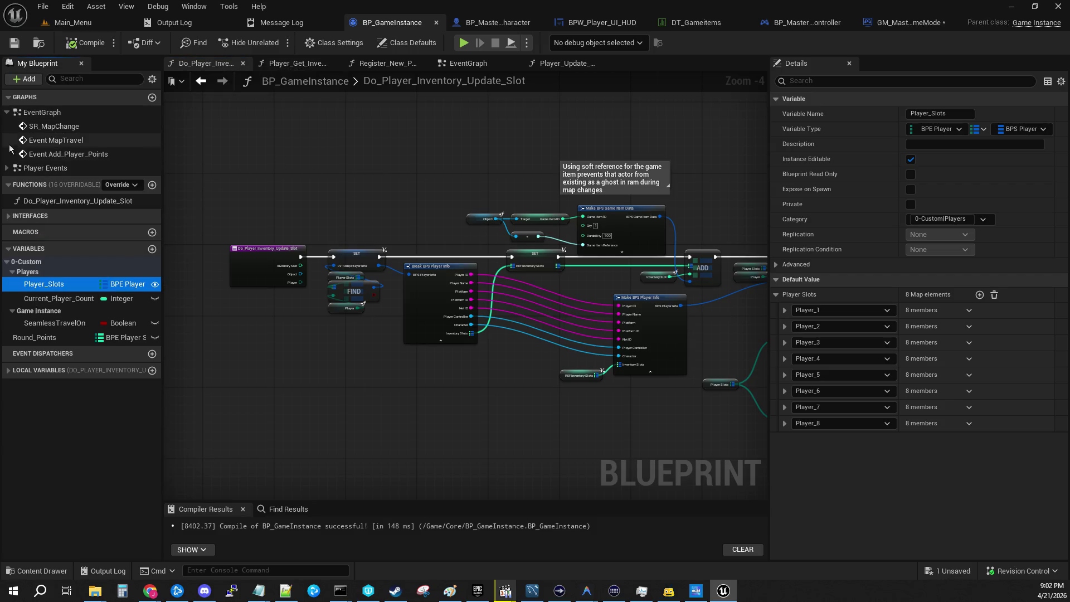
{"action": "left_click", "coordinate": [7, 168]}
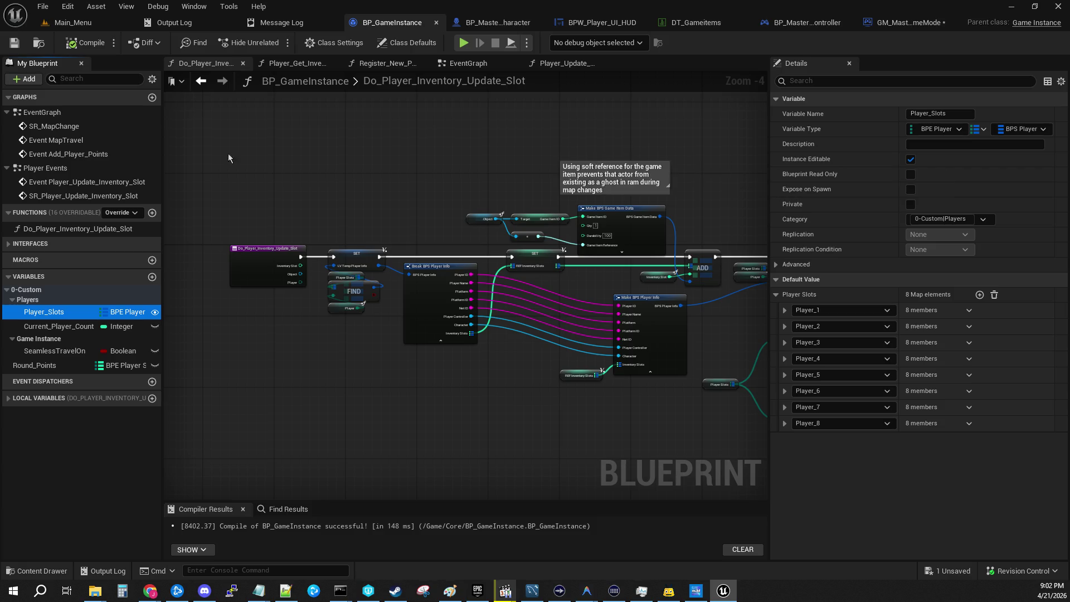
{"action": "left_click", "coordinate": [8, 244]}
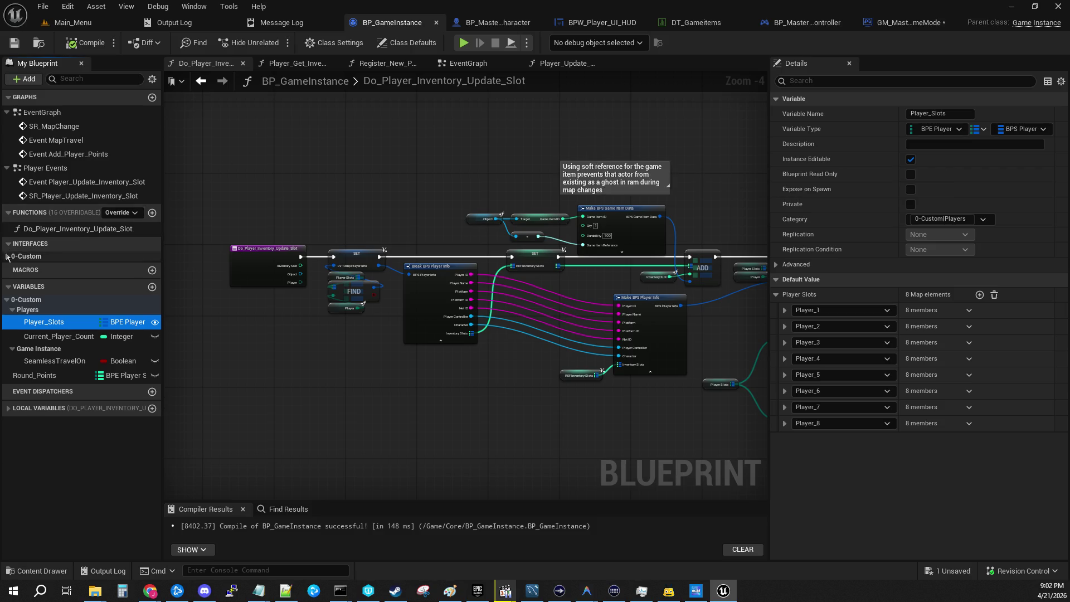
{"action": "left_click", "coordinate": [7, 256]}
{"action": "left_click", "coordinate": [12, 266]}
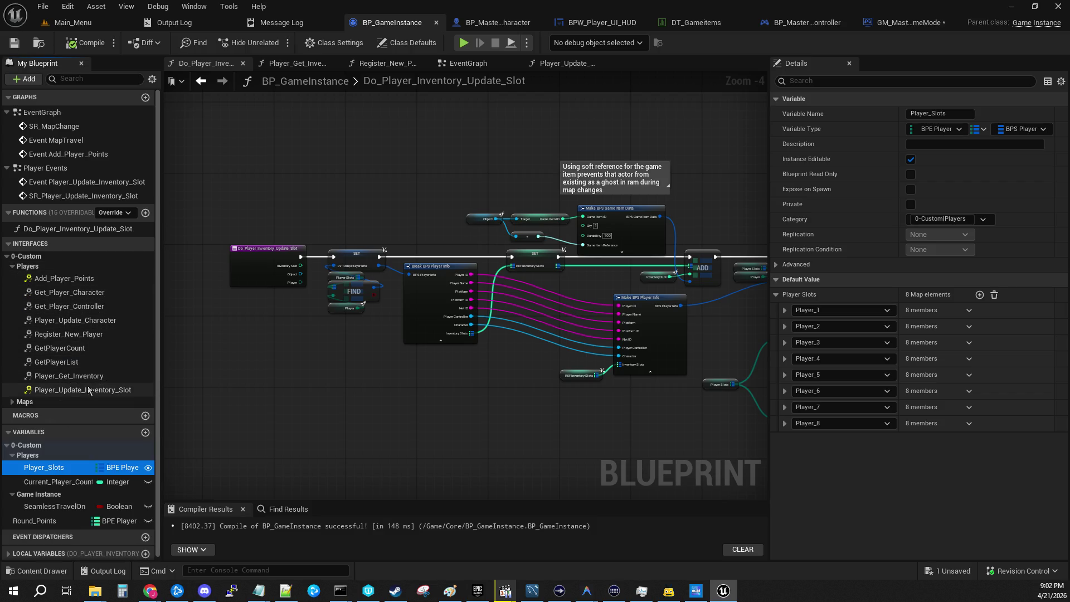
{"action": "left_click", "coordinate": [66, 379]}
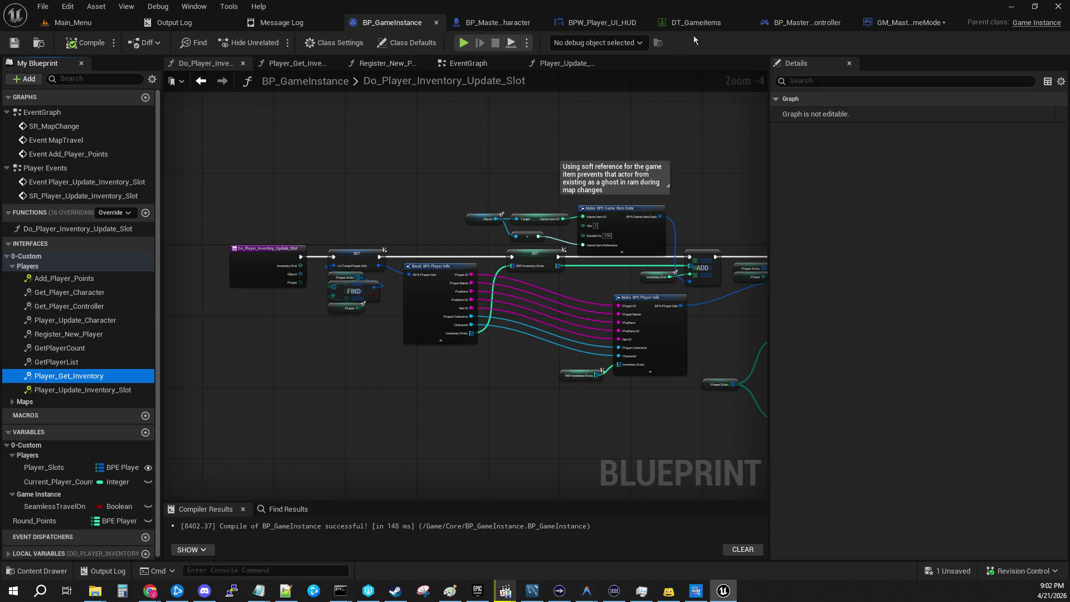
{"action": "left_click", "coordinate": [903, 22]}
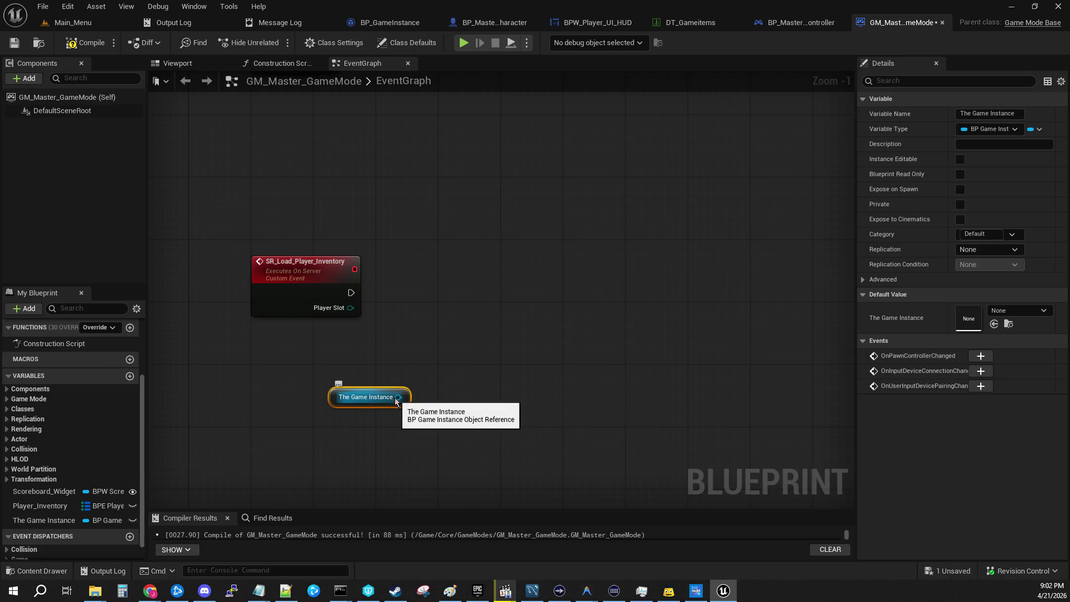
Call Player Get Inventory on The Game Instance, fed by the event's Player Slot and exec.
{"action": "left_click_drag", "start_coordinate": [398, 396], "coordinate": [486, 339]}
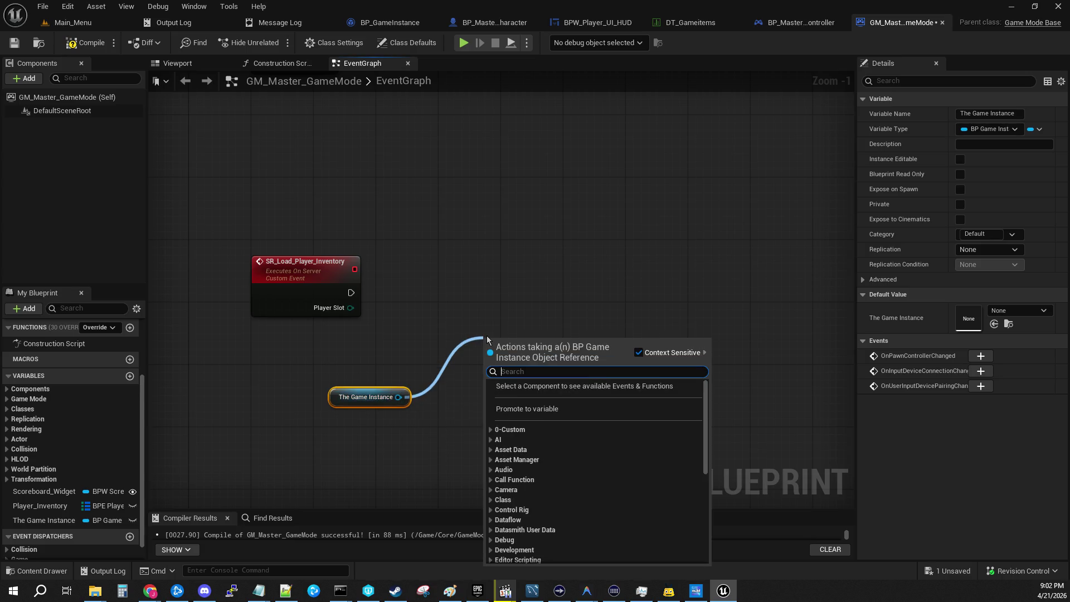
{"action": "type", "text": "player get iun"}
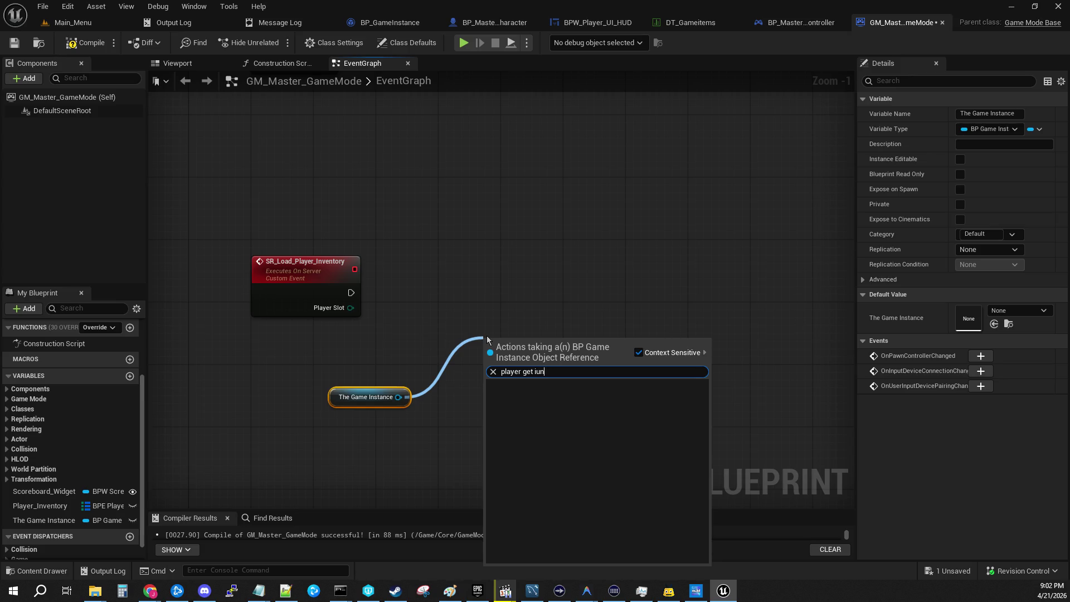
{"action": "key", "text": "BackSpace"}
{"action": "key", "text": "BackSpace"}
{"action": "type", "text": "nve"}
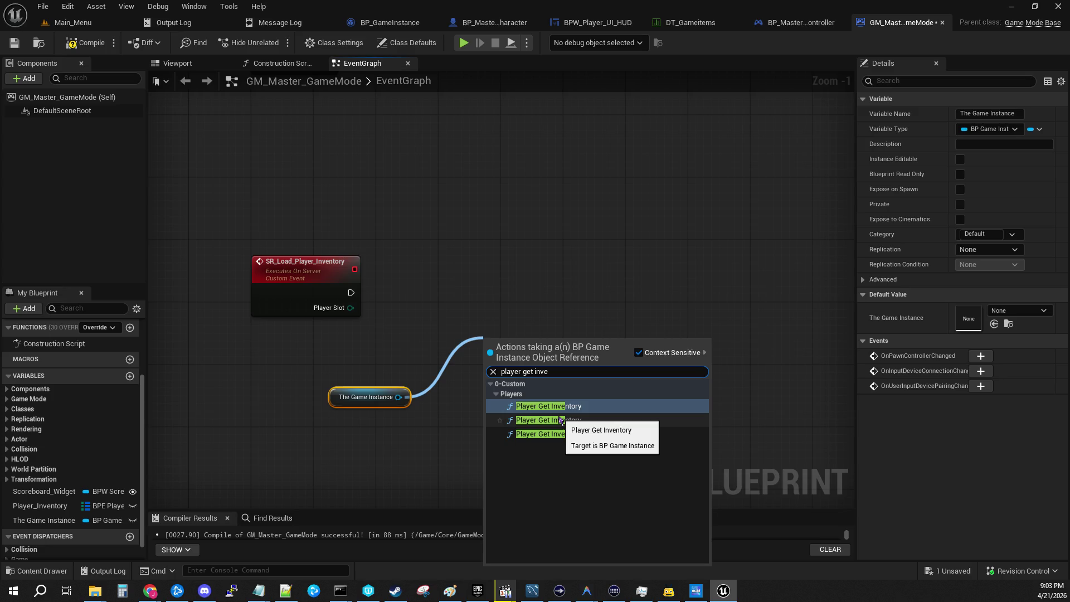
{"action": "left_click", "coordinate": [560, 419]}
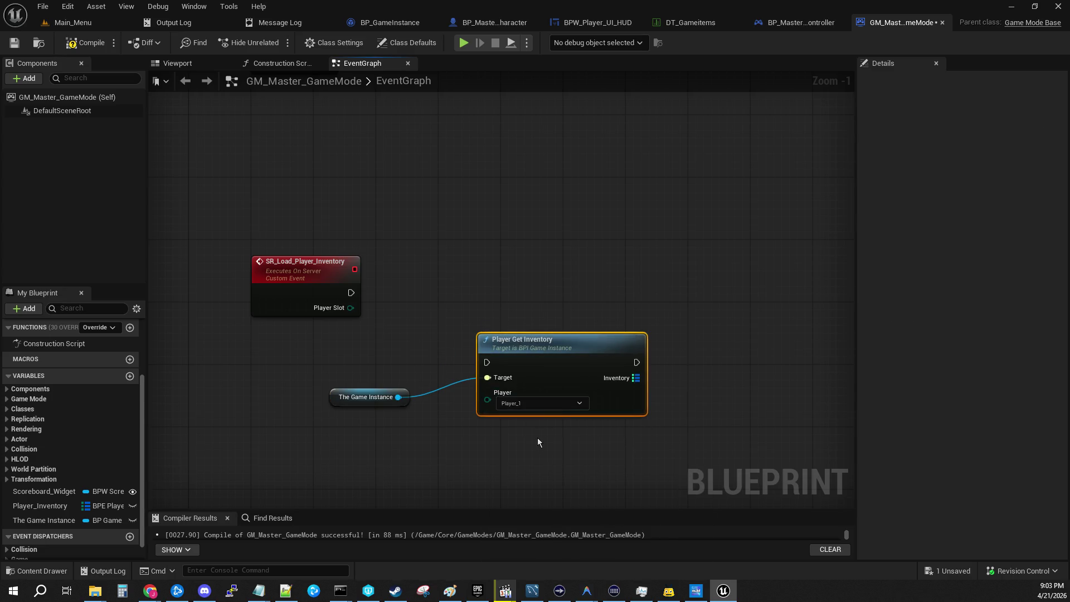
{"action": "mouse_move", "coordinate": [351, 307]}
{"action": "left_mouse_down"}
{"action": "mouse_move", "coordinate": [497, 411]}
{"action": "mouse_move", "coordinate": [488, 400]}
{"action": "left_mouse_up"}
{"action": "left_click_drag", "start_coordinate": [515, 343], "coordinate": [438, 273]}
{"action": "left_click_drag", "start_coordinate": [351, 293], "coordinate": [409, 292]}
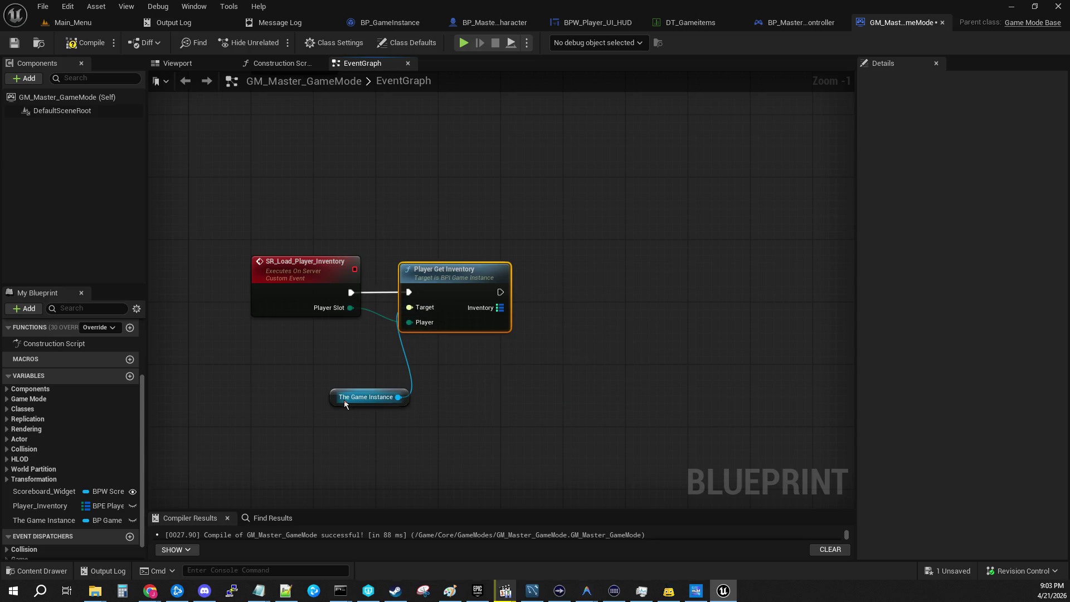
{"action": "mouse_move", "coordinate": [331, 396]}
{"action": "left_mouse_down"}
{"action": "mouse_move", "coordinate": [260, 349]}
{"action": "mouse_move", "coordinate": [286, 346]}
{"action": "left_mouse_up"}
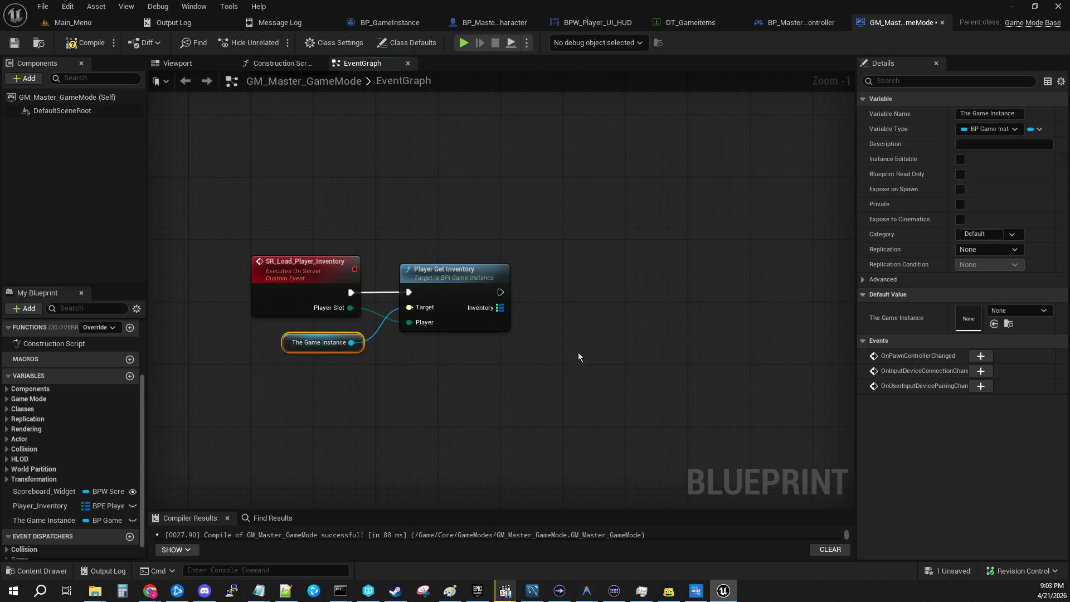
{"action": "left_click_drag", "start_coordinate": [570, 365], "coordinate": [449, 313]}
Take the inventory map's Keys and loop over them with a For Each Loop.
{"action": "left_click_drag", "start_coordinate": [368, 290], "coordinate": [575, 289]}
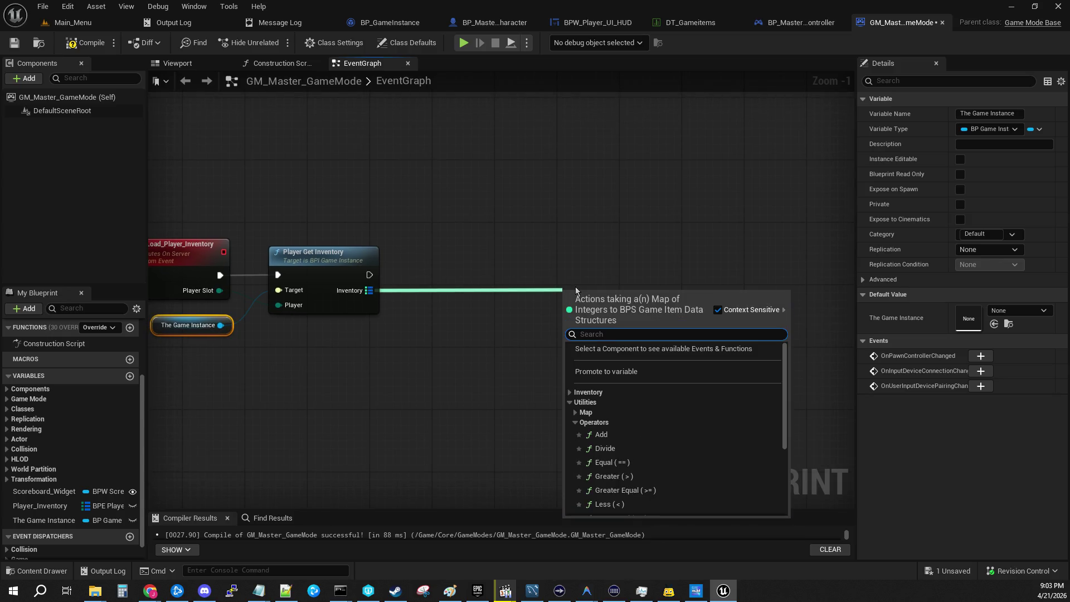
{"action": "type", "text": "get"}
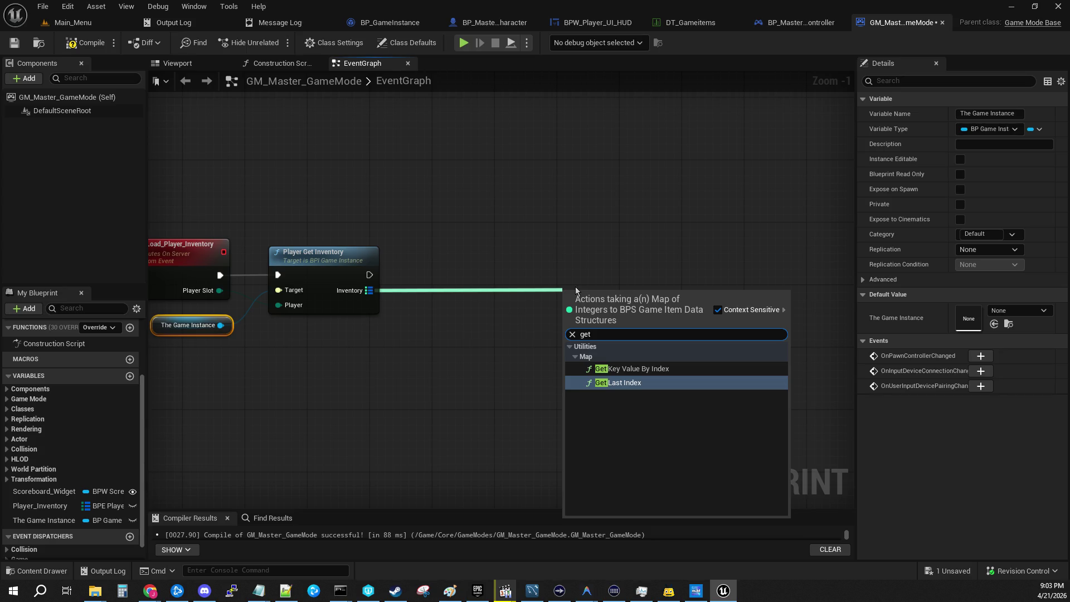
{"action": "key", "text": "BackSpace"}
{"action": "key", "text": "BackSpace"}
{"action": "key", "text": "BackSpace"}
{"action": "type", "text": "keys"}
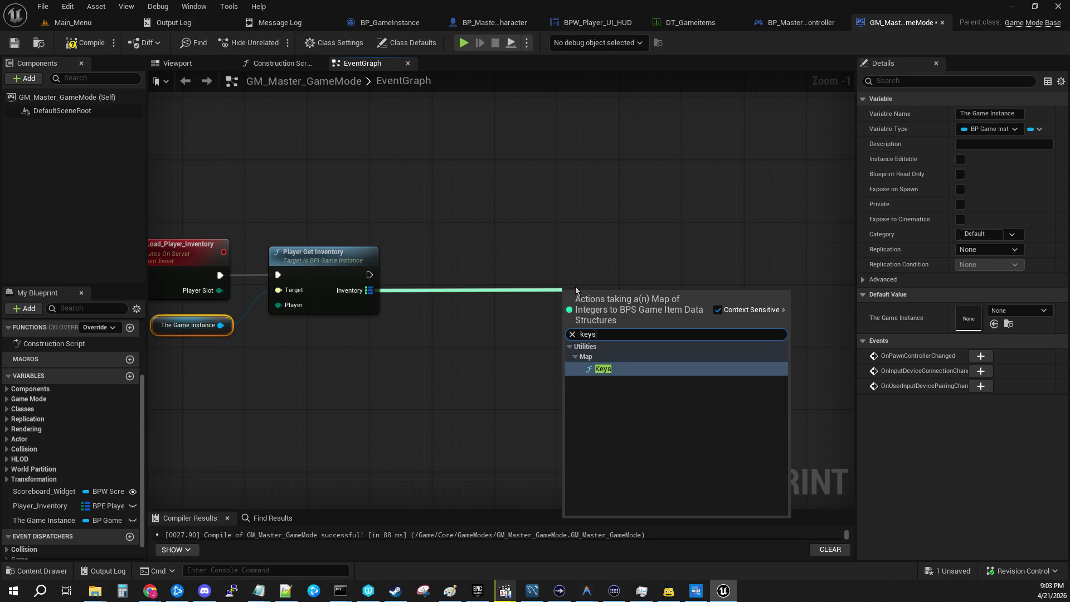
{"action": "key", "text": "Return"}
{"action": "left_click_drag", "start_coordinate": [591, 302], "coordinate": [441, 279]}
{"action": "mouse_move", "coordinate": [535, 313]}
{"action": "left_mouse_down"}
{"action": "mouse_move", "coordinate": [385, 337]}
{"action": "mouse_move", "coordinate": [449, 322]}
{"action": "left_mouse_up"}
{"action": "type", "text": "loop"}
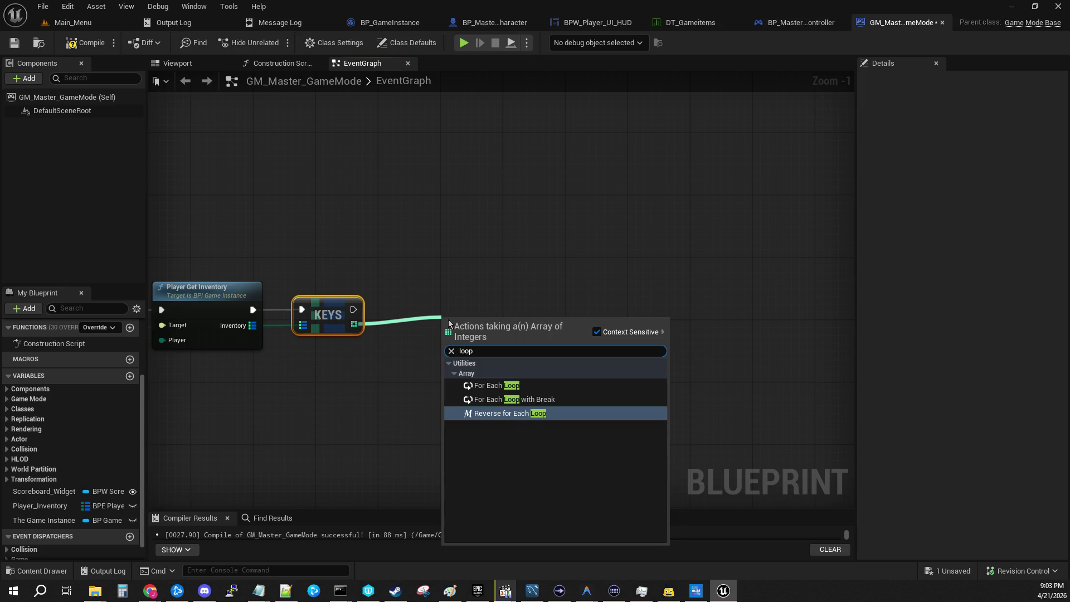
{"action": "left_click", "coordinate": [526, 386]}
{"action": "left_click_drag", "start_coordinate": [504, 313], "coordinate": [465, 303]}
Route the Inventory wire through aligned reroute bend points.
{"action": "left_click_drag", "start_coordinate": [511, 270], "coordinate": [440, 293]}
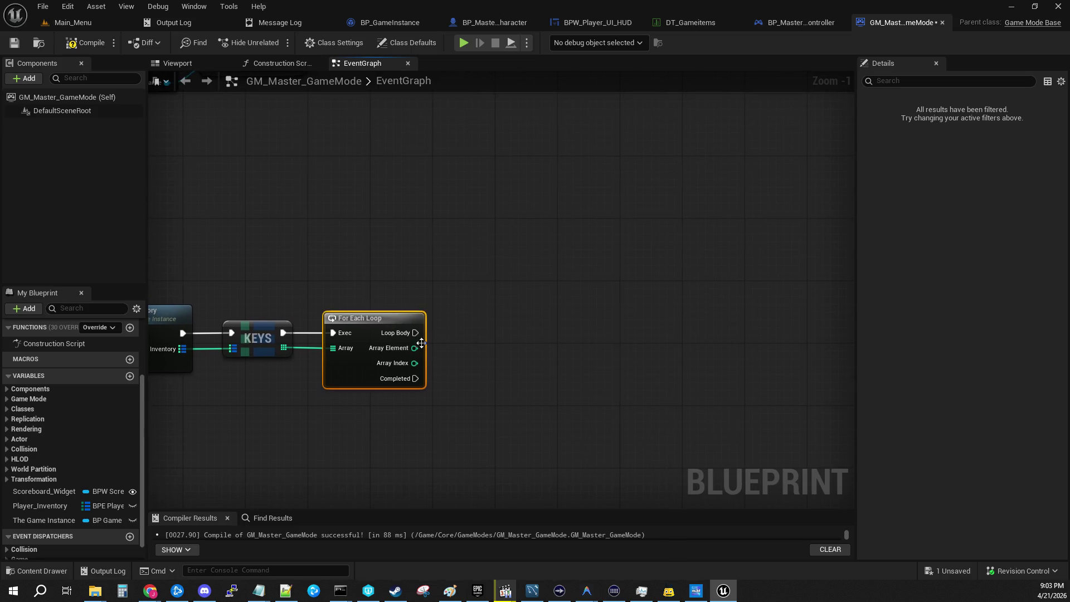
{"action": "left_click_drag", "start_coordinate": [281, 391], "coordinate": [343, 335]}
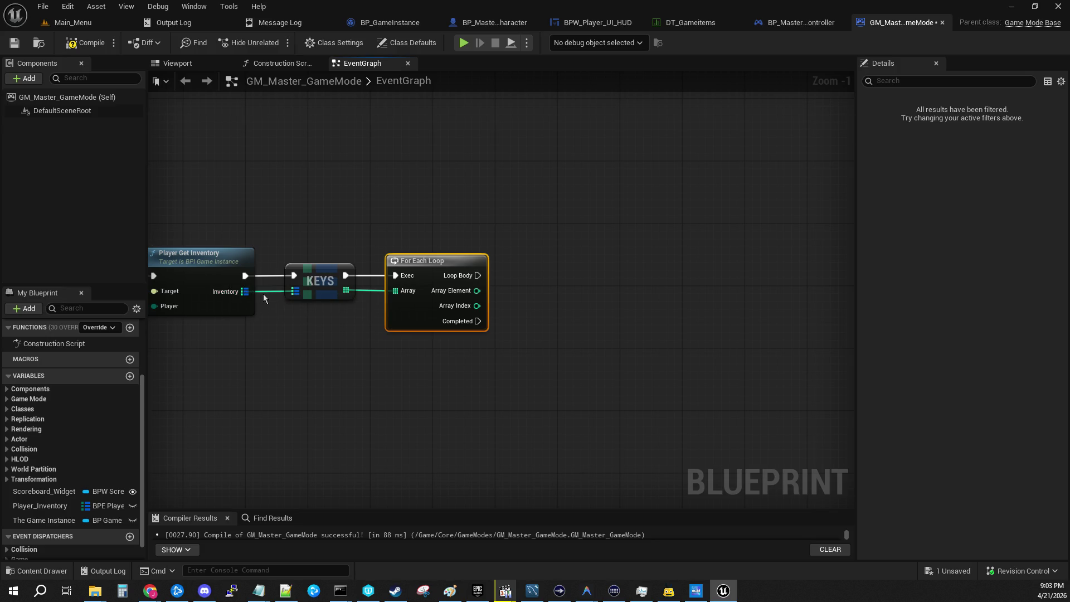
{"action": "double_click", "coordinate": [263, 293]}
{"action": "mouse_move", "coordinate": [273, 304]}
{"action": "left_mouse_down"}
{"action": "mouse_move", "coordinate": [275, 336]}
{"action": "mouse_move", "coordinate": [512, 363]}
{"action": "left_mouse_up"}
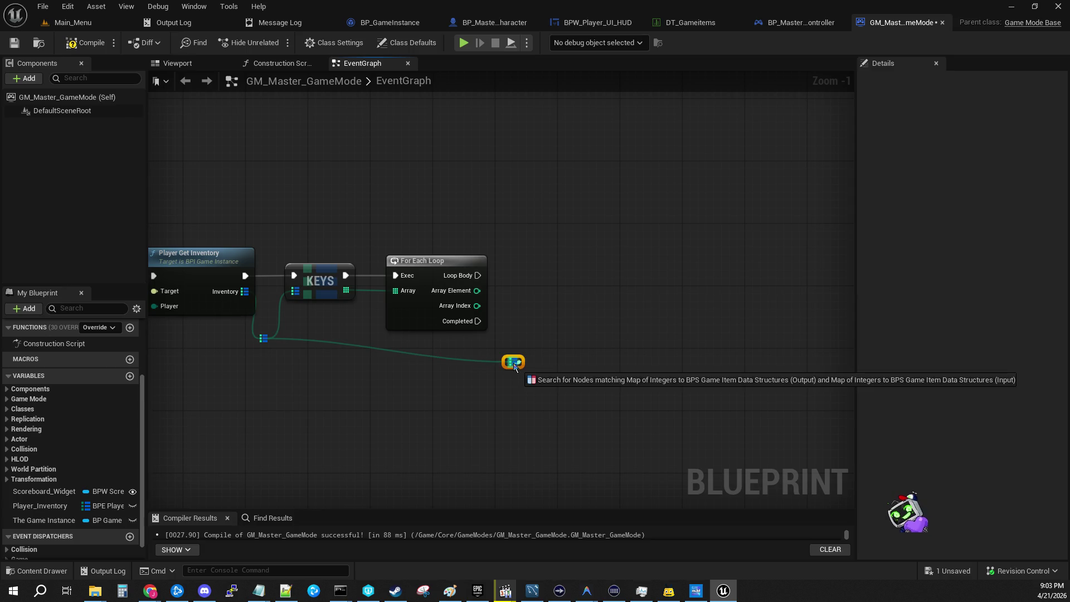
{"action": "key", "text": "Escape"}
{"action": "left_click_drag", "start_coordinate": [263, 339], "coordinate": [271, 346]}
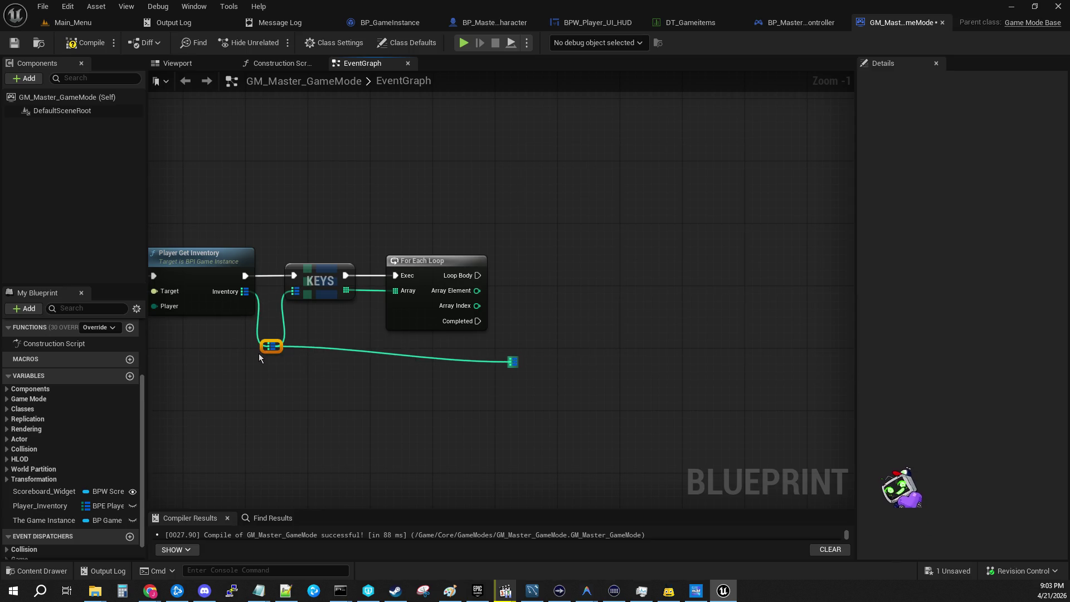
{"action": "mouse_move", "coordinate": [508, 362]}
{"action": "left_mouse_down"}
{"action": "mouse_move", "coordinate": [505, 346]}
{"action": "mouse_move", "coordinate": [350, 345]}
{"action": "mouse_move", "coordinate": [405, 285]}
{"action": "left_mouse_up"}
{"action": "left_click", "coordinate": [576, 248]}
Add a Find on the inventory map keyed by the loop's Array Element.
{"action": "type", "text": "find"}
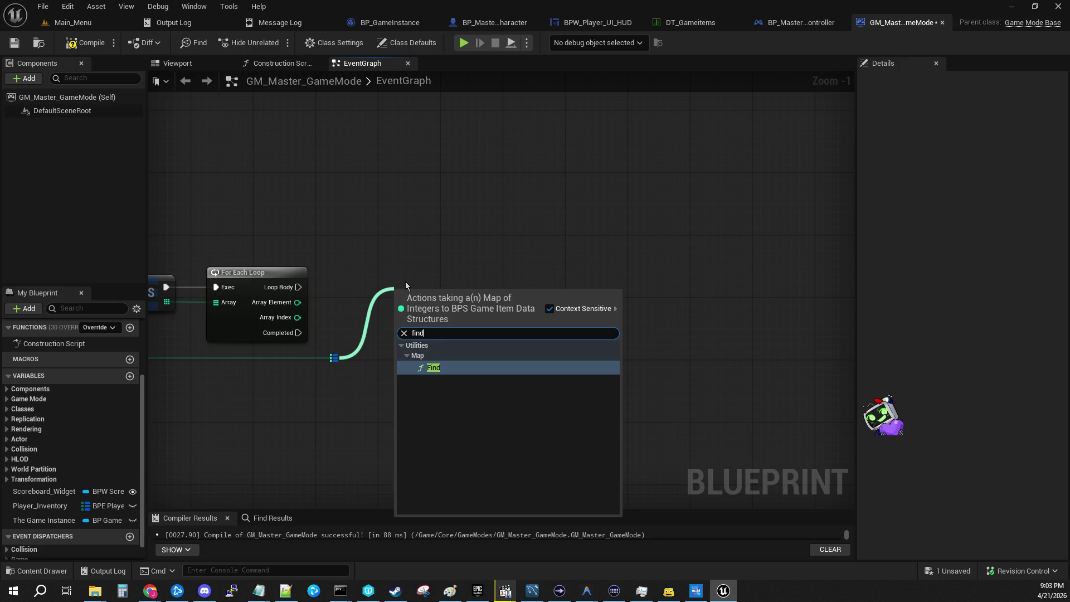
{"action": "left_click", "coordinate": [427, 365]}
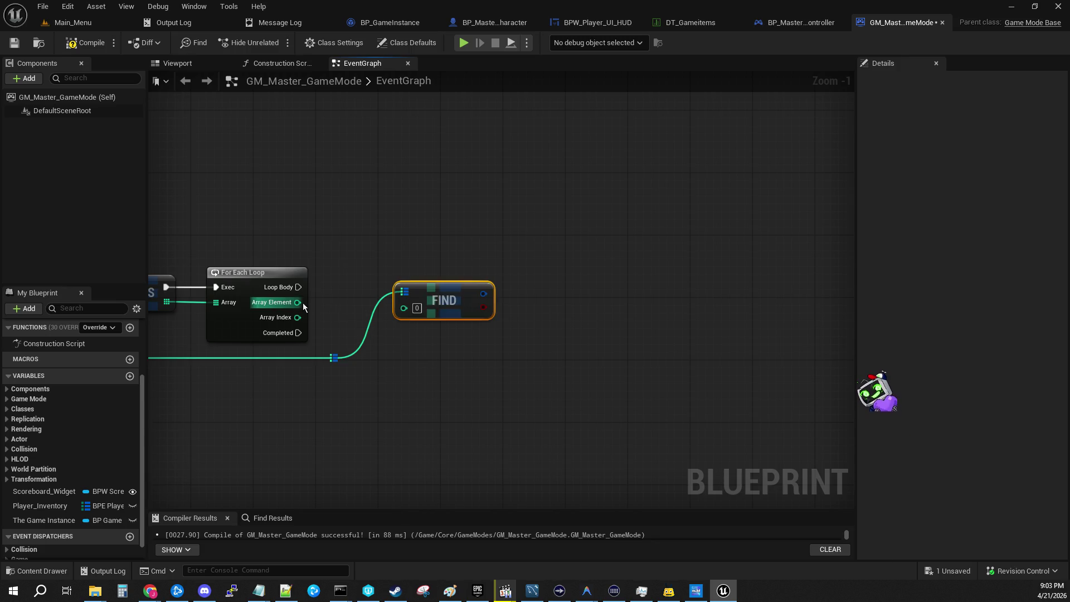
{"action": "mouse_move", "coordinate": [298, 301]}
{"action": "left_mouse_down"}
{"action": "mouse_move", "coordinate": [410, 312]}
{"action": "mouse_move", "coordinate": [413, 302]}
{"action": "mouse_move", "coordinate": [389, 297]}
{"action": "left_mouse_up"}
{"action": "mouse_move", "coordinate": [232, 218]}
{"action": "left_mouse_down"}
{"action": "mouse_move", "coordinate": [284, 229]}
{"action": "mouse_move", "coordinate": [391, 212]}
{"action": "left_mouse_up"}
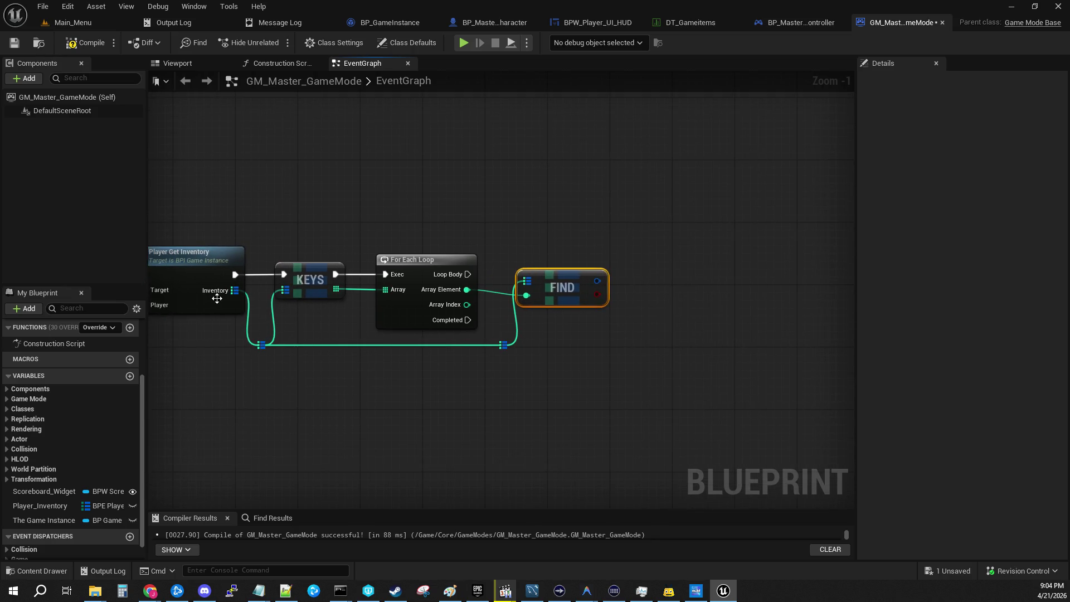
{"action": "left_click_drag", "start_coordinate": [456, 215], "coordinate": [400, 243]}
{"action": "mouse_move", "coordinate": [457, 315]}
{"action": "left_mouse_down"}
{"action": "mouse_move", "coordinate": [473, 348]}
{"action": "mouse_move", "coordinate": [482, 339]}
{"action": "left_mouse_up"}
Print String on each Loop Body pass, fed by an Append with A set to 'Object:'.
{"action": "left_click_drag", "start_coordinate": [397, 308], "coordinate": [651, 312]}
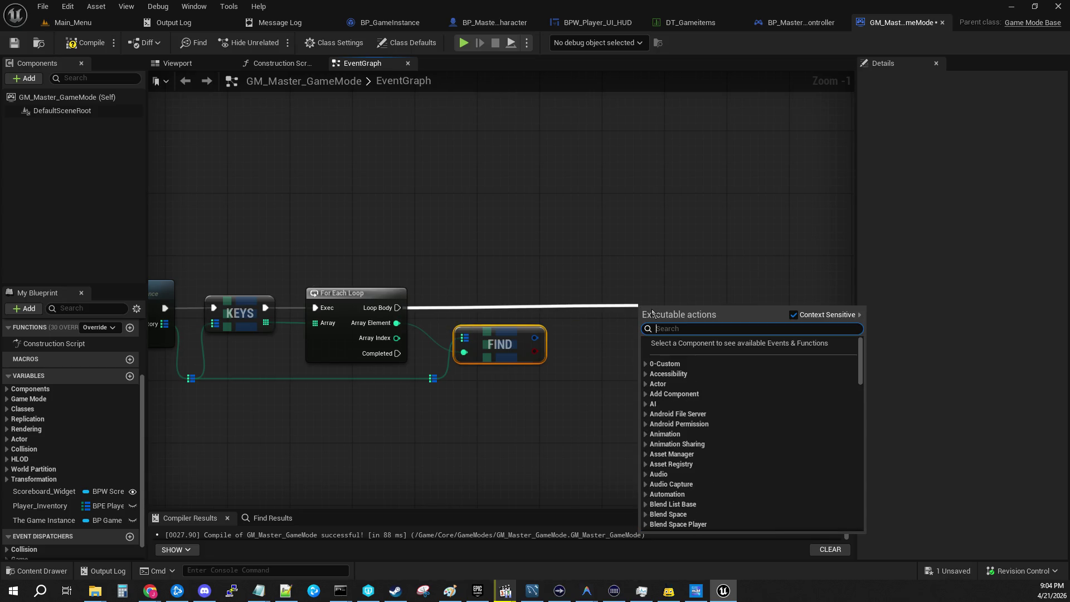
{"action": "type", "text": "print"}
{"action": "key", "text": "Return"}
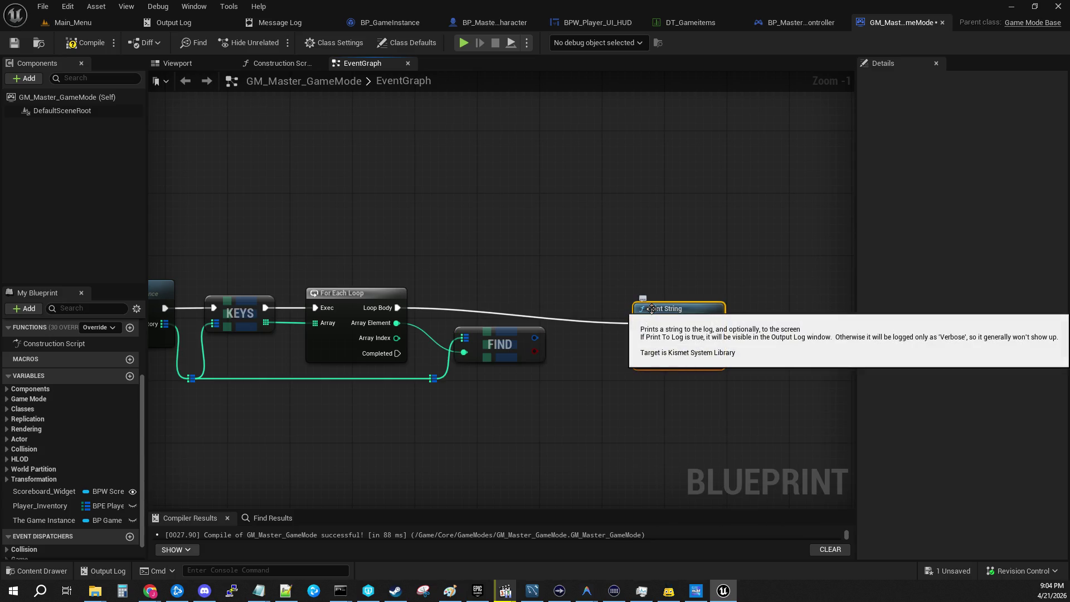
{"action": "mouse_move", "coordinate": [652, 314]}
{"action": "left_mouse_down"}
{"action": "mouse_move", "coordinate": [691, 282]}
{"action": "mouse_move", "coordinate": [615, 327]}
{"action": "left_mouse_up"}
{"action": "type", "text": "ap"}
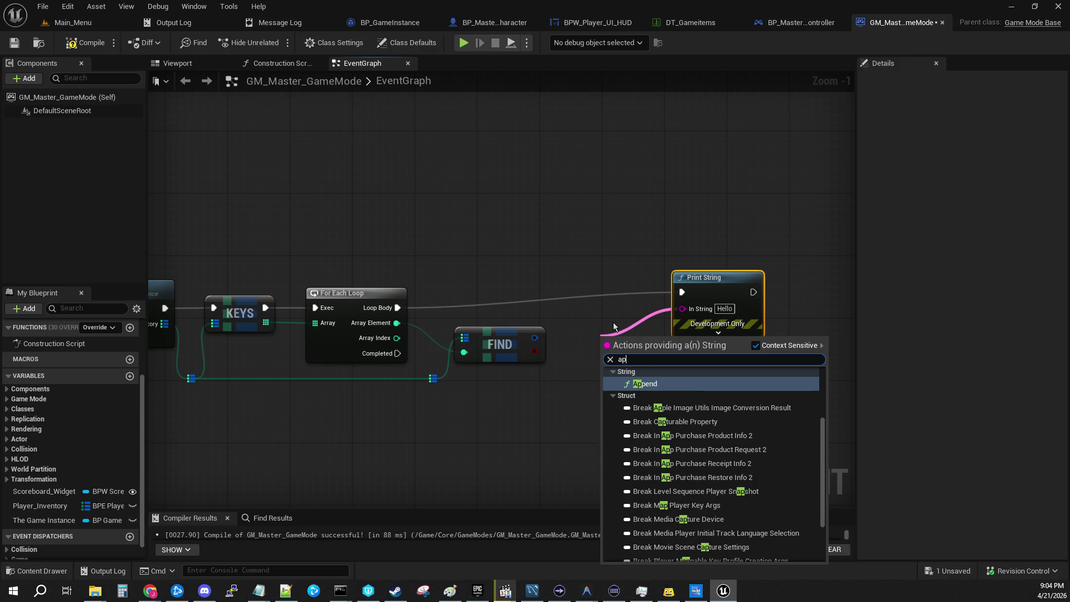
{"action": "key", "text": "Return"}
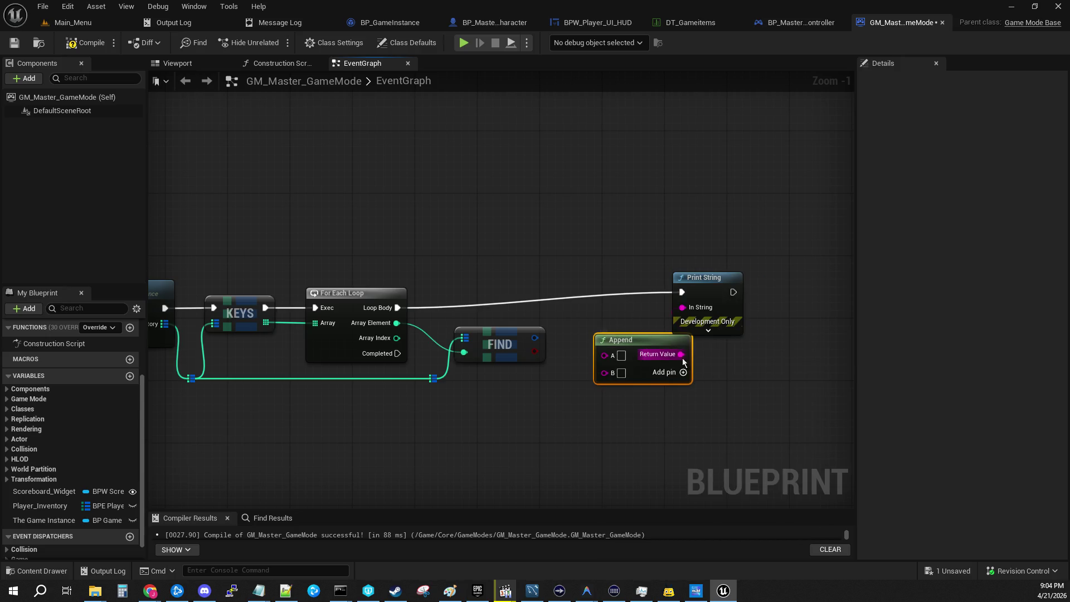
{"action": "left_click_drag", "start_coordinate": [704, 297], "coordinate": [752, 304]}
{"action": "left_click", "coordinate": [621, 357]}
{"action": "type", "text": "Objec"}
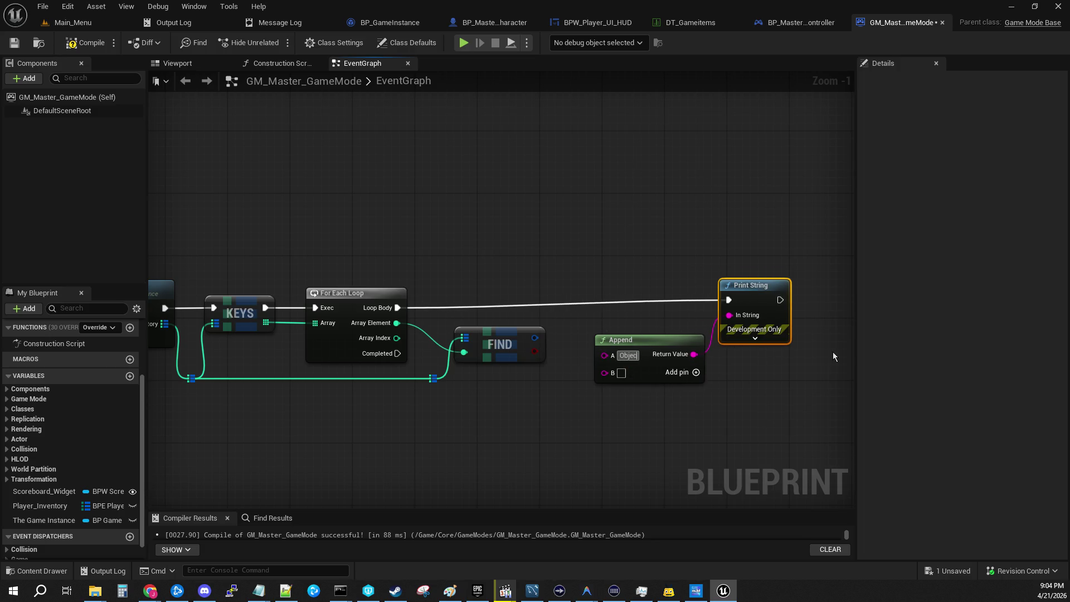
{"action": "type", "text": "t:"}
{"action": "left_click", "coordinate": [510, 369]}
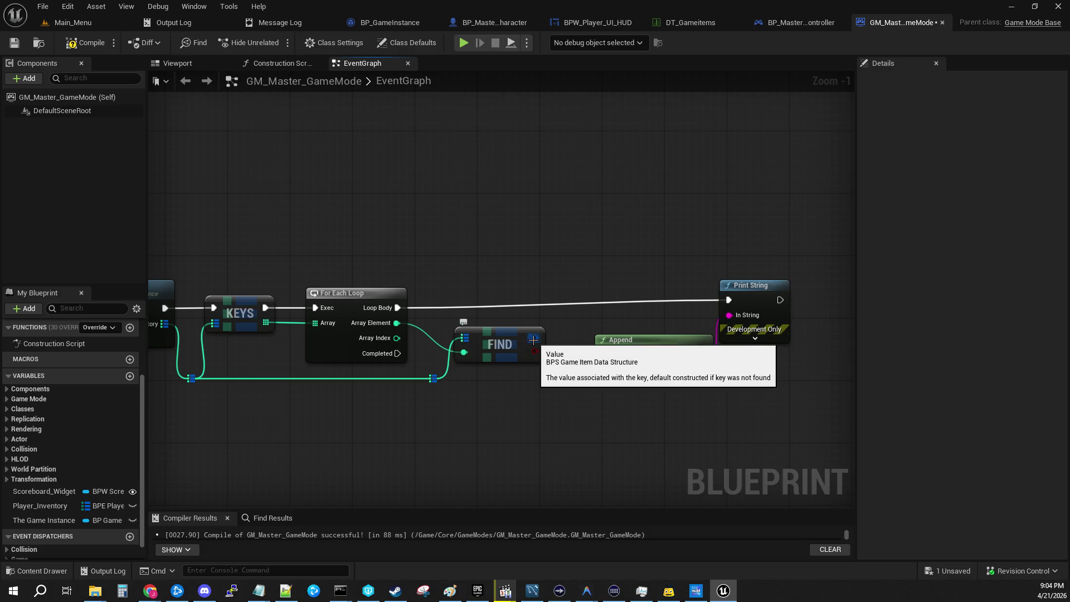
{"action": "left_click_drag", "start_coordinate": [533, 340], "coordinate": [522, 430]}
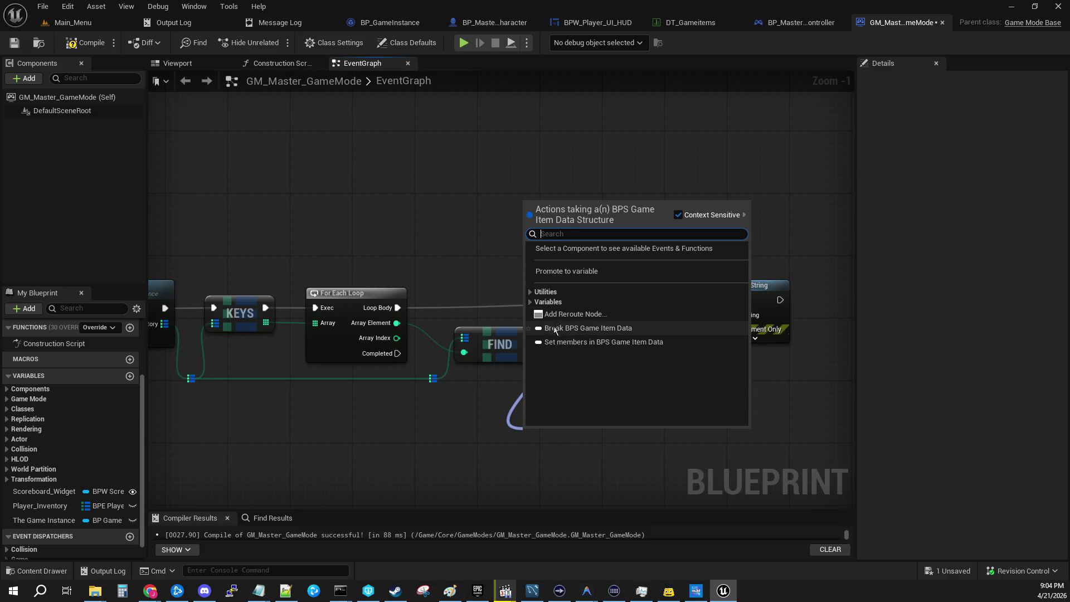
Break Find's found value into item fields and move Append and Print String right.
{"action": "left_click", "coordinate": [556, 328]}
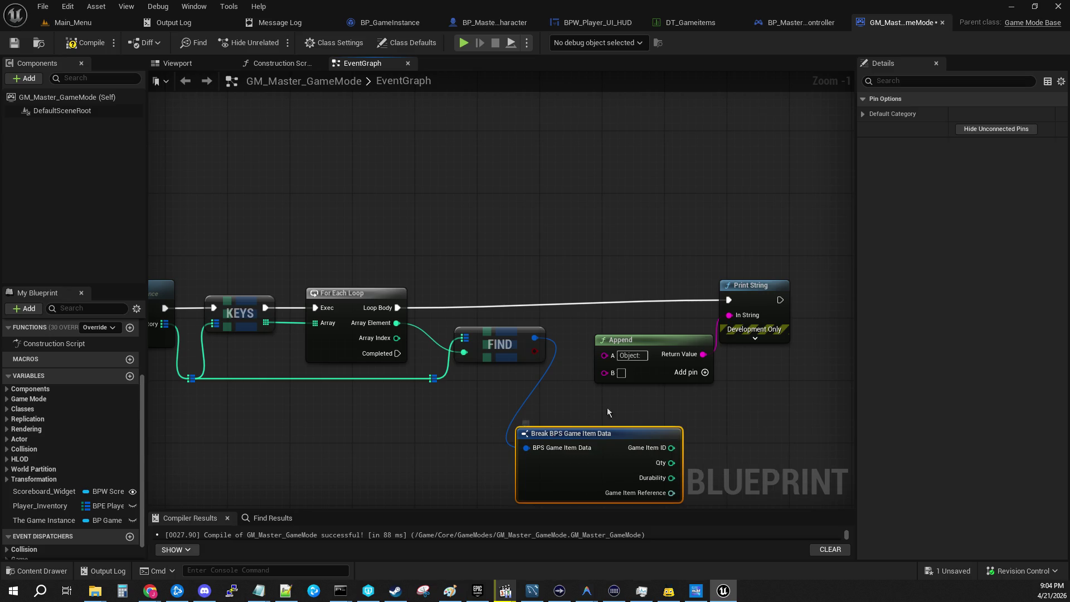
{"action": "left_click_drag", "start_coordinate": [671, 408], "coordinate": [497, 367]}
{"action": "mouse_move", "coordinate": [467, 194]}
{"action": "left_mouse_down"}
{"action": "mouse_move", "coordinate": [530, 303]}
{"action": "mouse_move", "coordinate": [745, 301]}
{"action": "mouse_move", "coordinate": [839, 338]}
{"action": "left_mouse_up"}
{"action": "mouse_move", "coordinate": [566, 246]}
{"action": "left_mouse_down"}
{"action": "mouse_move", "coordinate": [841, 262]}
{"action": "mouse_move", "coordinate": [830, 262]}
{"action": "left_mouse_up"}
{"action": "left_click_drag", "start_coordinate": [427, 298], "coordinate": [683, 310]}
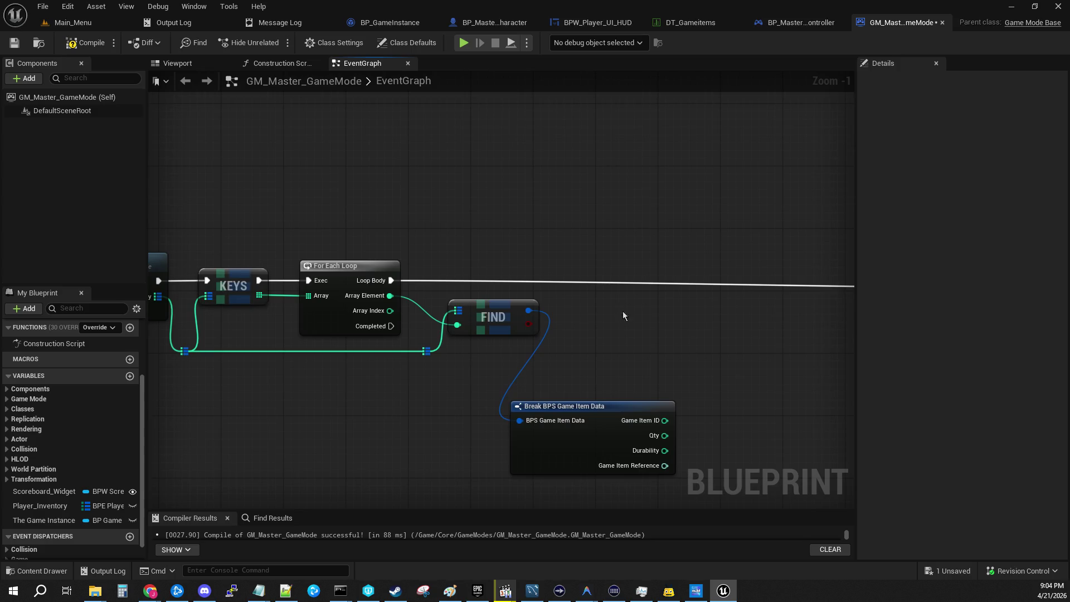
{"action": "left_click_drag", "start_coordinate": [585, 406], "coordinate": [538, 399]}
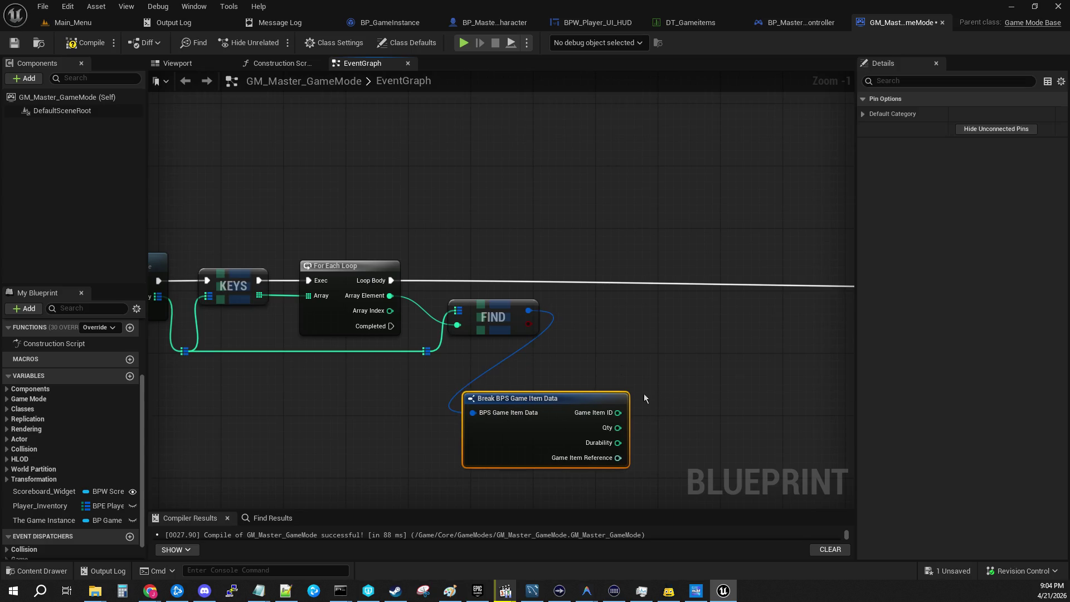
Add a Get Data Table Row node from an all-actions 'datatable' search.
{"action": "right_click", "coordinate": [658, 356]}
{"action": "type", "text": "get data"}
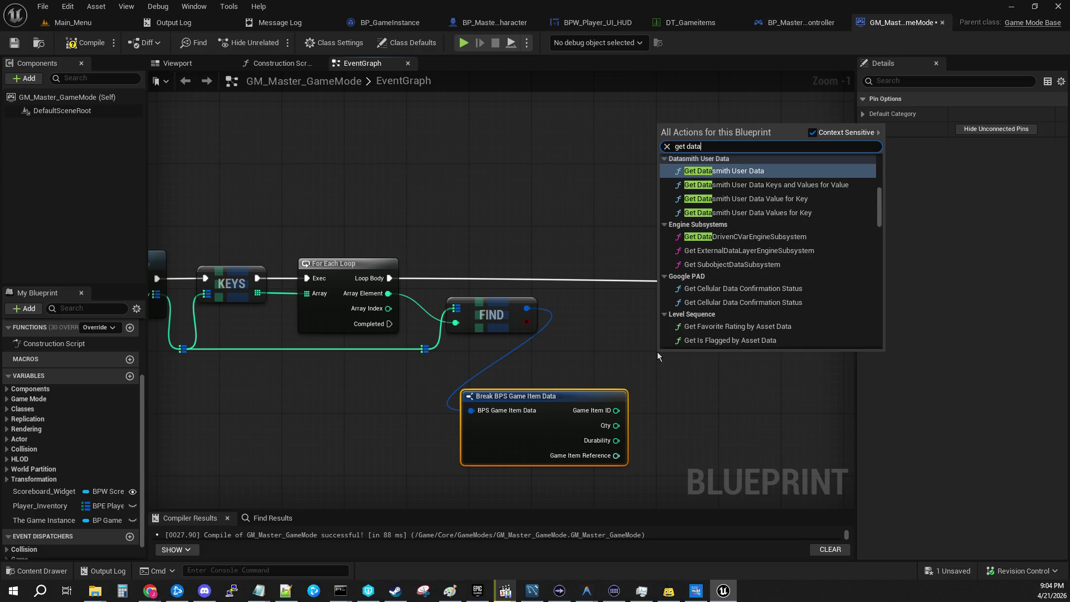
{"action": "type", "text": "bl"}
{"action": "type", "text": "data"}
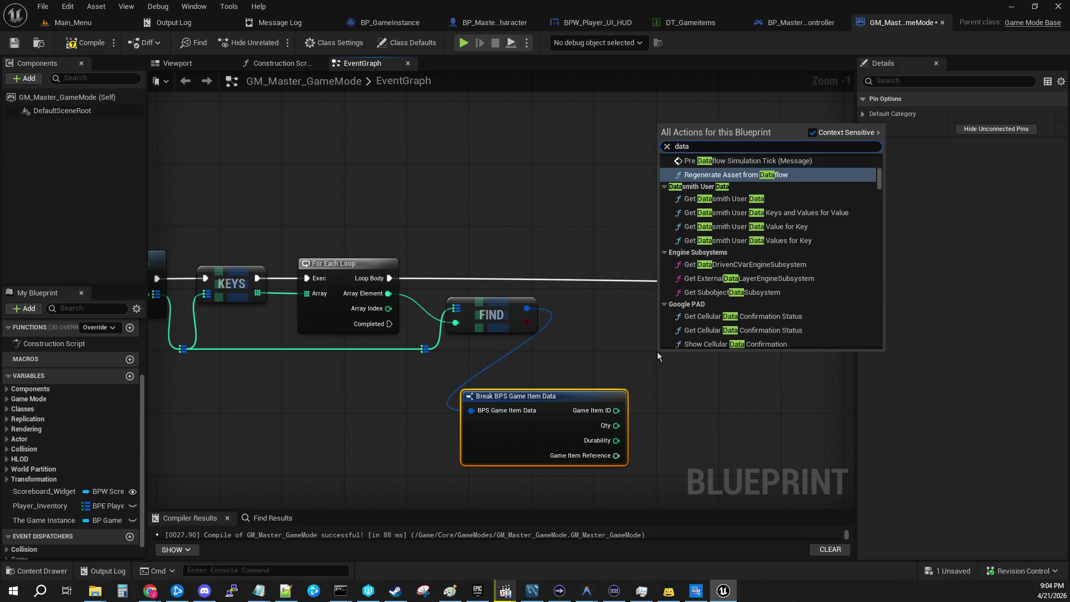
{"action": "type", "text": "table"}
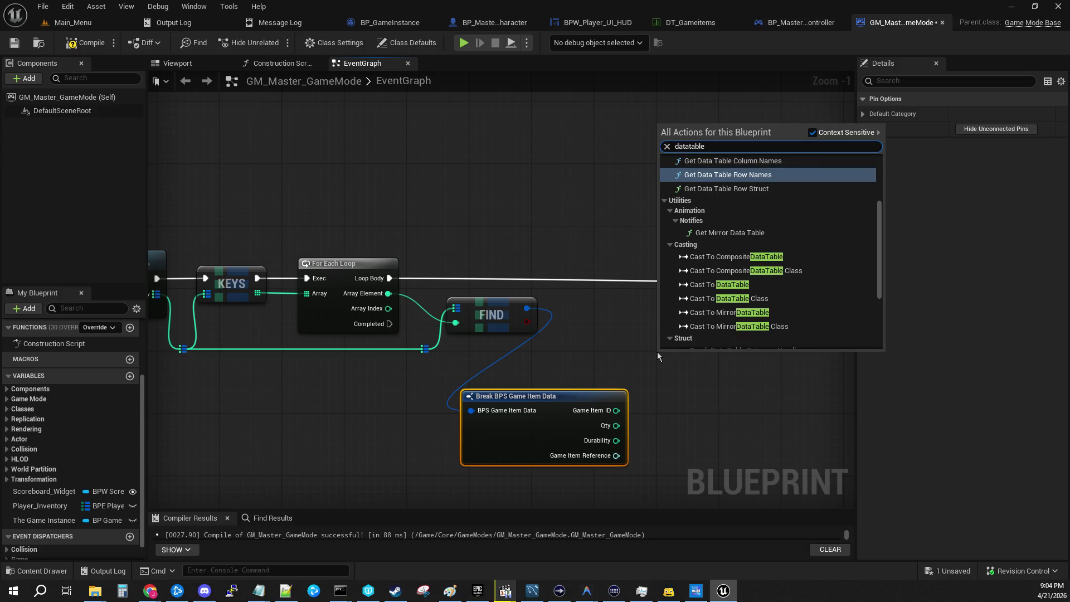
{"action": "scroll", "coordinate": [733, 222], "scroll_direction": "up", "scroll_amount": 1}
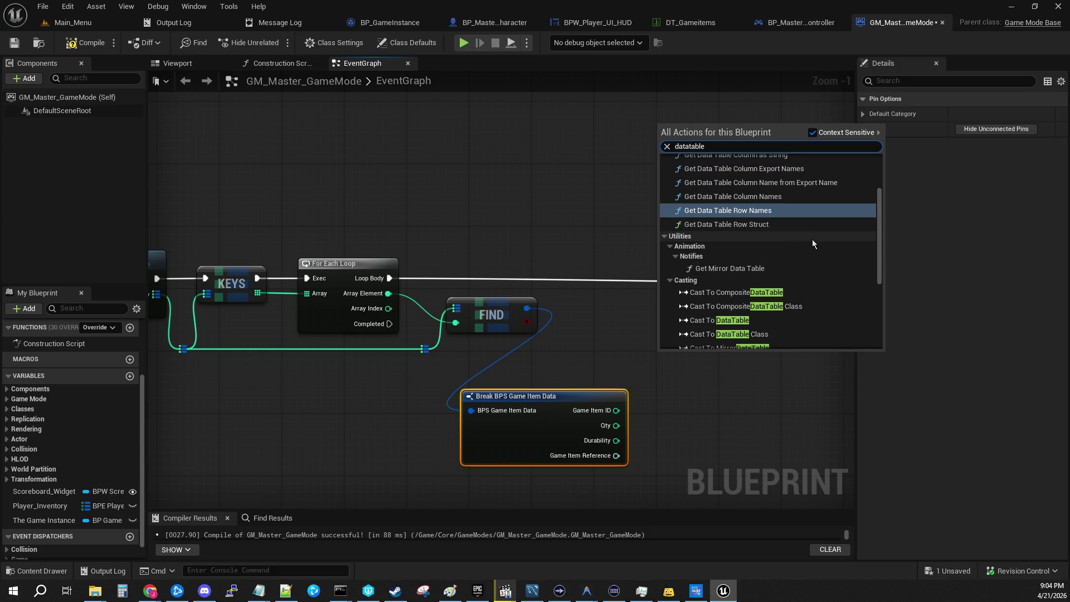
{"action": "scroll", "coordinate": [811, 218], "scroll_direction": "up", "scroll_amount": 2}
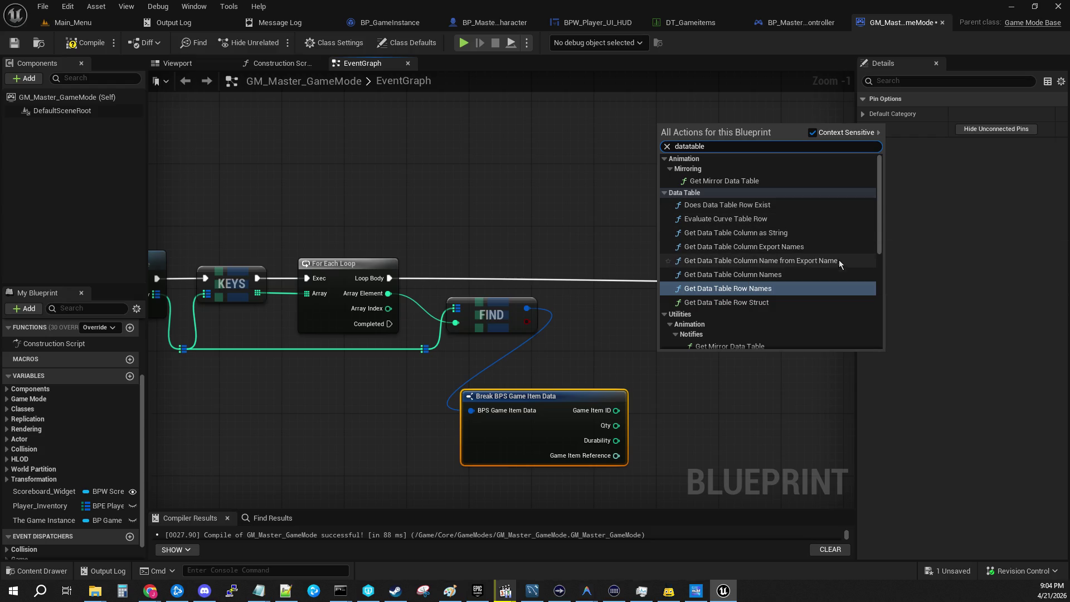
{"action": "scroll", "coordinate": [827, 309], "scroll_direction": "down", "scroll_amount": 5}
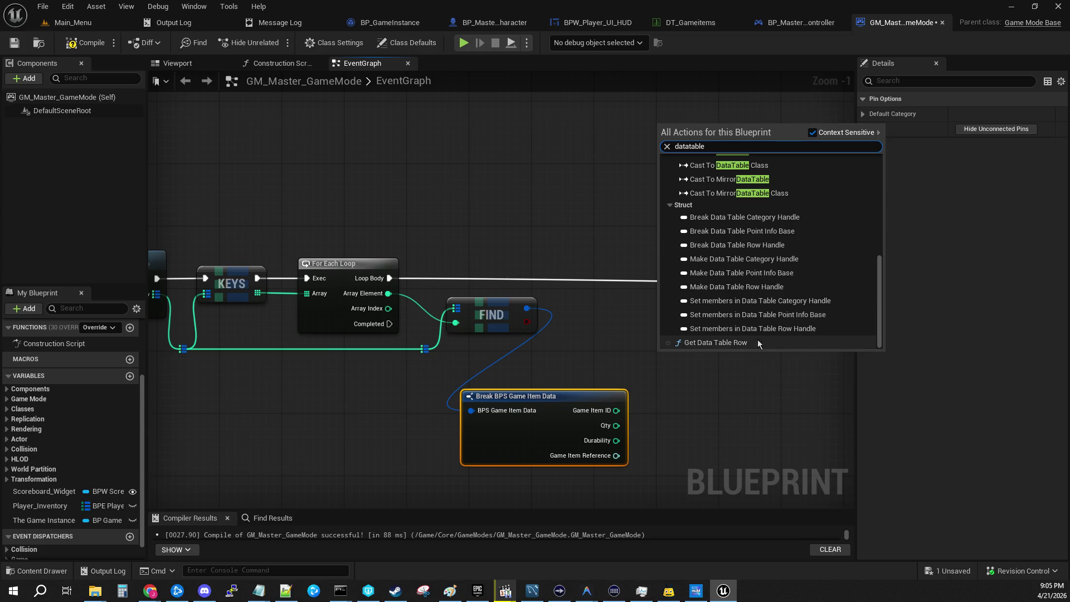
{"action": "left_click", "coordinate": [725, 342]}
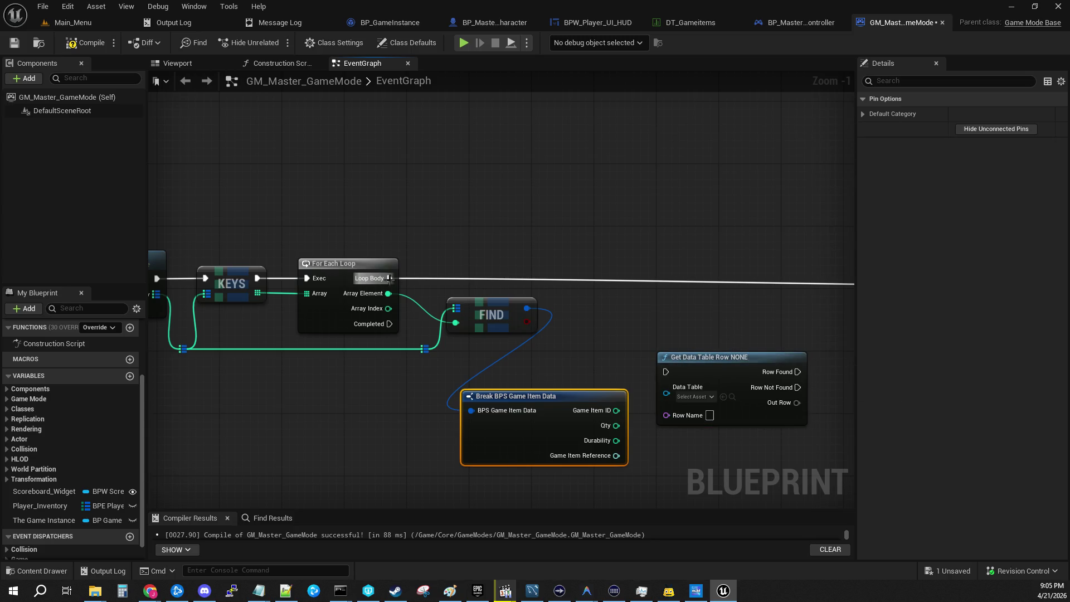
Run Get Data Table Row from Loop Body with DT_Gameitems as its table.
{"action": "mouse_move", "coordinate": [390, 278]}
{"action": "left_mouse_down"}
{"action": "mouse_move", "coordinate": [700, 325]}
{"action": "mouse_move", "coordinate": [666, 372]}
{"action": "mouse_move", "coordinate": [641, 270]}
{"action": "mouse_move", "coordinate": [634, 283]}
{"action": "left_mouse_up"}
{"action": "left_click", "coordinate": [641, 302]}
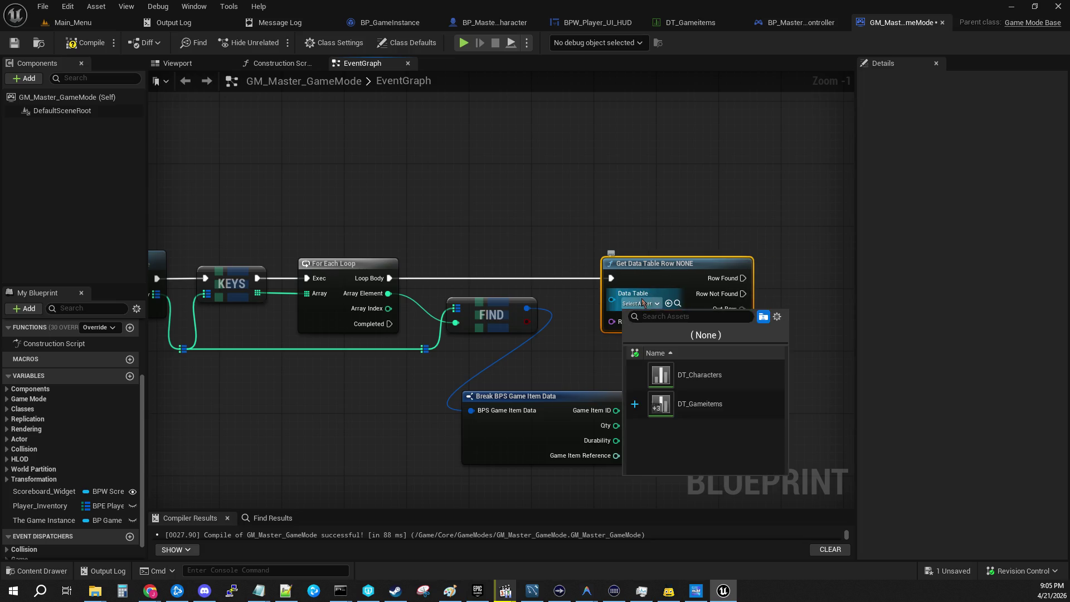
{"action": "left_click", "coordinate": [767, 409]}
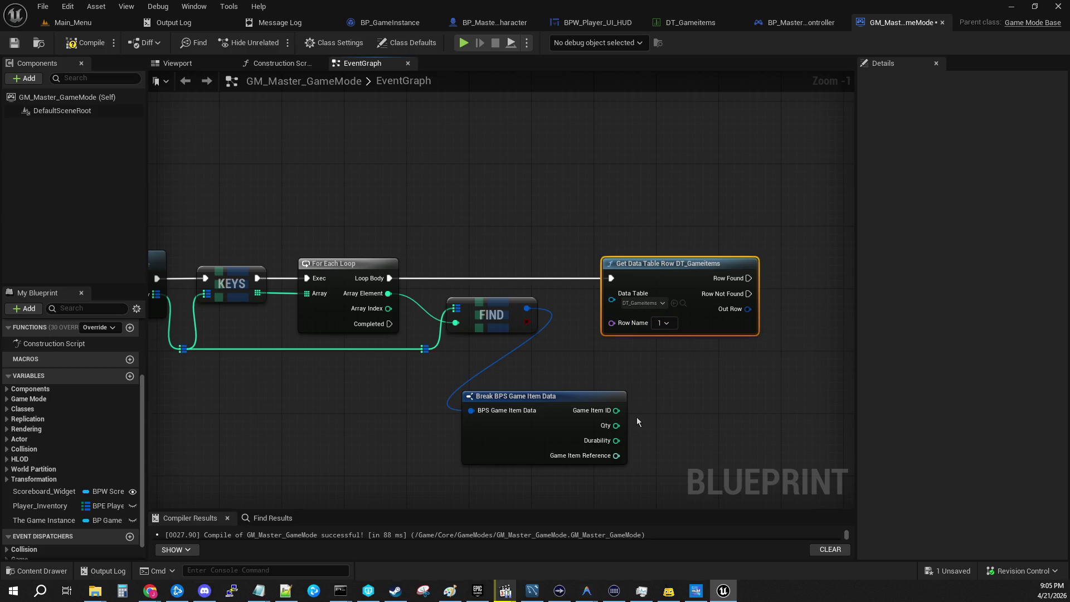
{"action": "left_click_drag", "start_coordinate": [616, 410], "coordinate": [613, 324]}
{"action": "key", "text": "Escape"}
{"action": "left_click", "coordinate": [654, 420]}
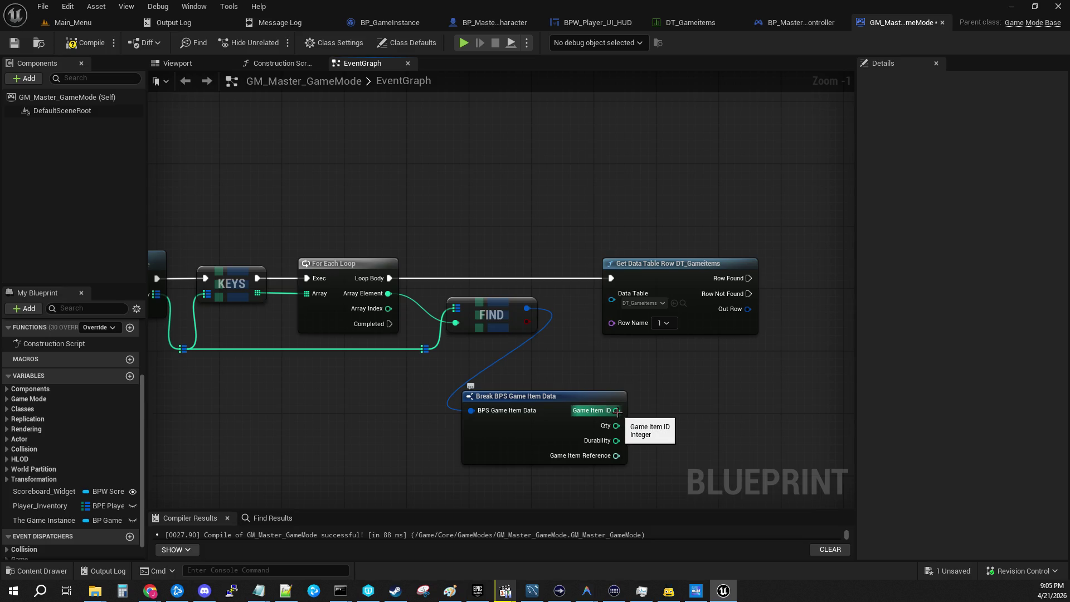
{"action": "left_click_drag", "start_coordinate": [617, 412], "coordinate": [612, 328]}
{"action": "key", "text": "Escape"}
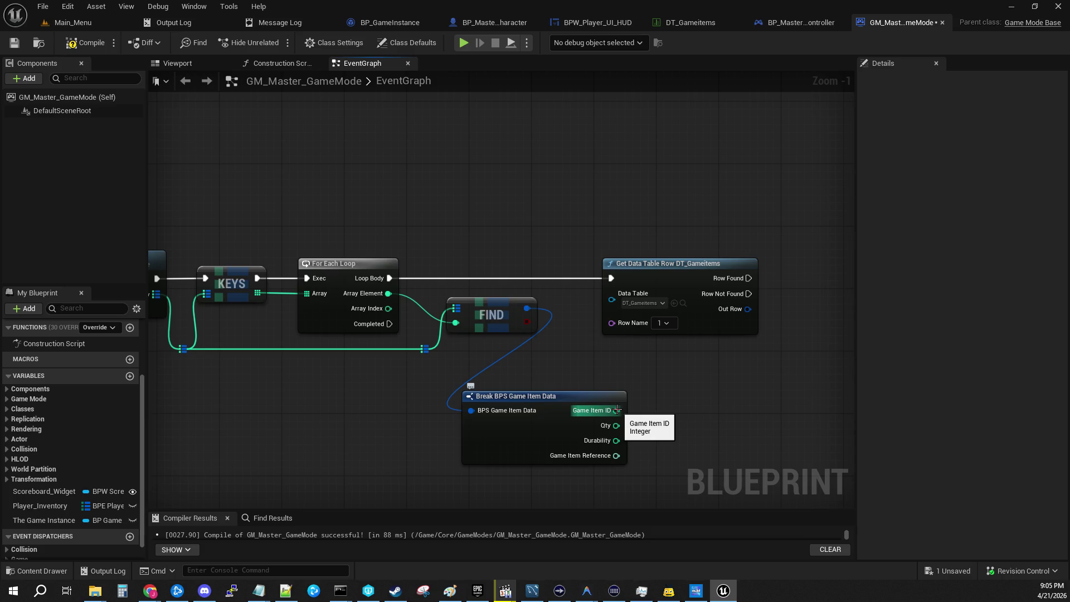
Convert Game Item ID with To String (Integer) and feed it into Row Name.
{"action": "mouse_move", "coordinate": [616, 410]}
{"action": "left_mouse_down"}
{"action": "mouse_move", "coordinate": [712, 424]}
{"action": "mouse_move", "coordinate": [699, 422]}
{"action": "left_mouse_up"}
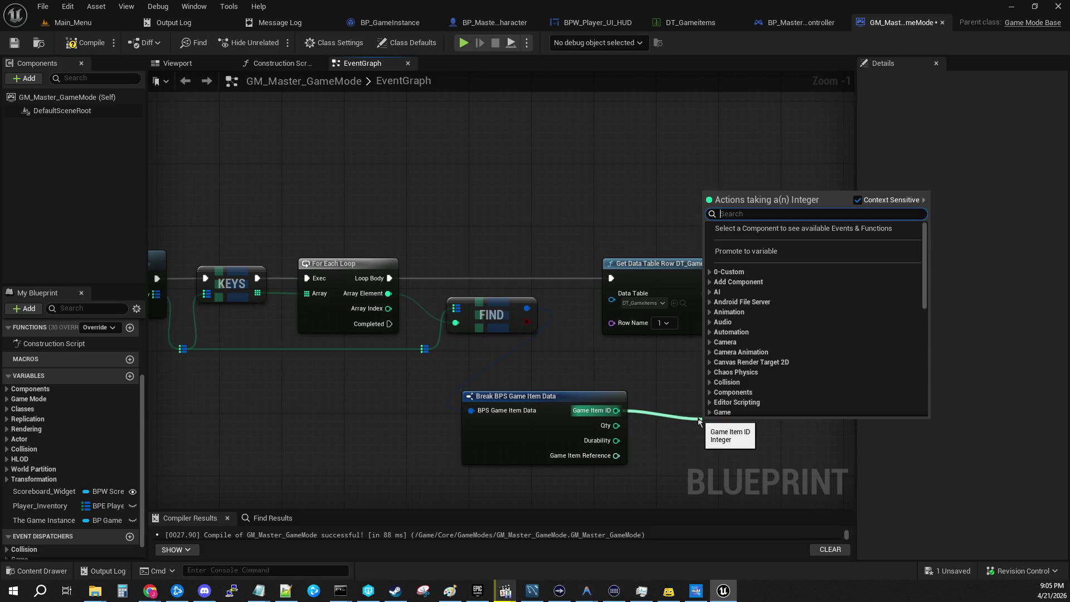
{"action": "type", "text": "string"}
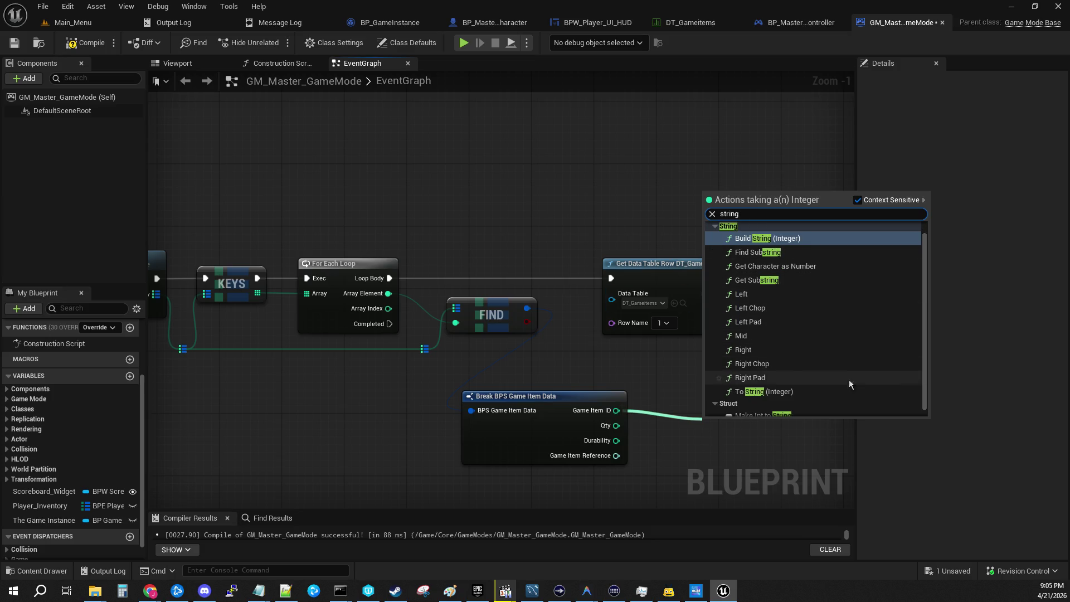
{"action": "left_click", "coordinate": [780, 391]}
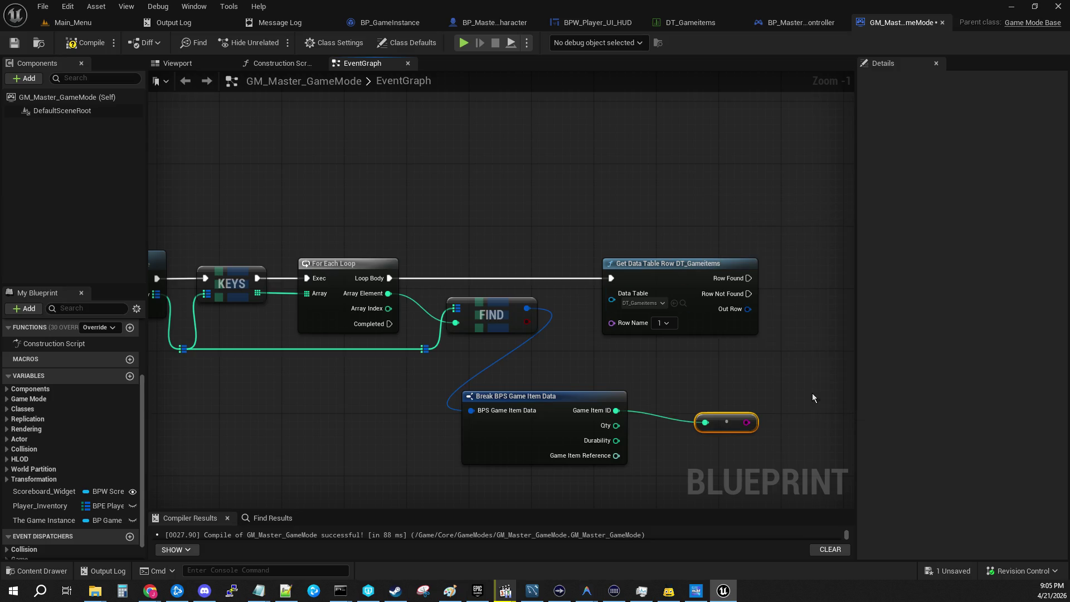
{"action": "mouse_move", "coordinate": [723, 431]}
{"action": "left_mouse_down"}
{"action": "mouse_move", "coordinate": [575, 384]}
{"action": "mouse_move", "coordinate": [616, 325]}
{"action": "mouse_move", "coordinate": [574, 351]}
{"action": "mouse_move", "coordinate": [572, 365]}
{"action": "left_mouse_up"}
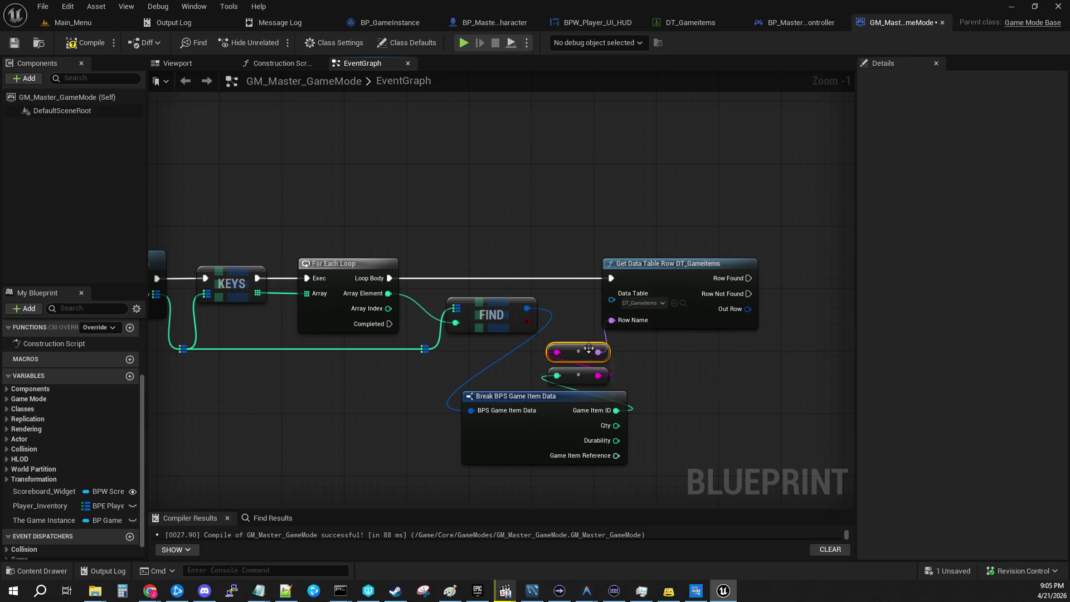
Tidy the Find and Break BPS Game Item Data nodes, then compile and save.
{"action": "left_click_drag", "start_coordinate": [500, 308], "coordinate": [493, 300]}
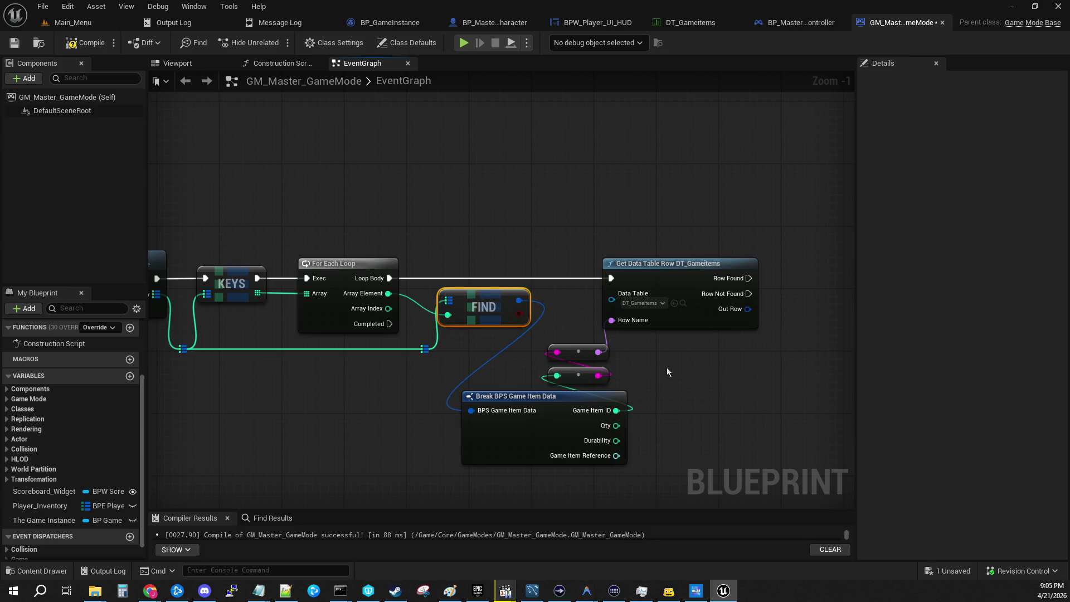
{"action": "left_click_drag", "start_coordinate": [625, 381], "coordinate": [571, 353]}
{"action": "left_click_drag", "start_coordinate": [565, 391], "coordinate": [526, 391]}
{"action": "left_click", "coordinate": [561, 292]}
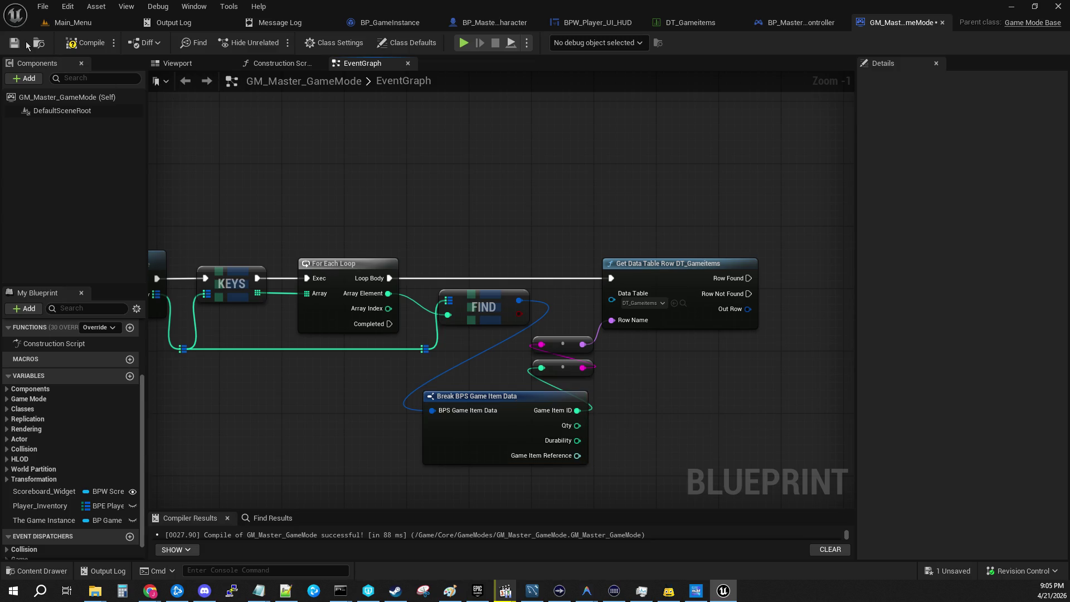
{"action": "left_click", "coordinate": [86, 42]}
{"action": "left_click_drag", "start_coordinate": [677, 224], "coordinate": [528, 211]}
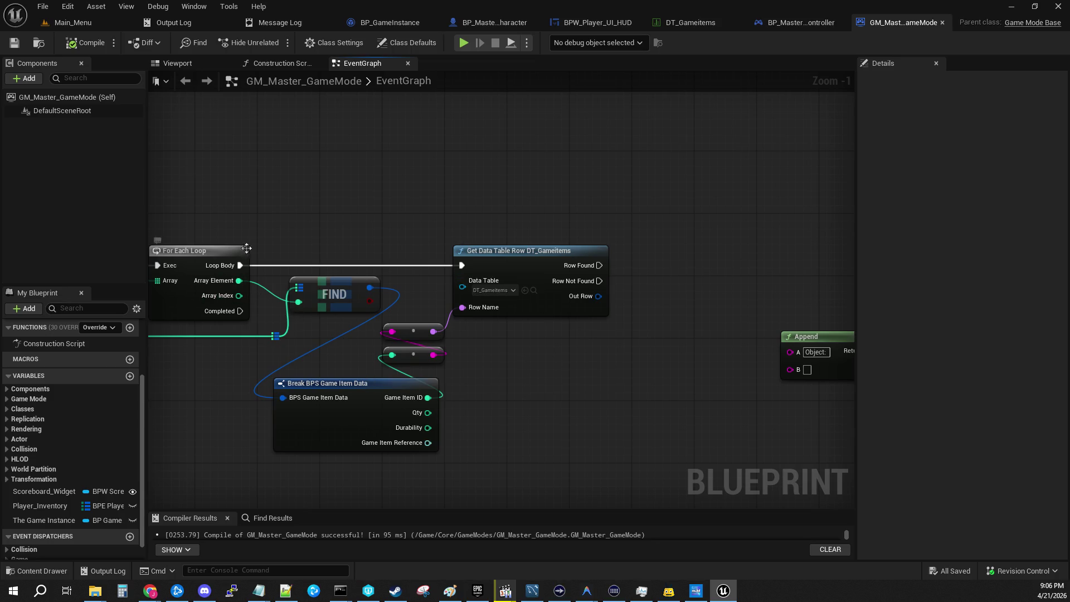
{"action": "left_click_drag", "start_coordinate": [195, 233], "coordinate": [475, 233]}
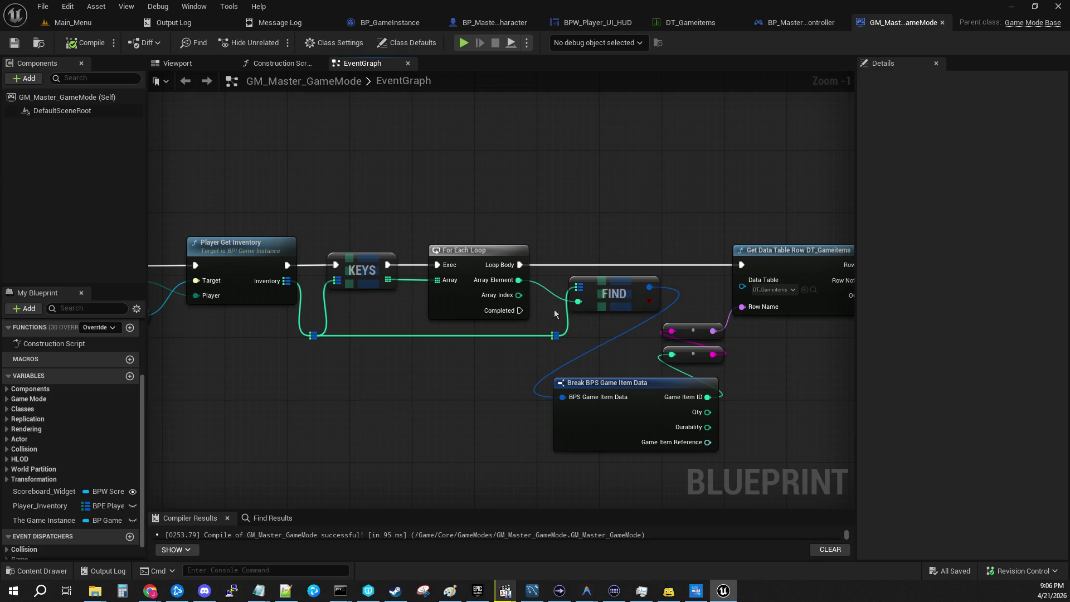
{"action": "left_click_drag", "start_coordinate": [630, 241], "coordinate": [496, 234]}
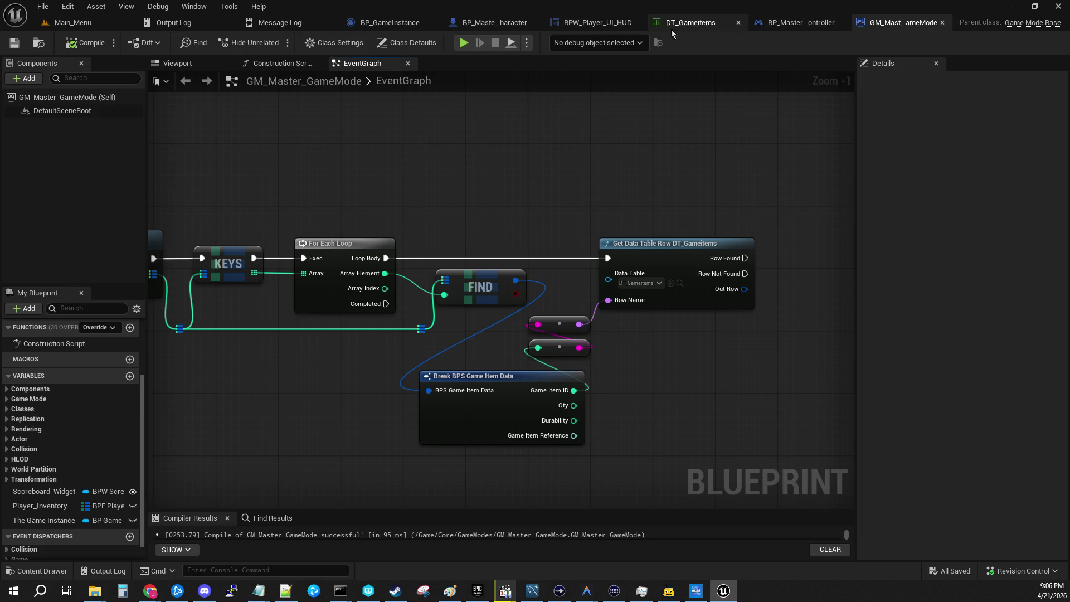
Rename DT_Gameitems' Radar Gun row from NewRow to 2 and save the table.
{"action": "left_click", "coordinate": [694, 26]}
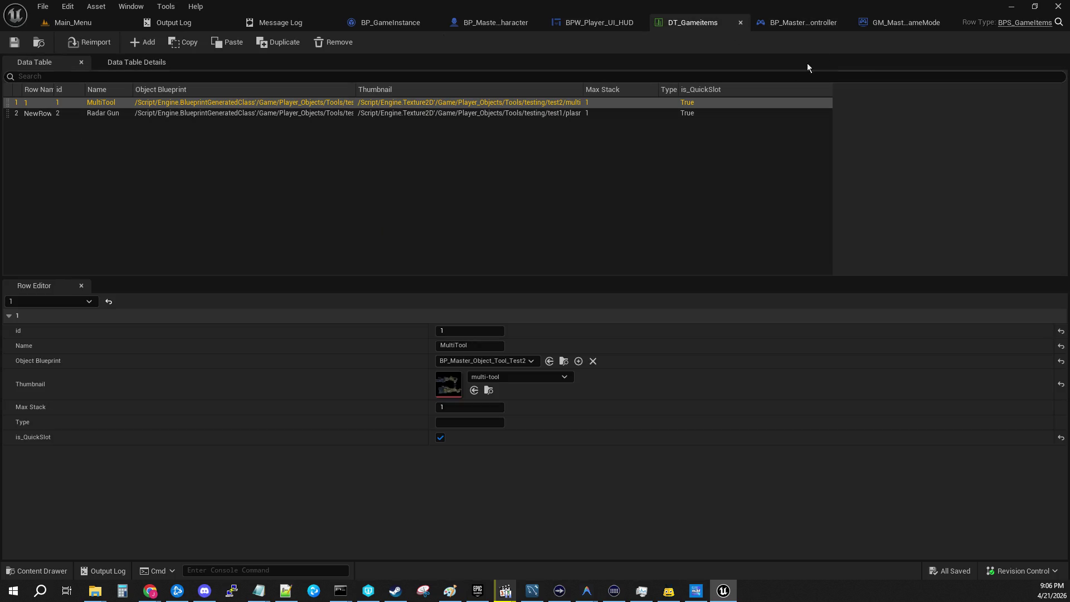
{"action": "left_click", "coordinate": [905, 22]}
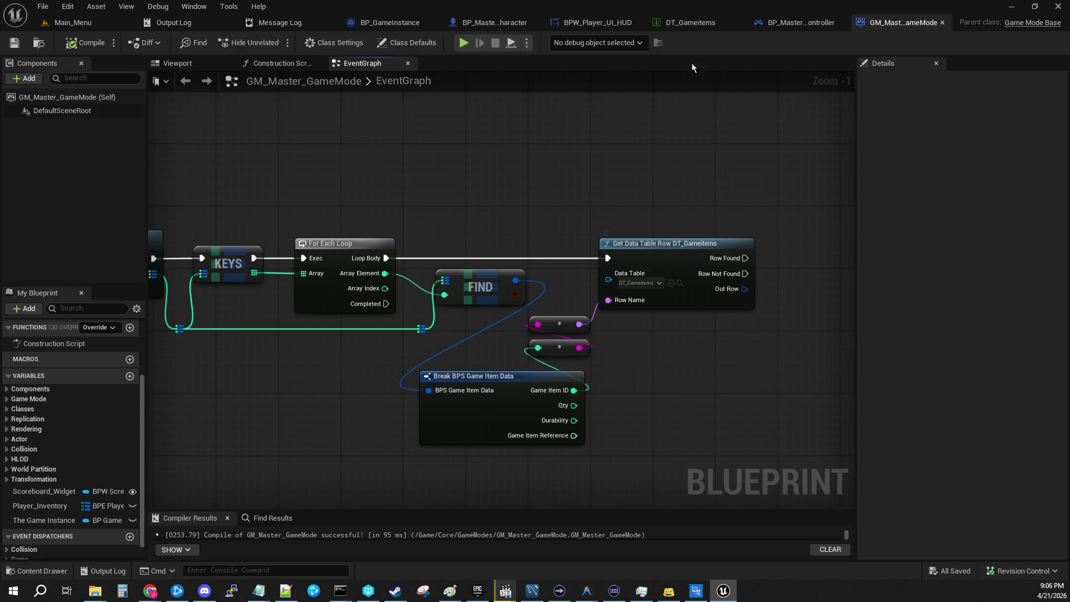
{"action": "left_click", "coordinate": [679, 24]}
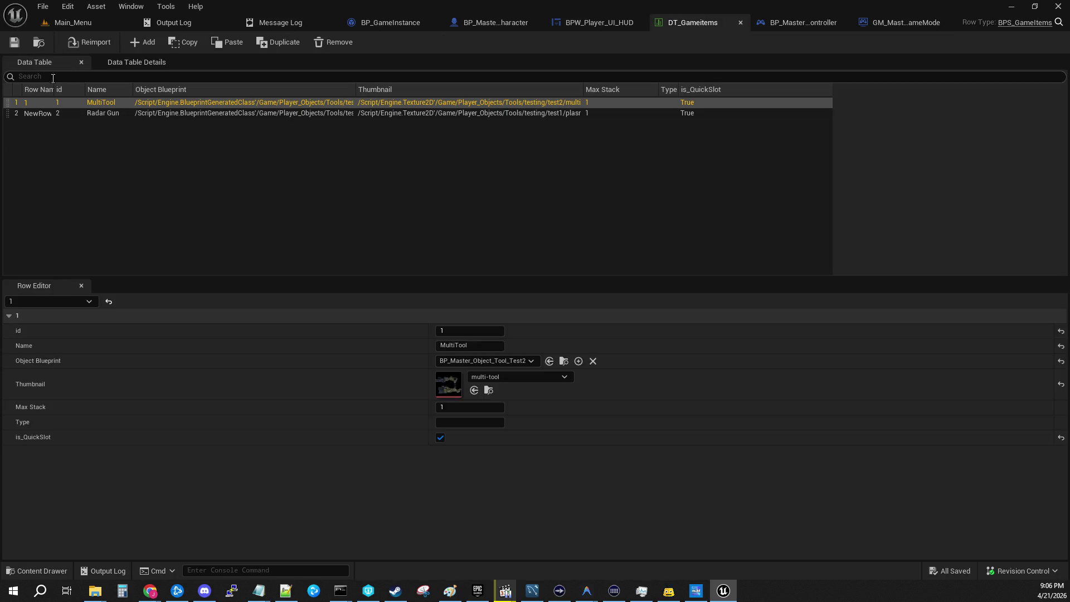
{"action": "left_click", "coordinate": [39, 114]}
{"action": "double_click", "coordinate": [39, 114]}
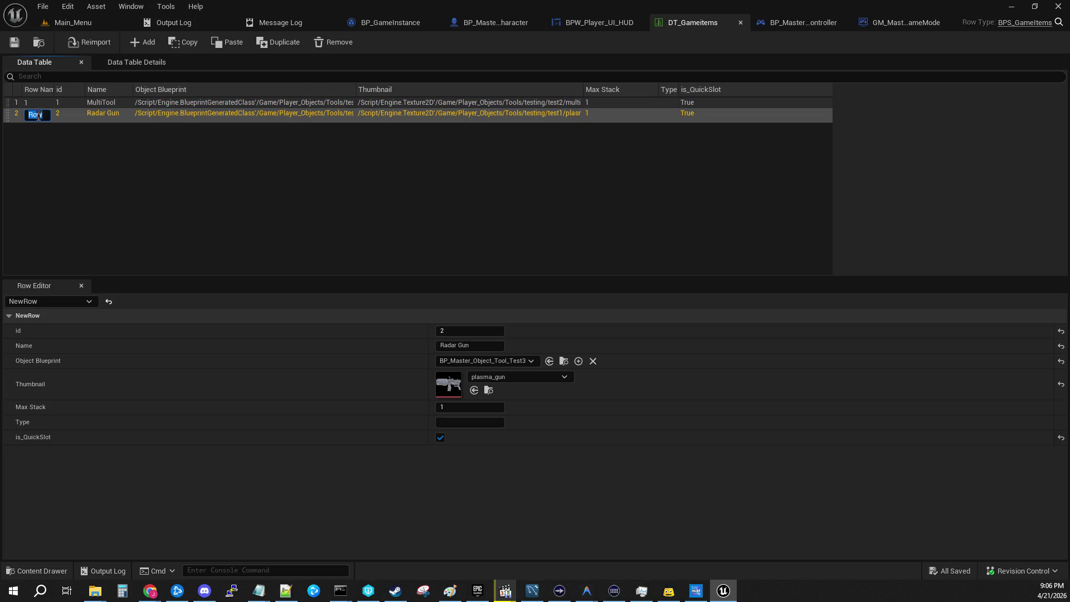
{"action": "type", "text": "2"}
{"action": "key", "text": "Return"}
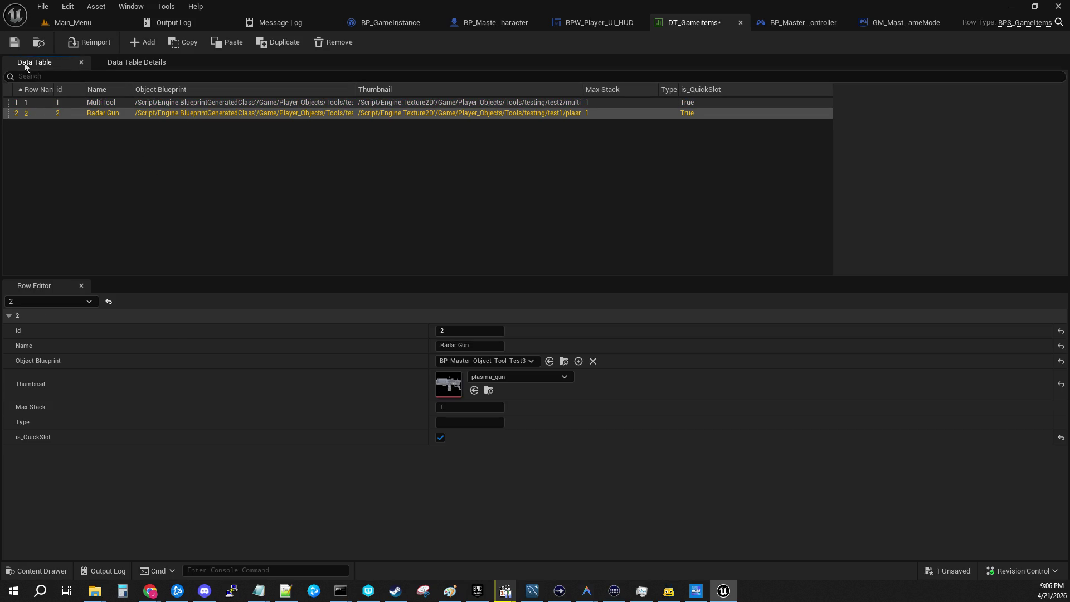
{"action": "left_click", "coordinate": [21, 48]}
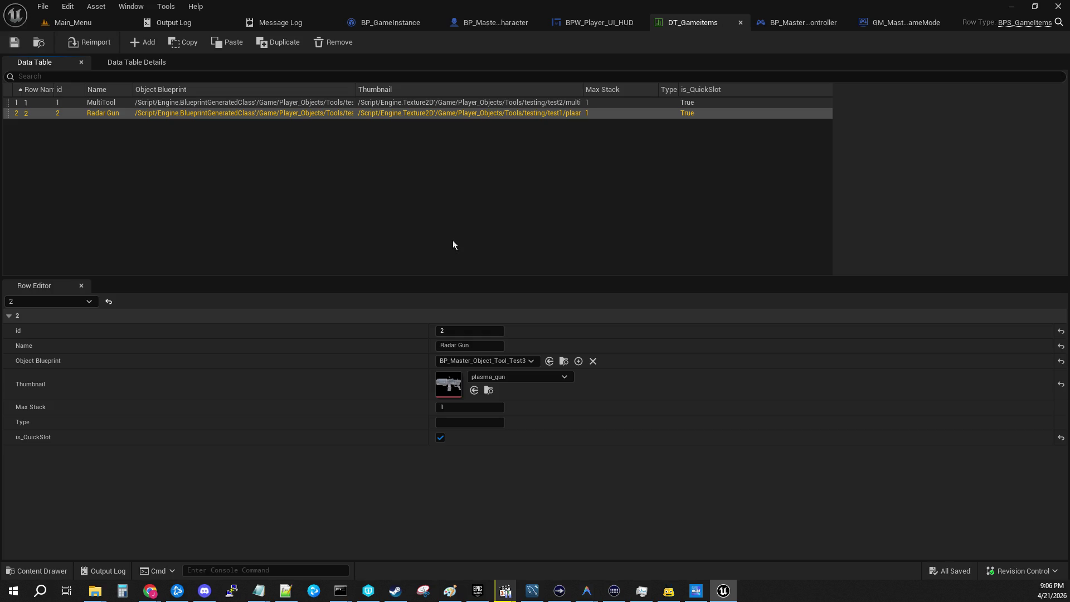
{"action": "left_click", "coordinate": [234, 103]}
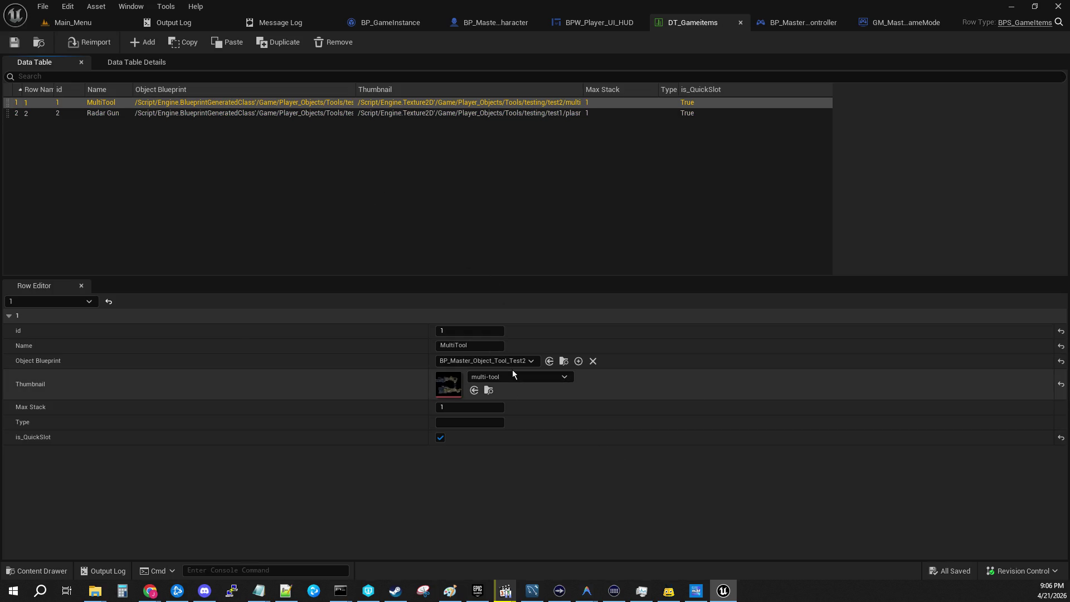
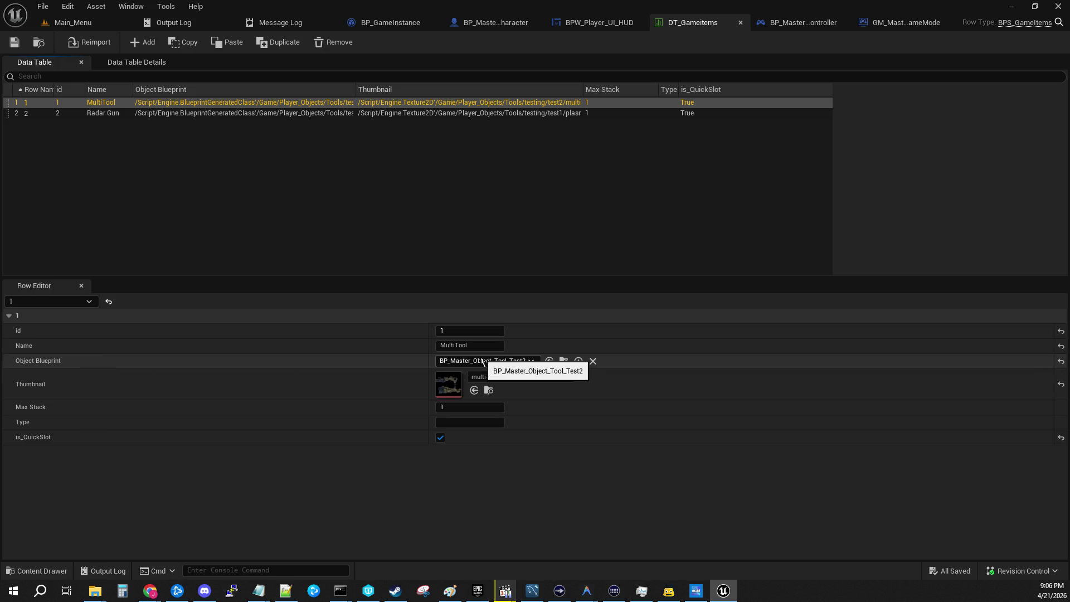
In GM_Master_GameMode, break the data table row's Out Row into a Break BPS Game Items node.
{"action": "left_click", "coordinate": [903, 26]}
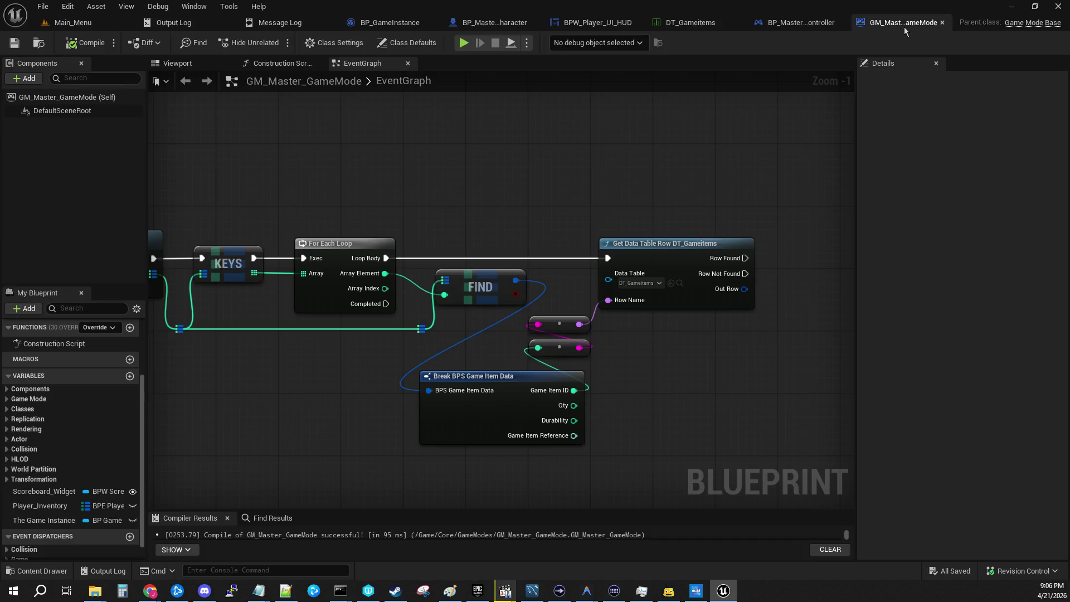
{"action": "left_click_drag", "start_coordinate": [688, 370], "coordinate": [442, 363]}
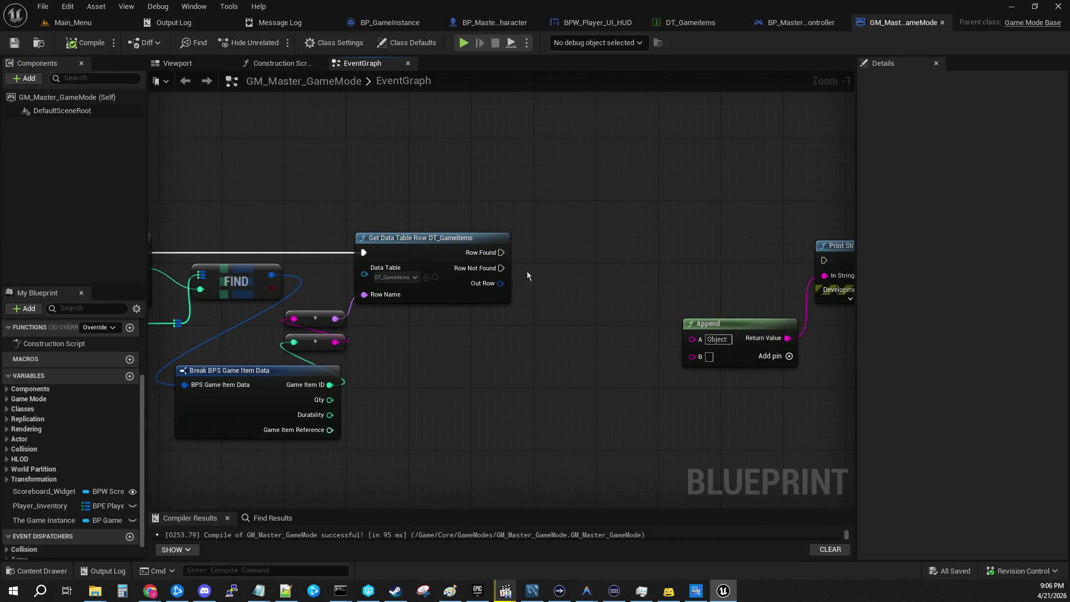
{"action": "mouse_move", "coordinate": [500, 284]}
{"action": "left_mouse_down"}
{"action": "mouse_move", "coordinate": [685, 262]}
{"action": "mouse_move", "coordinate": [653, 273]}
{"action": "mouse_move", "coordinate": [646, 259]}
{"action": "left_mouse_up"}
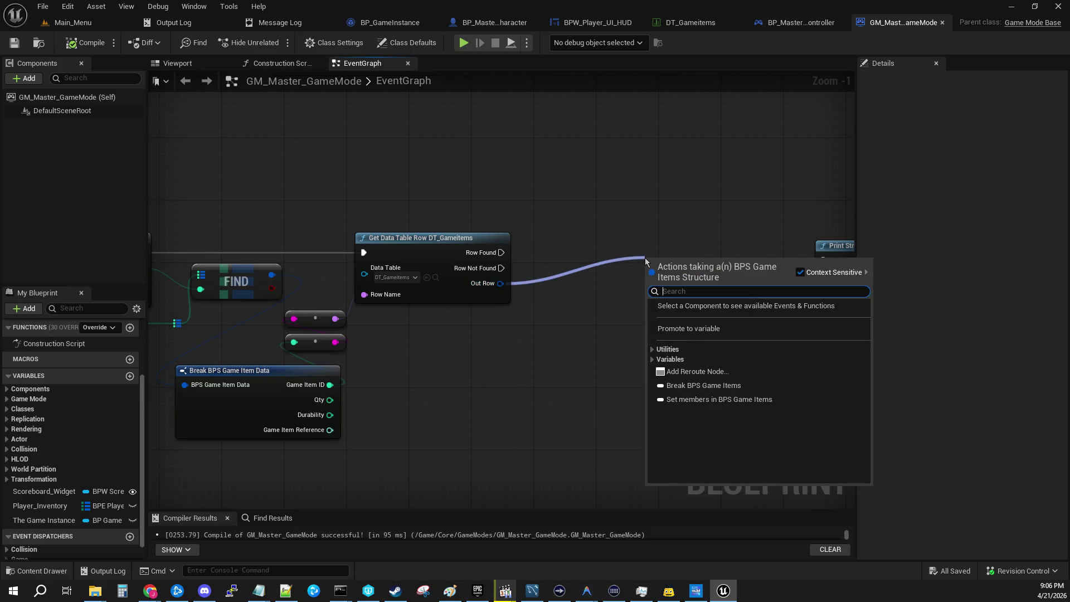
{"action": "left_click", "coordinate": [703, 385]}
Move Append and Print String right, expand the Break node and move it out of the way.
{"action": "left_click_drag", "start_coordinate": [652, 325], "coordinate": [417, 302]}
{"action": "left_click_drag", "start_coordinate": [531, 275], "coordinate": [626, 359]}
{"action": "left_click_drag", "start_coordinate": [618, 224], "coordinate": [654, 254]}
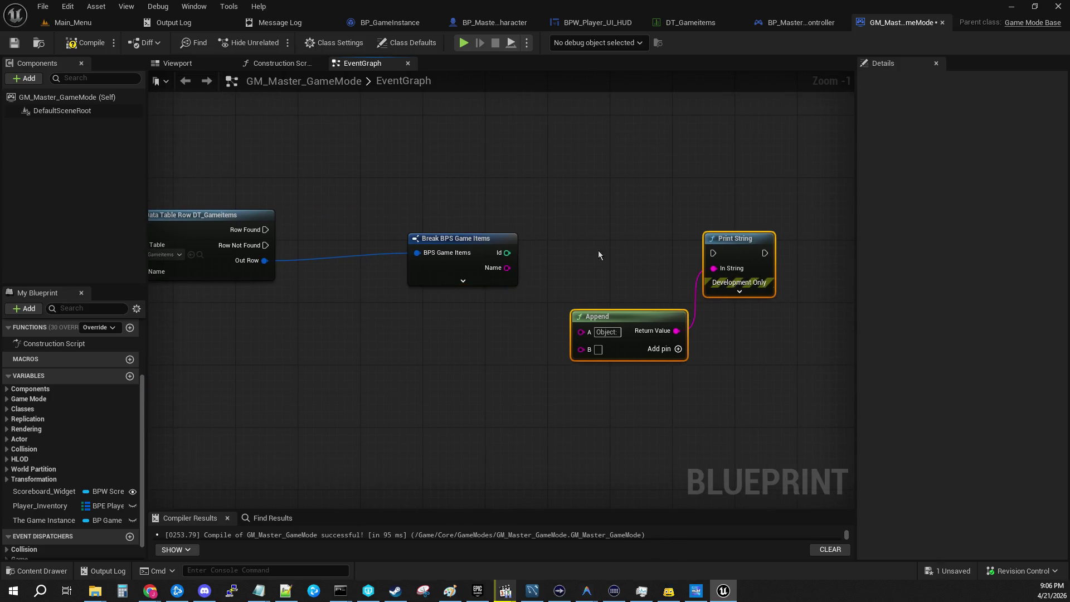
{"action": "left_click", "coordinate": [462, 281]}
{"action": "left_click_drag", "start_coordinate": [551, 172], "coordinate": [463, 223]}
{"action": "mouse_move", "coordinate": [370, 289]}
{"action": "left_mouse_down"}
{"action": "mouse_move", "coordinate": [332, 305]}
{"action": "mouse_move", "coordinate": [301, 301]}
{"action": "left_mouse_up"}
{"action": "left_click_drag", "start_coordinate": [316, 232], "coordinate": [538, 190]}
{"action": "mouse_move", "coordinate": [383, 234]}
{"action": "left_mouse_down"}
{"action": "mouse_move", "coordinate": [675, 215]}
{"action": "mouse_move", "coordinate": [657, 234]}
{"action": "left_mouse_up"}
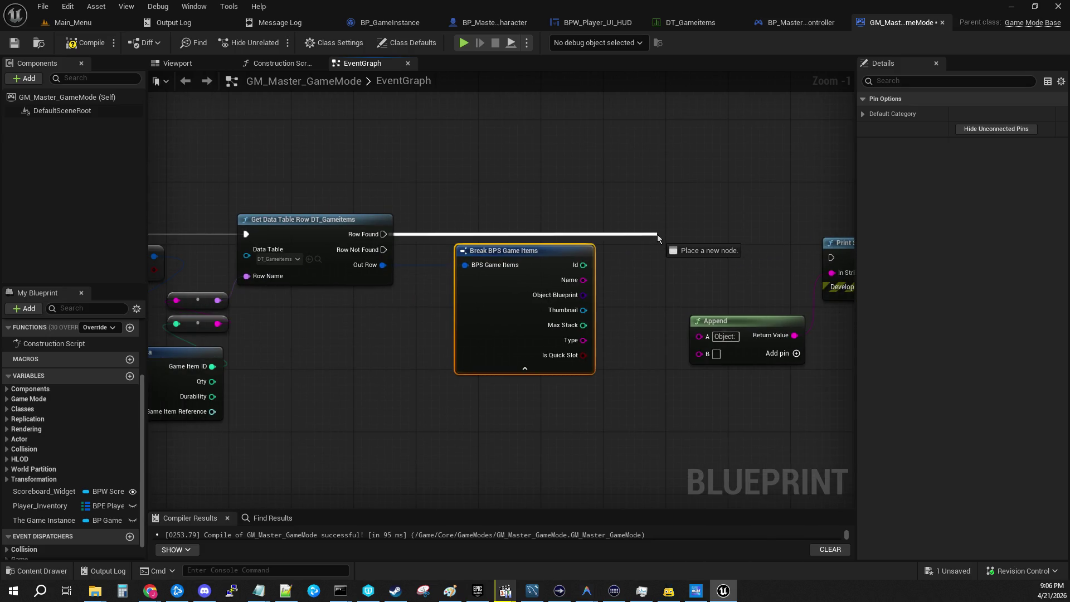
Add a SpawnActor node after Row Found, with Object Blueprint feeding its Class.
{"action": "left_click_drag", "start_coordinate": [657, 234], "coordinate": [657, 234]}
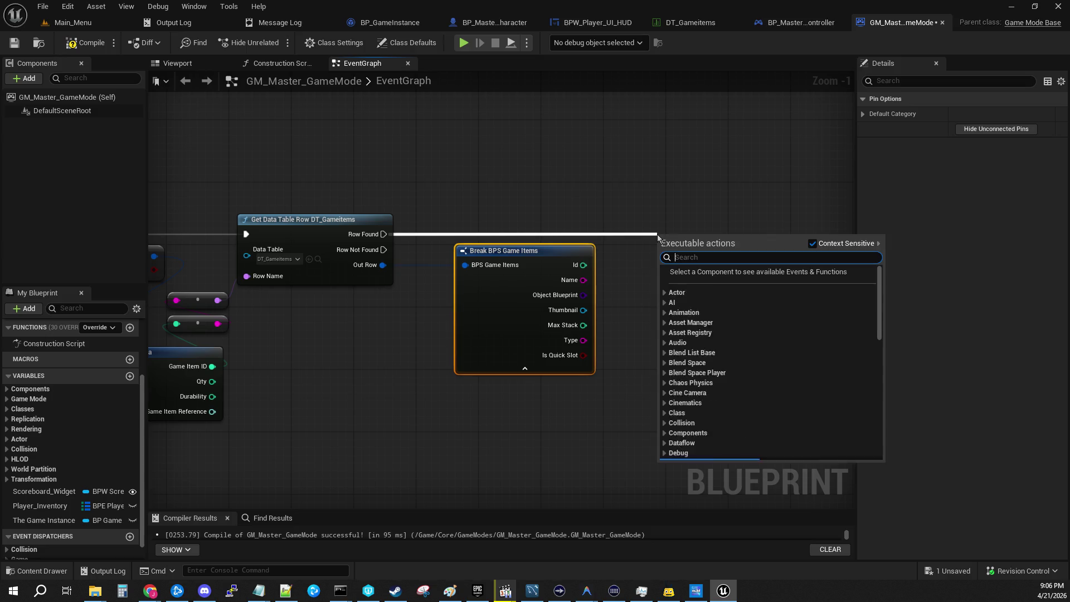
{"action": "type", "text": "spawn actor"}
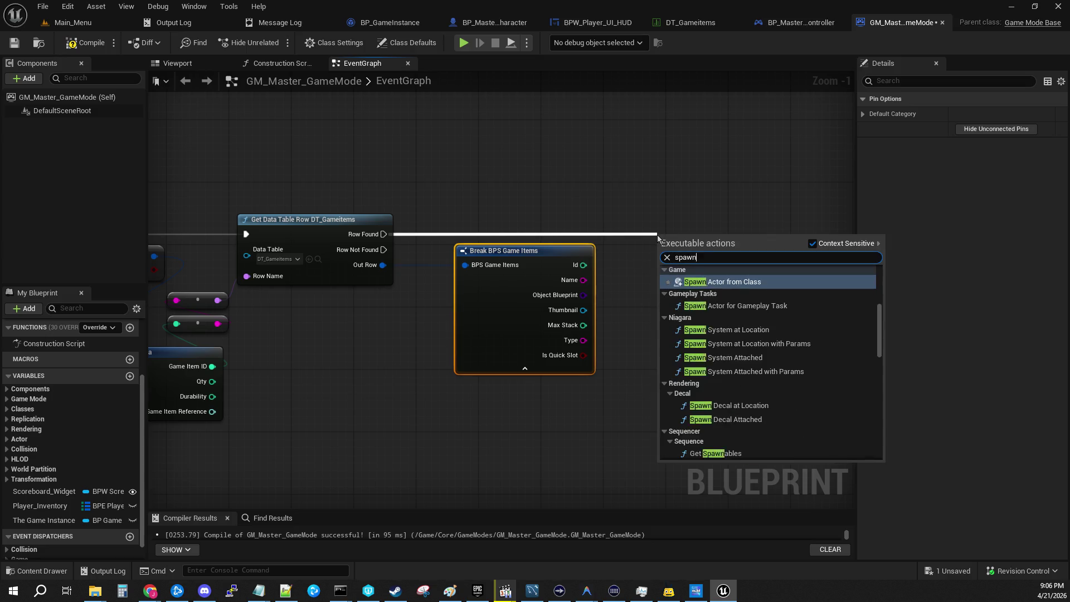
{"action": "key", "text": "Return"}
{"action": "left_click_drag", "start_coordinate": [657, 235], "coordinate": [633, 219]}
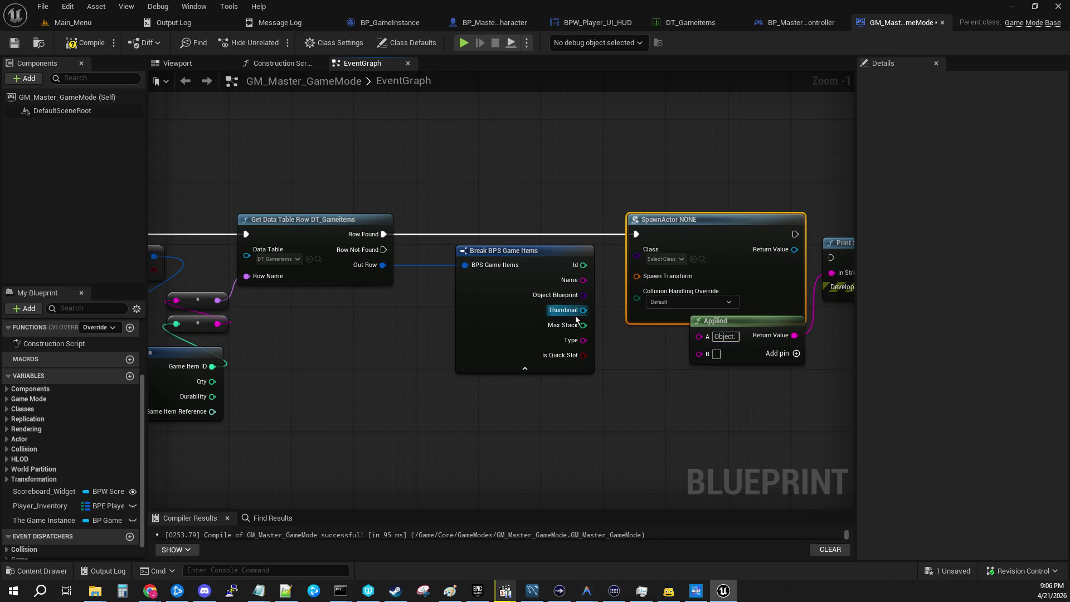
{"action": "left_click_drag", "start_coordinate": [582, 295], "coordinate": [636, 256]}
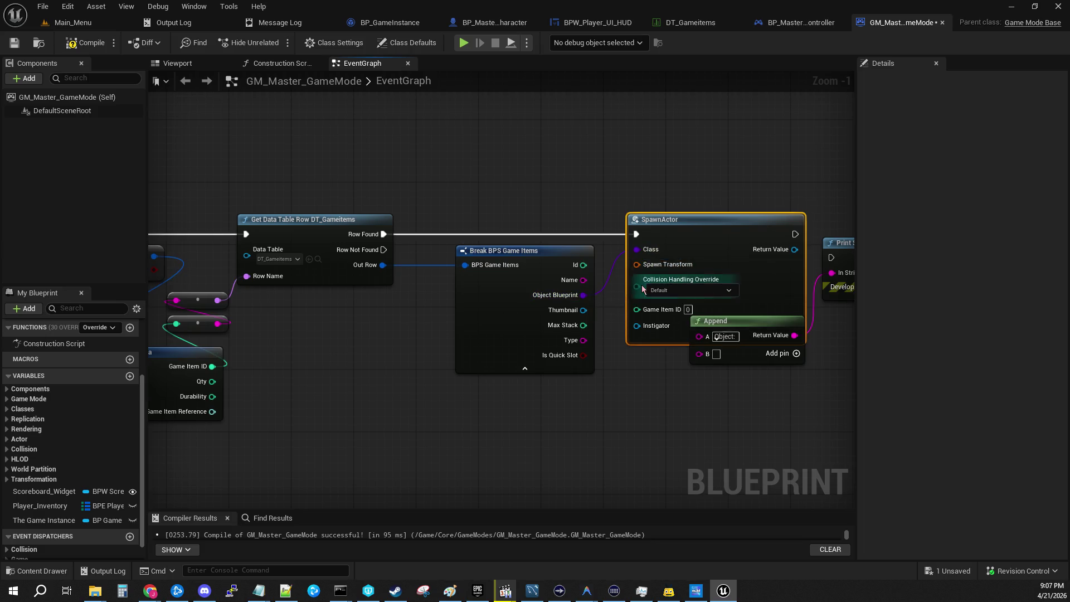
Move the Append and Print String nodes right and down, clear of SpawnActor.
{"action": "left_click_drag", "start_coordinate": [671, 362], "coordinate": [635, 340]}
{"action": "left_click", "coordinate": [695, 231], "text": "ctrl"}
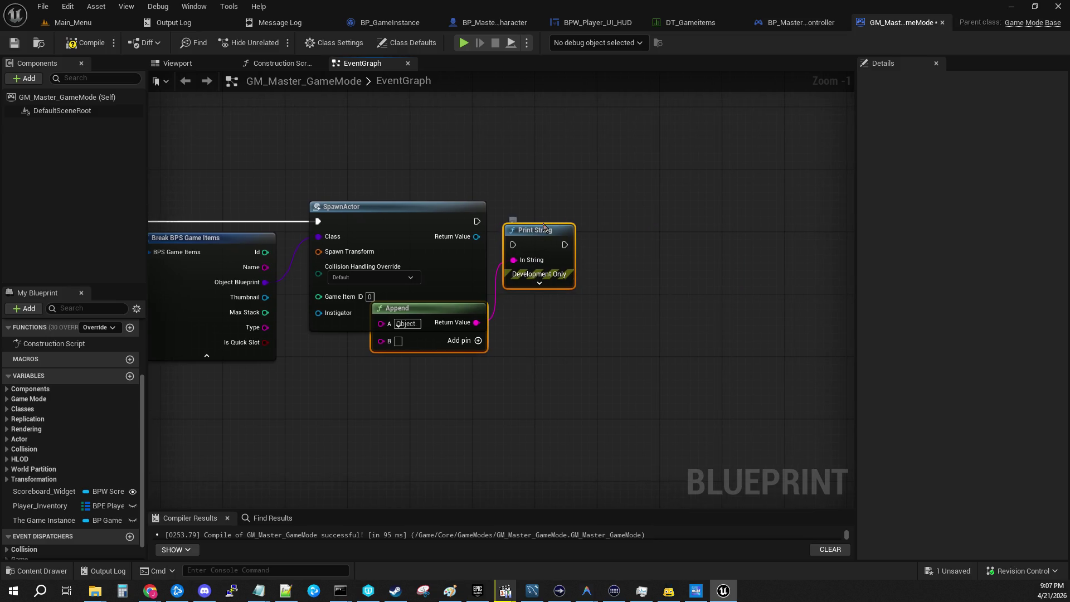
{"action": "left_click_drag", "start_coordinate": [540, 223], "coordinate": [798, 279]}
{"action": "left_click", "coordinate": [536, 263]}
{"action": "mouse_move", "coordinate": [536, 263]}
{"action": "left_mouse_down"}
{"action": "mouse_move", "coordinate": [585, 186]}
{"action": "mouse_move", "coordinate": [611, 198]}
{"action": "left_mouse_up"}
Split SpawnActor's Spawn Transform pin and set collision handling to Always Spawn, Ignore Collisions.
{"action": "right_click", "coordinate": [613, 228]}
{"action": "right_click", "coordinate": [601, 221]}
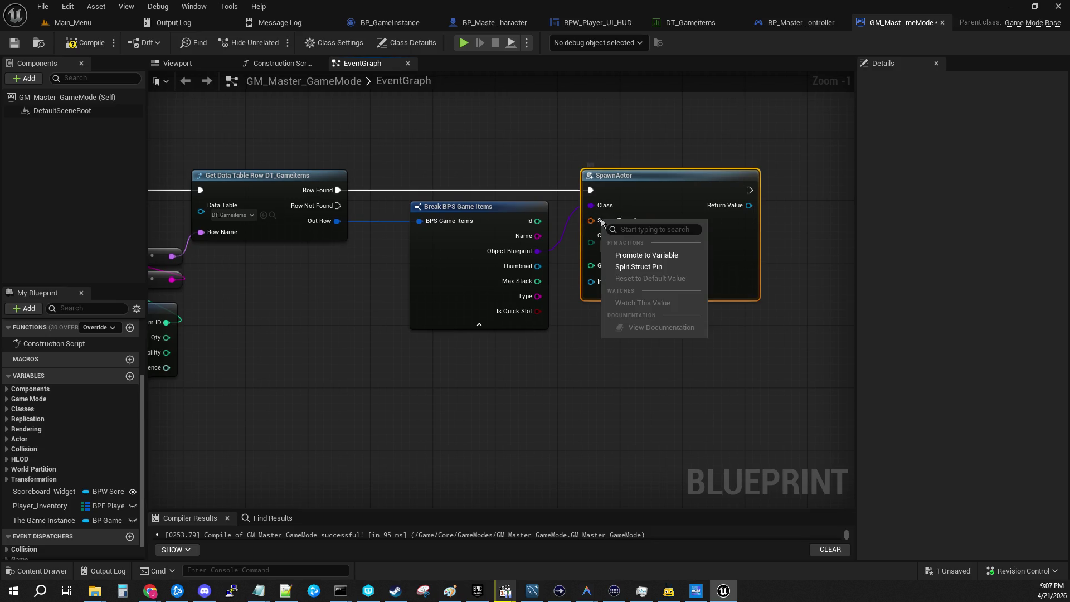
{"action": "left_click", "coordinate": [638, 267]}
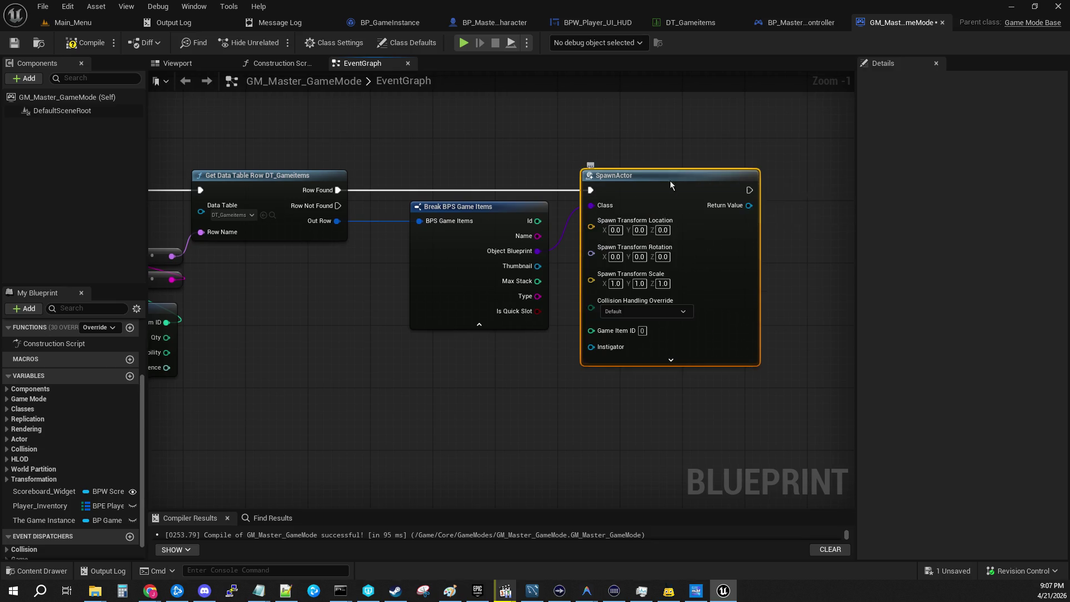
{"action": "left_click_drag", "start_coordinate": [670, 183], "coordinate": [708, 184]}
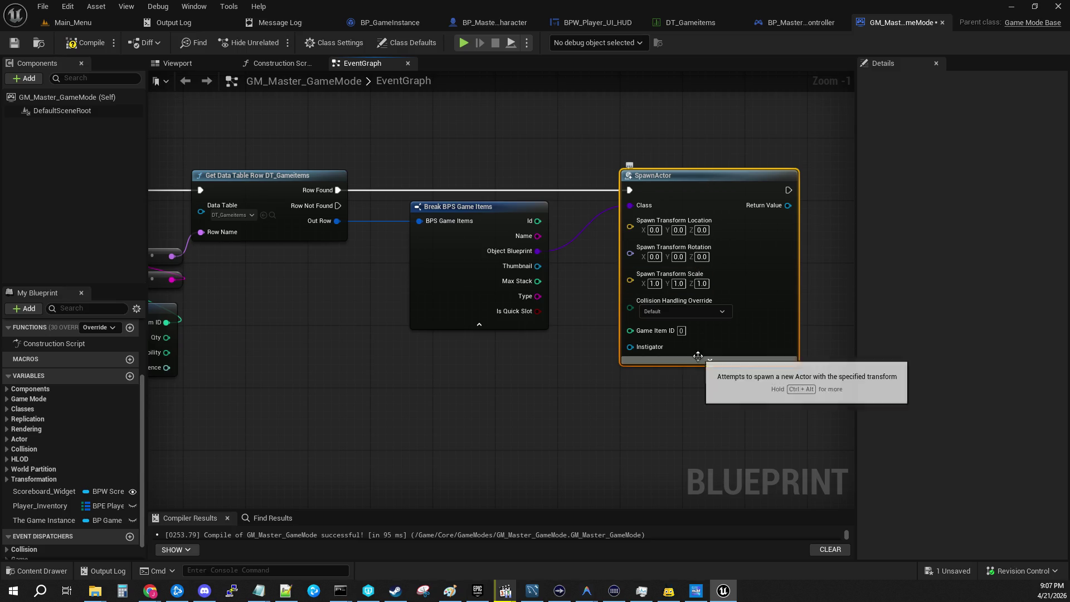
{"action": "left_click", "coordinate": [709, 311]}
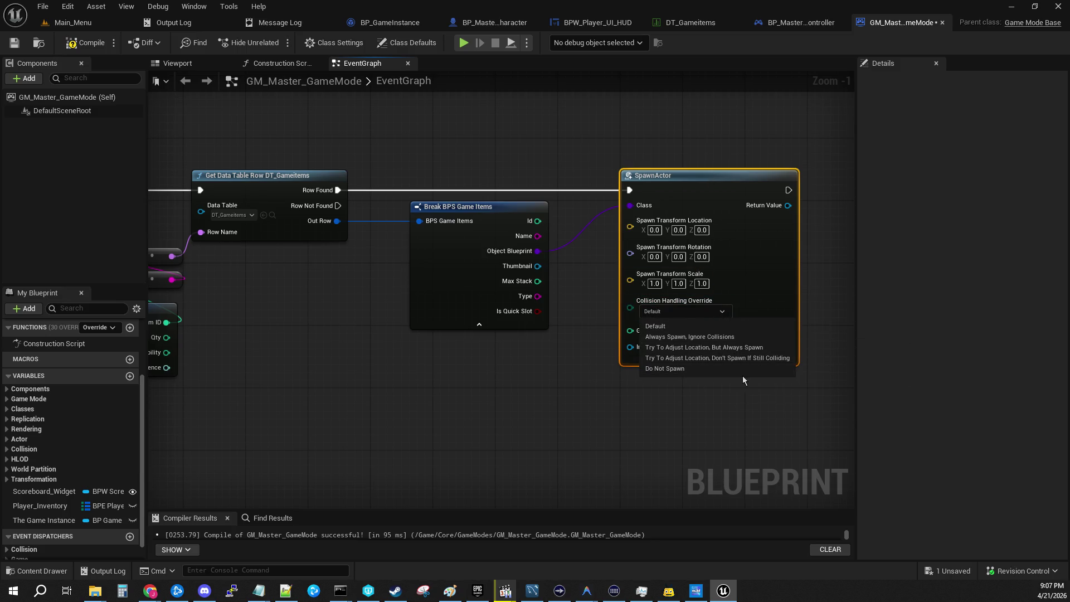
{"action": "left_click", "coordinate": [744, 336]}
{"action": "left_click", "coordinate": [593, 125]}
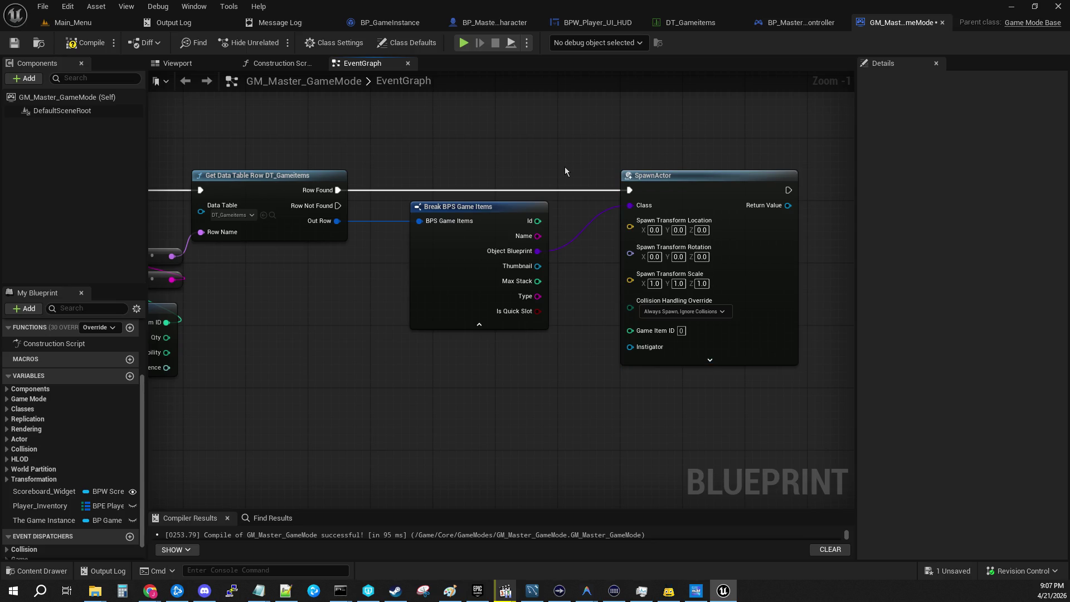
{"action": "mouse_move", "coordinate": [564, 166]}
{"action": "left_mouse_down"}
{"action": "mouse_move", "coordinate": [284, 176]}
{"action": "mouse_move", "coordinate": [544, 195]}
{"action": "mouse_move", "coordinate": [632, 182]}
{"action": "mouse_move", "coordinate": [197, 184]}
{"action": "left_mouse_up"}
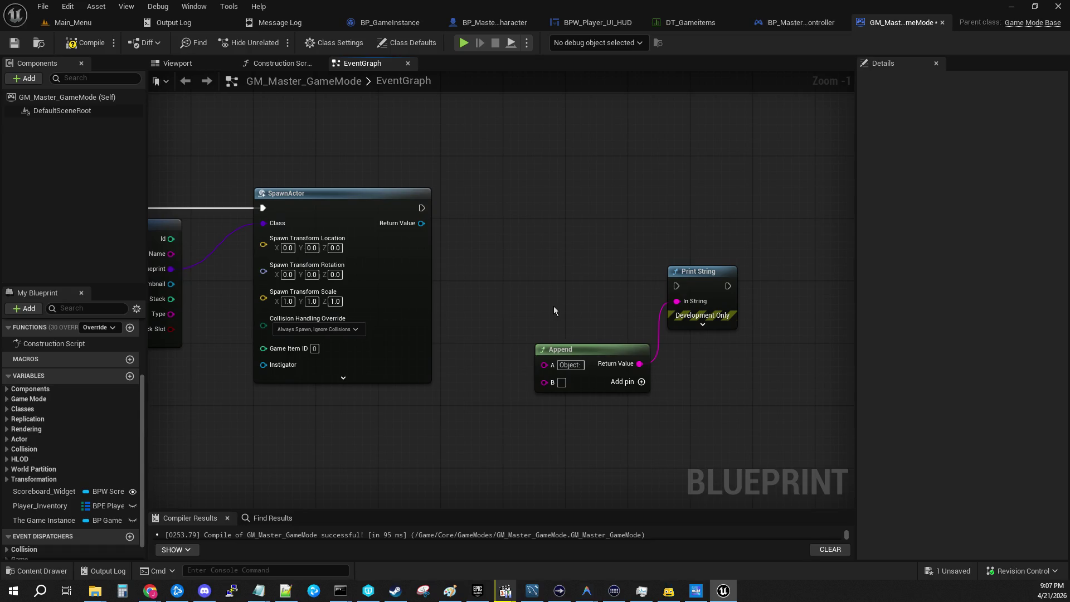
Drop a Player Inventory getter into the graph and move Append and Print String down-right.
{"action": "left_click", "coordinate": [43, 509]}
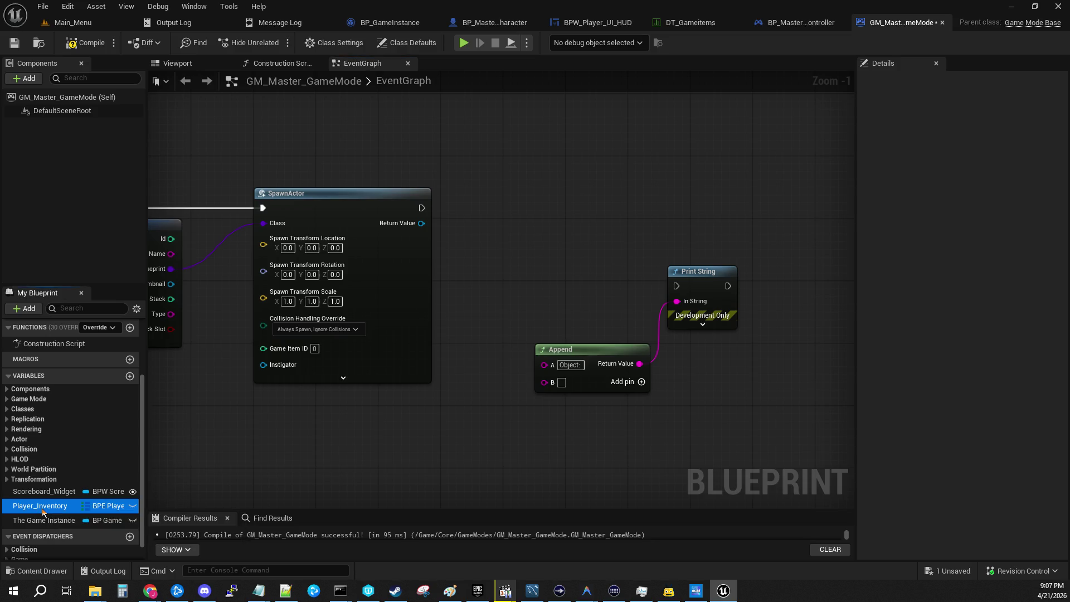
{"action": "mouse_move", "coordinate": [43, 511]}
{"action": "left_mouse_down"}
{"action": "mouse_move", "coordinate": [594, 320]}
{"action": "mouse_move", "coordinate": [585, 223]}
{"action": "mouse_move", "coordinate": [515, 206]}
{"action": "left_mouse_up"}
{"action": "left_click", "coordinate": [563, 229]}
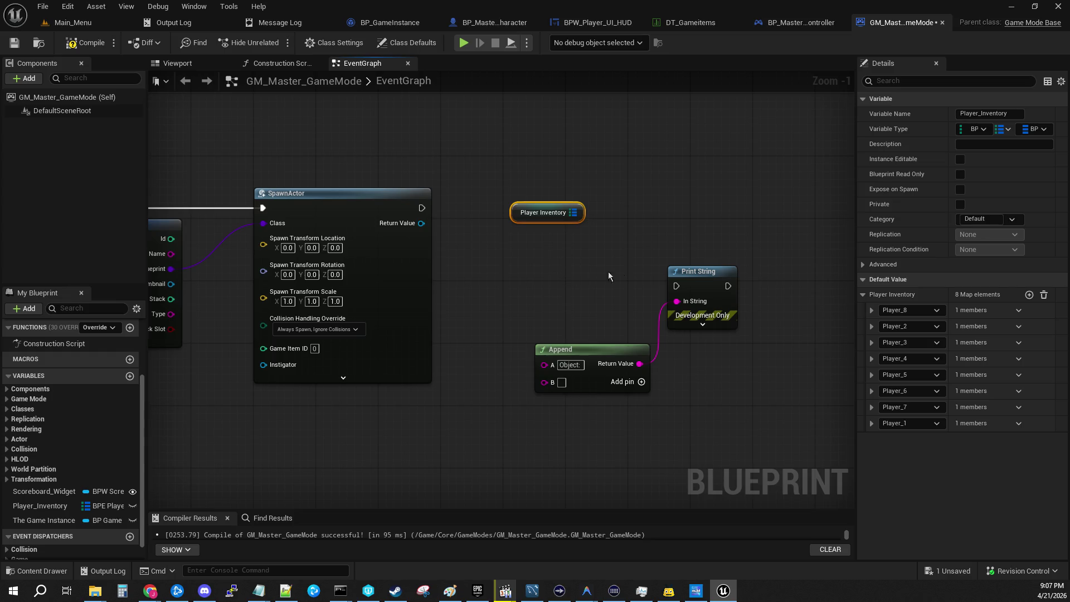
{"action": "mouse_move", "coordinate": [603, 286]}
{"action": "left_mouse_down"}
{"action": "mouse_move", "coordinate": [677, 357]}
{"action": "mouse_move", "coordinate": [693, 465]}
{"action": "left_mouse_up"}
Abandon the Keys search, delete the Player Inventory getter, and add a new function.
{"action": "left_click_drag", "start_coordinate": [574, 212], "coordinate": [704, 206]}
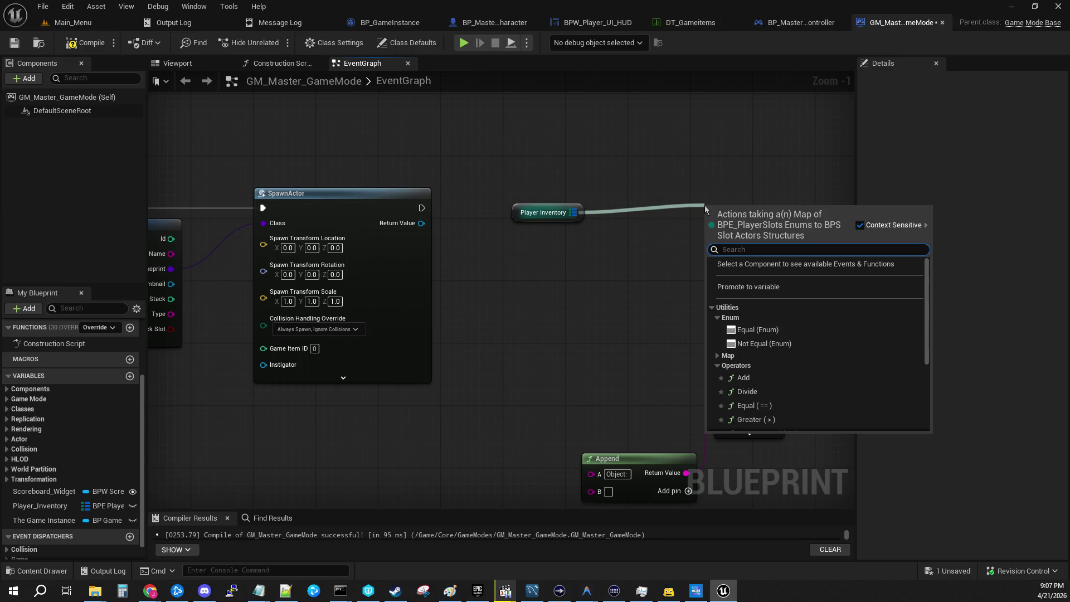
{"action": "type", "text": "keys"}
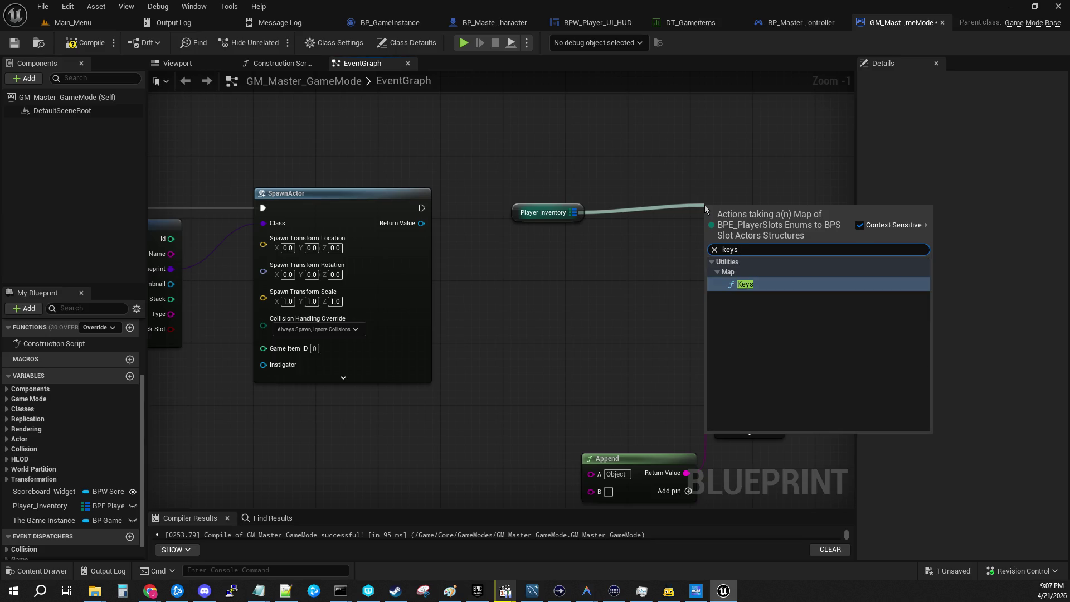
{"action": "key", "text": "Escape"}
{"action": "left_click", "coordinate": [543, 212]}
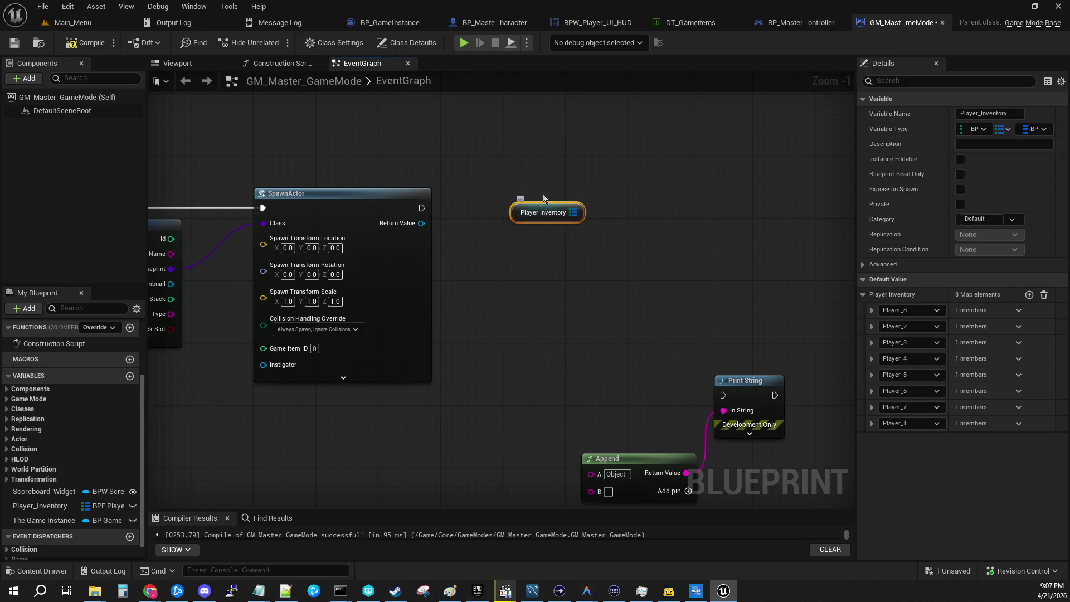
{"action": "key", "text": "Delete"}
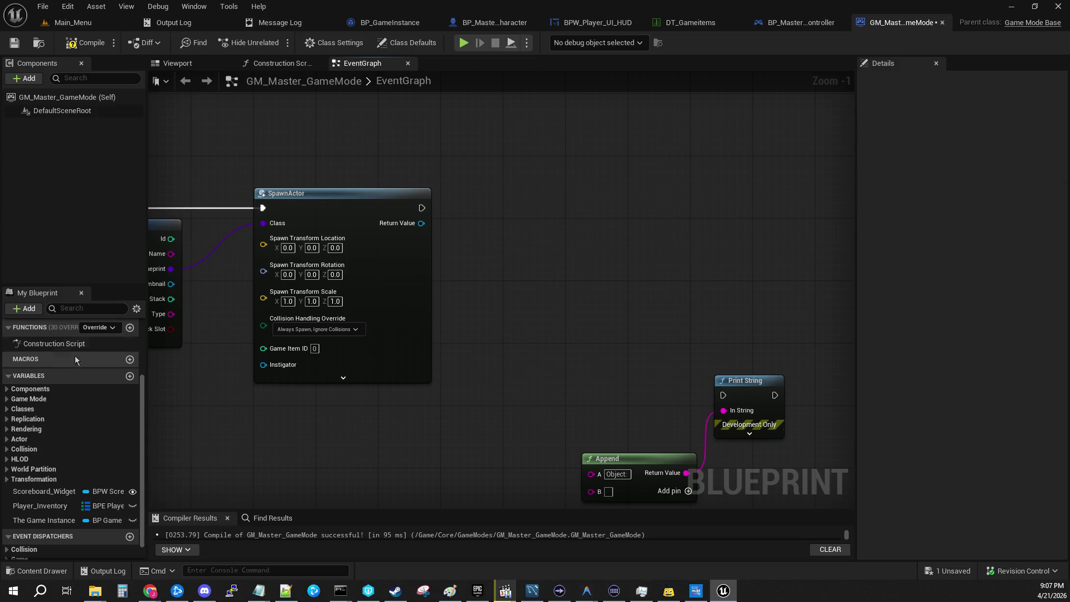
{"action": "scroll", "coordinate": [49, 401], "scroll_direction": "up", "scroll_amount": 3}
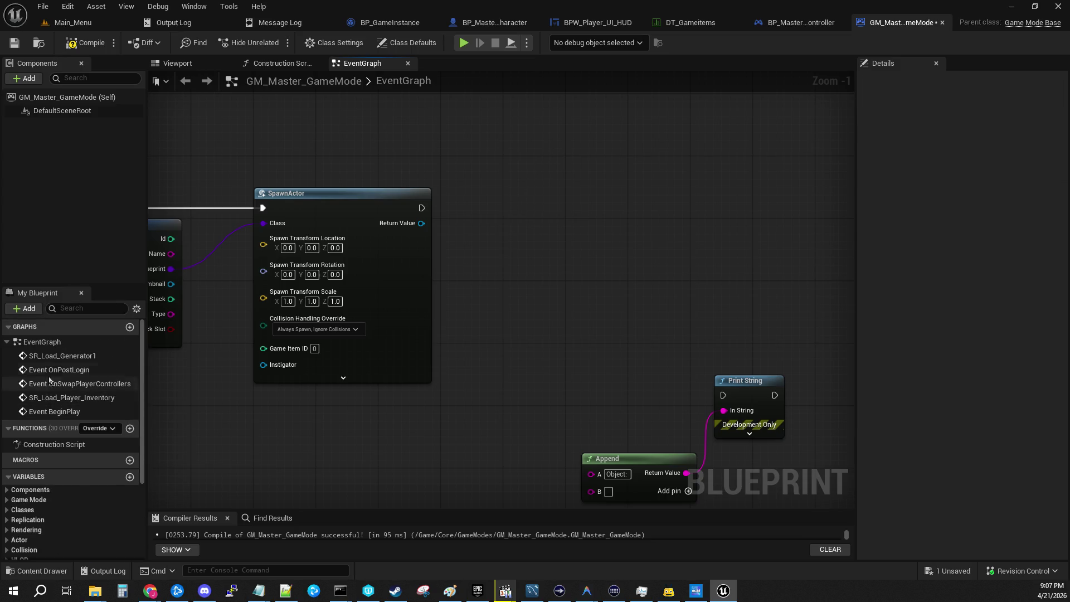
{"action": "scroll", "coordinate": [59, 440], "scroll_direction": "down", "scroll_amount": 2}
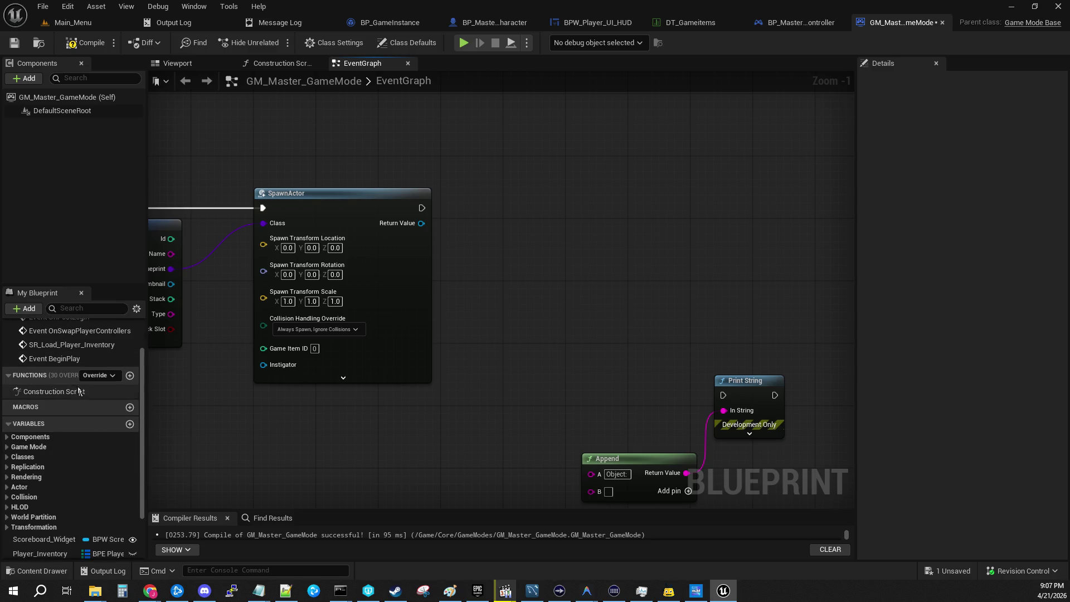
{"action": "left_click", "coordinate": [130, 375]}
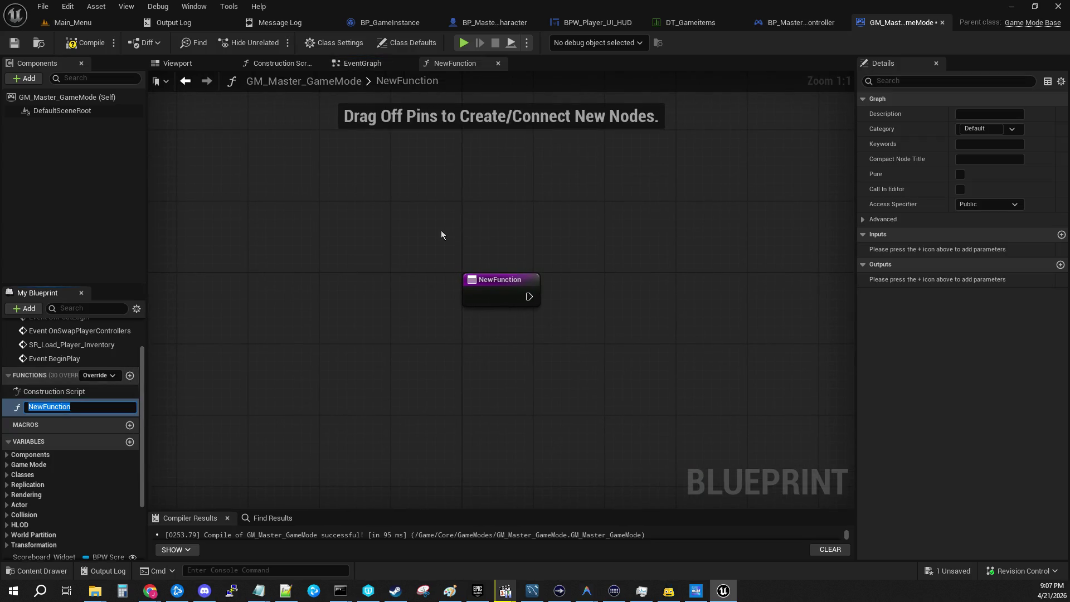
Name the new function Set_Player_Quickslot_Item.
{"action": "type", "text": "Set_Player_Quickslot_Item"}
{"action": "key", "text": "Return"}
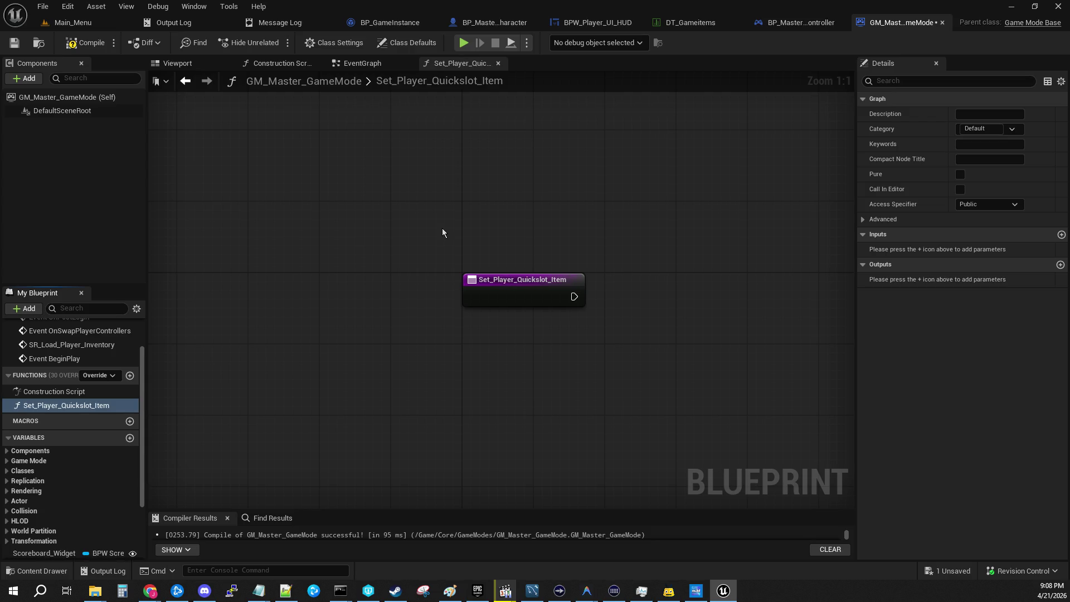
{"action": "left_click_drag", "start_coordinate": [649, 291], "coordinate": [537, 255]}
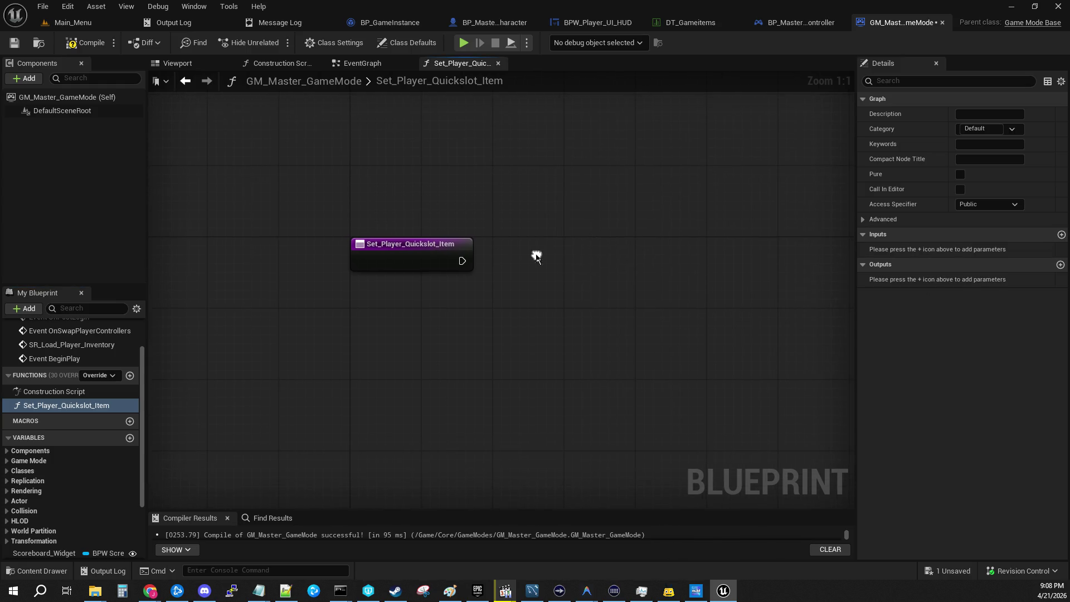
Add a function input and give it the type BP Master Object.
{"action": "left_click", "coordinate": [1061, 235]}
{"action": "left_click", "coordinate": [972, 251]}
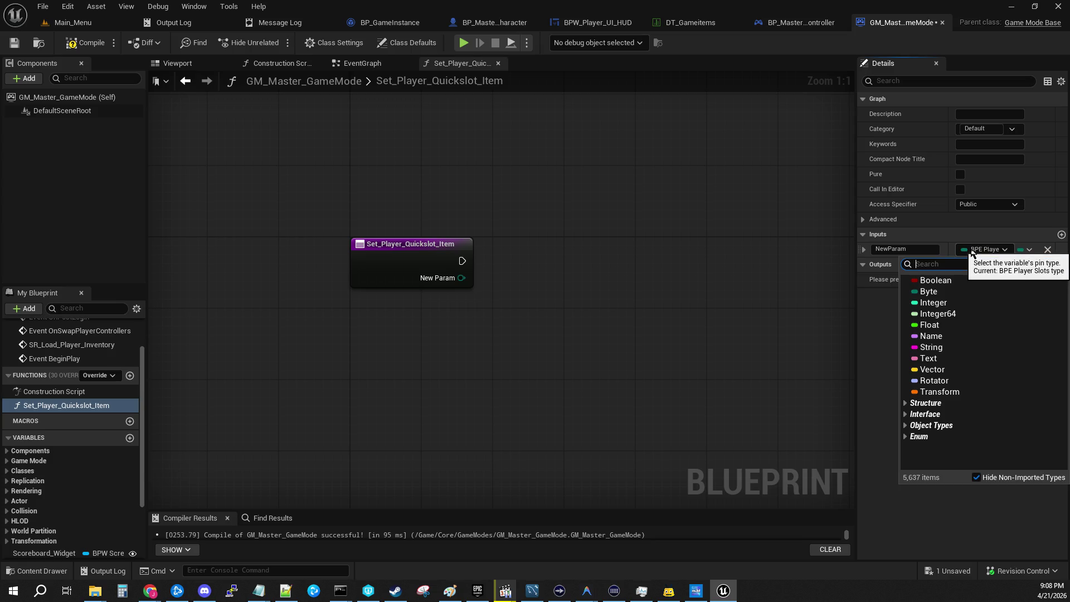
{"action": "type", "text": "game item"}
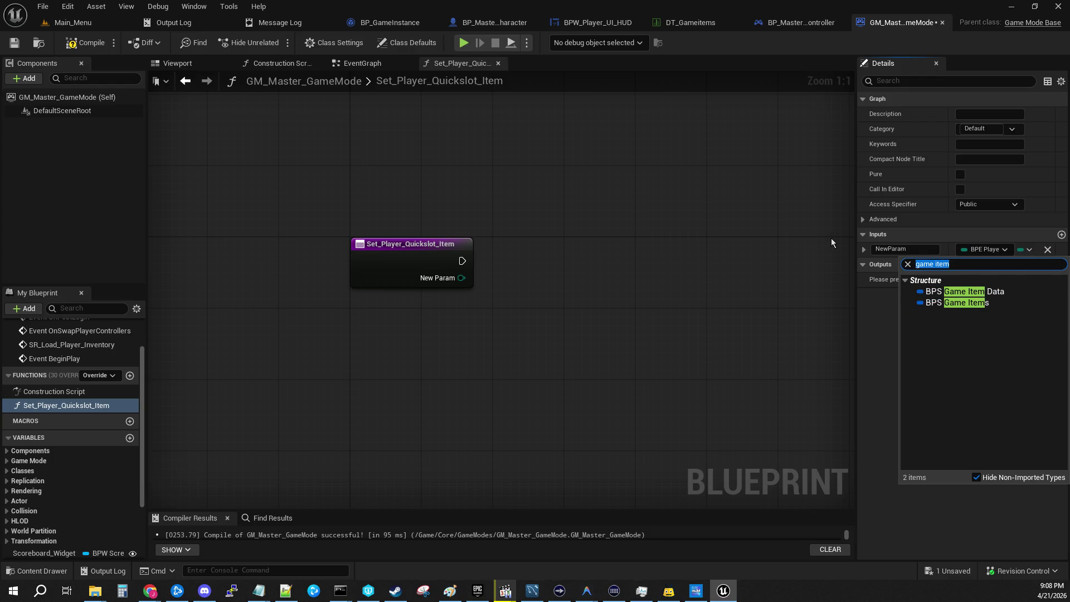
{"action": "type", "text": "gmae obejct"}
{"action": "key", "text": "BackSpace"}
{"action": "key", "text": "BackSpace"}
{"action": "key", "text": "BackSpace"}
{"action": "type", "text": "ject"}
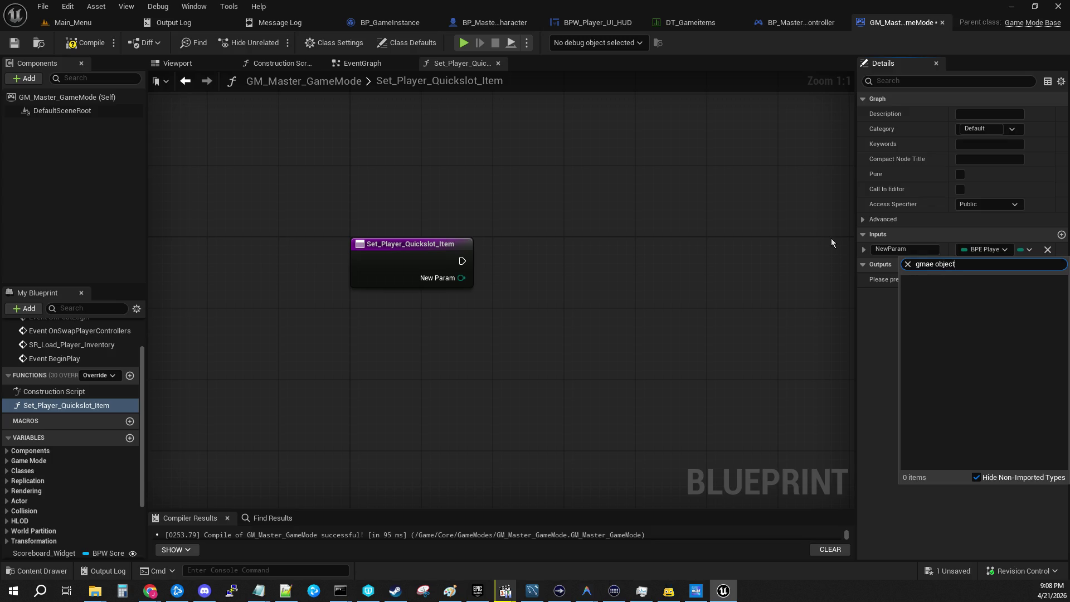
{"action": "key", "text": "BackSpace"}
{"action": "key", "text": "BackSpace"}
{"action": "type", "text": "me "}
{"action": "type", "text": "item"}
{"action": "key", "text": "ctrl+a"}
{"action": "type", "text": "mas"}
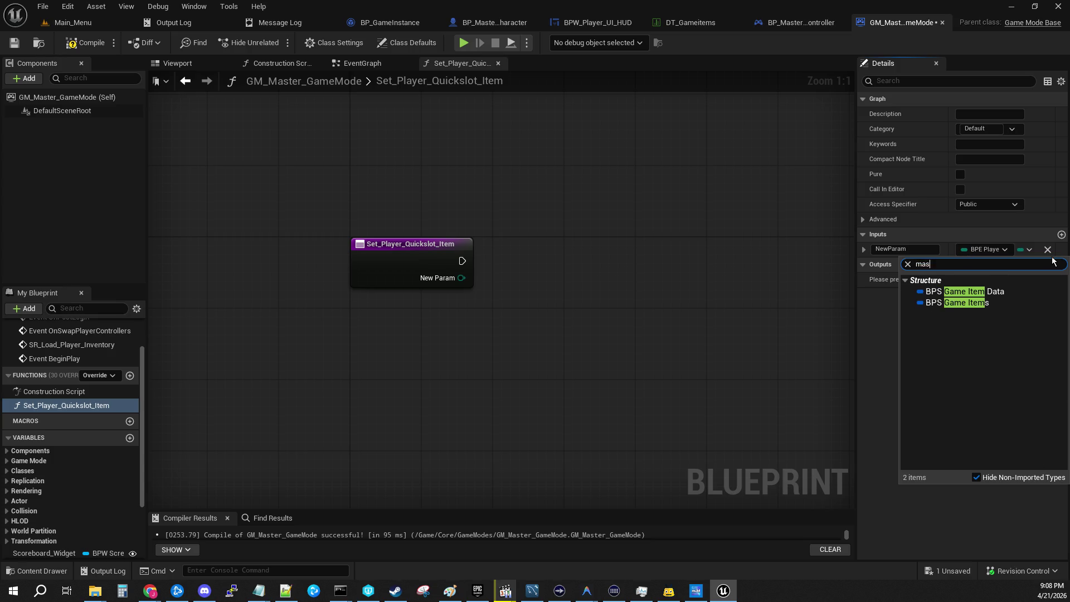
{"action": "type", "text": "ter object"}
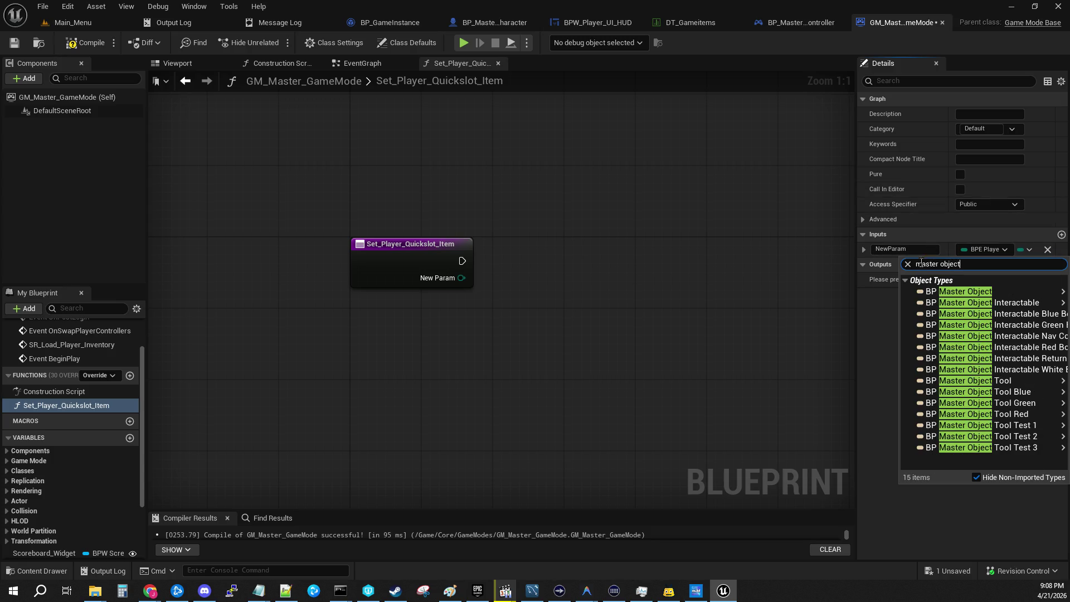
{"action": "left_click", "coordinate": [958, 291]}
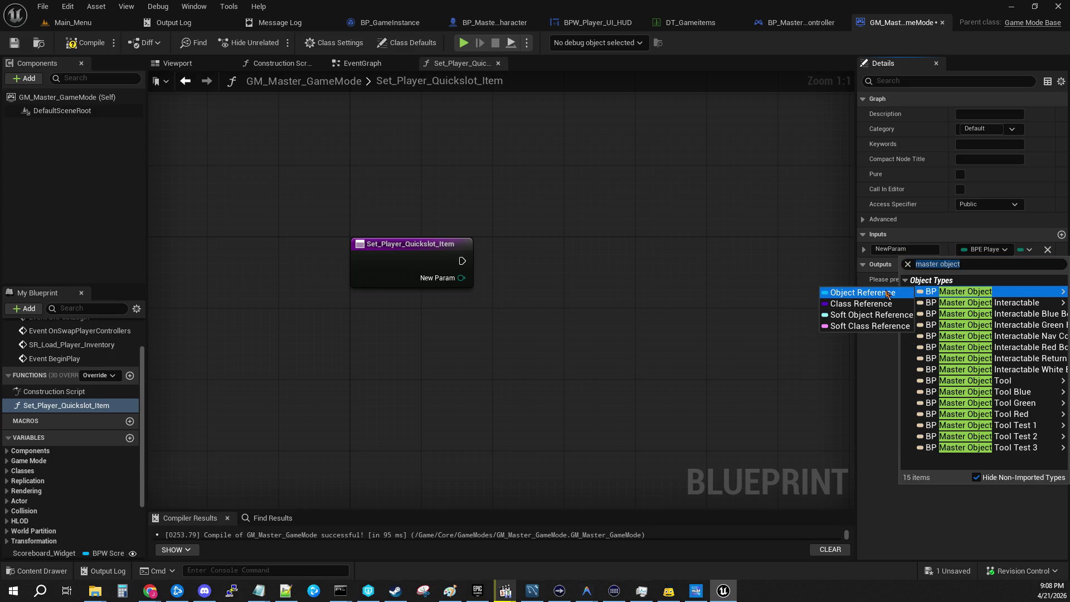
Make that input an object reference named Object Reference.
{"action": "left_click", "coordinate": [887, 293]}
{"action": "left_click", "coordinate": [924, 251]}
{"action": "key", "text": "ctrl+a"}
{"action": "type", "text": "Objec"}
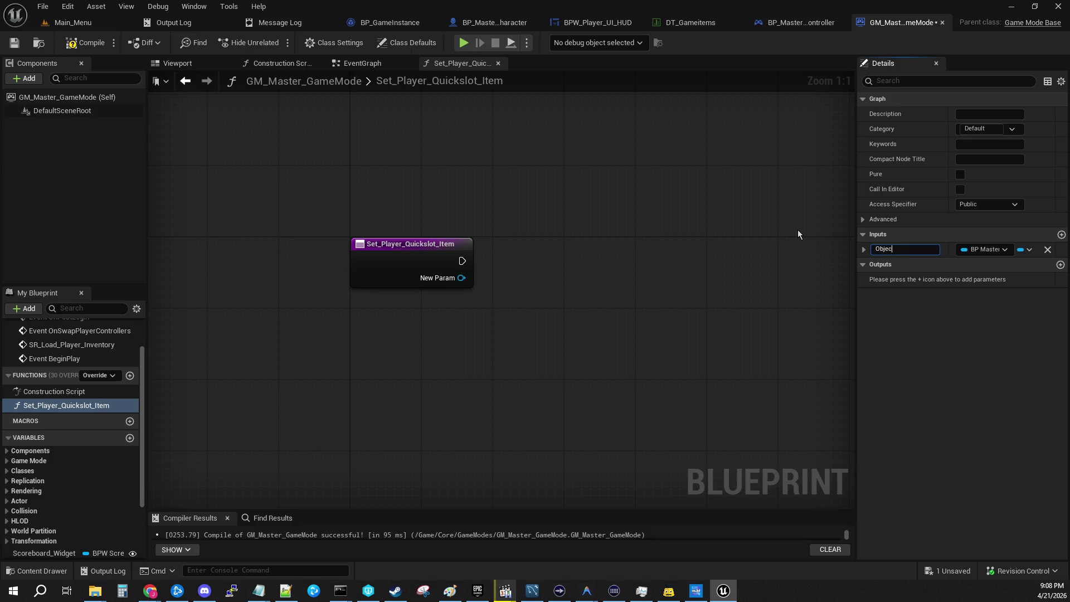
{"action": "type", "text": "t Reference"}
{"action": "key", "text": "Return"}
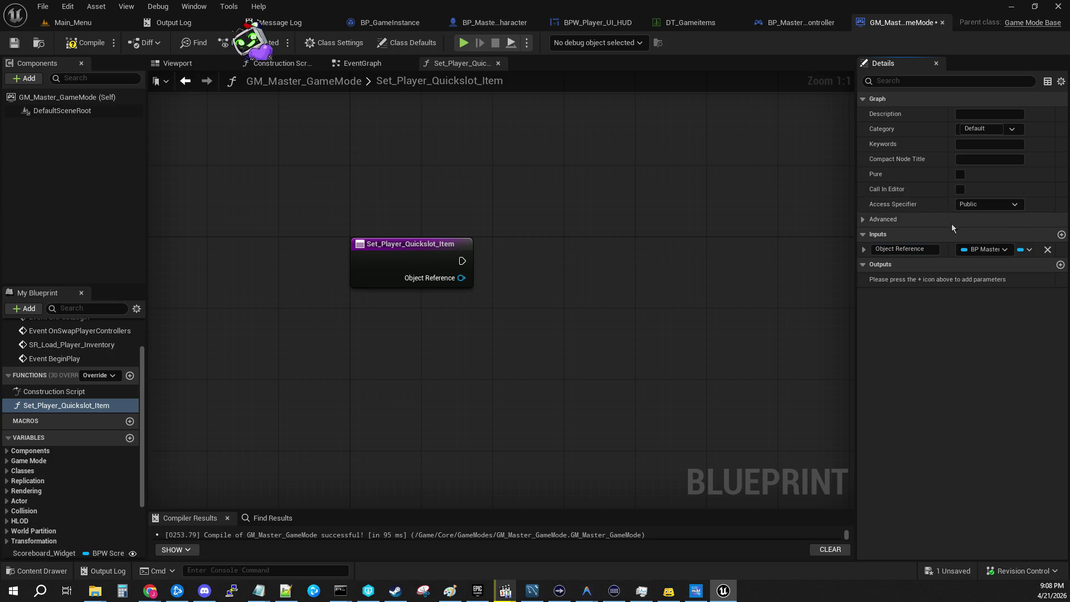
Add a Player Slot input above Object Reference, typed as the player slots enum.
{"action": "left_click", "coordinate": [1060, 235]}
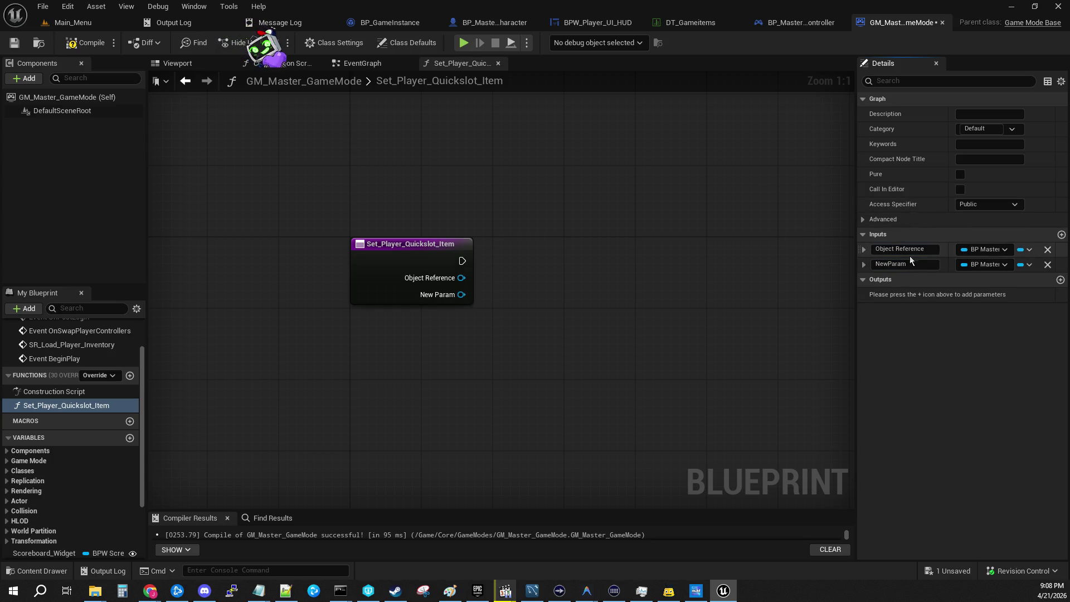
{"action": "left_click", "coordinate": [863, 265]}
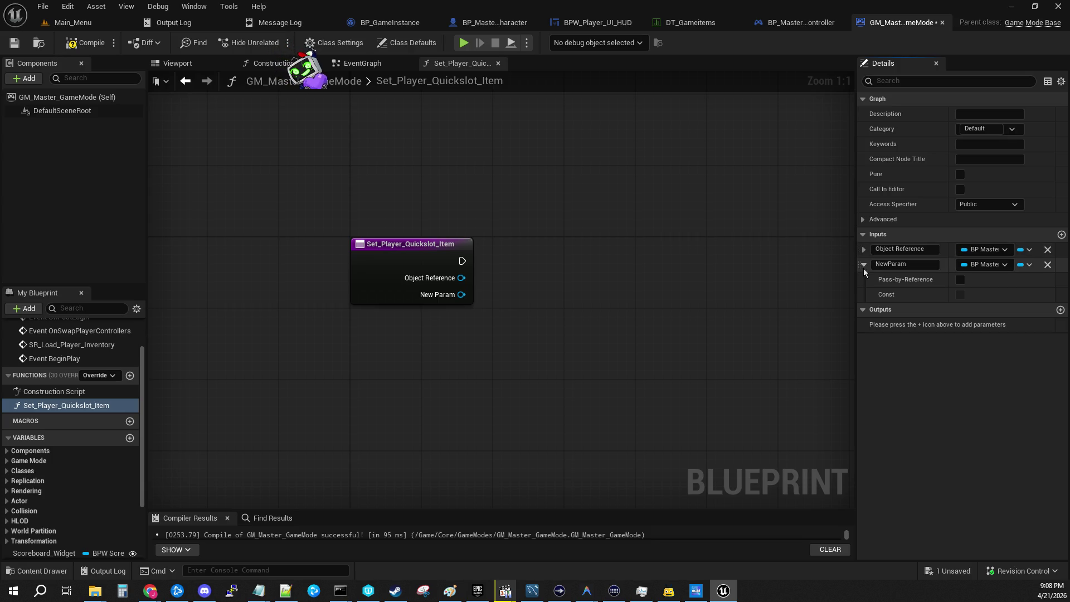
{"action": "left_click", "coordinate": [862, 266]}
{"action": "left_click_drag", "start_coordinate": [859, 266], "coordinate": [860, 253]}
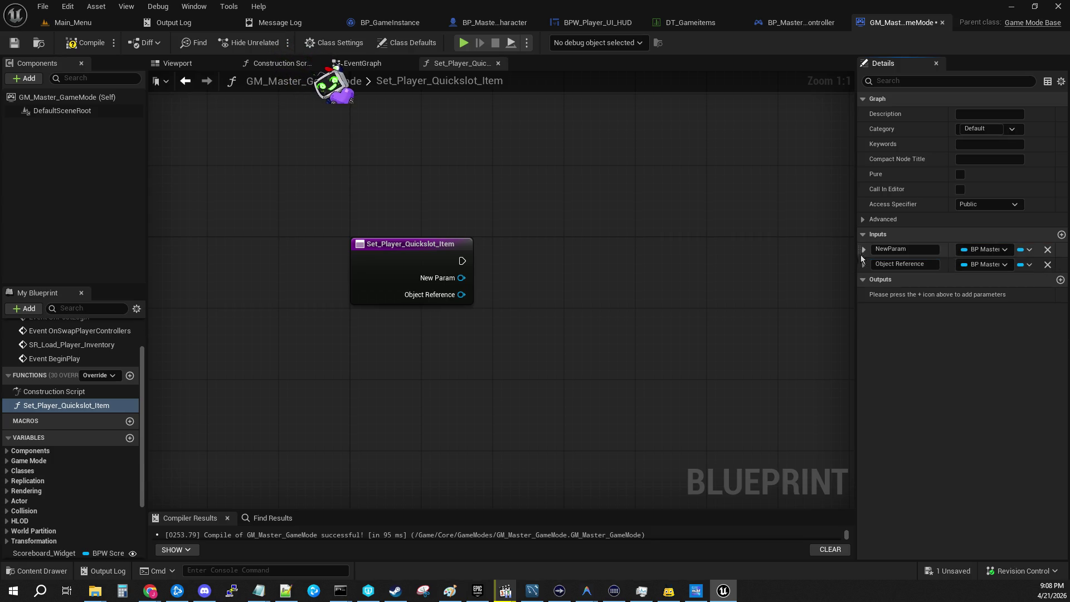
{"action": "left_click", "coordinate": [902, 252]}
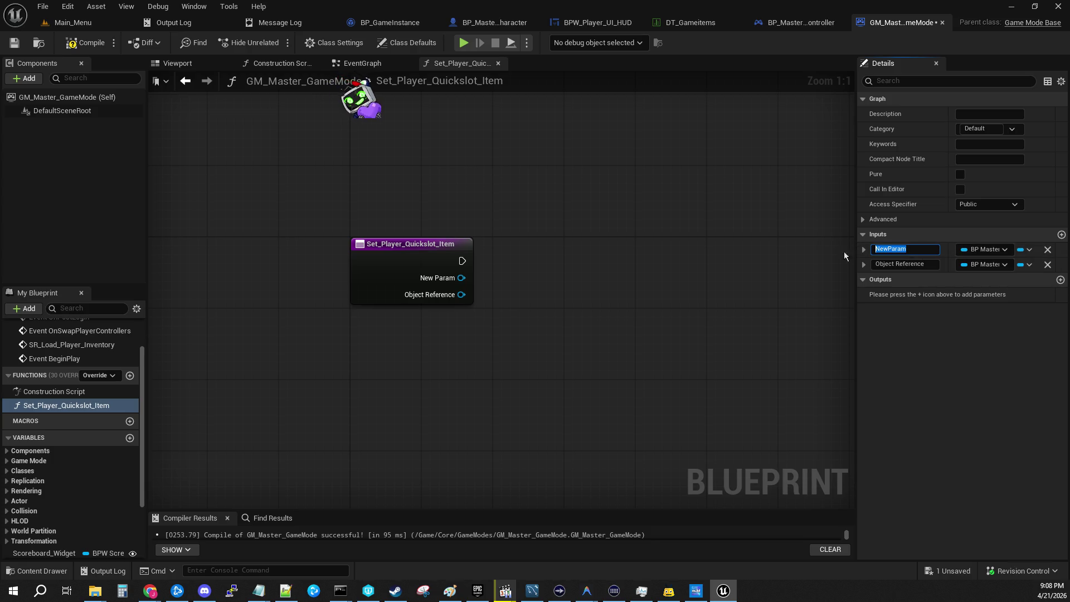
{"action": "type", "text": "Player Slot"}
{"action": "key", "text": "Return"}
{"action": "left_click", "coordinate": [1000, 250]}
{"action": "type", "text": "player"}
{"action": "scroll", "coordinate": [986, 365], "scroll_direction": "down", "scroll_amount": 5}
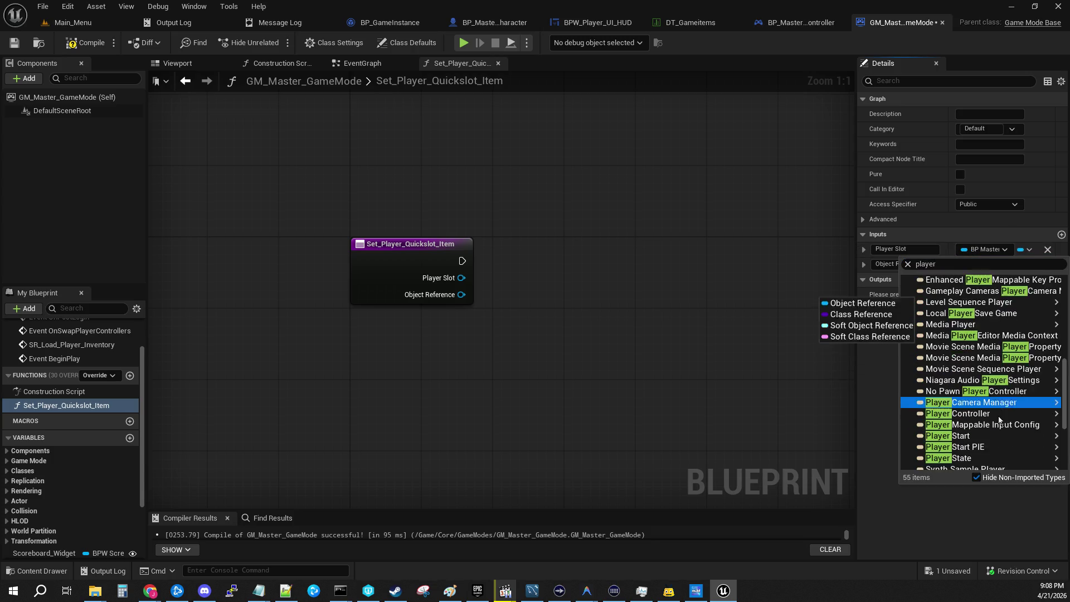
{"action": "mouse_move", "coordinate": [981, 325]}
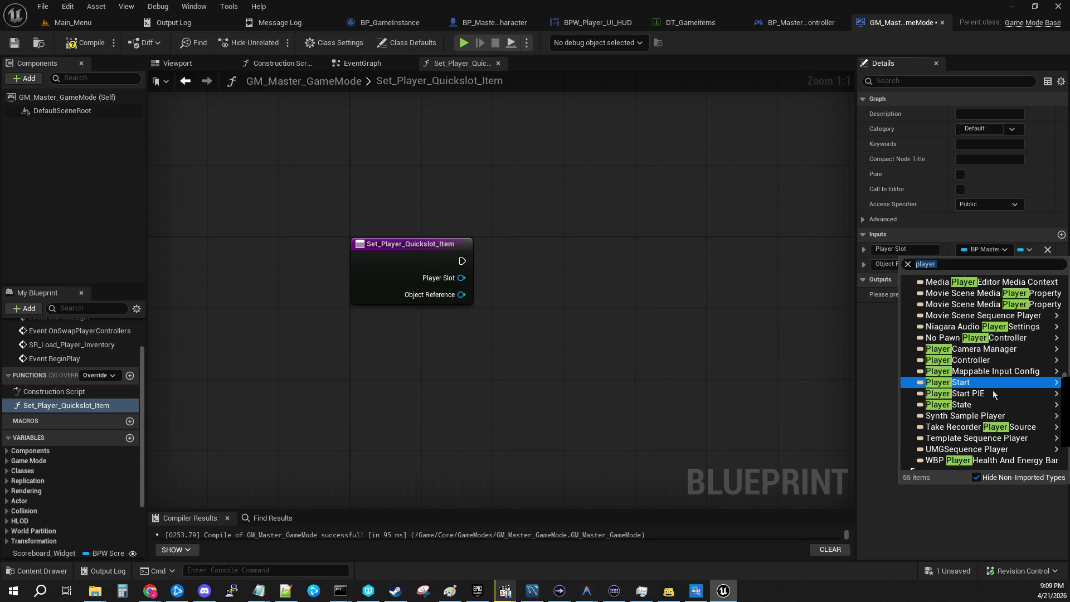
{"action": "scroll", "coordinate": [983, 367], "scroll_direction": "down", "scroll_amount": 4}
{"action": "left_click", "coordinate": [997, 386]}
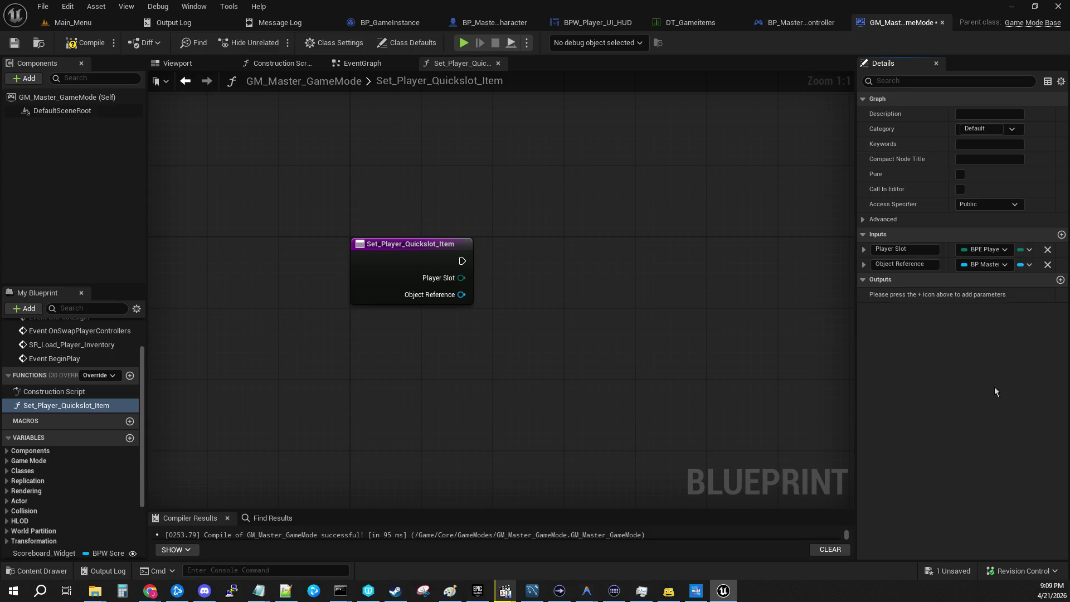
Add a third input named QuickSlot of type Integer, then save the blueprint.
{"action": "left_click", "coordinate": [1061, 234]}
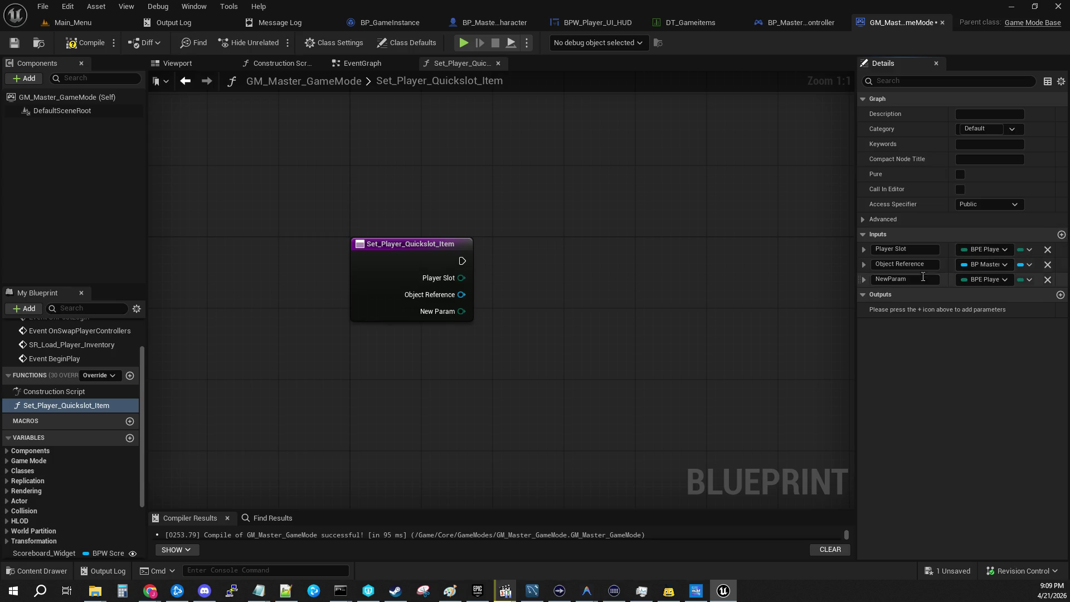
{"action": "left_click", "coordinate": [915, 279]}
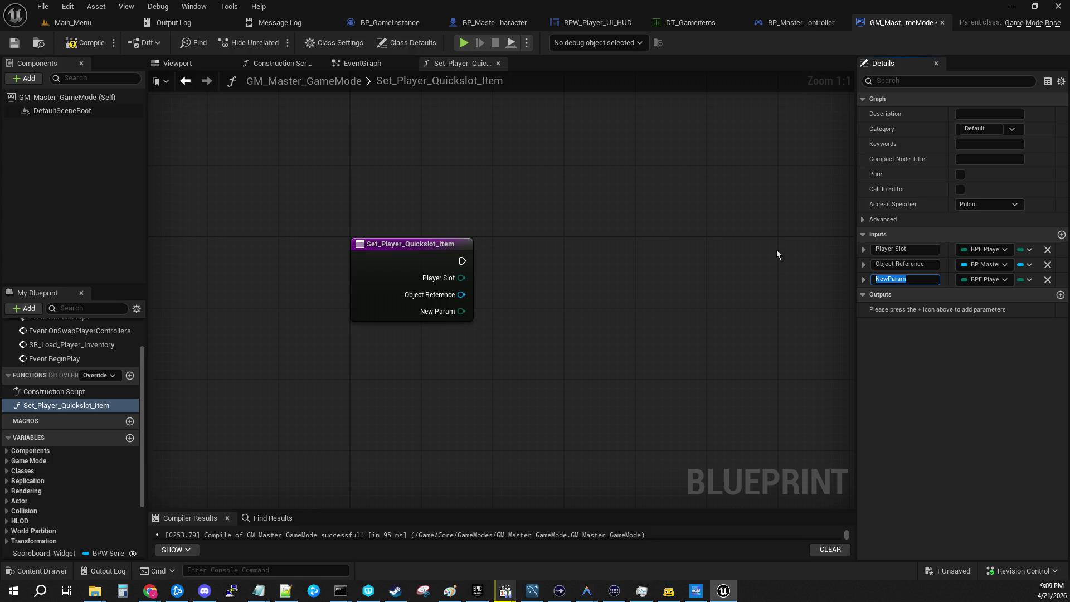
{"action": "type", "text": "Slot Bu"}
{"action": "key", "text": "ctrl+a"}
{"action": "type", "text": "QuickSl"}
{"action": "type", "text": "ot"}
{"action": "key", "text": "Return"}
{"action": "left_click", "coordinate": [991, 281]}
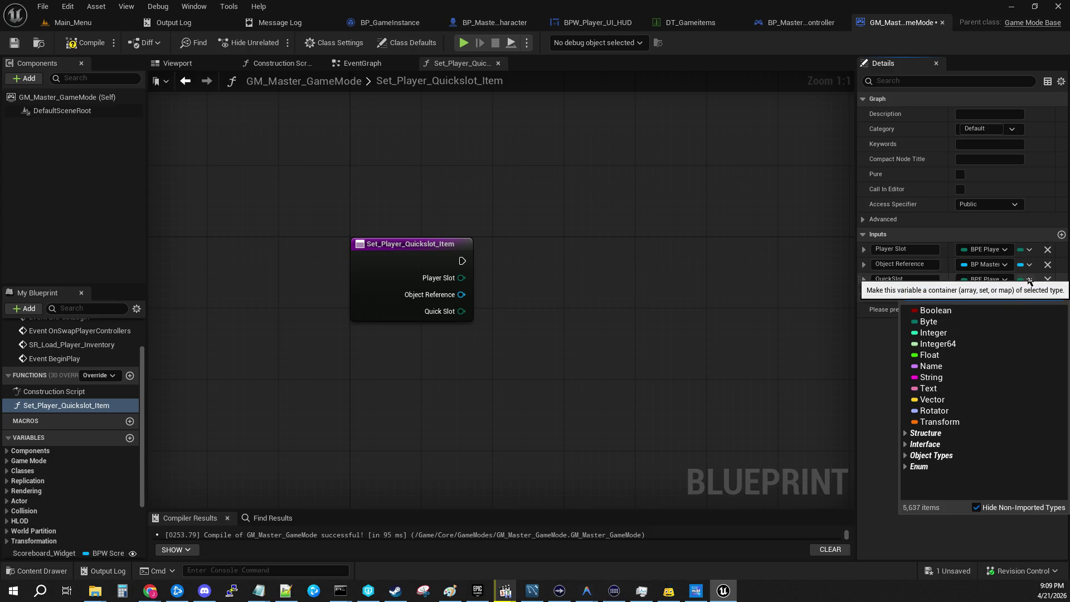
{"action": "type", "text": "slot"}
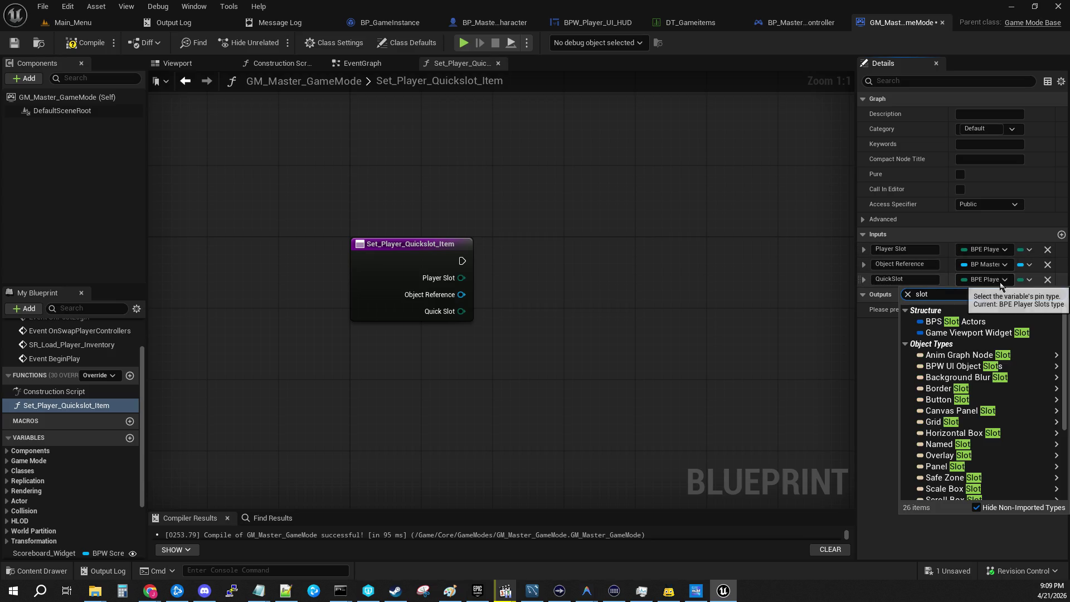
{"action": "left_click", "coordinate": [1000, 285]}
{"action": "left_click", "coordinate": [994, 281]}
{"action": "type", "text": "inte"}
{"action": "left_click", "coordinate": [937, 313]}
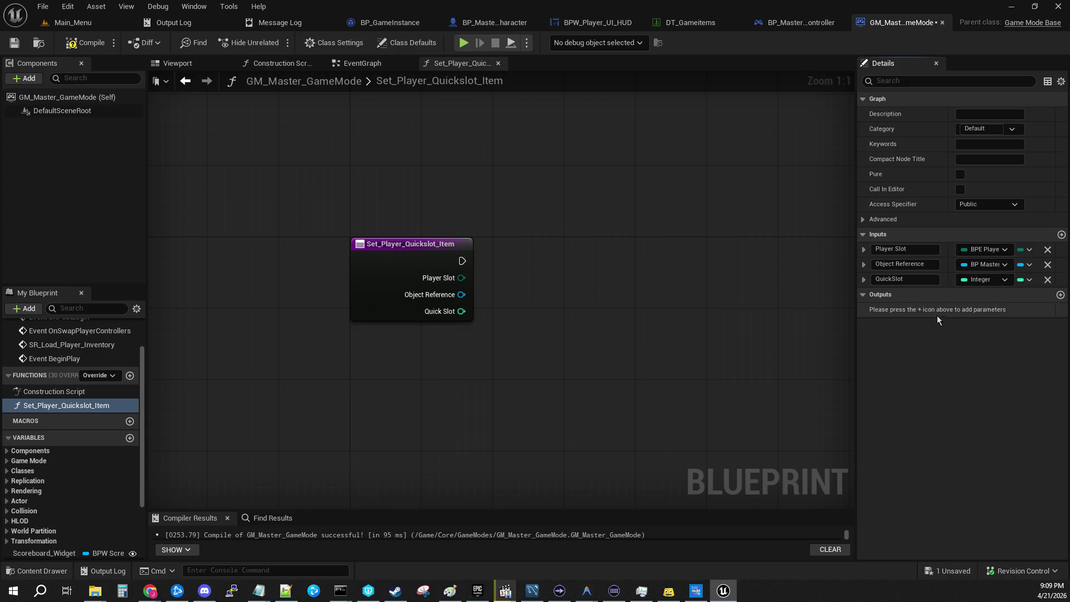
{"action": "left_click", "coordinate": [14, 42]}
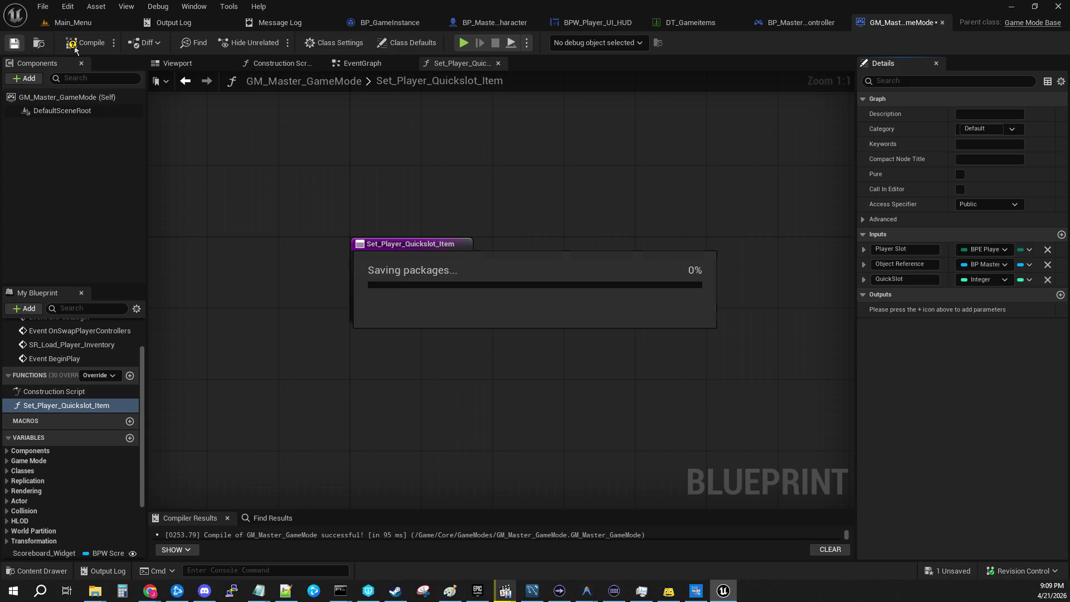
Compile the GameMode blueprint, then drag Player_Inventory into the function graph.
{"action": "left_click", "coordinate": [86, 43]}
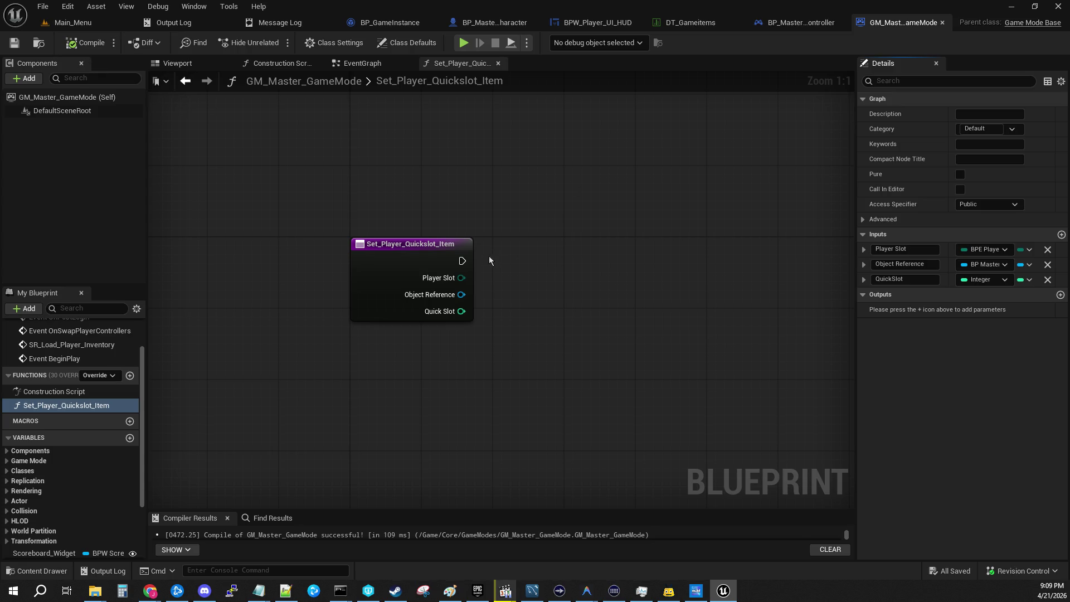
{"action": "mouse_move", "coordinate": [321, 190]}
{"action": "left_mouse_down"}
{"action": "mouse_move", "coordinate": [489, 340]}
{"action": "mouse_move", "coordinate": [492, 376]}
{"action": "left_mouse_up"}
{"action": "left_click", "coordinate": [585, 352]}
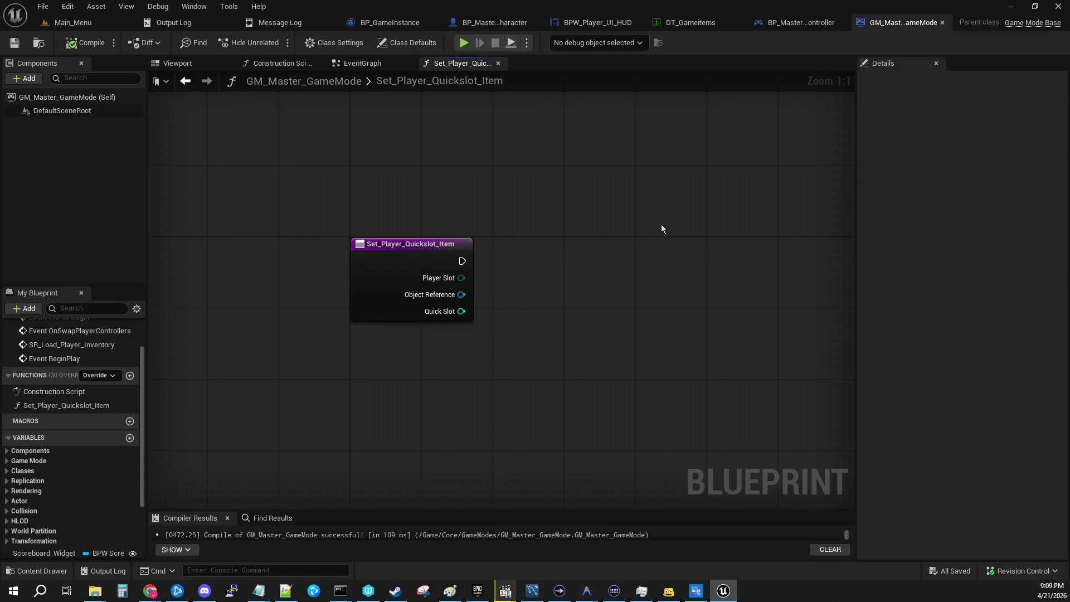
{"action": "left_click_drag", "start_coordinate": [556, 237], "coordinate": [450, 176]}
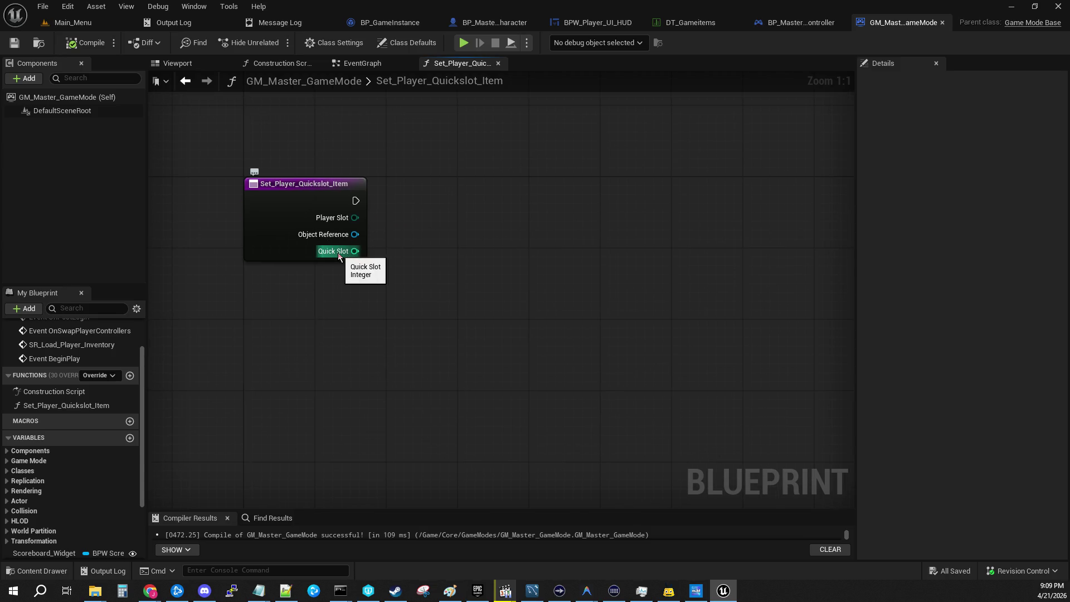
{"action": "mouse_move", "coordinate": [517, 206]}
{"action": "left_mouse_down"}
{"action": "mouse_move", "coordinate": [592, 249]}
{"action": "mouse_move", "coordinate": [581, 223]}
{"action": "left_mouse_up"}
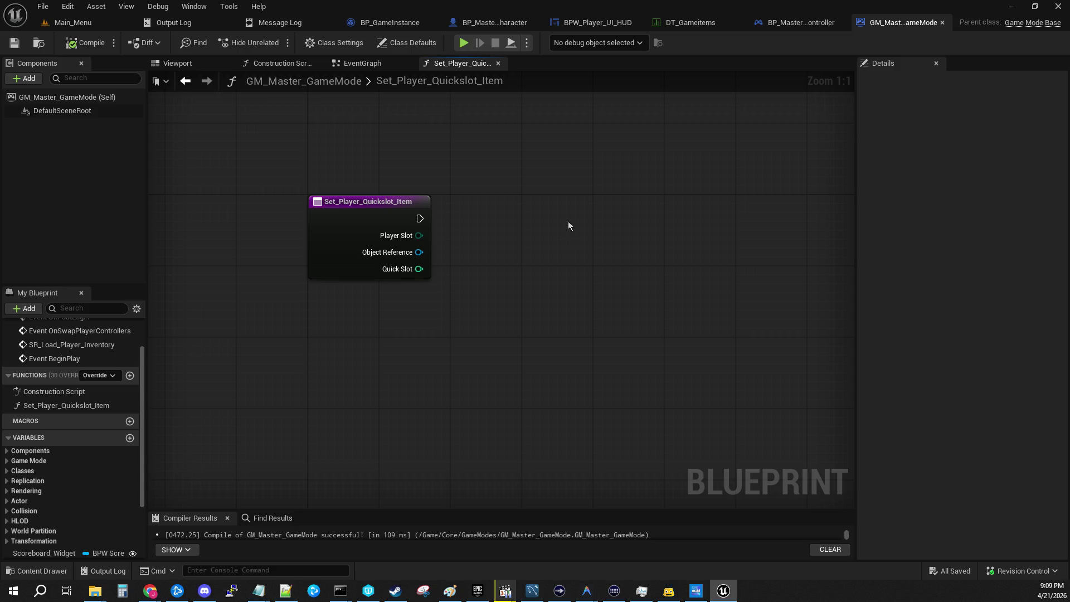
{"action": "left_click_drag", "start_coordinate": [460, 361], "coordinate": [552, 281]}
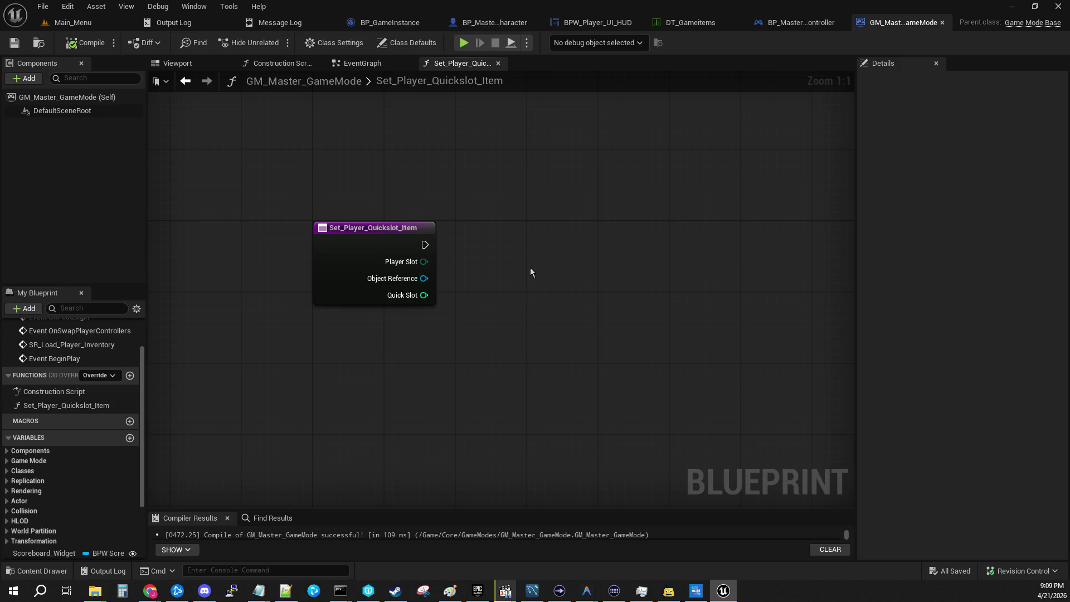
{"action": "left_click_drag", "start_coordinate": [530, 272], "coordinate": [473, 262]}
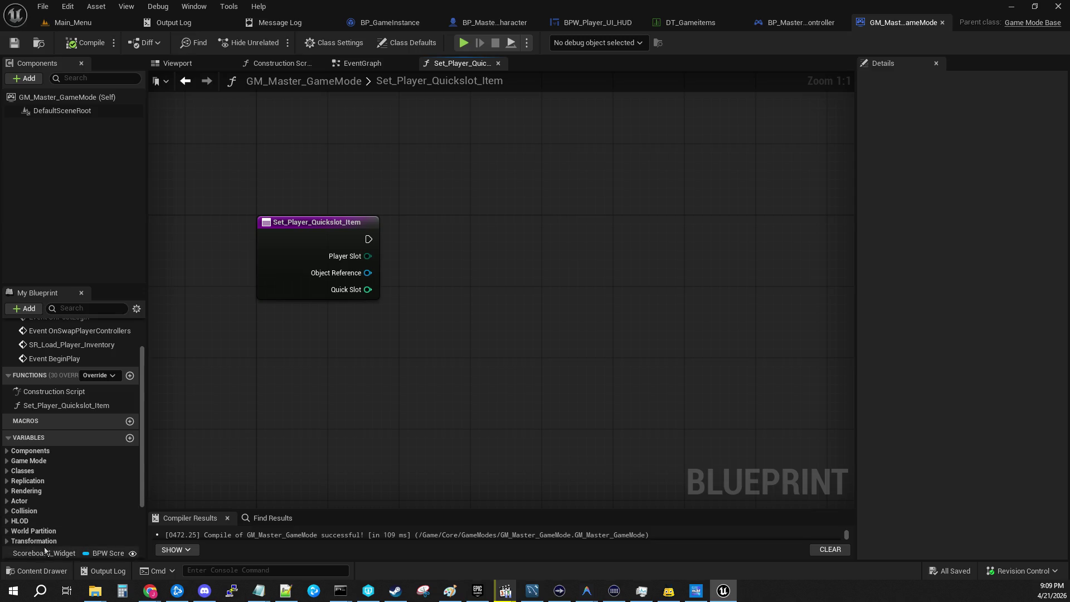
{"action": "scroll", "coordinate": [47, 546], "scroll_direction": "down", "scroll_amount": 3}
{"action": "mouse_move", "coordinate": [52, 479]}
{"action": "left_mouse_down"}
{"action": "mouse_move", "coordinate": [457, 343]}
{"action": "mouse_move", "coordinate": [473, 310]}
{"action": "mouse_move", "coordinate": [494, 322]}
{"action": "mouse_move", "coordinate": [448, 368]}
{"action": "left_mouse_up"}
Place a Player Inventory getter, add a default local variable, and attach a Keys node.
{"action": "left_click", "coordinate": [507, 325]}
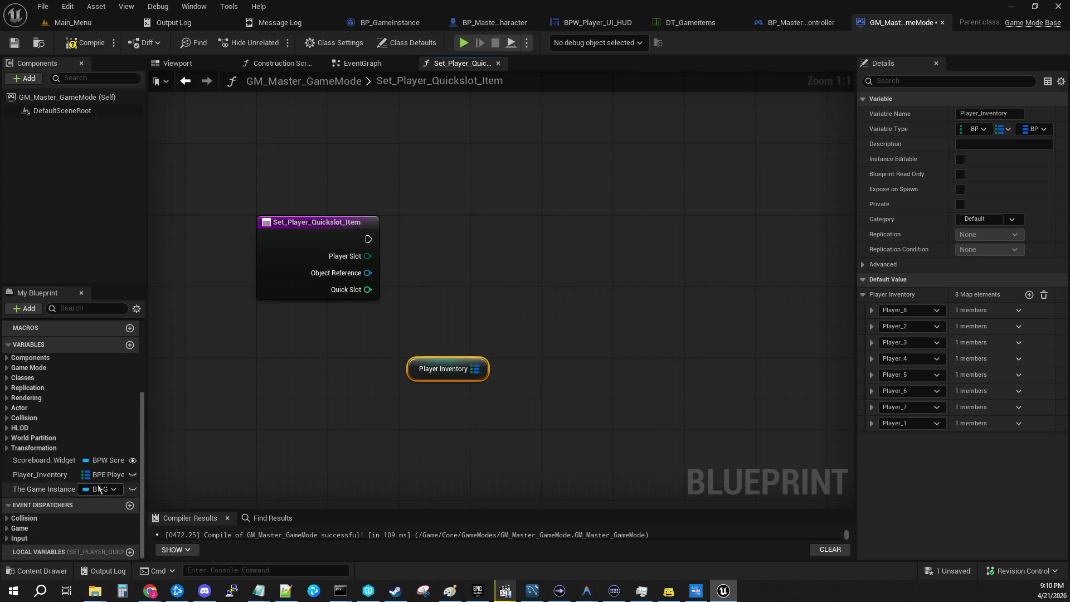
{"action": "left_click", "coordinate": [130, 551]}
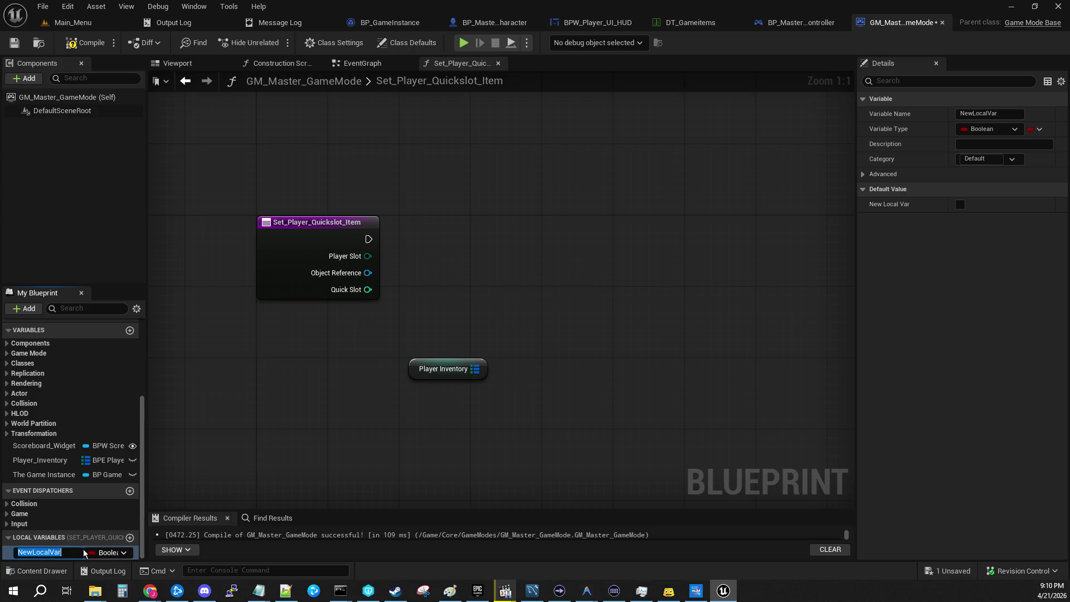
{"action": "key", "text": "Return"}
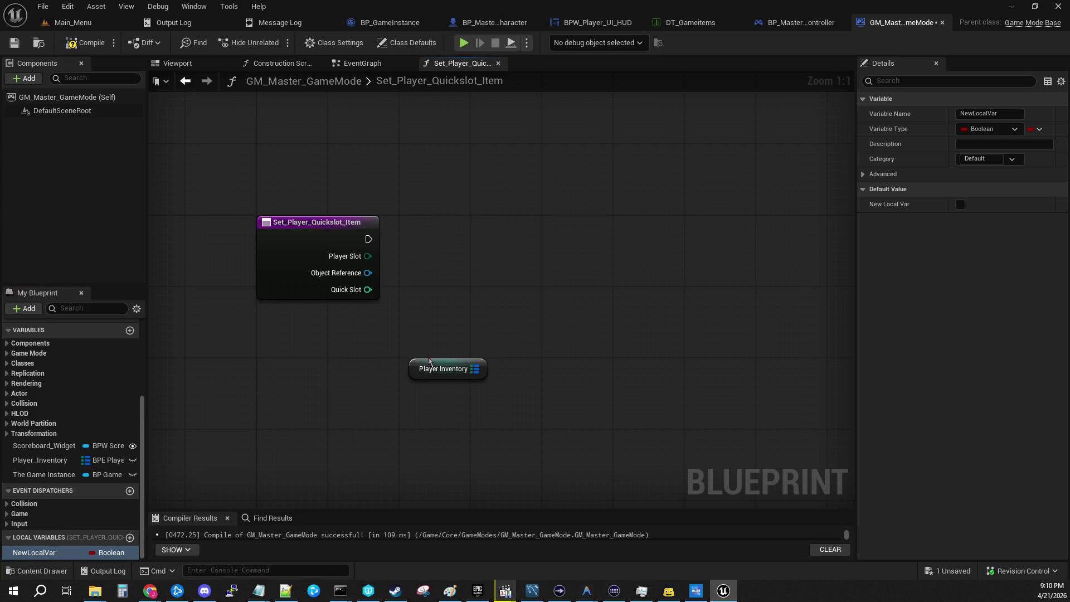
{"action": "mouse_move", "coordinate": [477, 368]}
{"action": "left_mouse_down"}
{"action": "mouse_move", "coordinate": [490, 370]}
{"action": "mouse_move", "coordinate": [539, 318]}
{"action": "mouse_move", "coordinate": [530, 317]}
{"action": "left_mouse_up"}
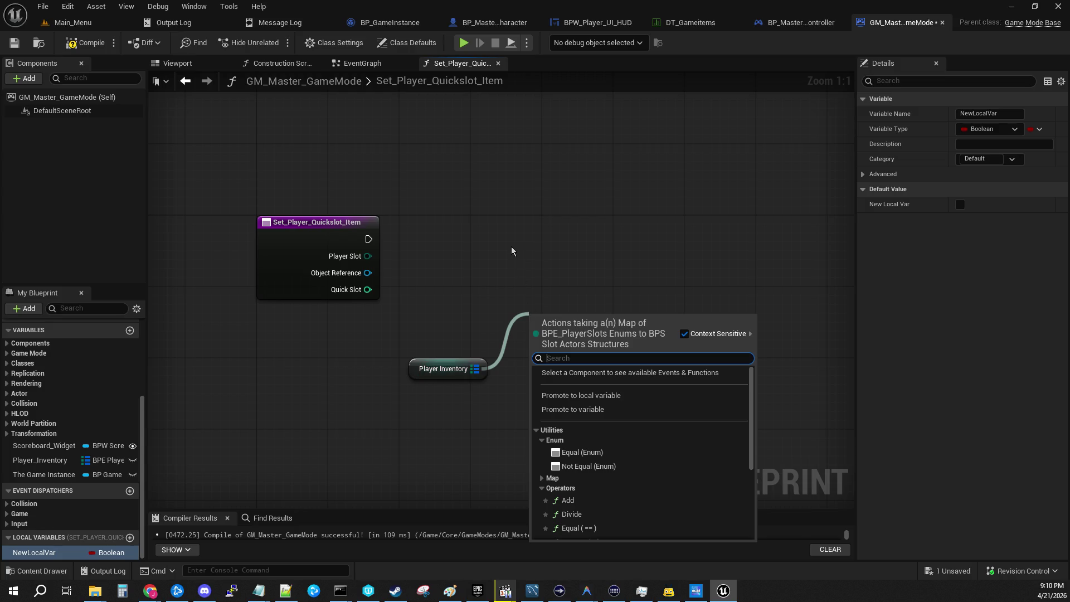
{"action": "type", "text": "keys"}
{"action": "key", "text": "Return"}
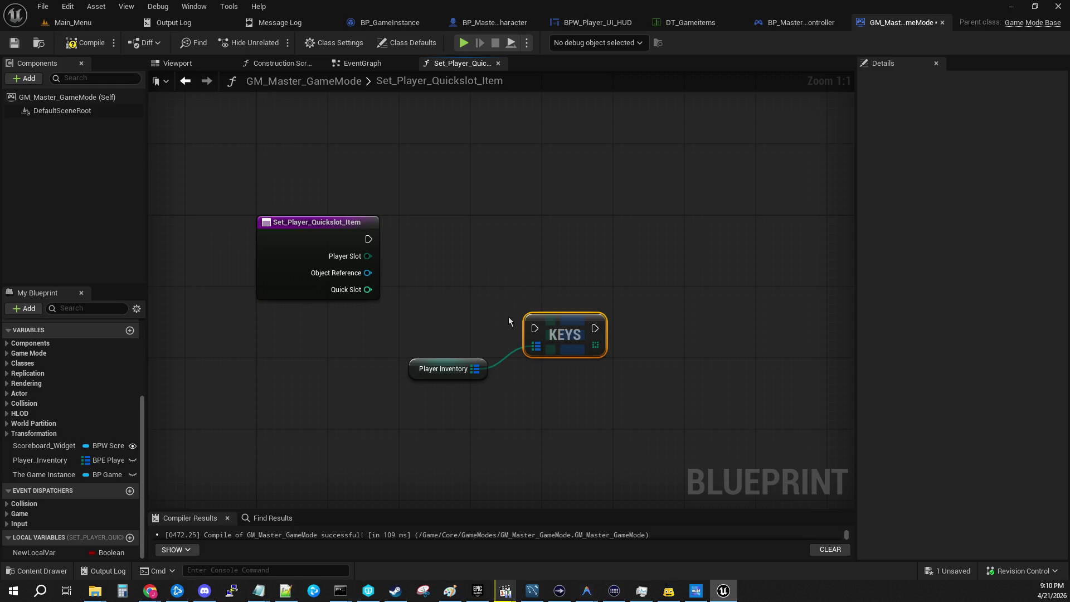
{"action": "left_click_drag", "start_coordinate": [543, 322], "coordinate": [516, 313]}
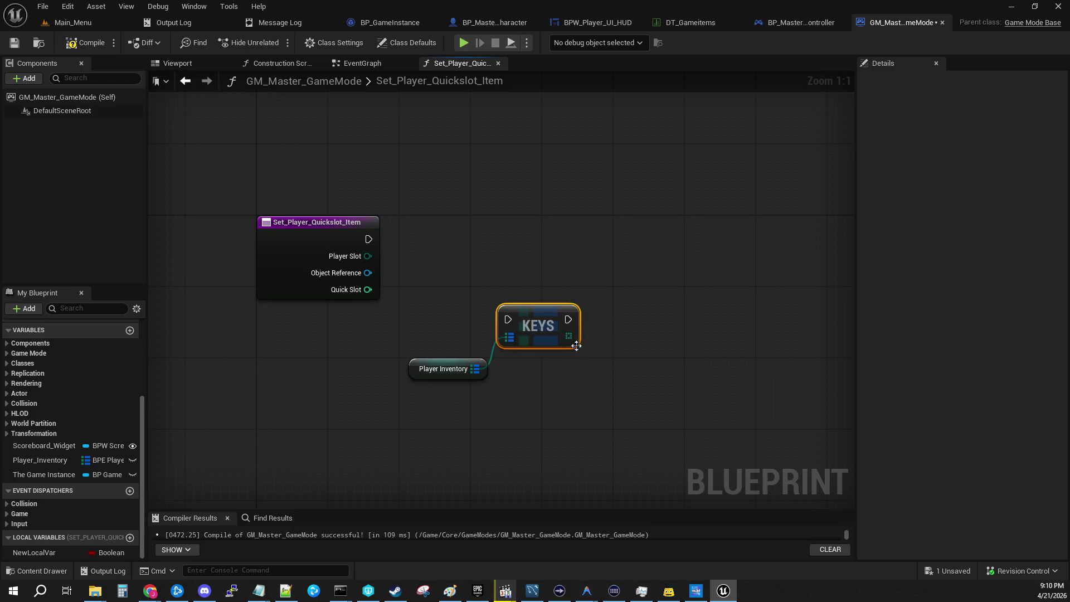
Add a Find node off Keys that searches for Player Slot.
{"action": "left_click_drag", "start_coordinate": [570, 336], "coordinate": [610, 321]}
{"action": "left_click", "coordinate": [595, 284]}
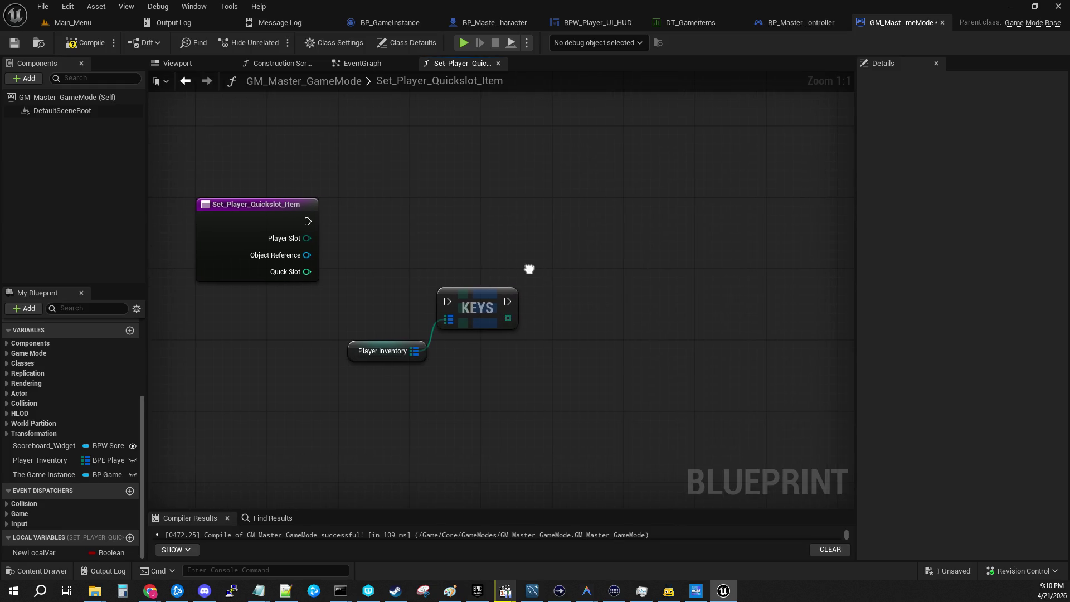
{"action": "left_click_drag", "start_coordinate": [507, 317], "coordinate": [559, 293]}
{"action": "type", "text": "find"}
{"action": "key", "text": "Return"}
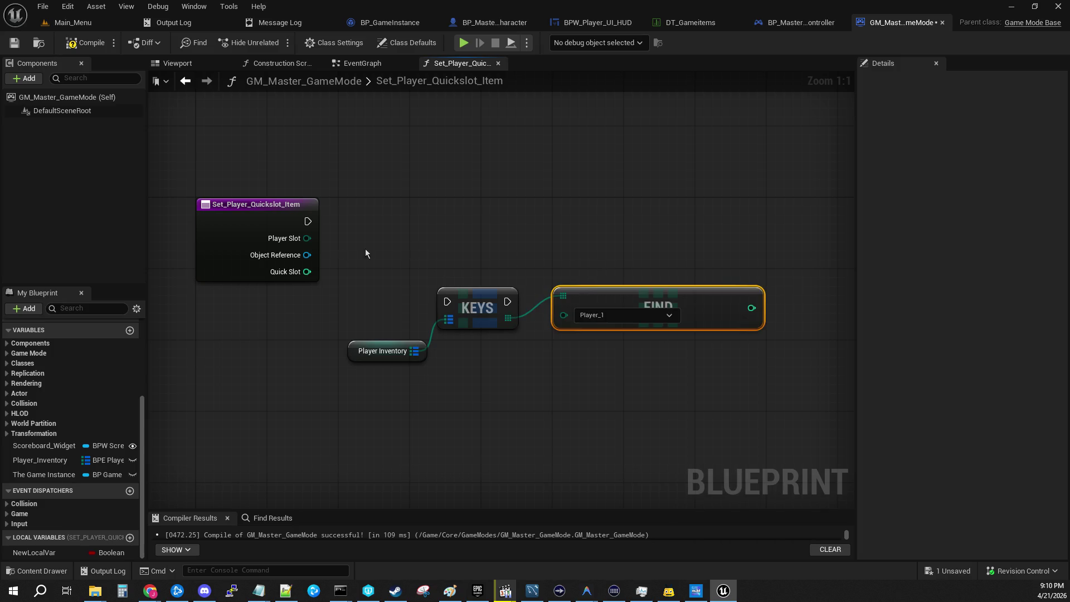
{"action": "mouse_move", "coordinate": [314, 239]}
{"action": "left_mouse_down"}
{"action": "mouse_move", "coordinate": [521, 270]}
{"action": "mouse_move", "coordinate": [570, 323]}
{"action": "mouse_move", "coordinate": [571, 215]}
{"action": "mouse_move", "coordinate": [564, 232]}
{"action": "mouse_move", "coordinate": [590, 259]}
{"action": "mouse_move", "coordinate": [588, 237]}
{"action": "left_mouse_up"}
Wire the function entry's execution into Keys and arrange Player Inventory, Keys and Find.
{"action": "mouse_move", "coordinate": [484, 292]}
{"action": "left_mouse_down"}
{"action": "mouse_move", "coordinate": [468, 207]}
{"action": "mouse_move", "coordinate": [458, 212]}
{"action": "left_mouse_up"}
{"action": "left_click_drag", "start_coordinate": [307, 221], "coordinate": [401, 221]}
{"action": "left_click", "coordinate": [416, 221]}
{"action": "mouse_move", "coordinate": [354, 352]}
{"action": "left_mouse_down"}
{"action": "mouse_move", "coordinate": [230, 344]}
{"action": "mouse_move", "coordinate": [240, 345]}
{"action": "left_mouse_up"}
{"action": "left_click_drag", "start_coordinate": [580, 241], "coordinate": [507, 267]}
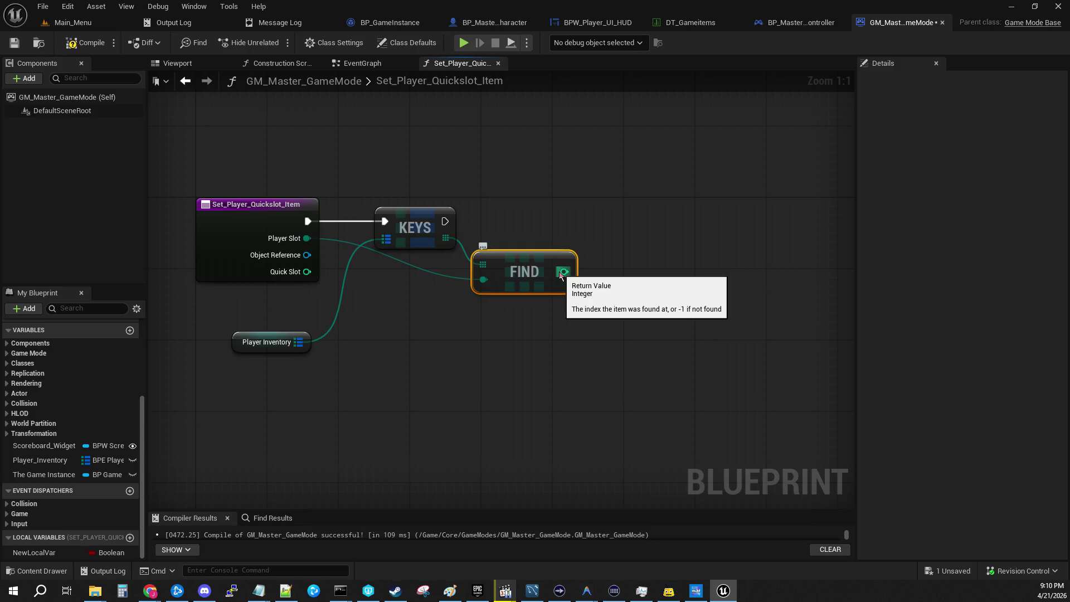
{"action": "left_click", "coordinate": [474, 377]}
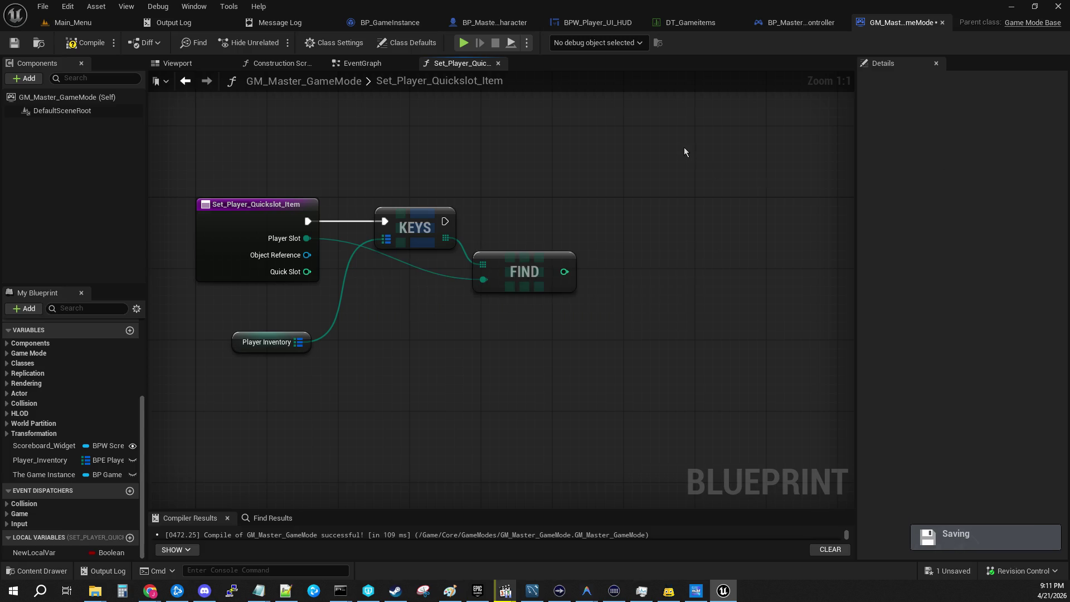
Recentre the graph and drop Player_Inventory onto the canvas to get the Get/Set choice.
{"action": "left_click_drag", "start_coordinate": [554, 182], "coordinate": [619, 167]}
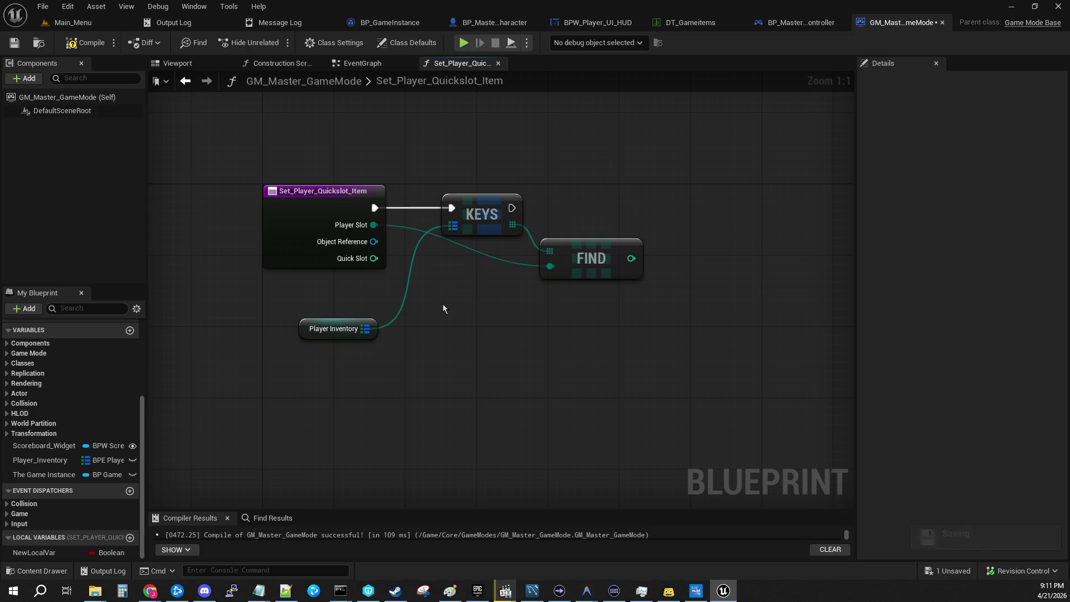
{"action": "left_click_drag", "start_coordinate": [444, 308], "coordinate": [405, 345]}
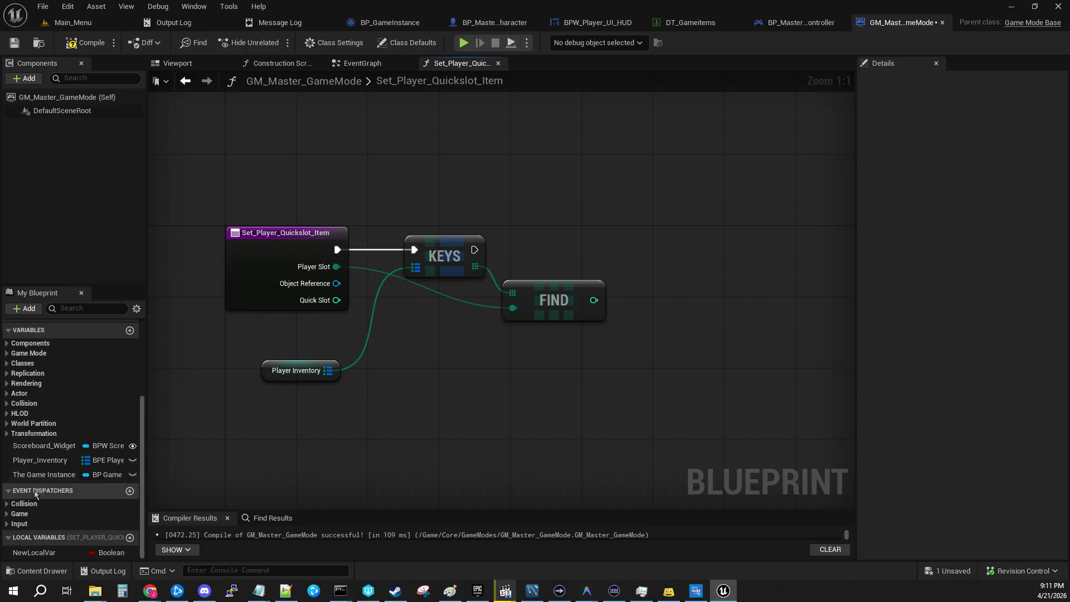
{"action": "mouse_move", "coordinate": [40, 461]}
{"action": "left_mouse_down"}
{"action": "mouse_move", "coordinate": [506, 405]}
{"action": "mouse_move", "coordinate": [427, 422]}
{"action": "left_mouse_up"}
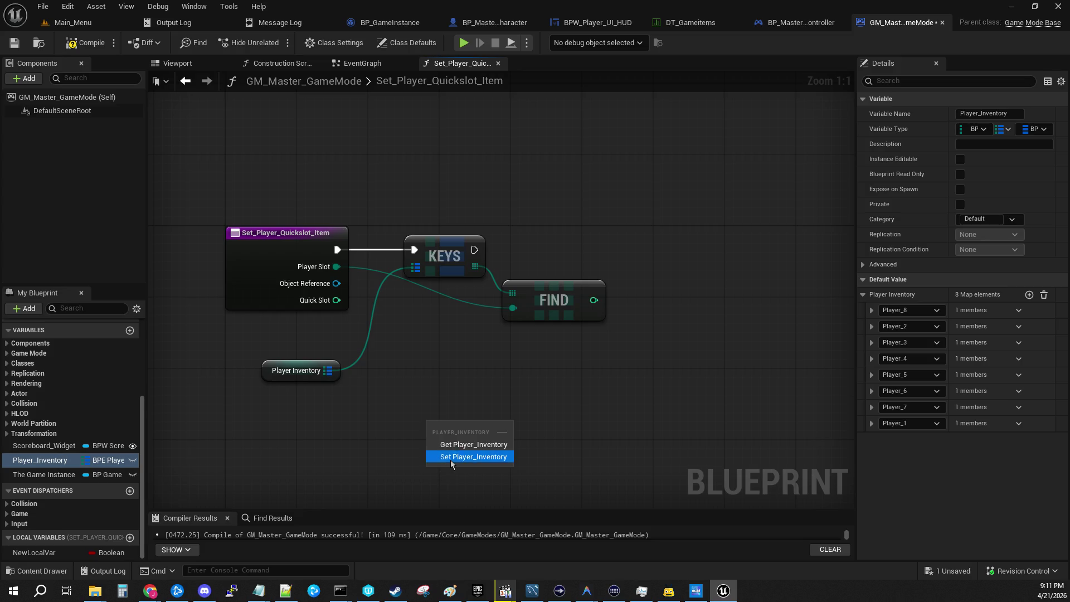
Delete the accidental SET node and add a Map Add node off Player Inventory.
{"action": "left_click", "coordinate": [446, 456]}
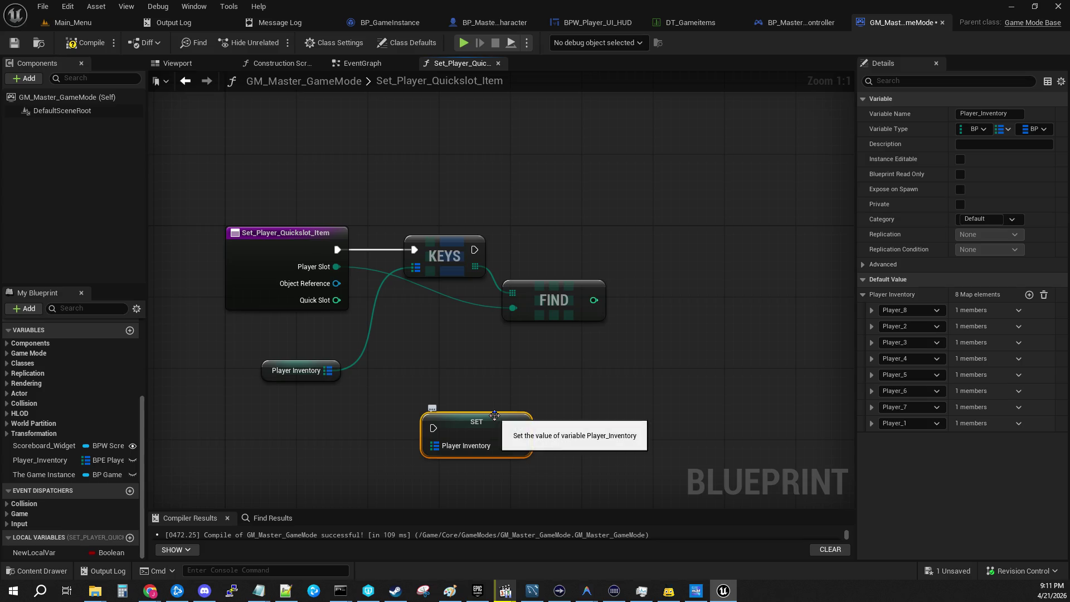
{"action": "key", "text": "Delete"}
{"action": "mouse_move", "coordinate": [336, 370]}
{"action": "left_mouse_down"}
{"action": "mouse_move", "coordinate": [453, 405]}
{"action": "mouse_move", "coordinate": [434, 400]}
{"action": "left_mouse_up"}
{"action": "type", "text": "add"}
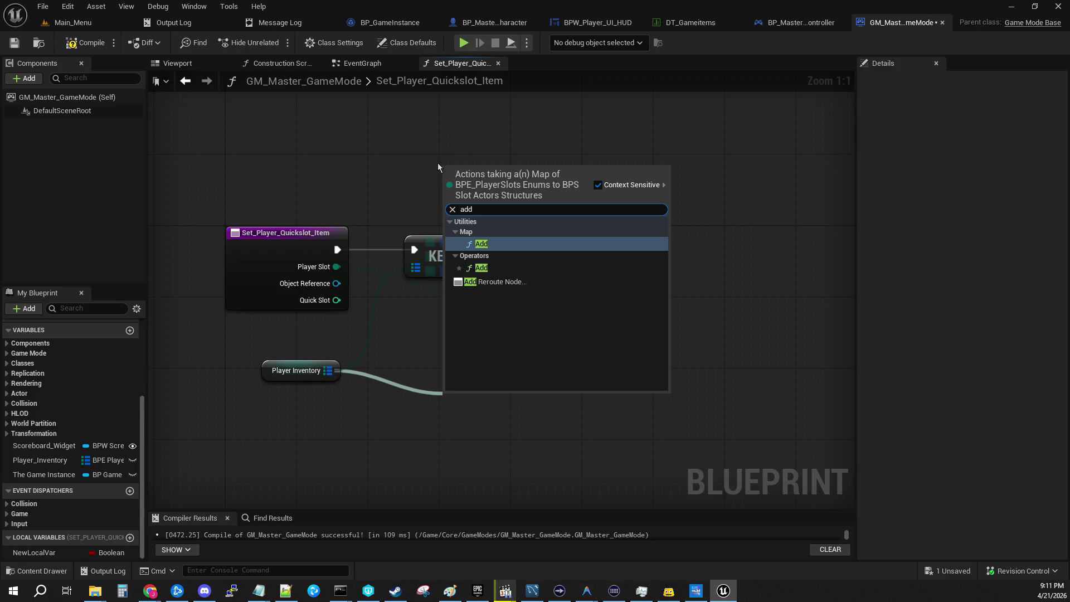
{"action": "left_click", "coordinate": [478, 243]}
Delete the old Keys and Find nodes and wire Player Slot into Add's key.
{"action": "left_click", "coordinate": [431, 203]}
{"action": "left_click", "coordinate": [450, 265]}
{"action": "key", "text": "Delete"}
{"action": "left_click", "coordinate": [521, 301]}
{"action": "key", "text": "Delete"}
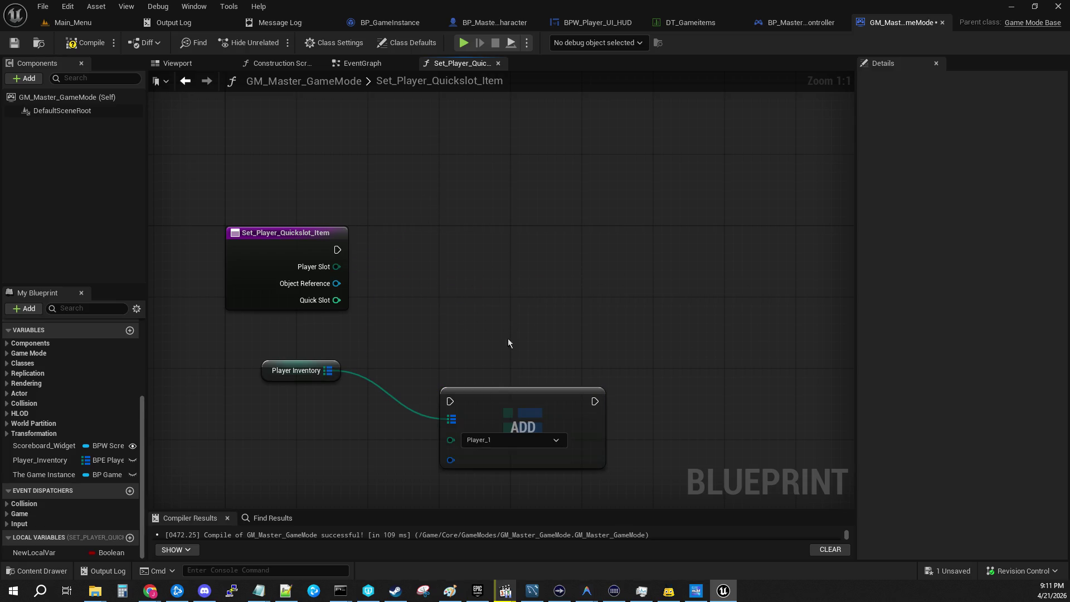
{"action": "left_click_drag", "start_coordinate": [492, 408], "coordinate": [467, 237]}
{"action": "left_click_drag", "start_coordinate": [337, 266], "coordinate": [424, 267]}
{"action": "left_click_drag", "start_coordinate": [456, 229], "coordinate": [510, 229]}
{"action": "left_click", "coordinate": [450, 329]}
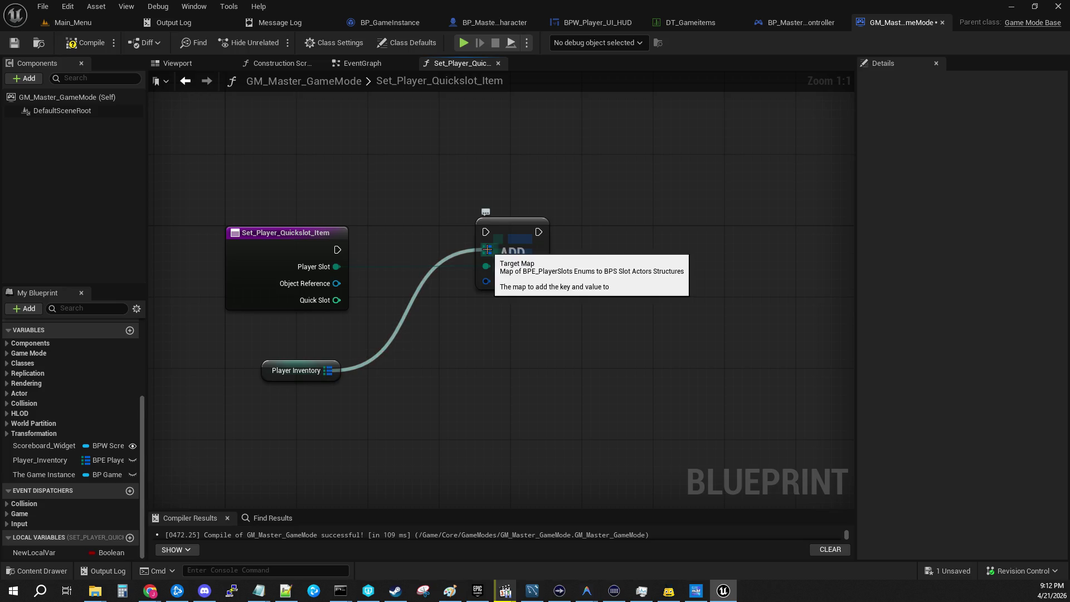
Add a fresh map Keys node off Player Inventory.
{"action": "mouse_move", "coordinate": [487, 249]}
{"action": "left_mouse_down"}
{"action": "mouse_move", "coordinate": [338, 364]}
{"action": "mouse_move", "coordinate": [390, 366]}
{"action": "left_mouse_up"}
{"action": "scroll", "coordinate": [539, 326], "scroll_direction": "down", "scroll_amount": 5}
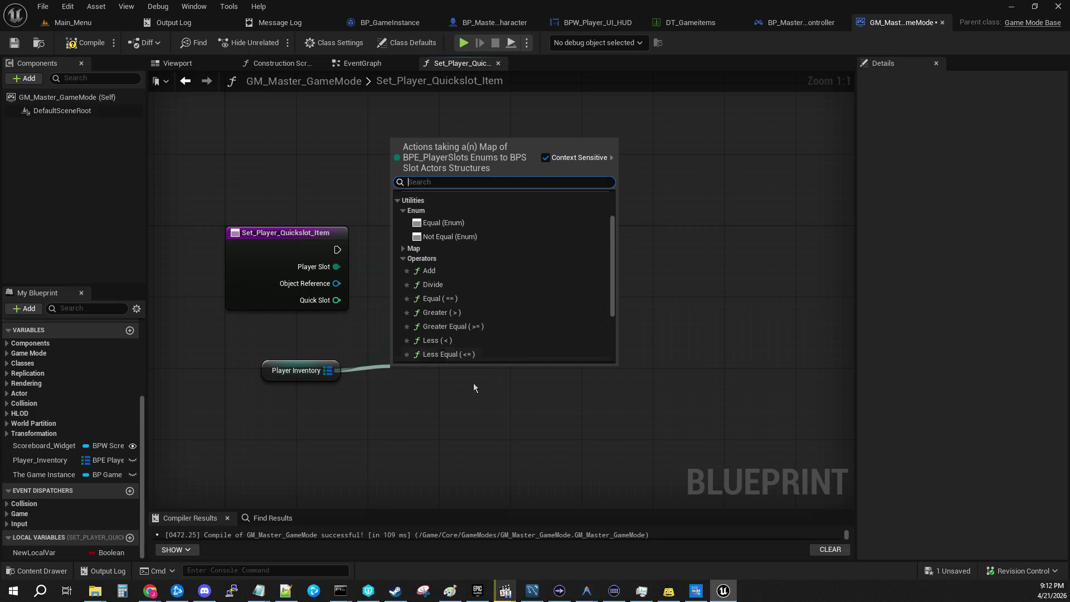
{"action": "left_click", "coordinate": [344, 382]}
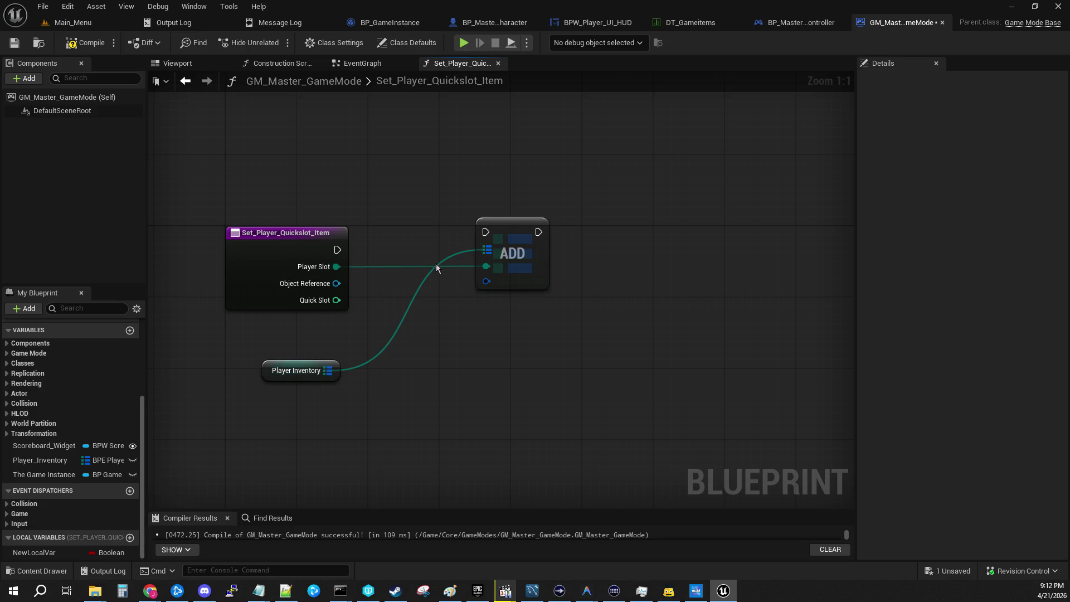
{"action": "left_click_drag", "start_coordinate": [328, 370], "coordinate": [415, 382]}
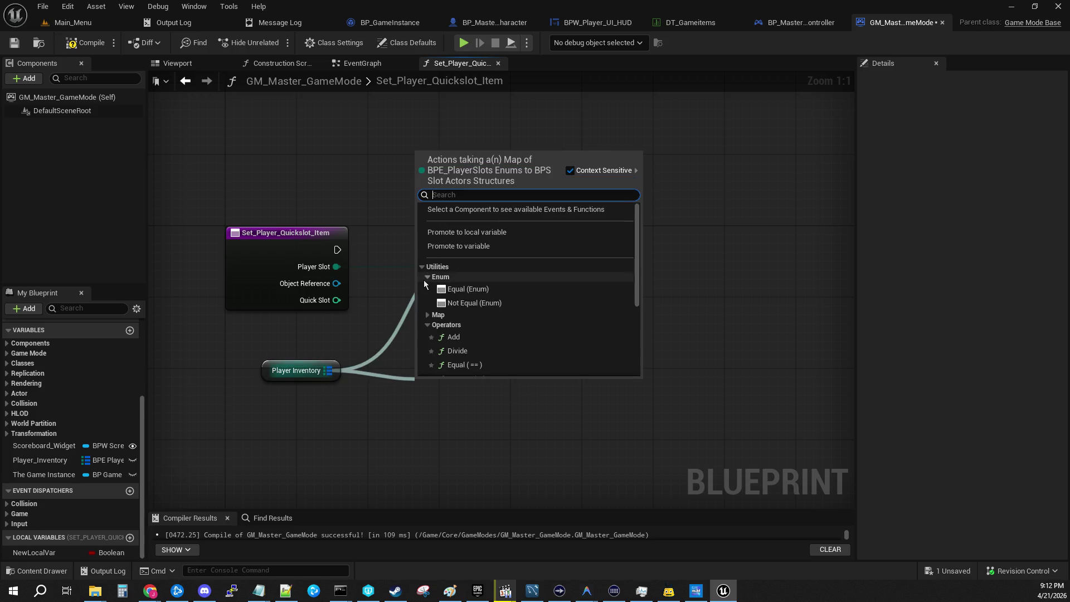
{"action": "type", "text": "keys"}
{"action": "key", "text": "Return"}
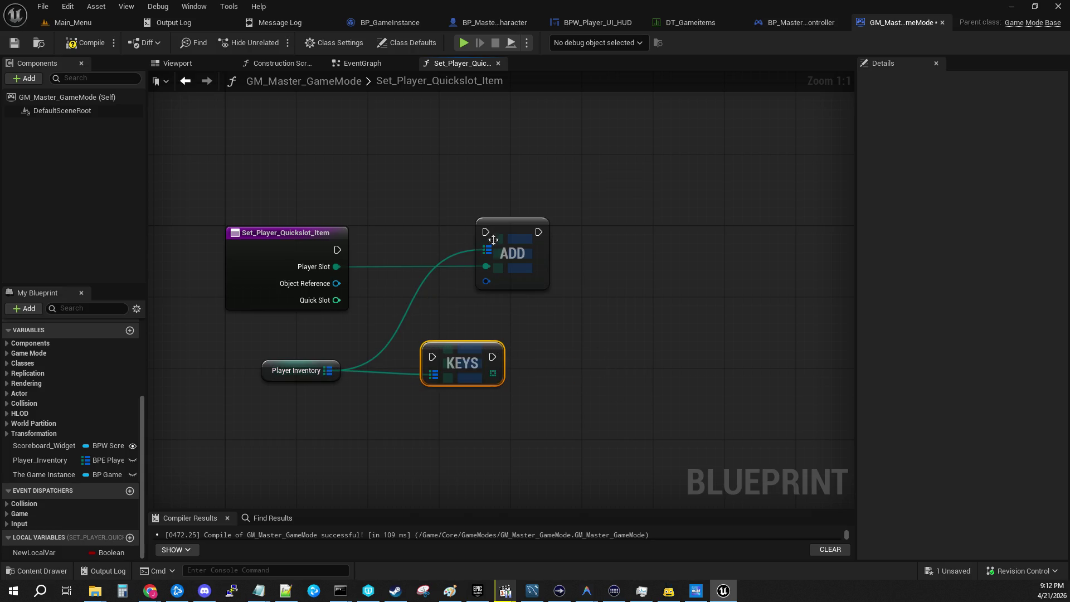
Move ADD to the lower right and KEYS up, then run the entry's execution into KEYS.
{"action": "left_click_drag", "start_coordinate": [499, 237], "coordinate": [634, 378]}
{"action": "left_click_drag", "start_coordinate": [445, 354], "coordinate": [435, 247]}
{"action": "left_click_drag", "start_coordinate": [337, 249], "coordinate": [423, 249]}
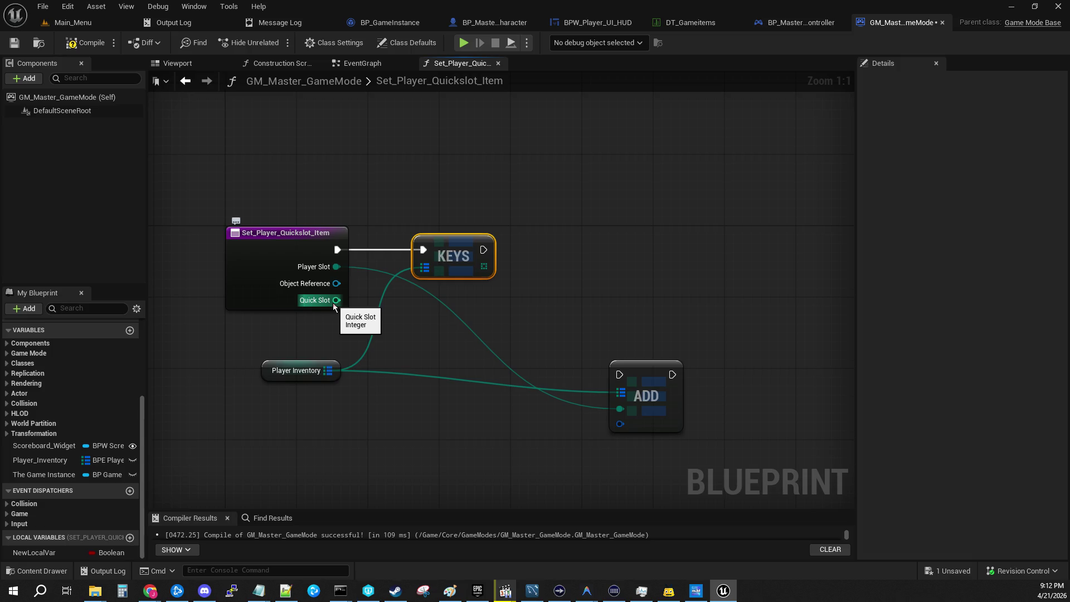
Try a Find Item node off KEYS, delete it, and pull a new wire from Player Inventory.
{"action": "left_click_drag", "start_coordinate": [484, 267], "coordinate": [554, 253]}
{"action": "type", "text": "fi"}
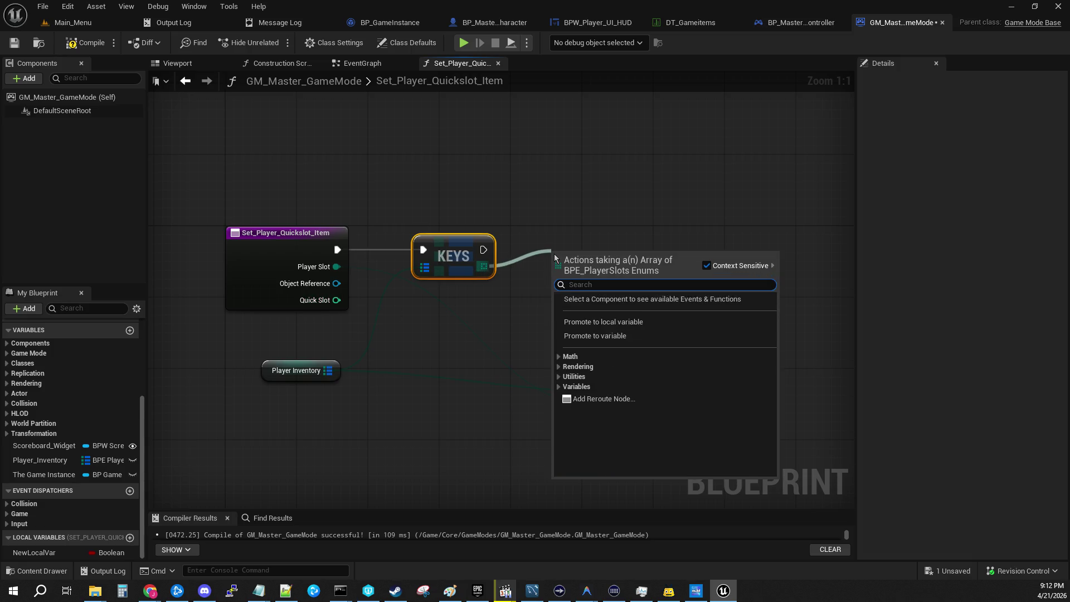
{"action": "type", "text": "nd"}
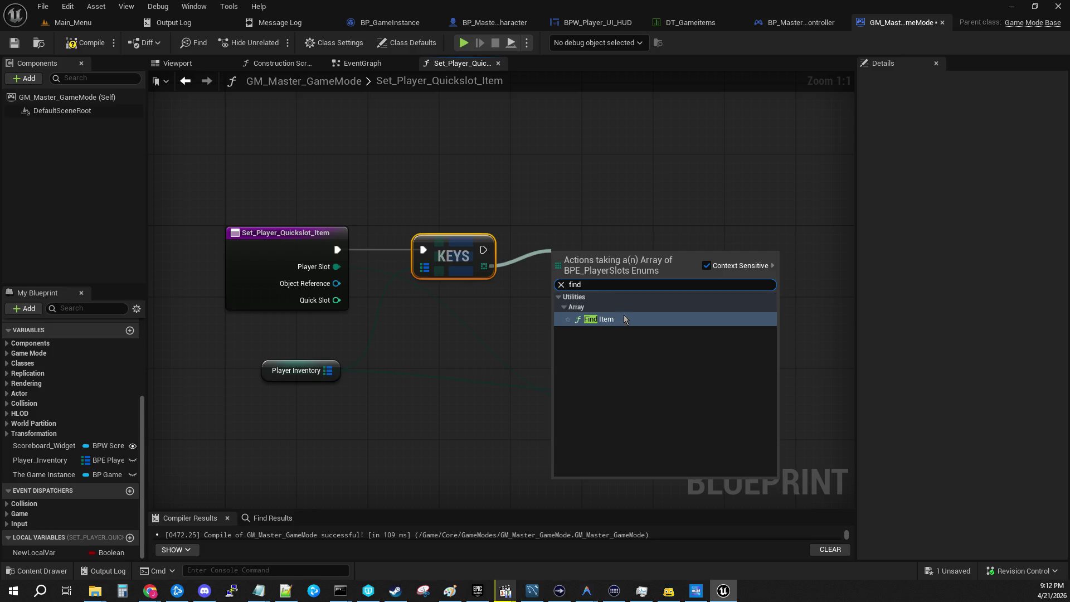
{"action": "left_click", "coordinate": [623, 319]}
{"action": "left_click_drag", "start_coordinate": [607, 250], "coordinate": [587, 269]}
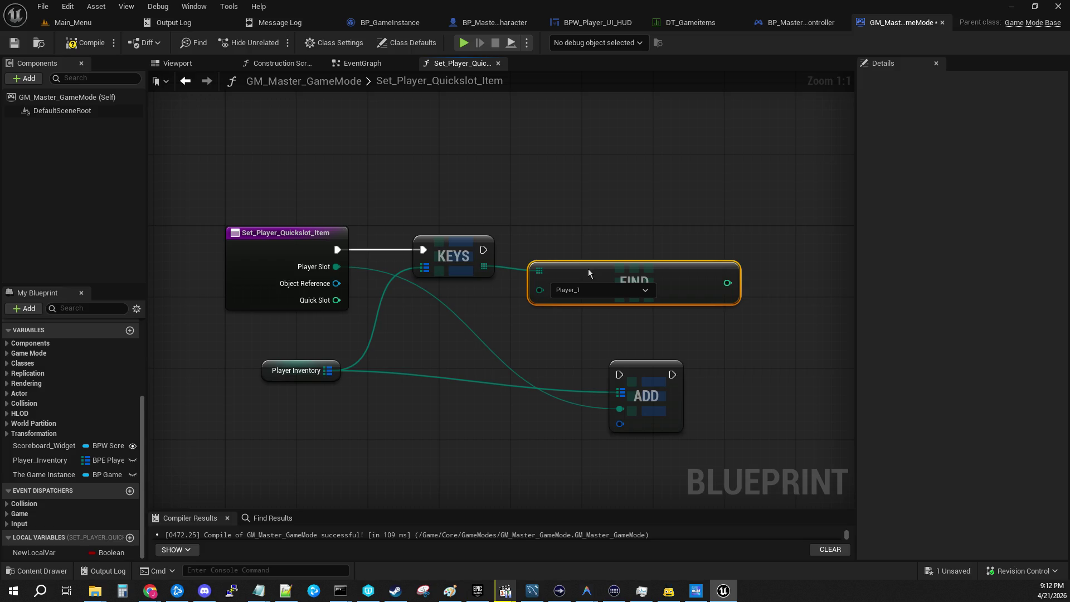
{"action": "left_click_drag", "start_coordinate": [587, 272], "coordinate": [605, 269]}
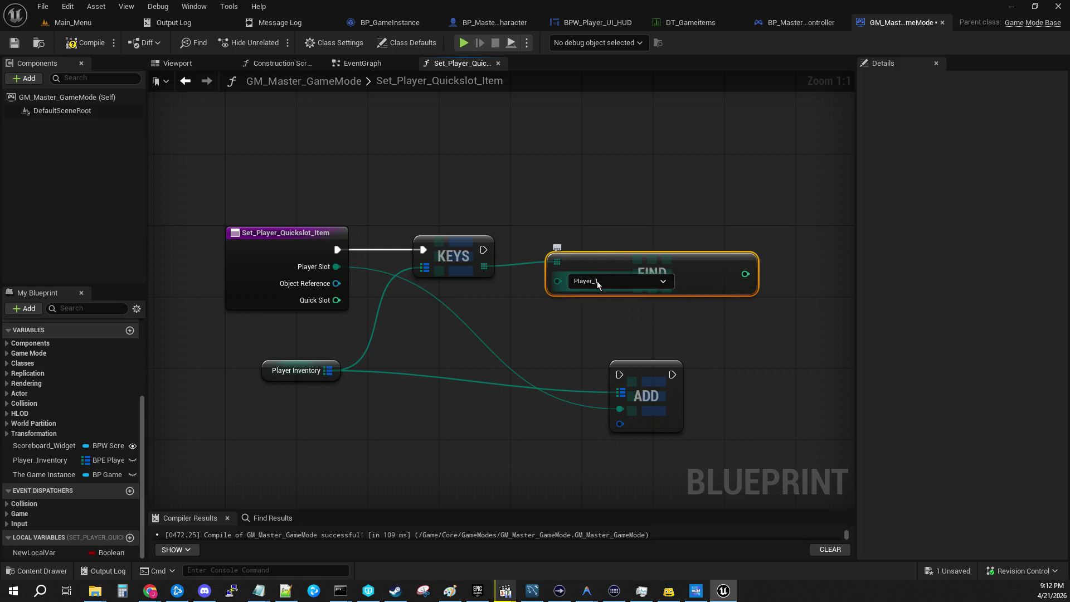
{"action": "left_click", "coordinate": [527, 306]}
{"action": "left_click_drag", "start_coordinate": [604, 268], "coordinate": [612, 277]}
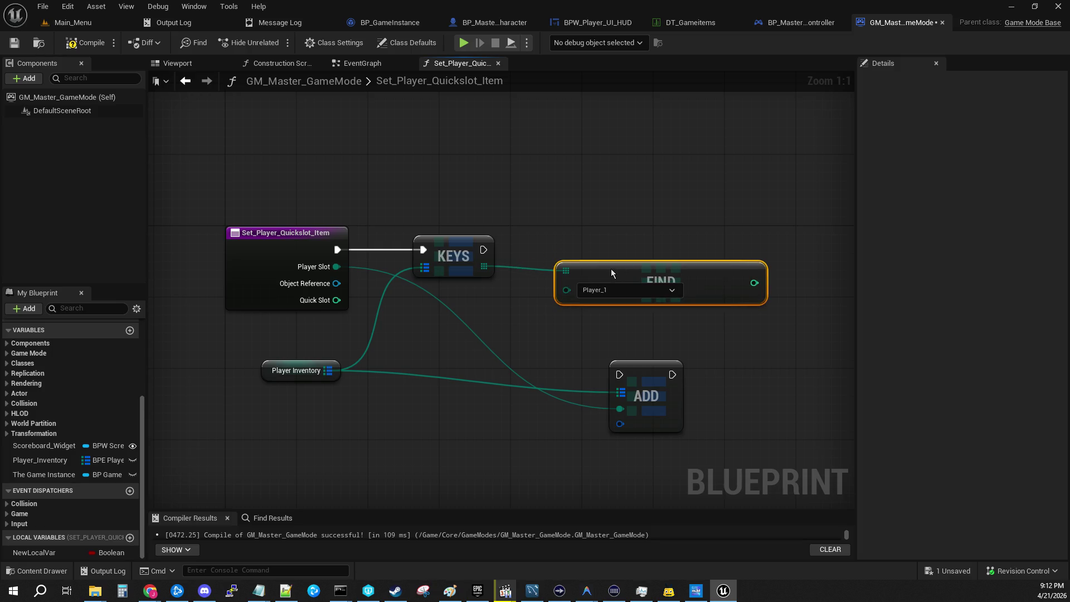
{"action": "left_click", "coordinate": [525, 320]}
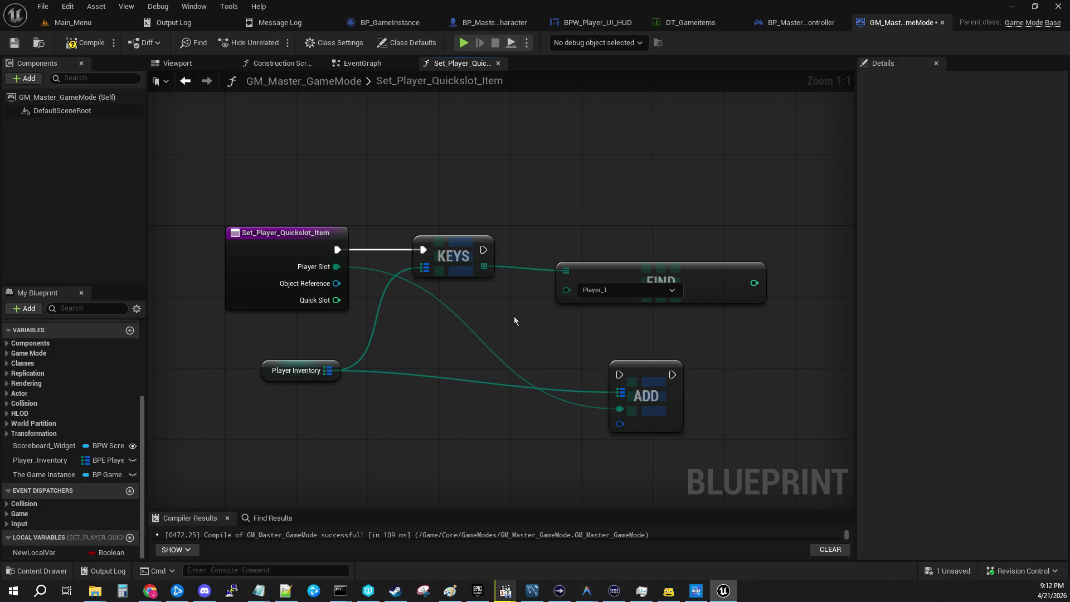
{"action": "left_click", "coordinate": [571, 281]}
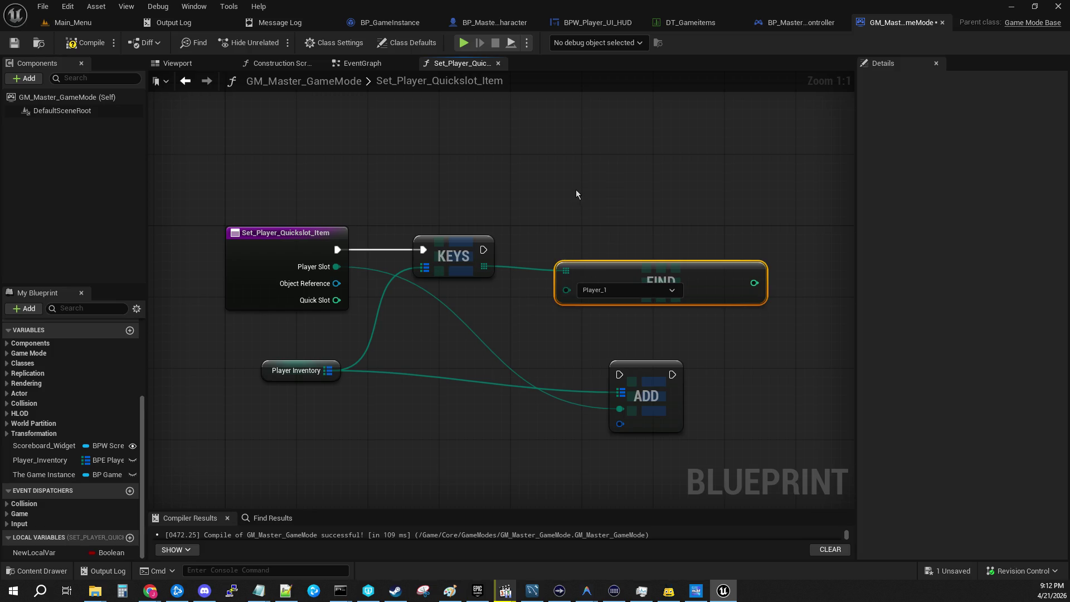
{"action": "key", "text": "Delete"}
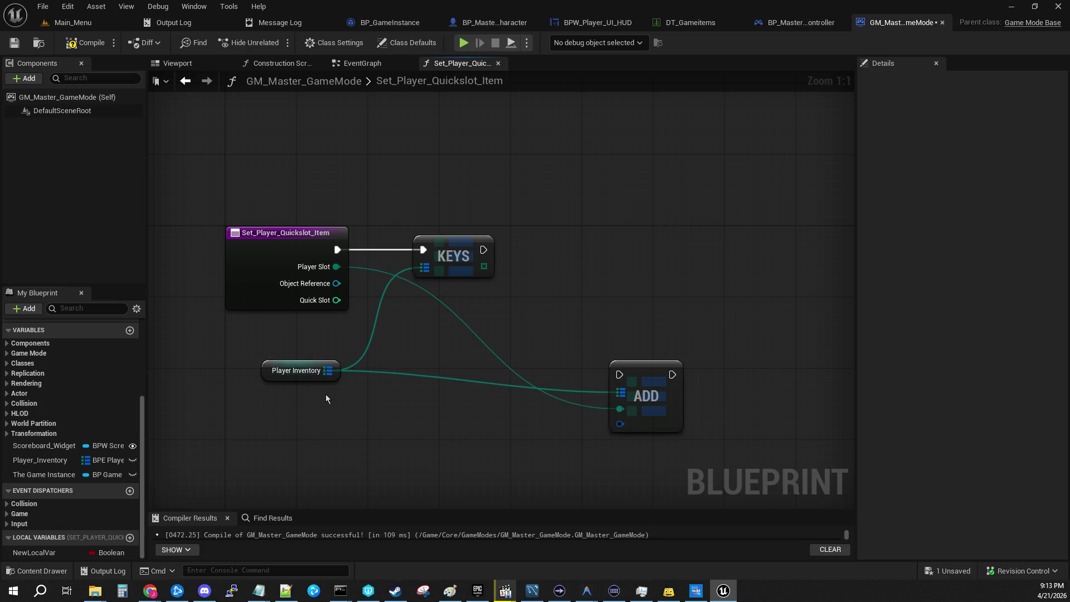
{"action": "left_click_drag", "start_coordinate": [329, 371], "coordinate": [600, 283]}
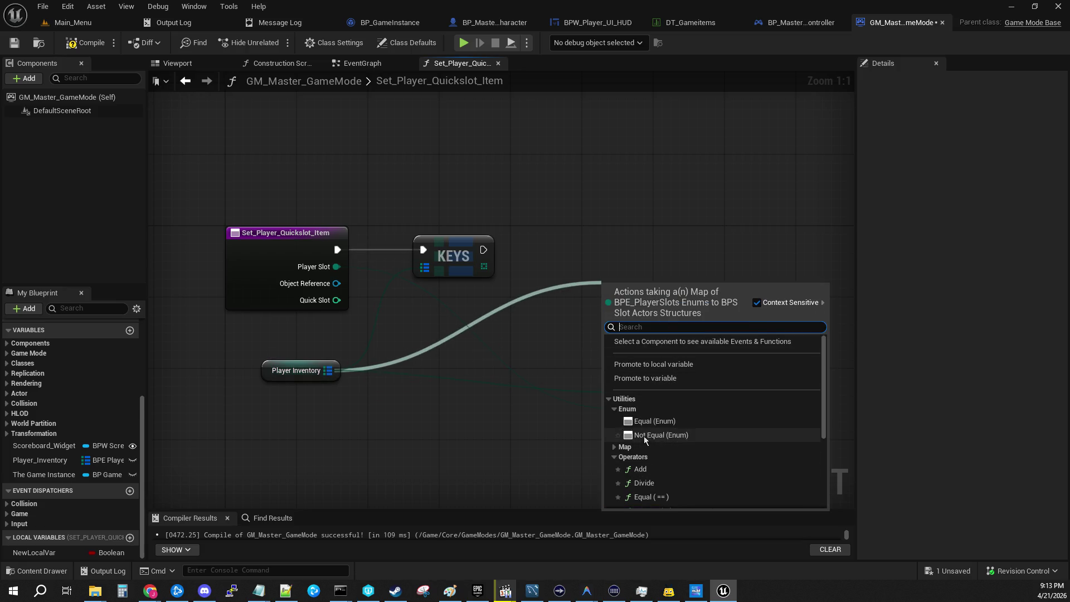
Add a Map Find node on the Player Inventory wire and place it up-left.
{"action": "left_click", "coordinate": [608, 399]}
{"action": "left_click_drag", "start_coordinate": [337, 267], "coordinate": [592, 409]}
{"action": "left_click", "coordinate": [383, 387]}
{"action": "left_click_drag", "start_coordinate": [328, 371], "coordinate": [586, 289]}
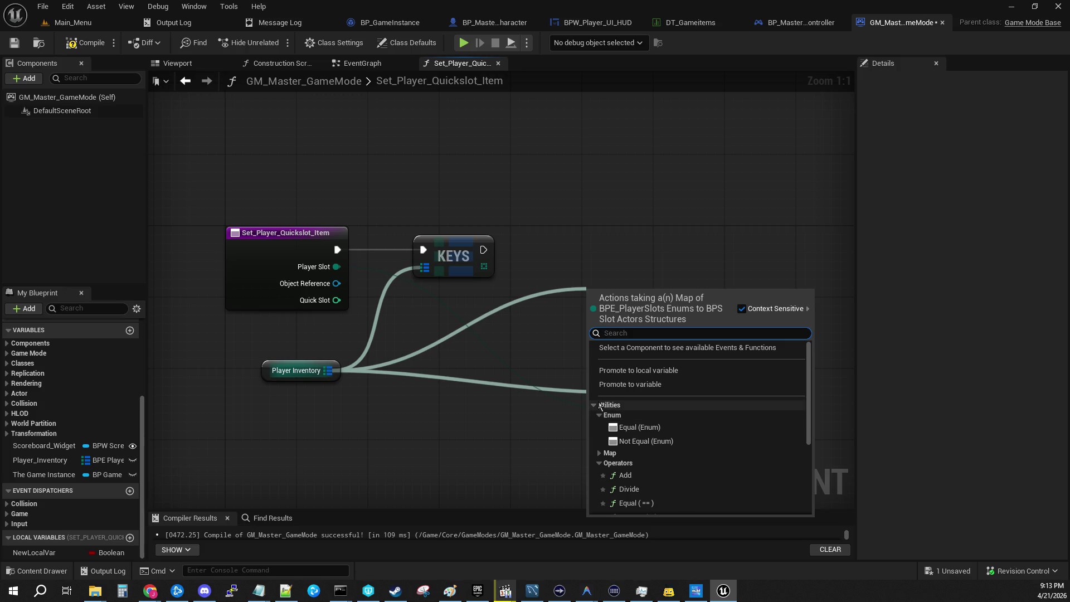
{"action": "left_click", "coordinate": [599, 452]}
{"action": "scroll", "coordinate": [692, 484], "scroll_direction": "down", "scroll_amount": 1}
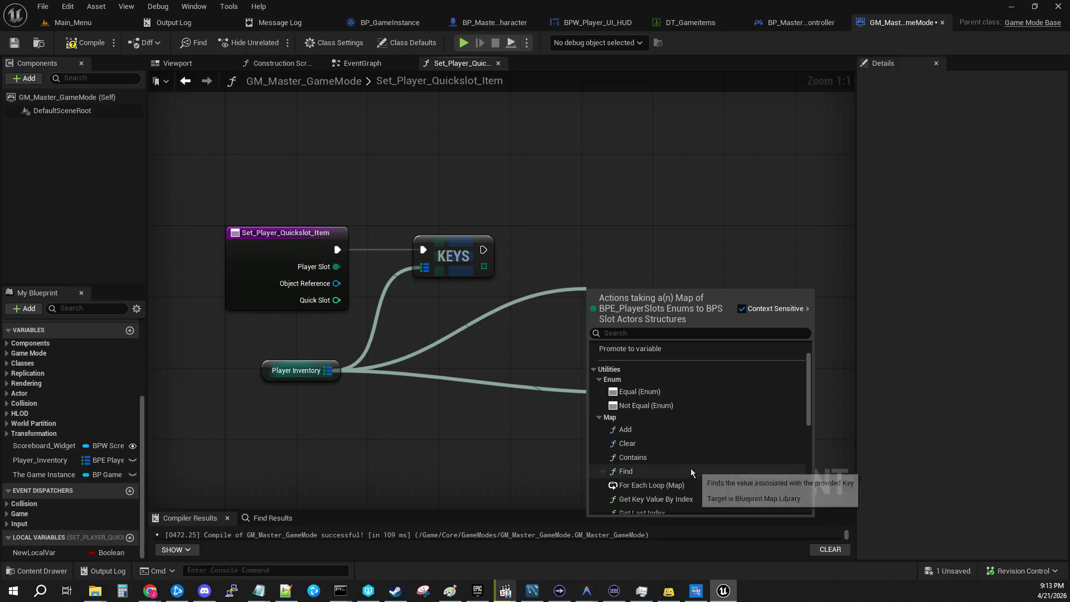
{"action": "left_click", "coordinate": [690, 468]}
{"action": "left_click_drag", "start_coordinate": [607, 295], "coordinate": [554, 268]}
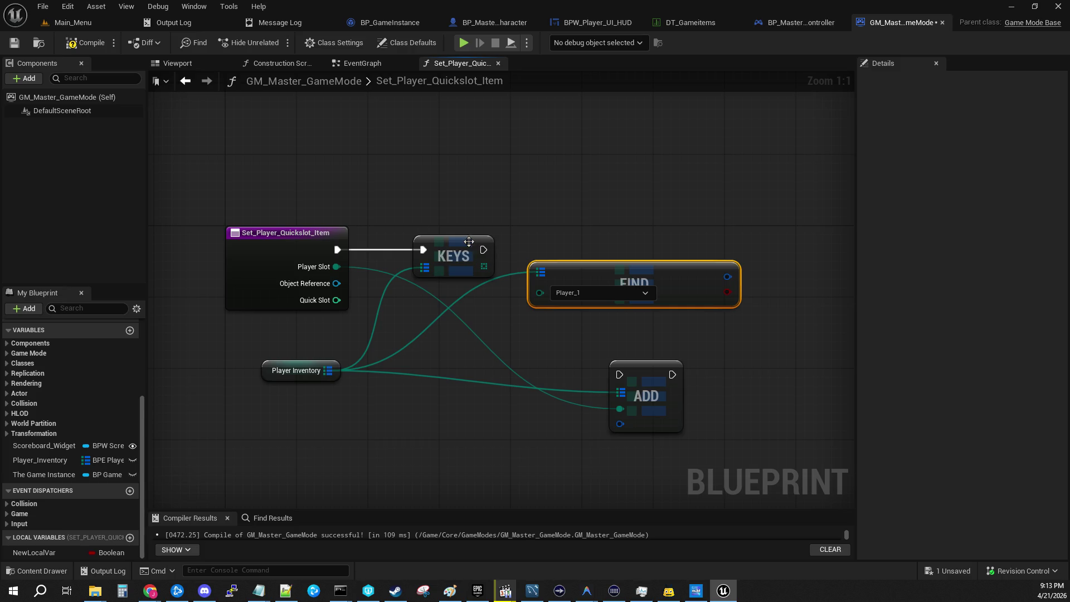
Move KEYS off the exec line, wire Player Slot into FIND's key, and unlink it from ADD.
{"action": "left_click_drag", "start_coordinate": [413, 253], "coordinate": [368, 476]}
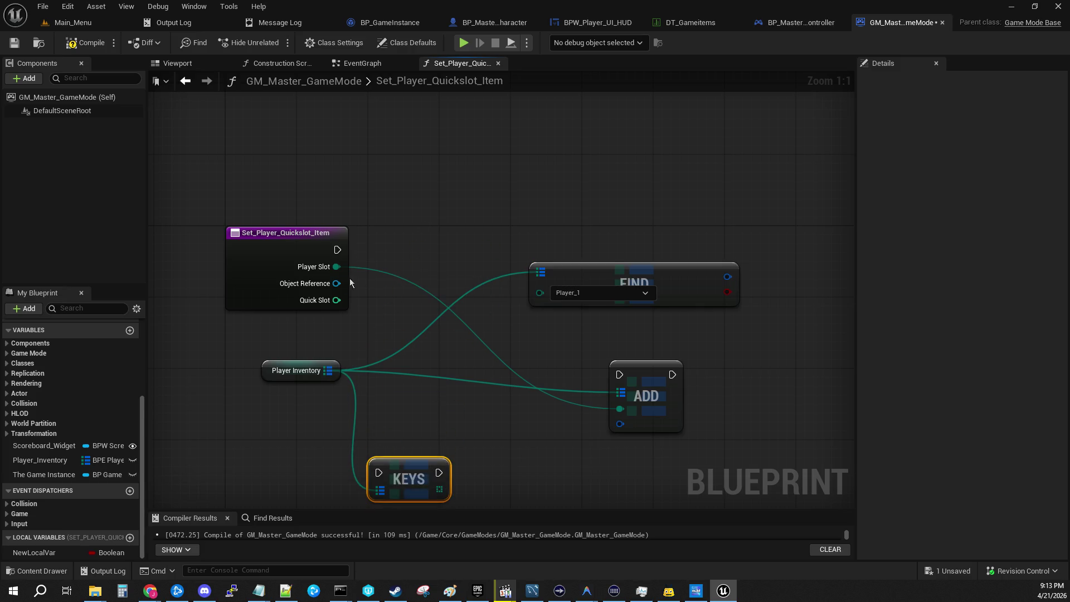
{"action": "left_click_drag", "start_coordinate": [336, 267], "coordinate": [539, 292]}
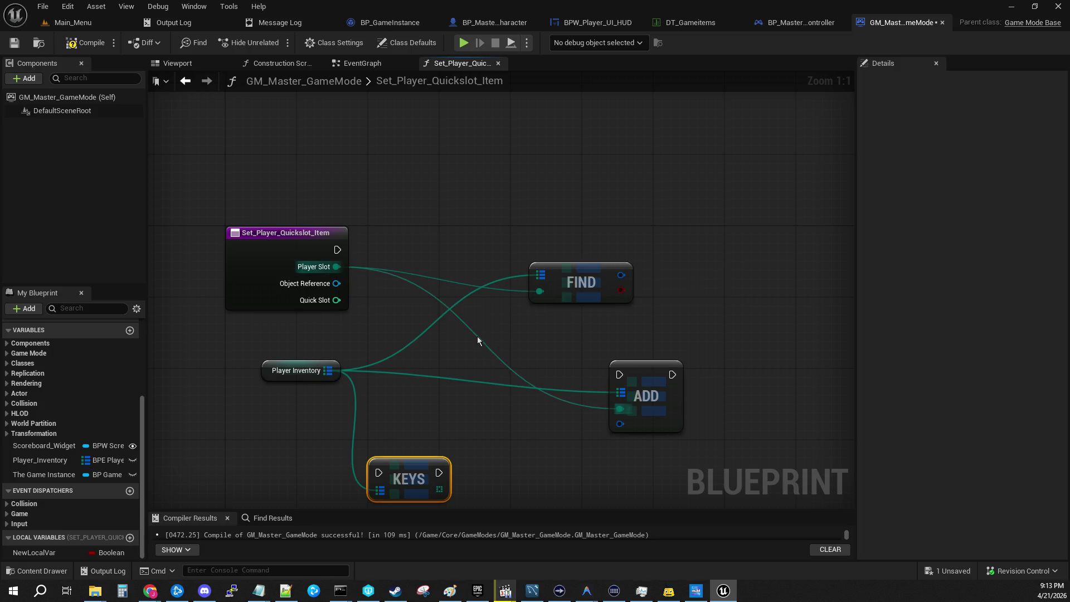
{"action": "left_click", "coordinate": [479, 339], "text": "alt"}
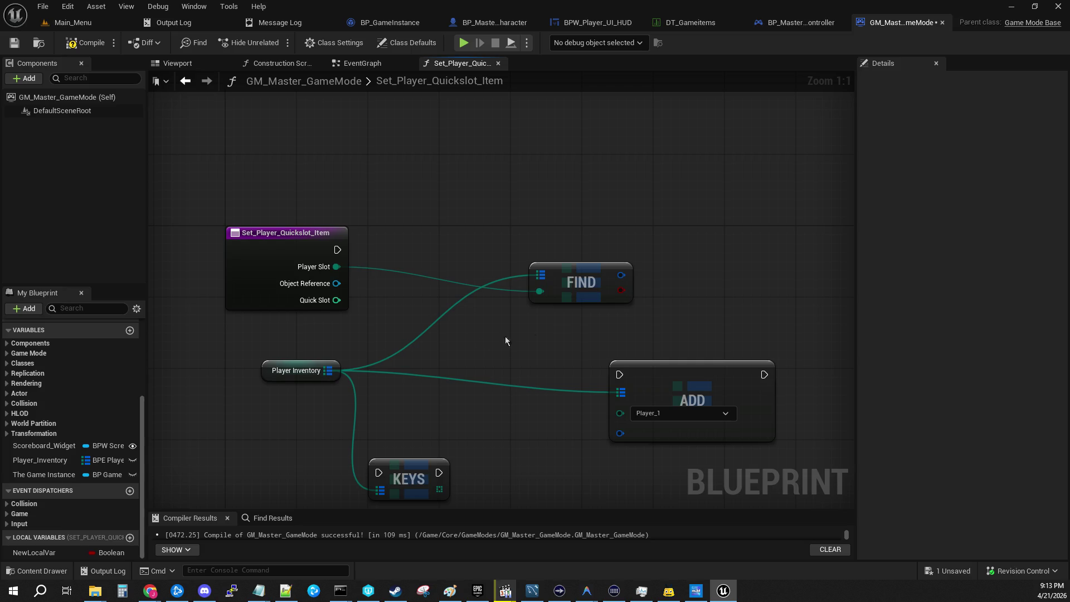
{"action": "mouse_move", "coordinate": [559, 274]}
{"action": "left_mouse_down"}
{"action": "mouse_move", "coordinate": [436, 239]}
{"action": "mouse_move", "coordinate": [434, 283]}
{"action": "left_mouse_up"}
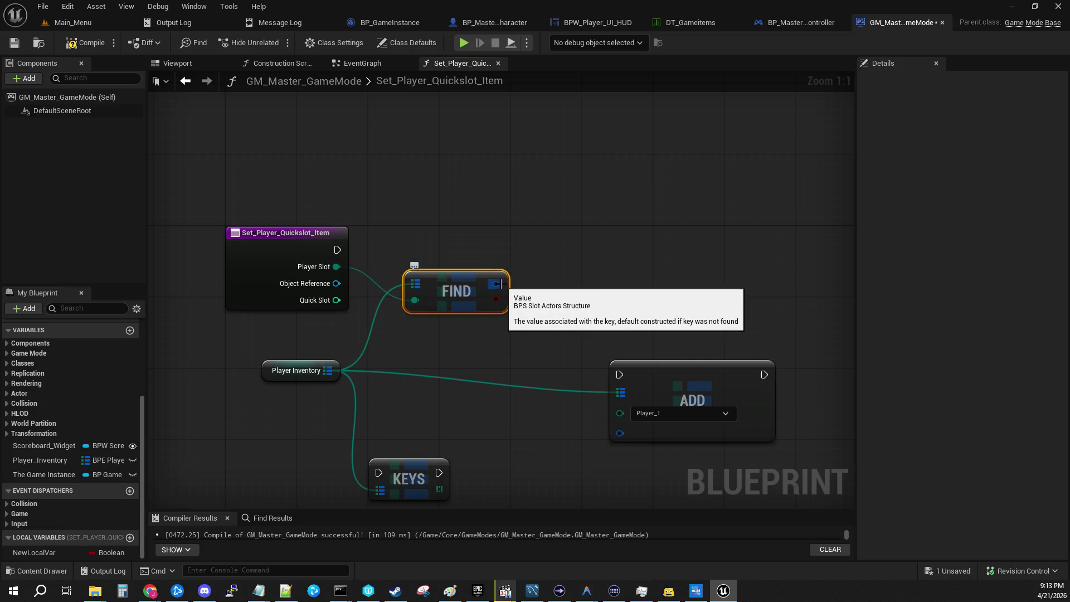
{"action": "left_click_drag", "start_coordinate": [538, 283], "coordinate": [517, 286]}
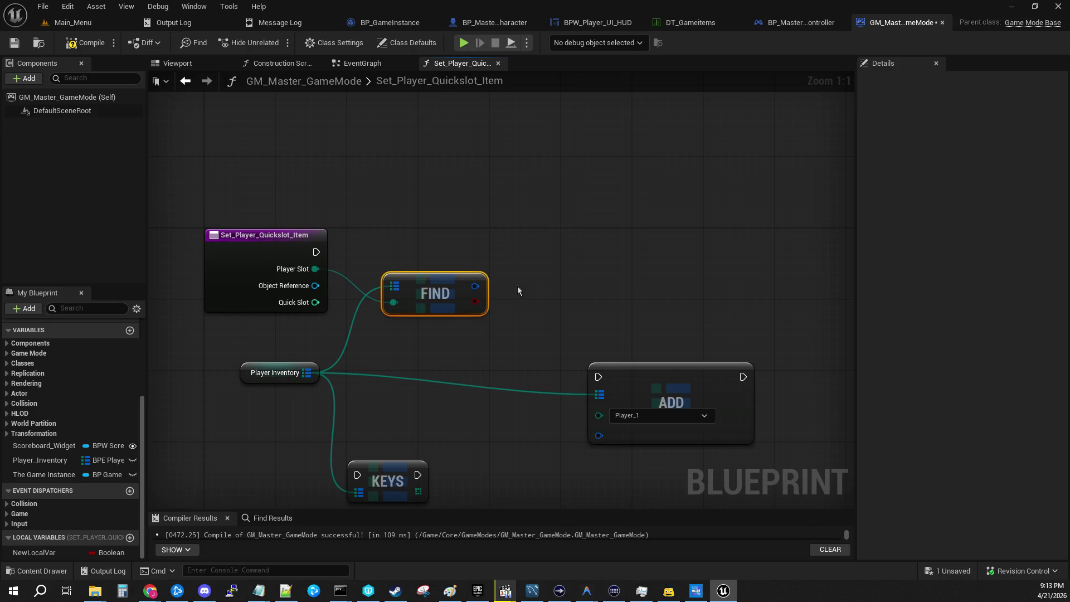
Add a Break BPS Slot Actors node off FIND's result, then delete it.
{"action": "right_click", "coordinate": [478, 285]}
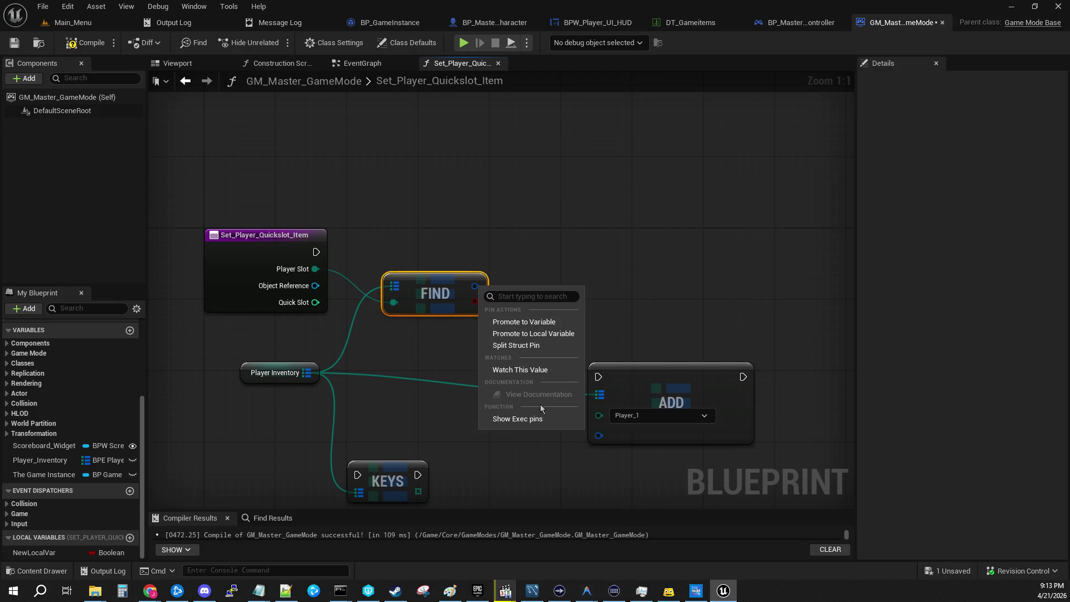
{"action": "left_click", "coordinate": [599, 253]}
{"action": "left_click_drag", "start_coordinate": [474, 286], "coordinate": [529, 279]}
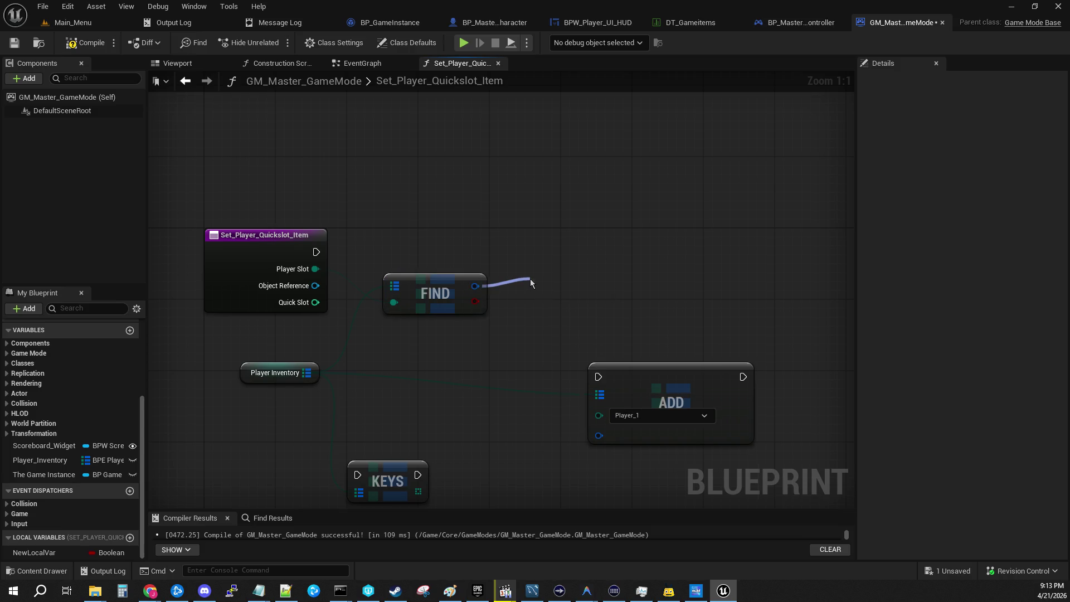
{"action": "left_click", "coordinate": [583, 422]}
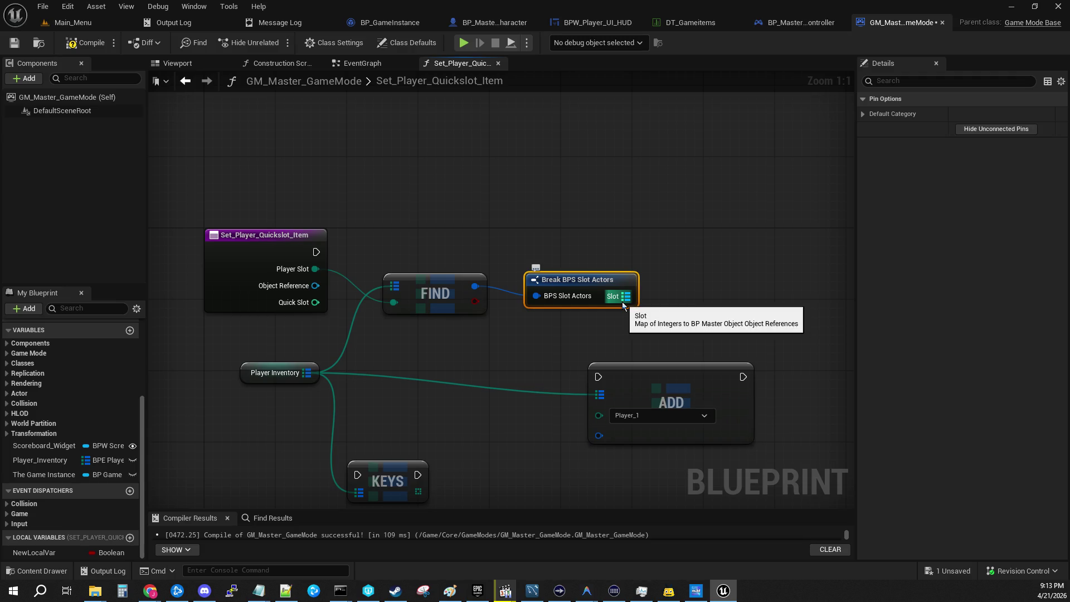
{"action": "key", "text": "f"}
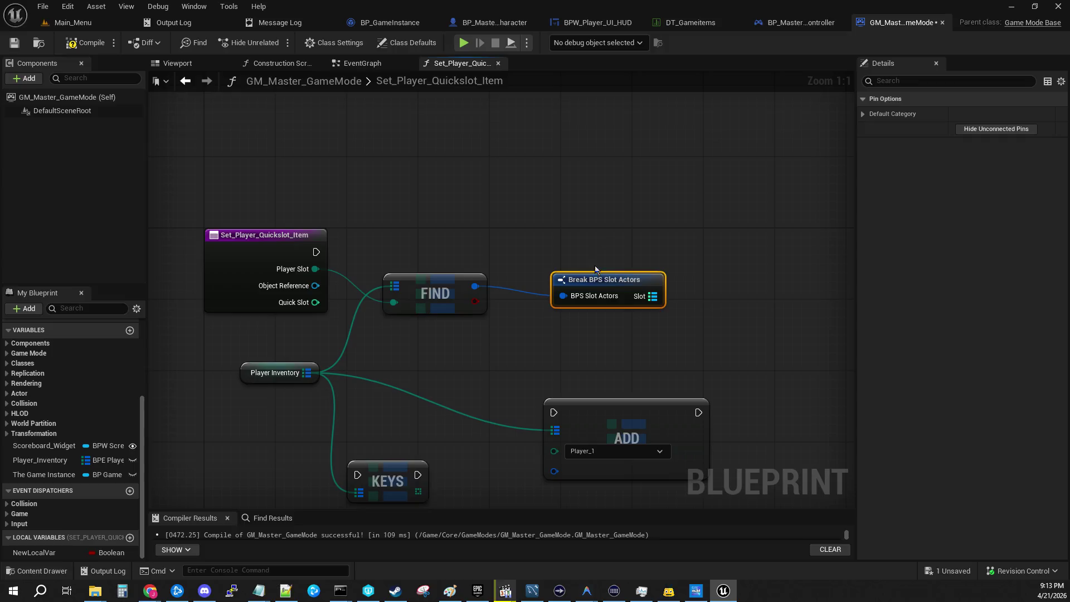
{"action": "key", "text": "Delete"}
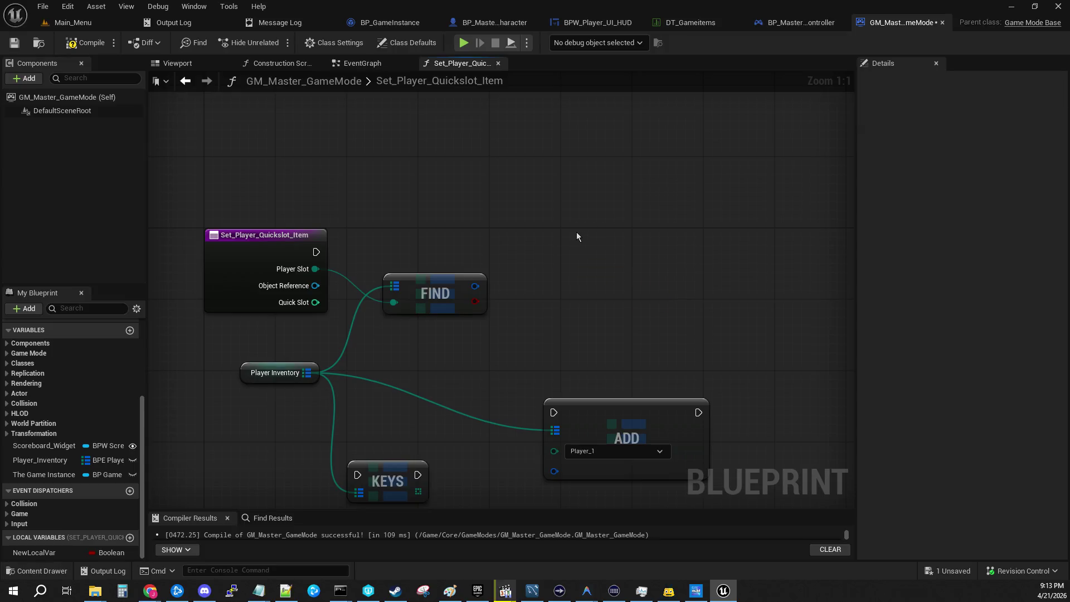
Split FIND's result pin to expose the Slot map, discarding a stray second Find node.
{"action": "left_click_drag", "start_coordinate": [475, 286], "coordinate": [541, 278]}
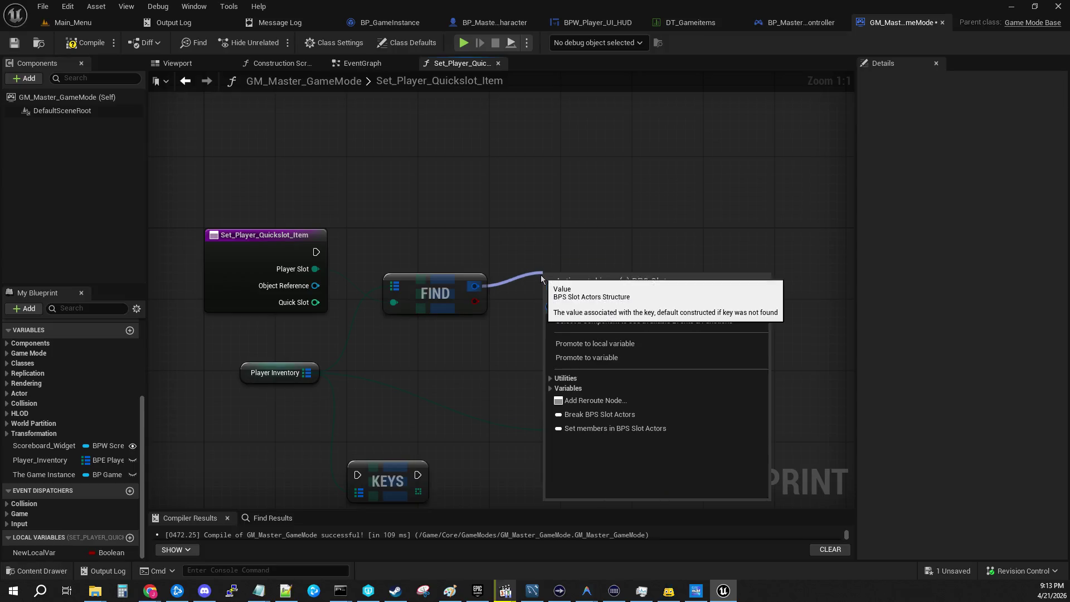
{"action": "left_click", "coordinate": [603, 246]}
{"action": "right_click", "coordinate": [475, 286]}
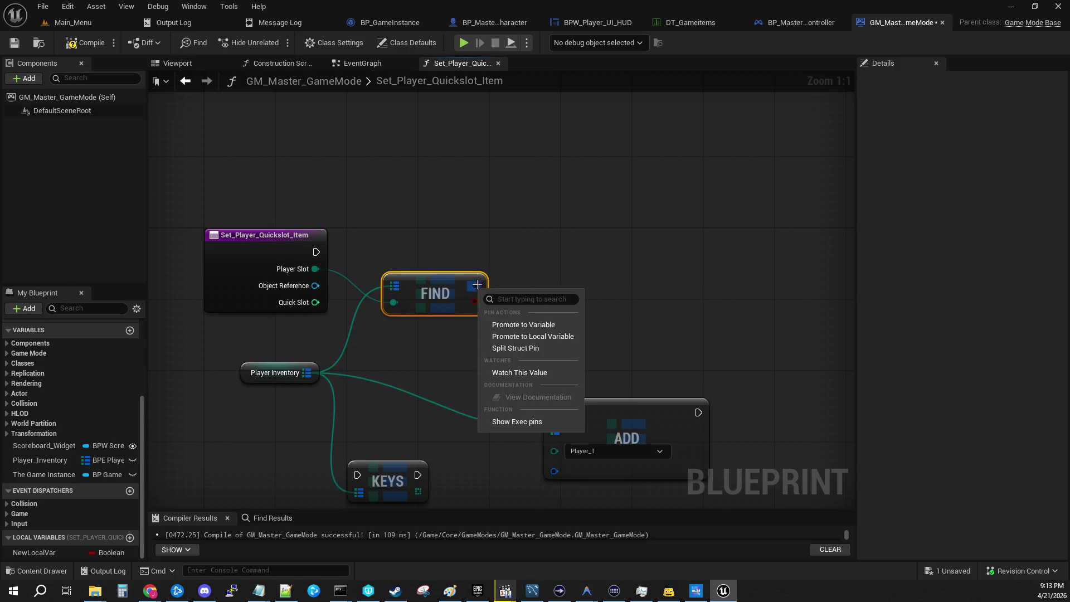
{"action": "left_click", "coordinate": [516, 347]}
{"action": "left_click_drag", "start_coordinate": [475, 286], "coordinate": [586, 286]}
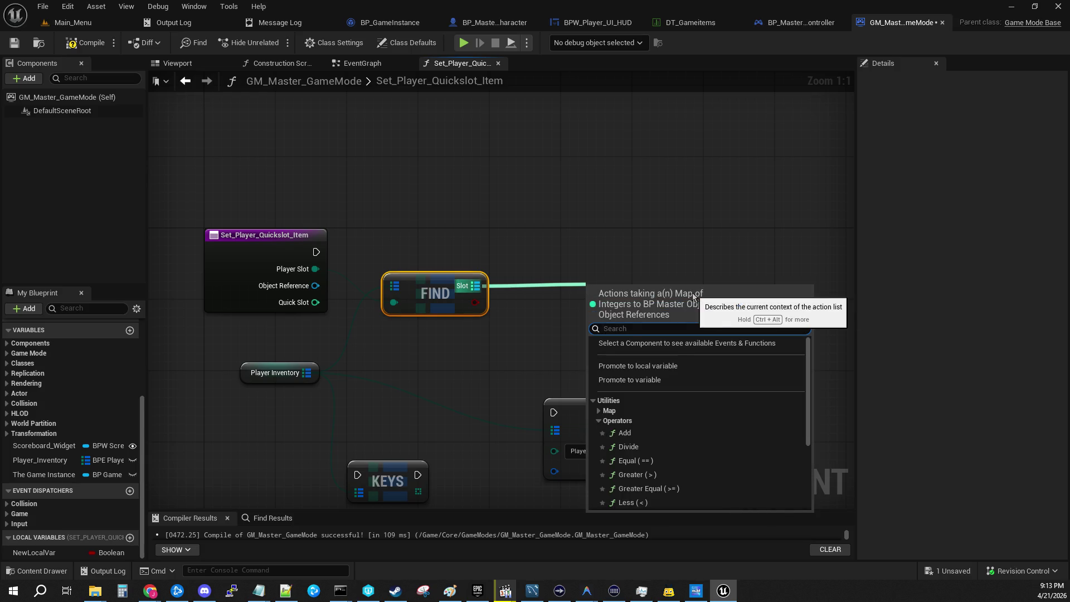
{"action": "type", "text": "find"}
{"action": "key", "text": "Return"}
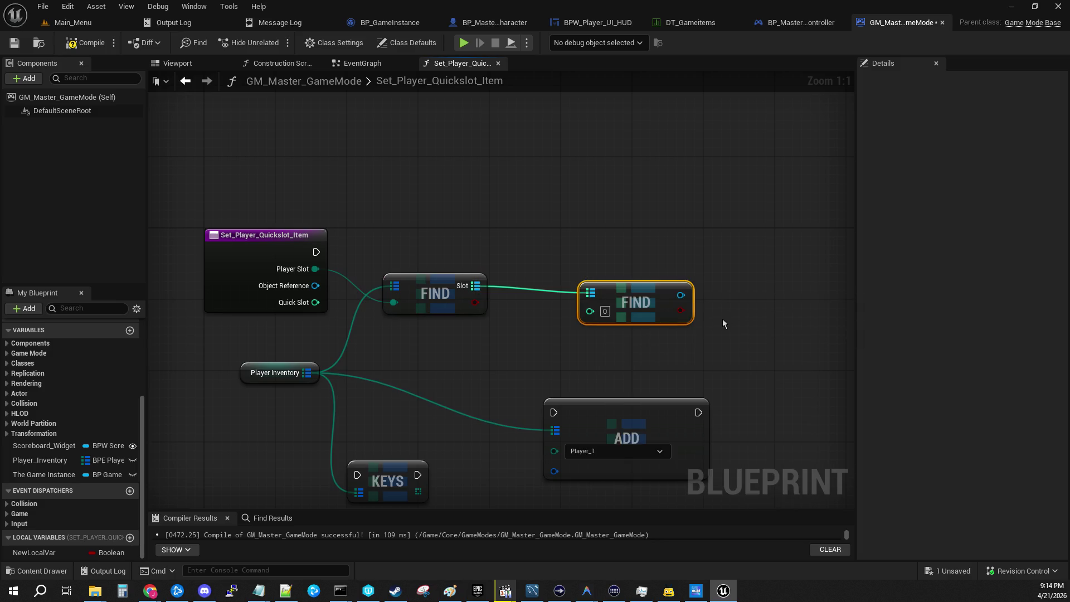
{"action": "left_click_drag", "start_coordinate": [653, 288], "coordinate": [608, 279]}
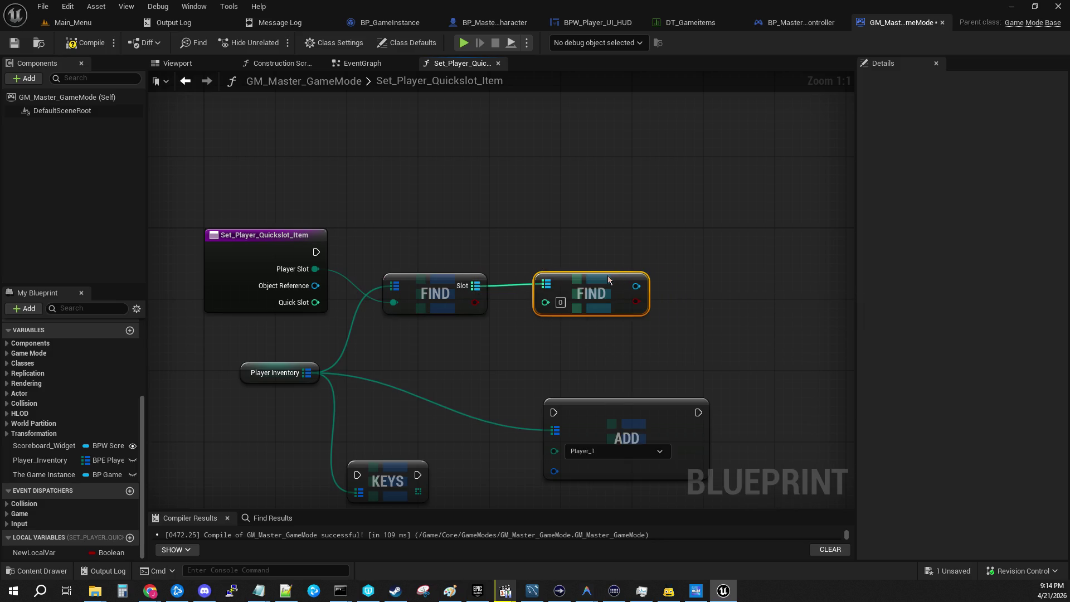
{"action": "key", "text": "Delete"}
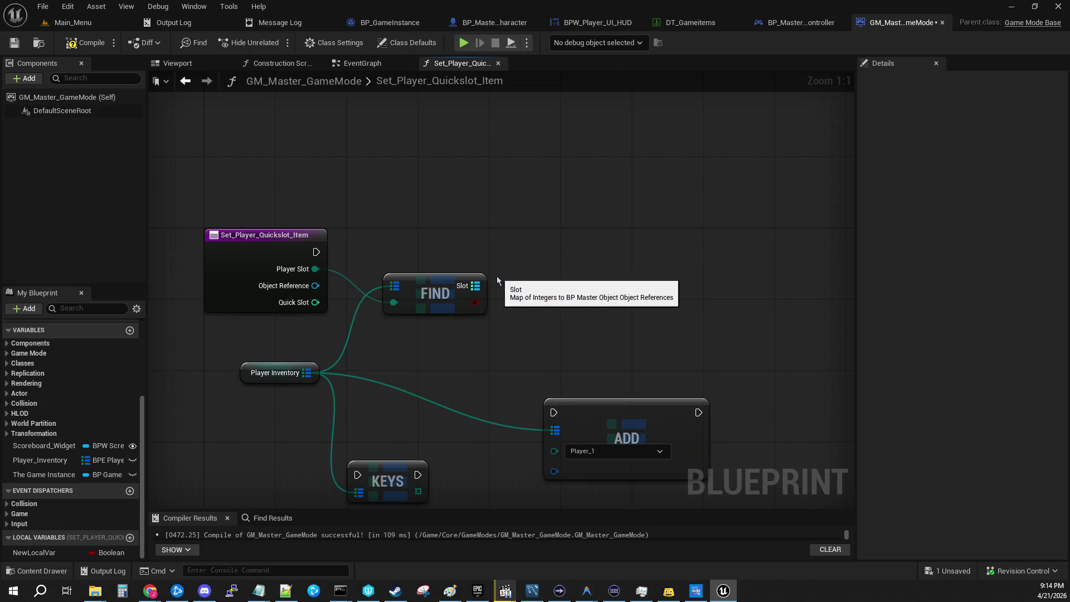
Add a map Add node fed by the Slot map, placed right of FIND.
{"action": "left_click_drag", "start_coordinate": [475, 285], "coordinate": [526, 277]}
{"action": "type", "text": "set"}
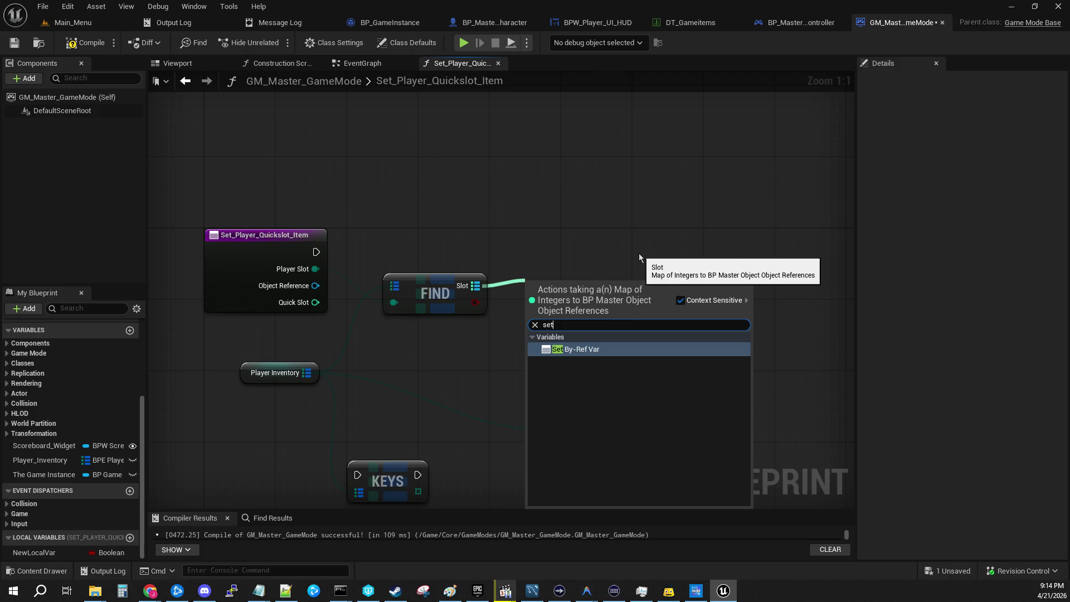
{"action": "key", "text": "BackSpace"}
{"action": "key", "text": "BackSpace"}
{"action": "key", "text": "BackSpace"}
{"action": "type", "text": "add"}
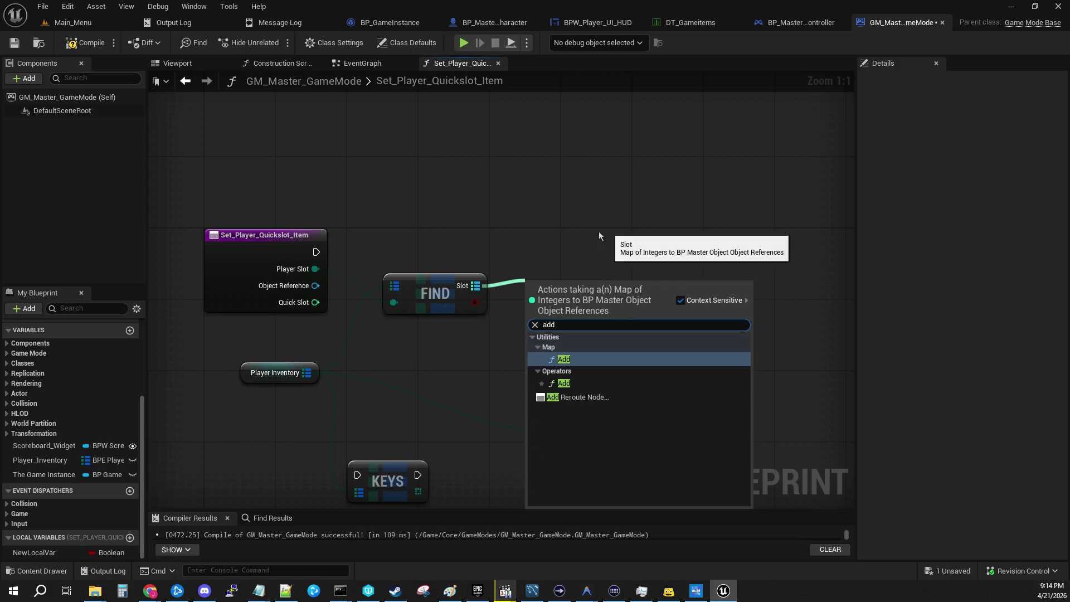
{"action": "left_click", "coordinate": [581, 359]}
{"action": "left_click_drag", "start_coordinate": [553, 287], "coordinate": [573, 251]}
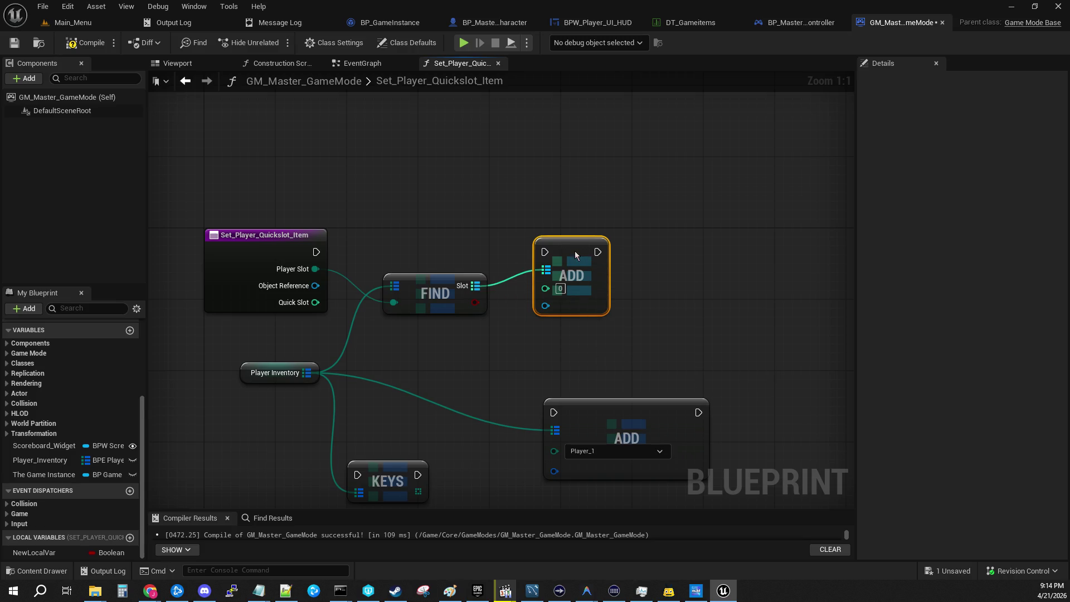
Wire entry exec, Quick Slot and Object Reference into ADD; delete KEYS and the old ADD.
{"action": "left_click_drag", "start_coordinate": [316, 252], "coordinate": [544, 251]}
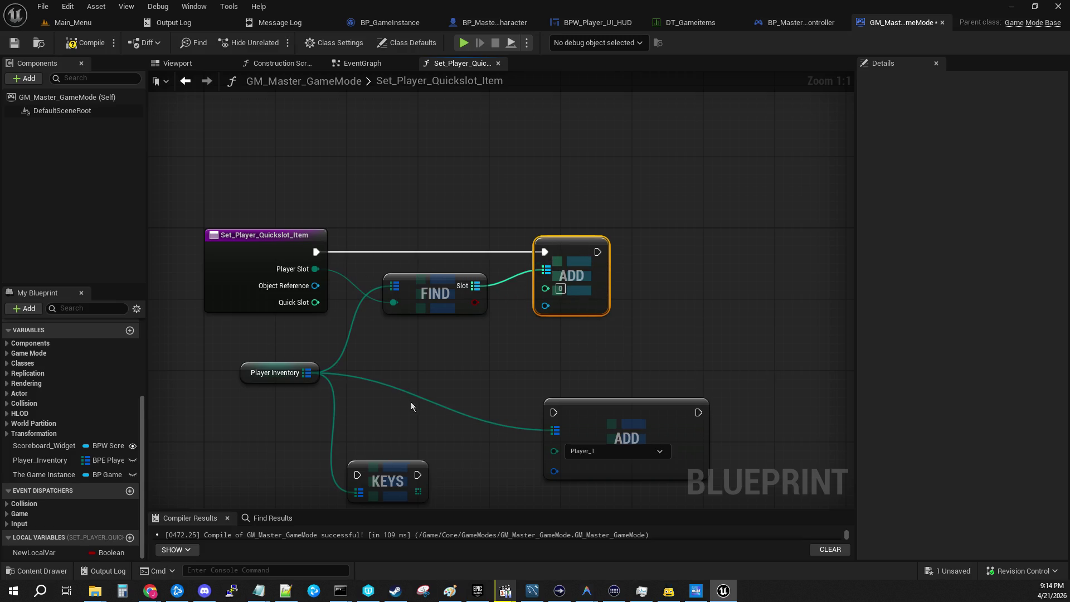
{"action": "left_click_drag", "start_coordinate": [315, 302], "coordinate": [545, 286]}
{"action": "mouse_move", "coordinate": [315, 285]}
{"action": "left_mouse_down"}
{"action": "mouse_move", "coordinate": [561, 300]}
{"action": "mouse_move", "coordinate": [551, 306]}
{"action": "left_mouse_up"}
{"action": "mouse_move", "coordinate": [300, 426]}
{"action": "left_mouse_down"}
{"action": "mouse_move", "coordinate": [622, 478]}
{"action": "mouse_move", "coordinate": [620, 464]}
{"action": "left_mouse_up"}
{"action": "key", "text": "Delete"}
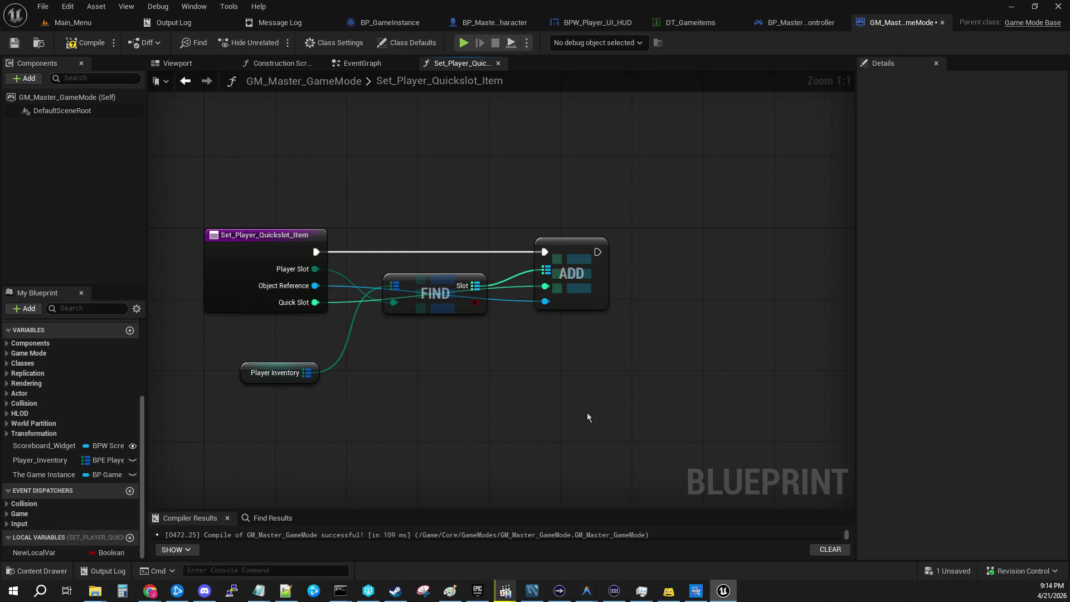
Move Player Inventory above FIND and lower FIND between the entry and ADD nodes.
{"action": "mouse_move", "coordinate": [246, 375]}
{"action": "left_mouse_down"}
{"action": "mouse_move", "coordinate": [397, 249]}
{"action": "mouse_move", "coordinate": [397, 268]}
{"action": "left_mouse_up"}
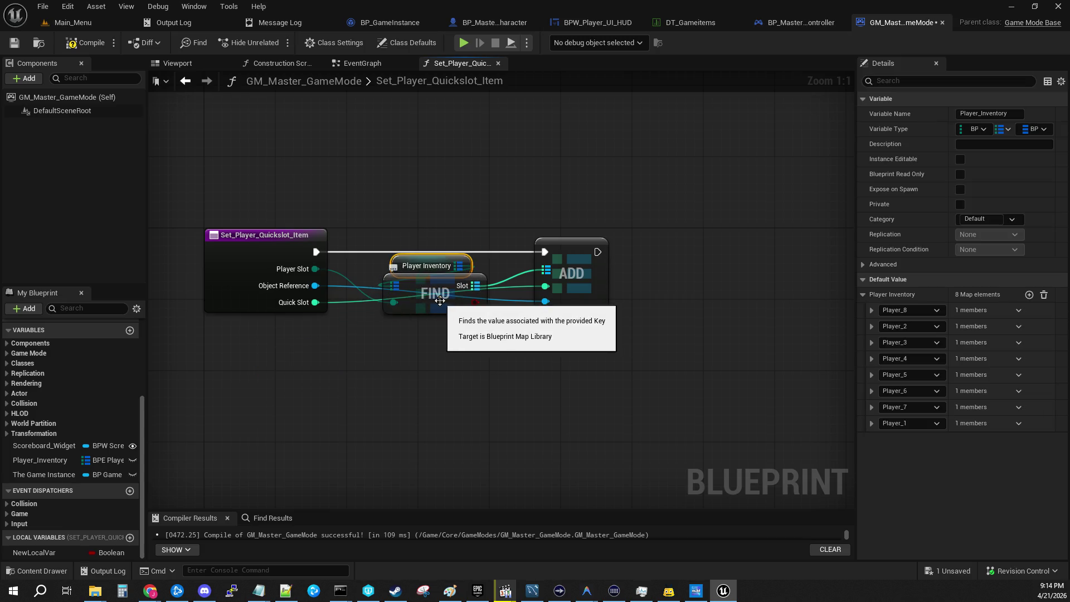
{"action": "left_click_drag", "start_coordinate": [443, 298], "coordinate": [443, 333]}
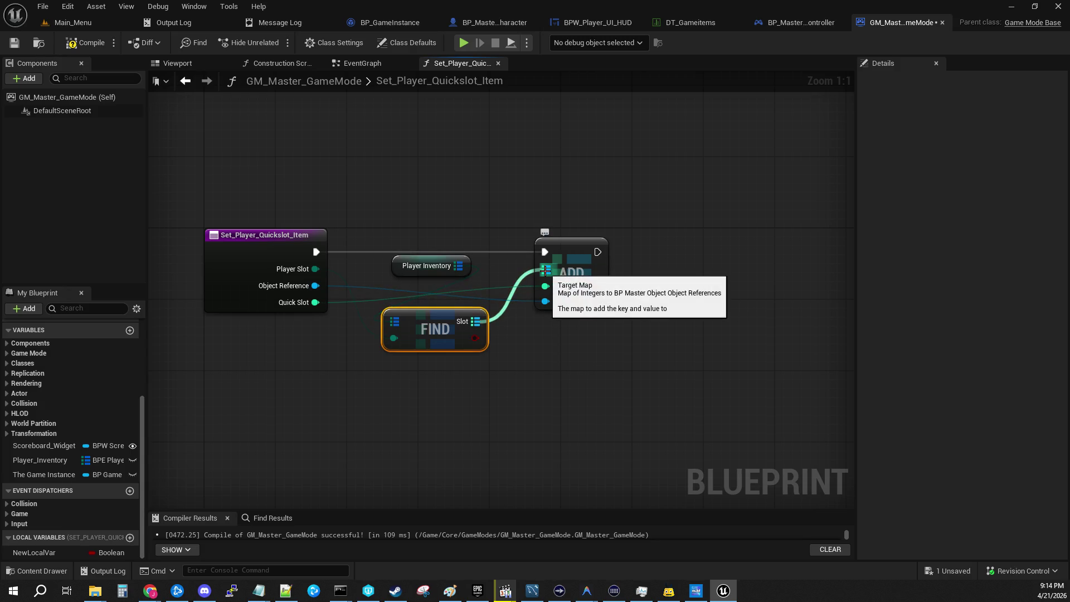
{"action": "left_click", "coordinate": [559, 378]}
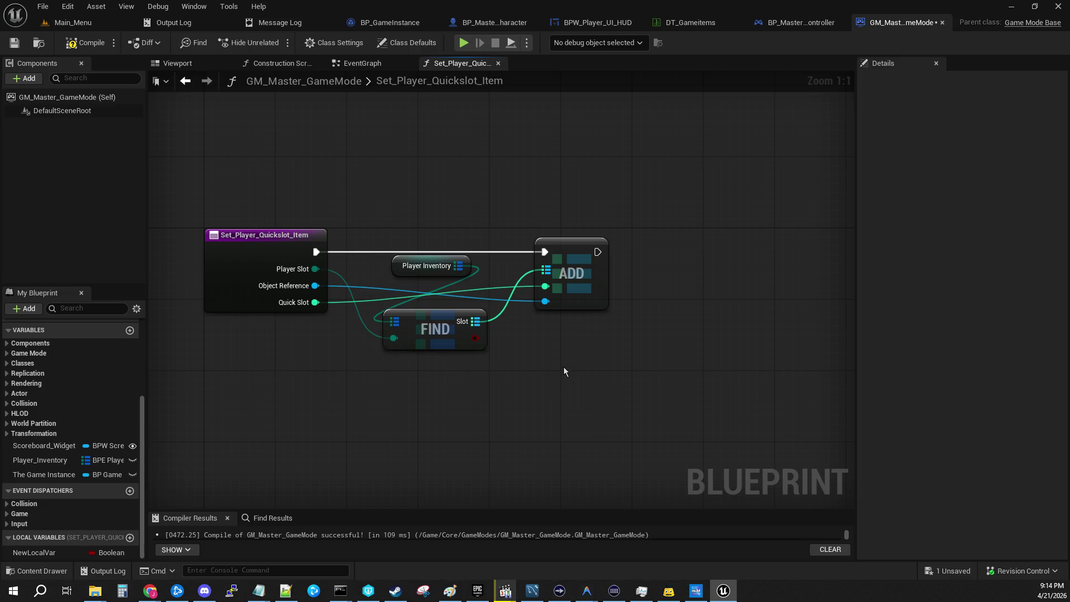
{"action": "mouse_move", "coordinate": [557, 368]}
{"action": "left_mouse_down"}
{"action": "mouse_move", "coordinate": [704, 362]}
{"action": "mouse_move", "coordinate": [635, 360]}
{"action": "left_mouse_up"}
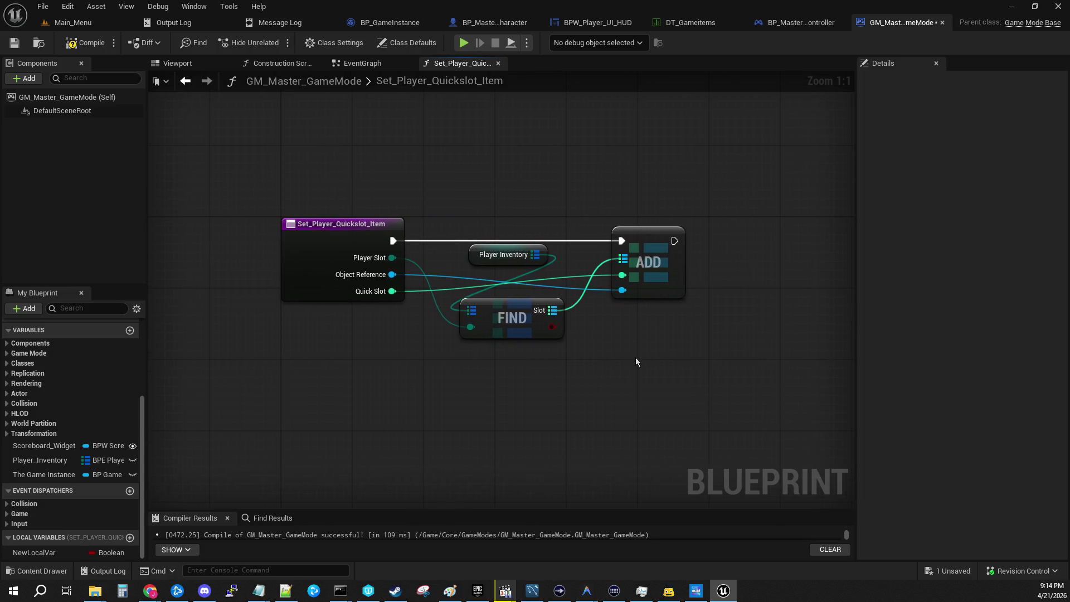
Add a comment reading 'STILL NEED TO UPDATE GAME INSTANCE PLAYER SLOT DATA'.
{"action": "mouse_move", "coordinate": [668, 285]}
{"action": "left_mouse_down"}
{"action": "mouse_move", "coordinate": [576, 266]}
{"action": "mouse_move", "coordinate": [409, 361]}
{"action": "left_mouse_up"}
{"action": "type", "text": "c"}
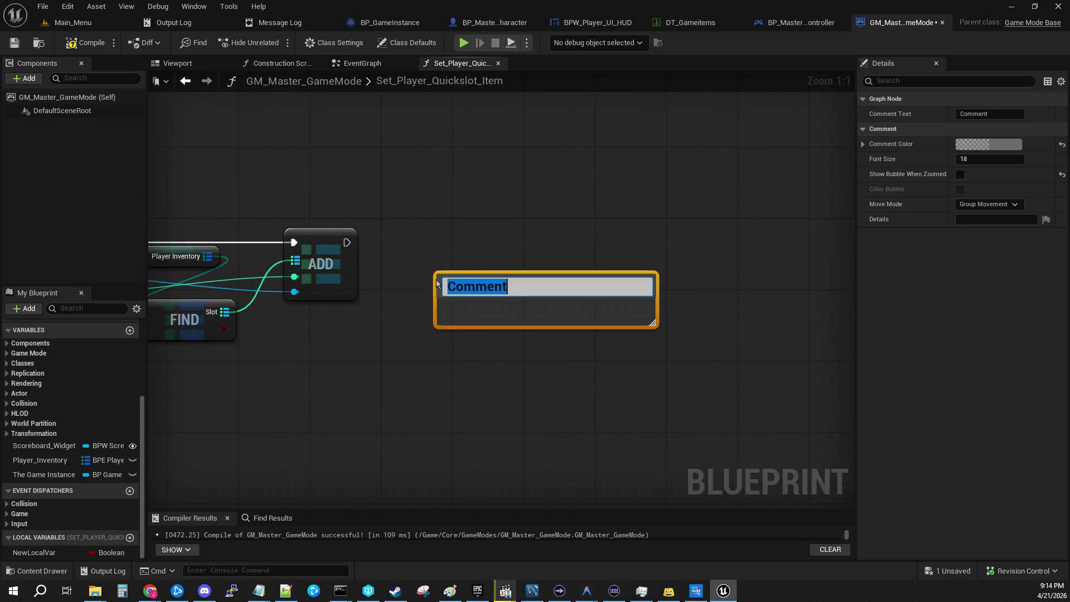
{"action": "type", "text": "STILL NEE"}
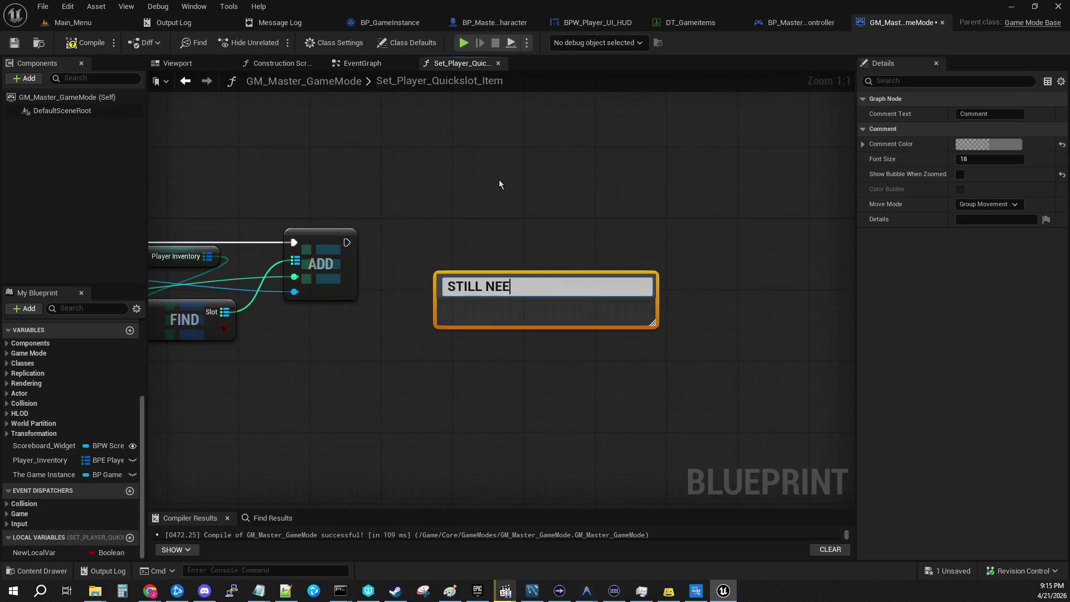
{"action": "type", "text": "D TO UPDATE GAME INSTANCE"}
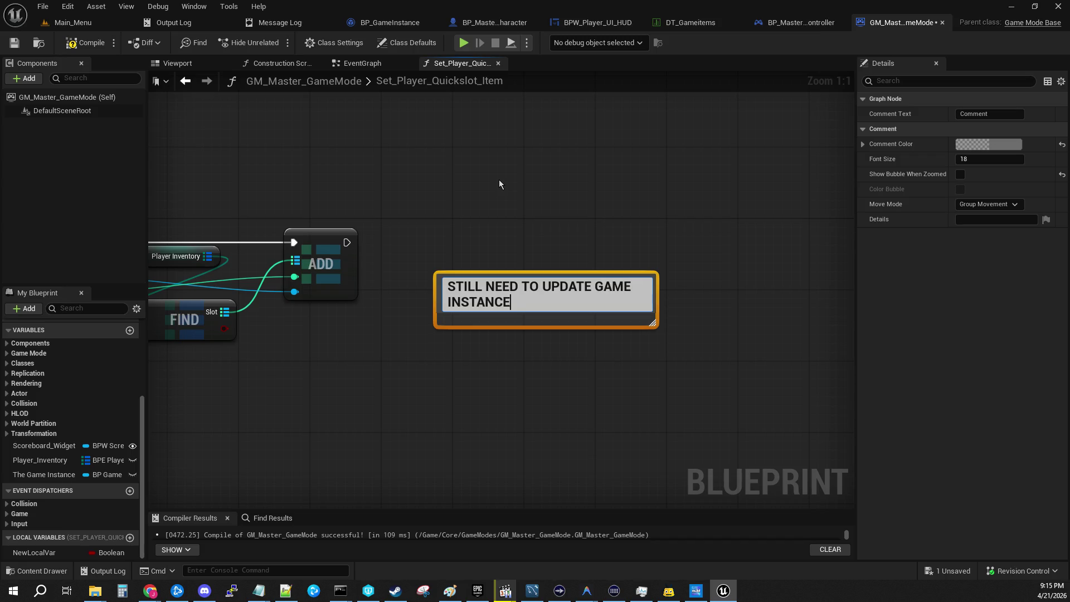
{"action": "type", "text": " PLAYER SLOT DATA"}
{"action": "key", "text": "Return"}
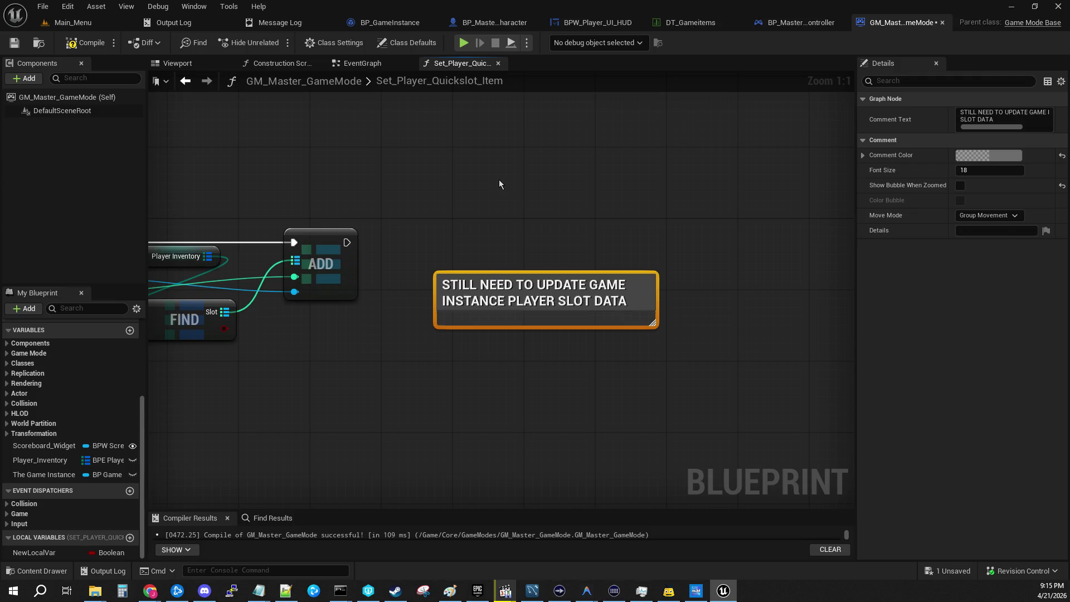
{"action": "left_click", "coordinate": [507, 213]}
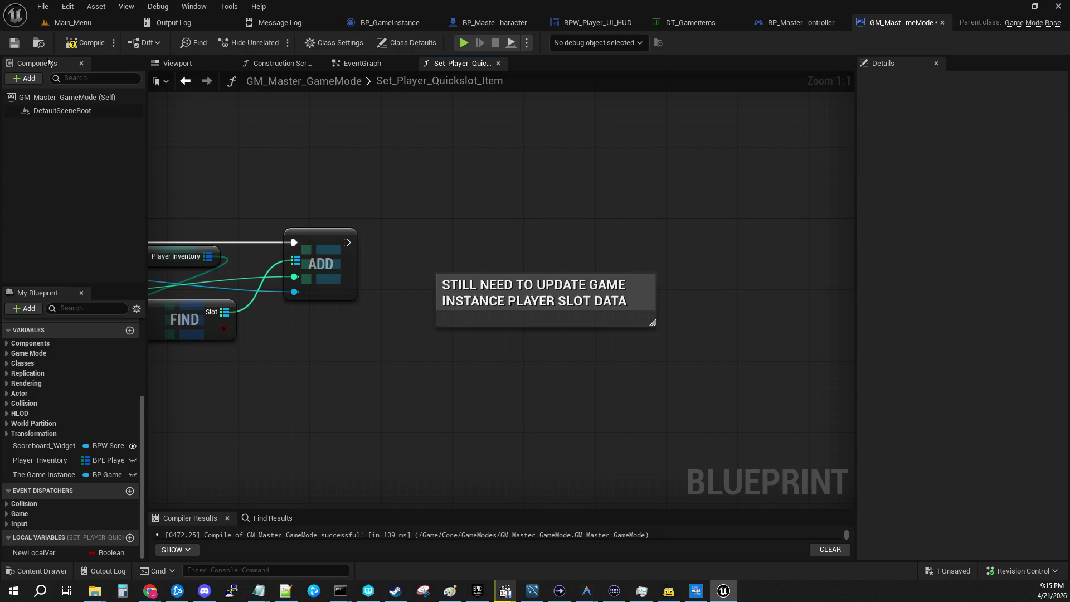
Add a second comment line 'maybe', compile, and switch to the Main_Menu level.
{"action": "double_click", "coordinate": [641, 305]}
{"action": "key", "text": "shift+Return"}
{"action": "type", "text": "maybe"}
{"action": "key", "text": "Return"}
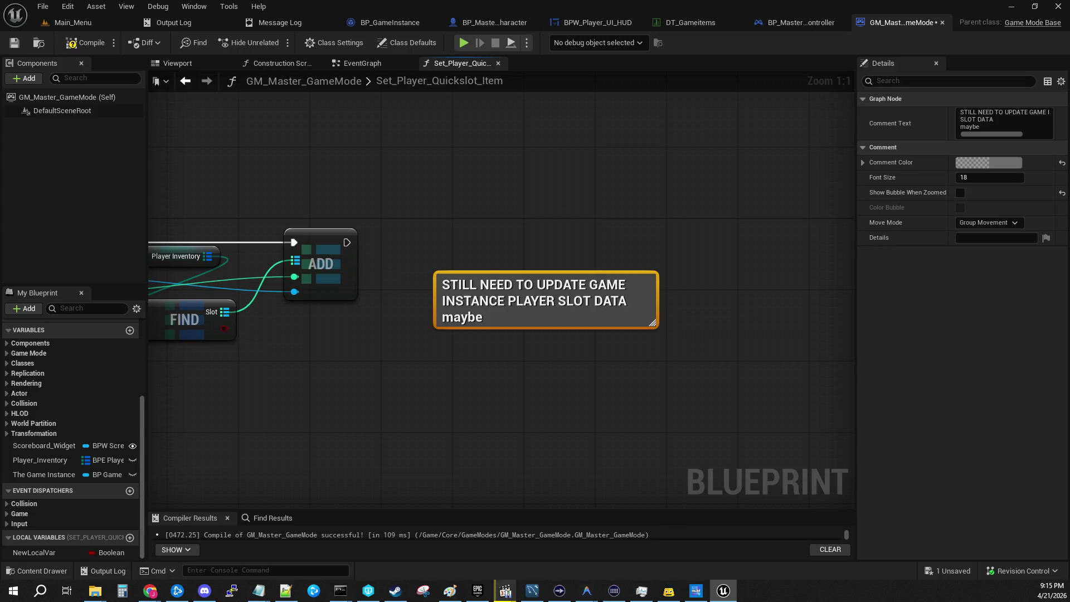
{"action": "left_click", "coordinate": [78, 46]}
{"action": "left_click", "coordinate": [76, 24]}
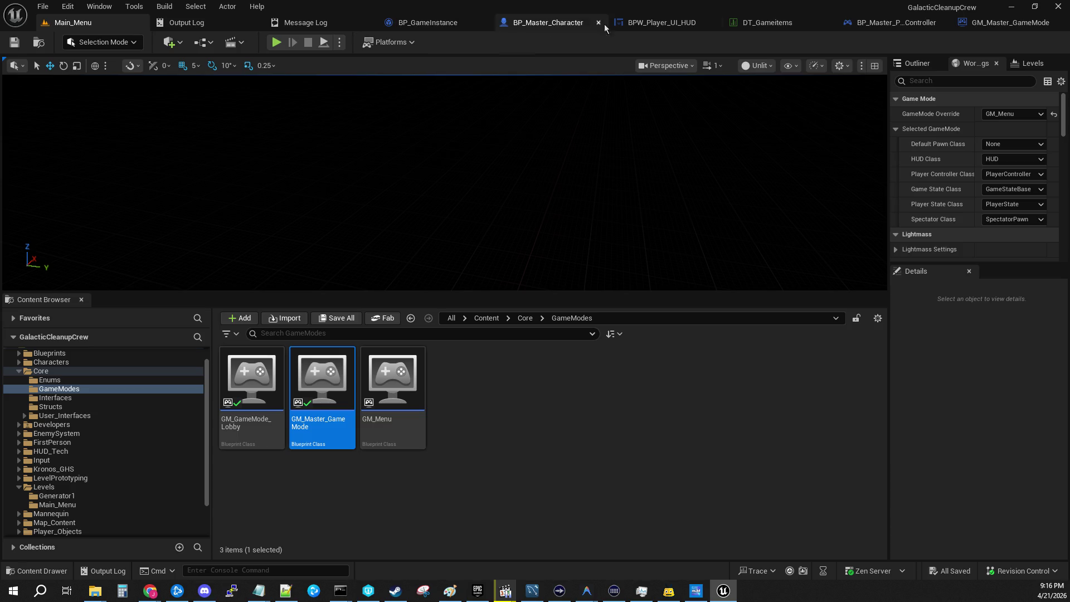
Return to GM_Master_GameMode's EventGraph and drag a new wire from SpawnActor's exec pin.
{"action": "left_click", "coordinate": [1002, 23]}
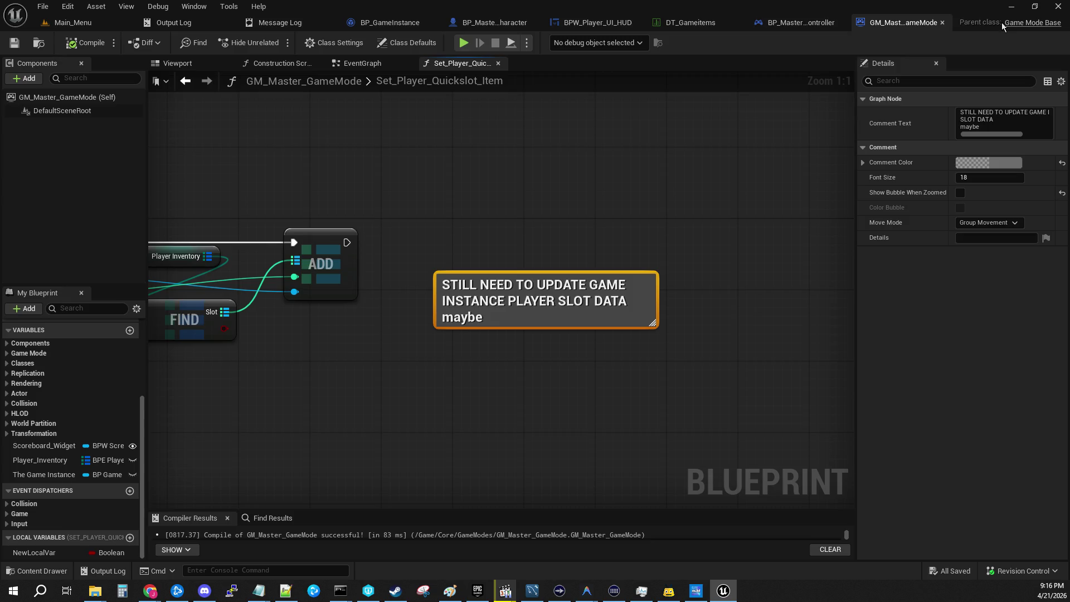
{"action": "left_click_drag", "start_coordinate": [435, 229], "coordinate": [700, 152]}
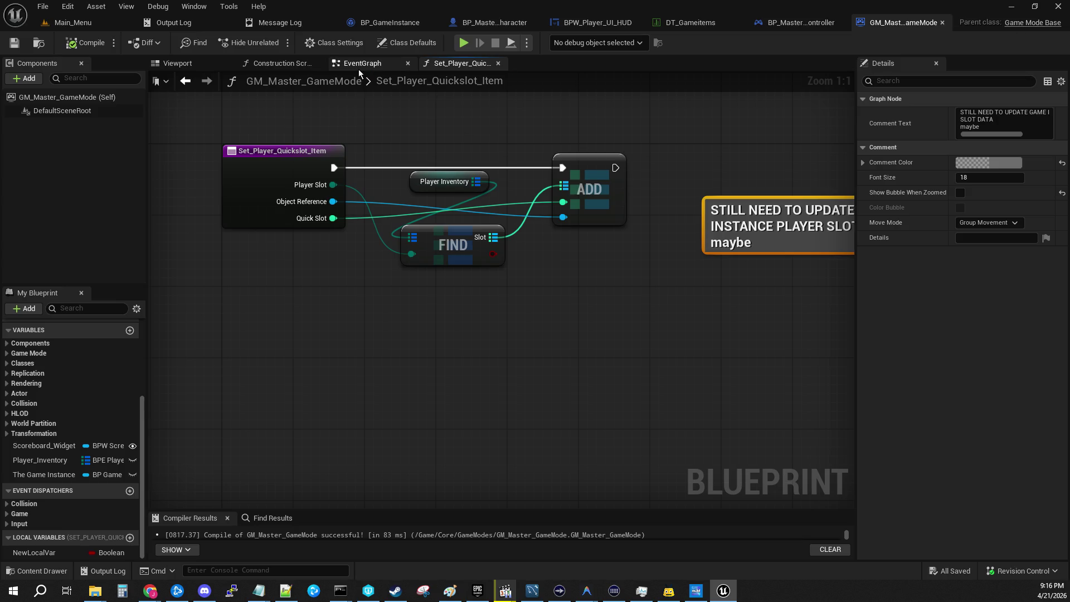
{"action": "left_click", "coordinate": [360, 66]}
{"action": "left_click_drag", "start_coordinate": [421, 208], "coordinate": [573, 217]}
Add a Set Player Quickslot Item call after SpawnActor, feeding its Return Value into Object Reference.
{"action": "type", "text": "player quick"}
{"action": "key", "text": "Return"}
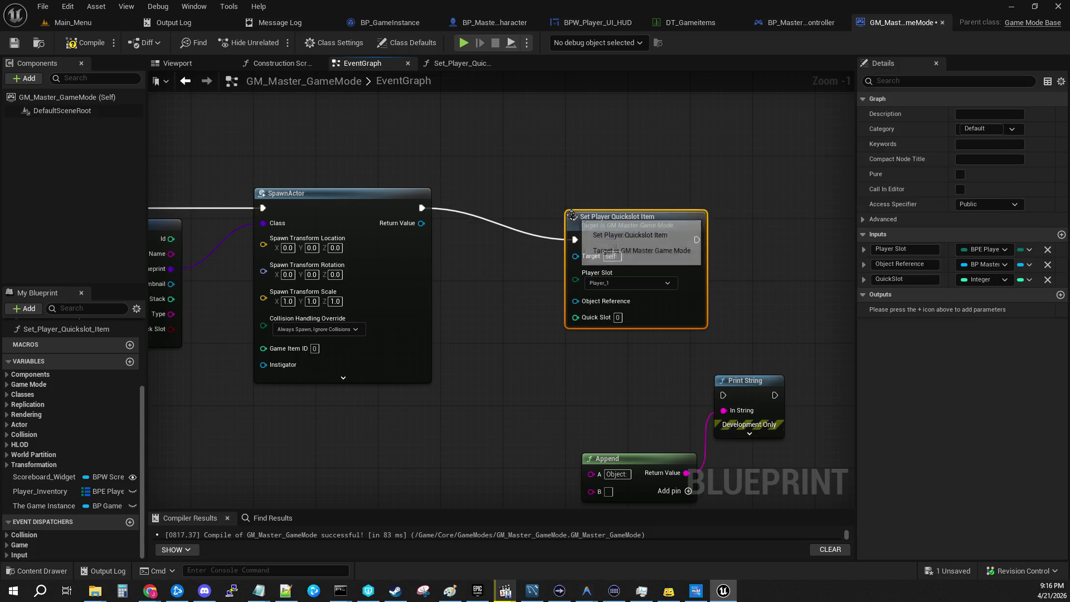
{"action": "left_click_drag", "start_coordinate": [606, 231], "coordinate": [591, 200]}
{"action": "left_click_drag", "start_coordinate": [421, 223], "coordinate": [561, 226]}
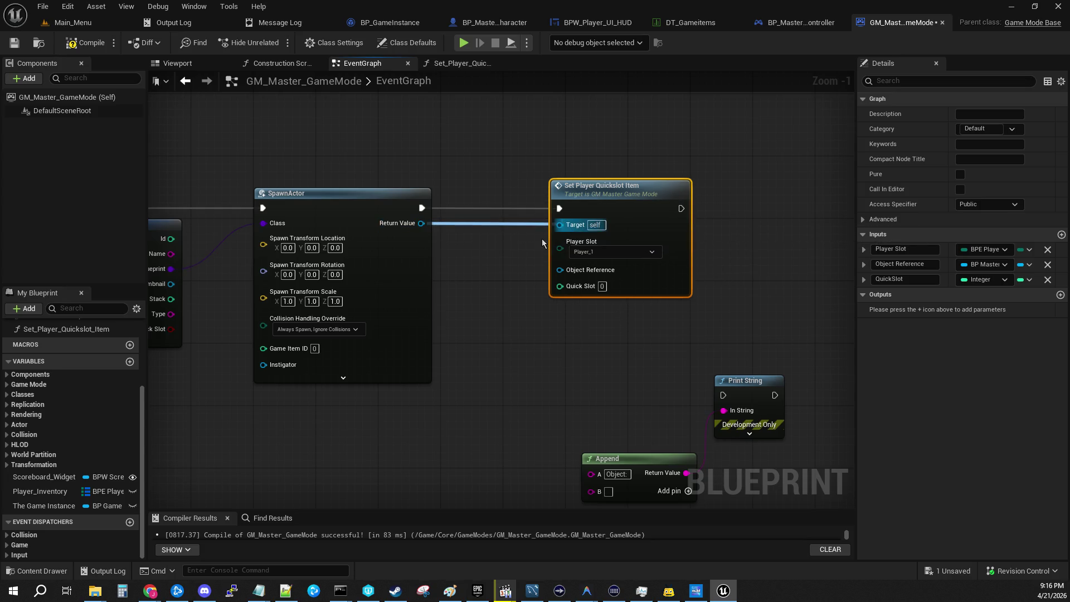
{"action": "left_click", "coordinate": [484, 319]}
{"action": "mouse_move", "coordinate": [421, 223]}
{"action": "left_mouse_down"}
{"action": "mouse_move", "coordinate": [570, 230]}
{"action": "mouse_move", "coordinate": [560, 270]}
{"action": "left_mouse_up"}
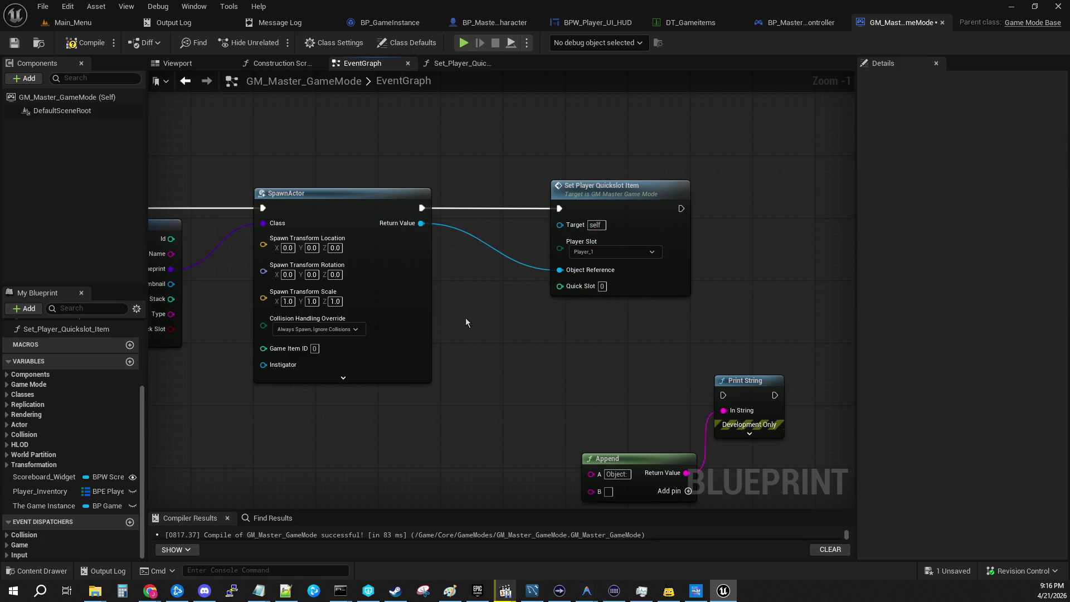
{"action": "left_click_drag", "start_coordinate": [466, 318], "coordinate": [823, 266]}
{"action": "scroll", "coordinate": [326, 326], "scroll_direction": "down", "scroll_amount": 2}
Add a reroute on the Player Slot wire from SR_Load_Player_Inventory and route it lower.
{"action": "mouse_move", "coordinate": [346, 342]}
{"action": "left_mouse_down"}
{"action": "mouse_move", "coordinate": [573, 378]}
{"action": "mouse_move", "coordinate": [866, 394]}
{"action": "left_mouse_up"}
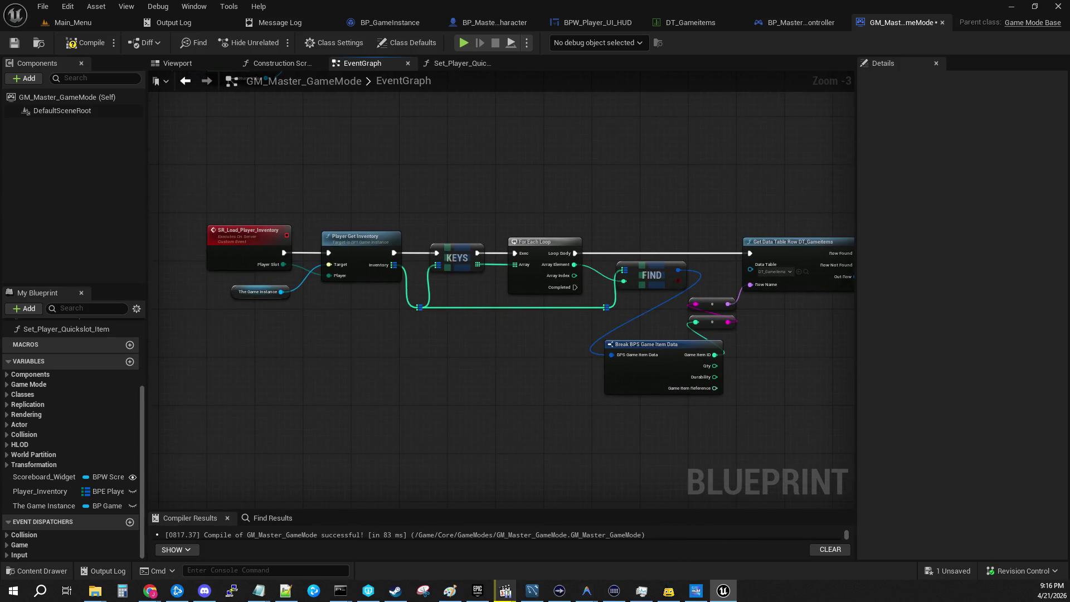
{"action": "mouse_move", "coordinate": [862, 396]}
{"action": "left_mouse_down"}
{"action": "mouse_move", "coordinate": [689, 379]}
{"action": "mouse_move", "coordinate": [707, 383]}
{"action": "left_mouse_up"}
{"action": "left_click_drag", "start_coordinate": [282, 322], "coordinate": [555, 365]}
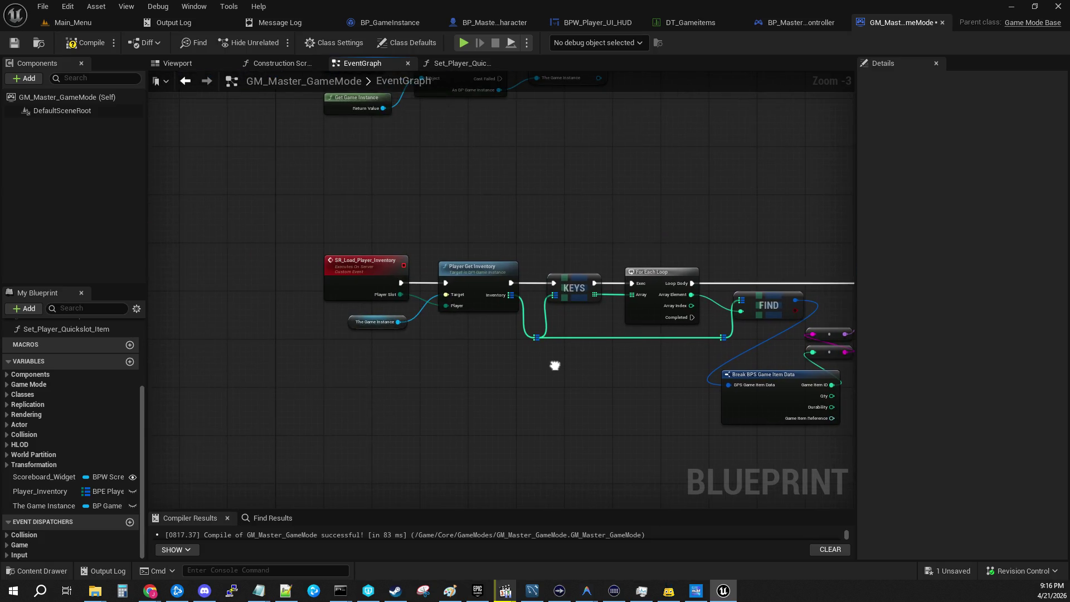
{"action": "double_click", "coordinate": [418, 300]}
{"action": "mouse_move", "coordinate": [419, 300]}
{"action": "left_mouse_down"}
{"action": "mouse_move", "coordinate": [437, 432]}
{"action": "mouse_move", "coordinate": [440, 357]}
{"action": "left_mouse_up"}
Move the Break BPS Game Item Data group above the execution line and tidy its reroute knots.
{"action": "left_click_drag", "start_coordinate": [602, 434], "coordinate": [439, 405]}
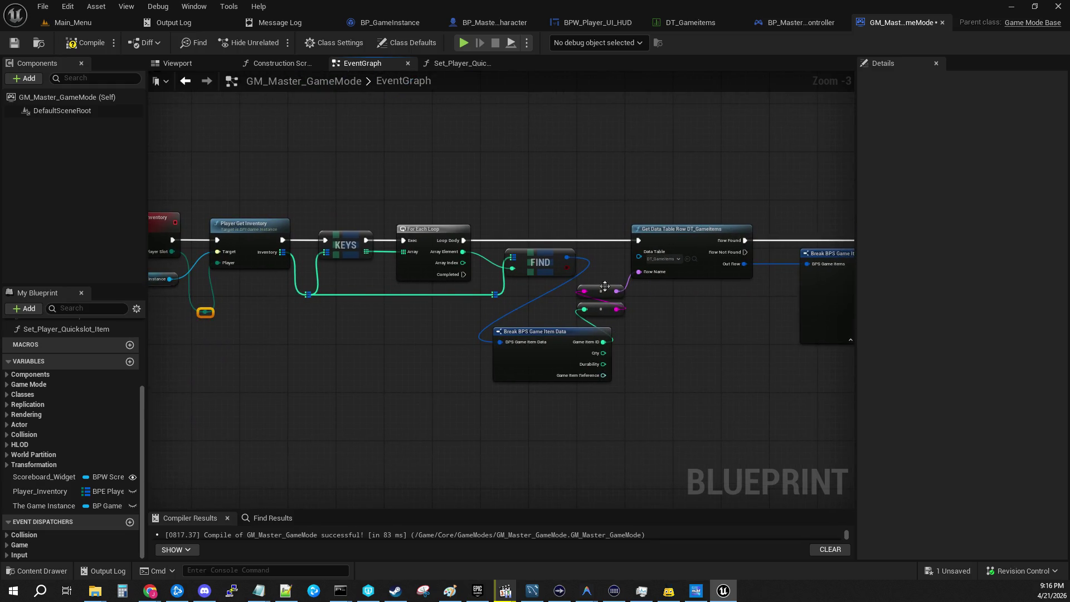
{"action": "mouse_move", "coordinate": [578, 282]}
{"action": "left_mouse_down"}
{"action": "mouse_move", "coordinate": [550, 338]}
{"action": "mouse_move", "coordinate": [517, 134]}
{"action": "mouse_move", "coordinate": [533, 157]}
{"action": "left_mouse_up"}
{"action": "left_click", "coordinate": [632, 129]}
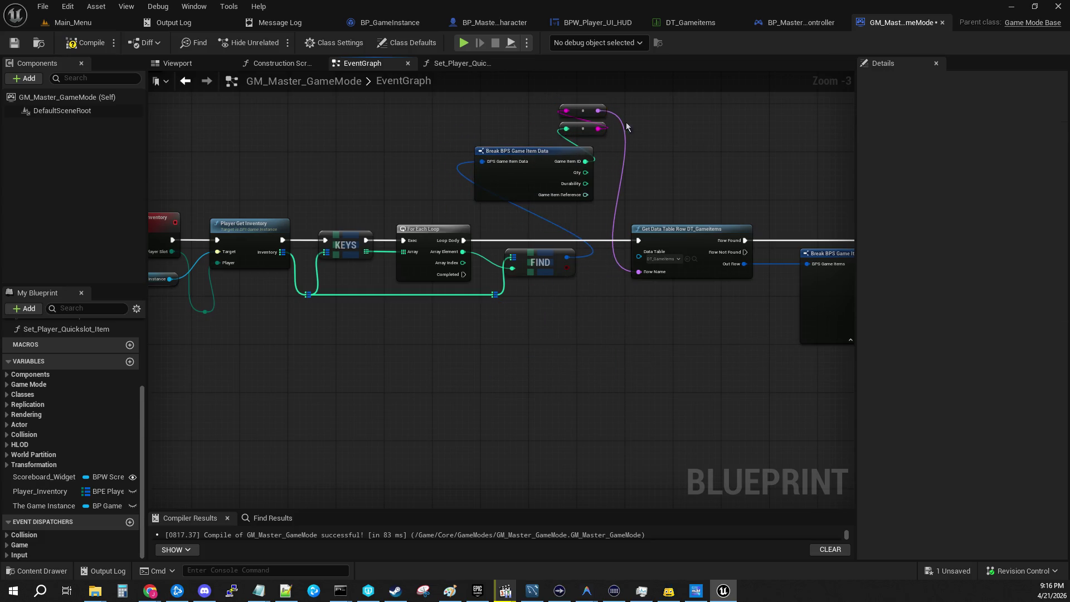
{"action": "mouse_move", "coordinate": [588, 107]}
{"action": "left_mouse_down"}
{"action": "mouse_move", "coordinate": [590, 275]}
{"action": "mouse_move", "coordinate": [612, 281]}
{"action": "left_mouse_up"}
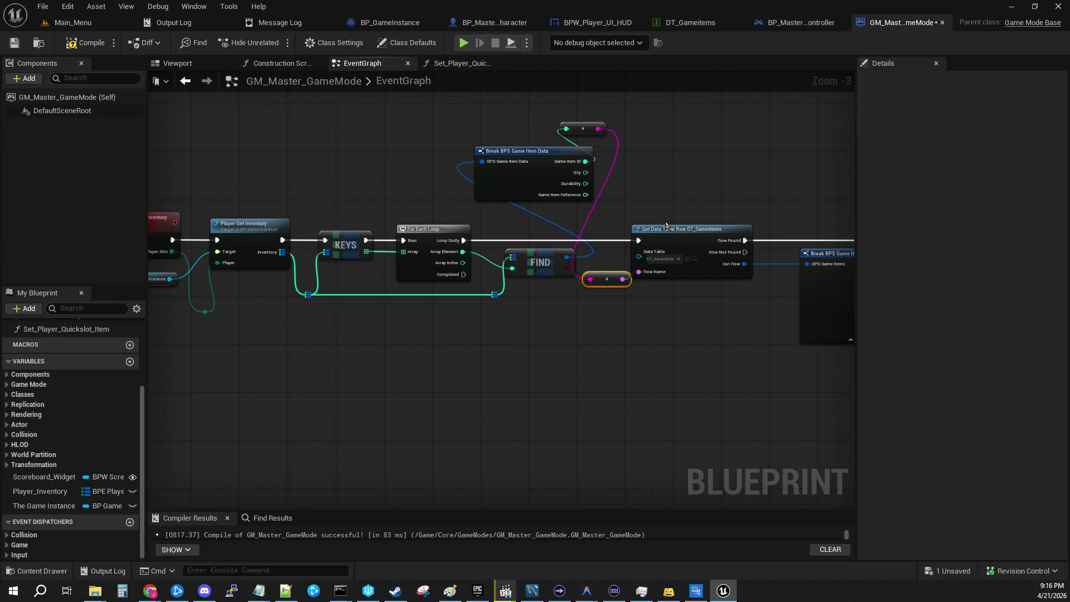
{"action": "left_click_drag", "start_coordinate": [669, 228], "coordinate": [700, 228]}
{"action": "left_click_drag", "start_coordinate": [614, 277], "coordinate": [638, 272]}
{"action": "mouse_move", "coordinate": [583, 128]}
{"action": "left_mouse_down"}
{"action": "mouse_move", "coordinate": [627, 164]}
{"action": "mouse_move", "coordinate": [639, 232]}
{"action": "mouse_move", "coordinate": [626, 225]}
{"action": "left_mouse_up"}
{"action": "left_click_drag", "start_coordinate": [635, 273], "coordinate": [625, 255]}
{"action": "left_click_drag", "start_coordinate": [539, 157], "coordinate": [533, 170]}
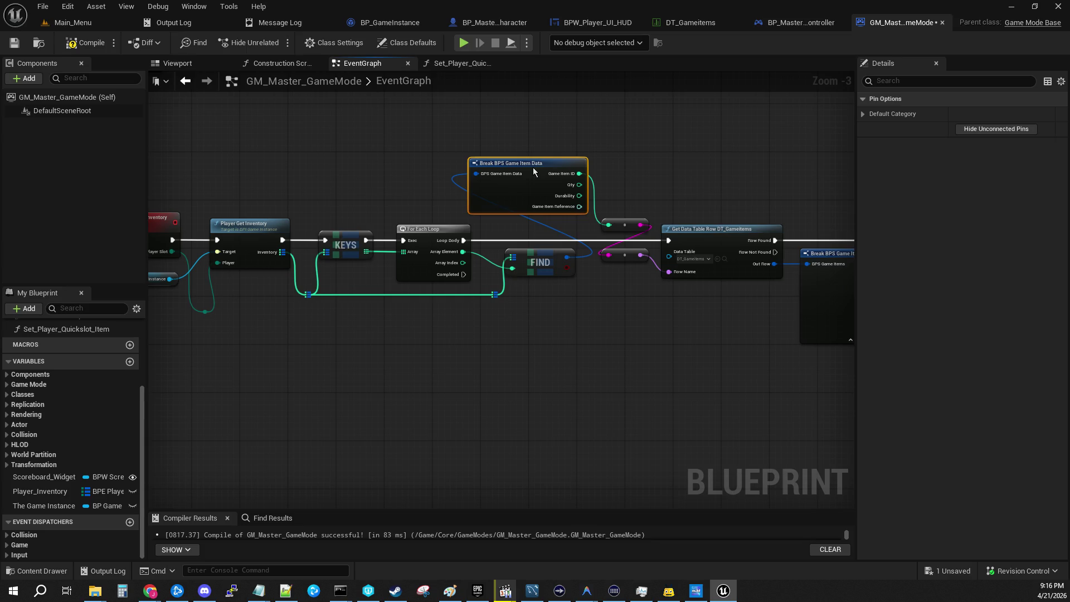
Nudge both reroute knots left and add a reroute on the teal wire before SpawnActor.
{"action": "left_click", "coordinate": [551, 257]}
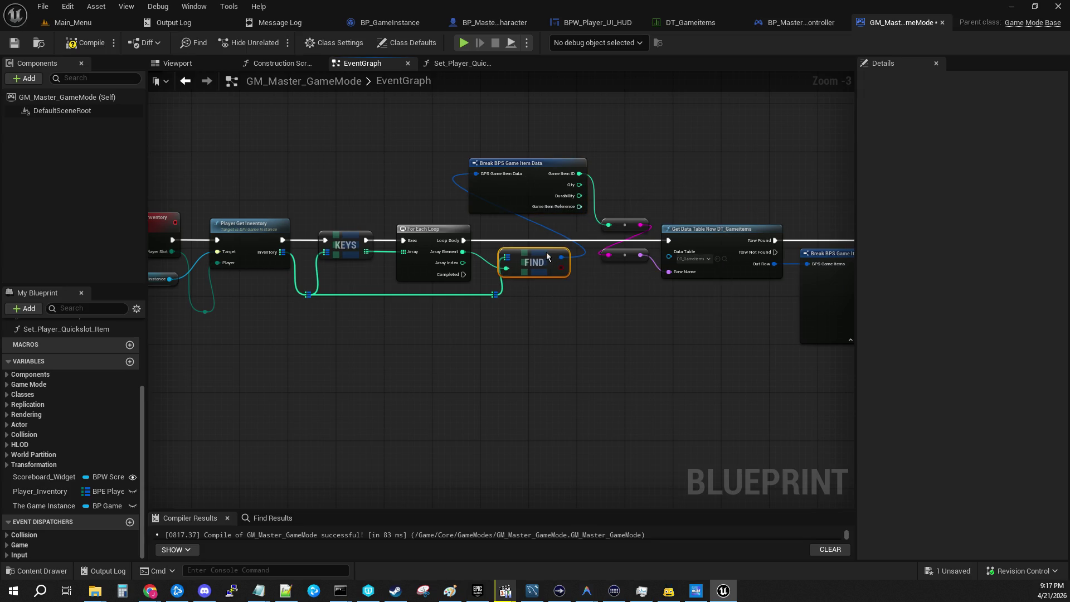
{"action": "left_click_drag", "start_coordinate": [546, 251], "coordinate": [747, 166]}
{"action": "mouse_move", "coordinate": [489, 210]}
{"action": "left_mouse_down"}
{"action": "mouse_move", "coordinate": [712, 228]}
{"action": "mouse_move", "coordinate": [686, 203]}
{"action": "left_mouse_up"}
{"action": "left_click", "coordinate": [588, 278]}
{"action": "mouse_move", "coordinate": [424, 228]}
{"action": "left_mouse_down"}
{"action": "mouse_move", "coordinate": [790, 251]}
{"action": "mouse_move", "coordinate": [603, 254]}
{"action": "mouse_move", "coordinate": [648, 219]}
{"action": "mouse_move", "coordinate": [643, 179]}
{"action": "left_mouse_up"}
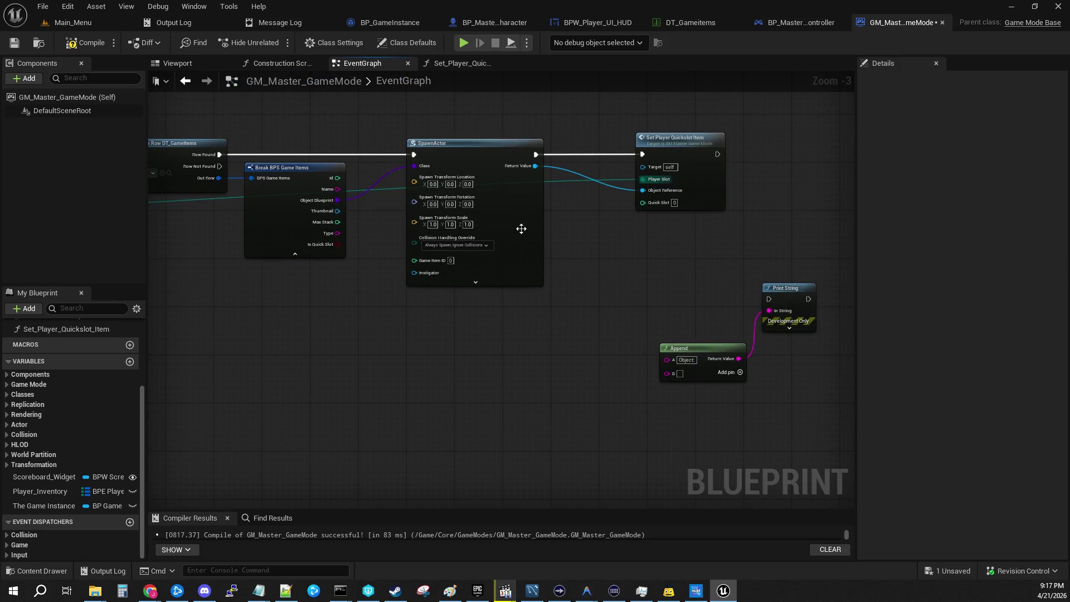
{"action": "double_click", "coordinate": [384, 185]}
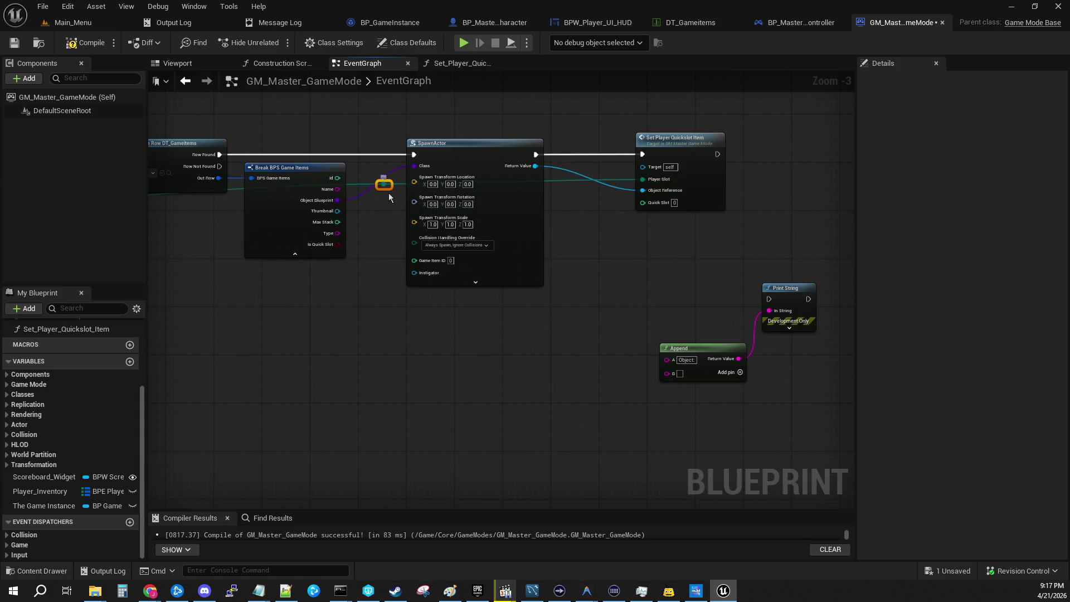
Drag the teal wire's new reroute knot below SpawnActor, then save and compile.
{"action": "mouse_move", "coordinate": [387, 187]}
{"action": "left_mouse_down"}
{"action": "mouse_move", "coordinate": [487, 323]}
{"action": "mouse_move", "coordinate": [557, 320]}
{"action": "left_mouse_up"}
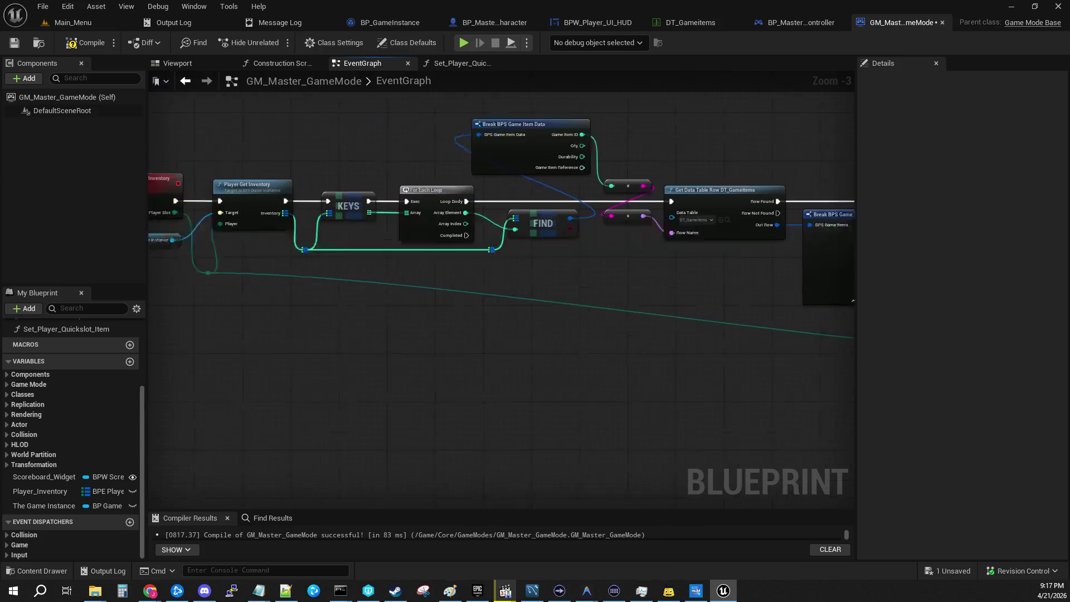
{"action": "left_click_drag", "start_coordinate": [605, 368], "coordinate": [605, 368]}
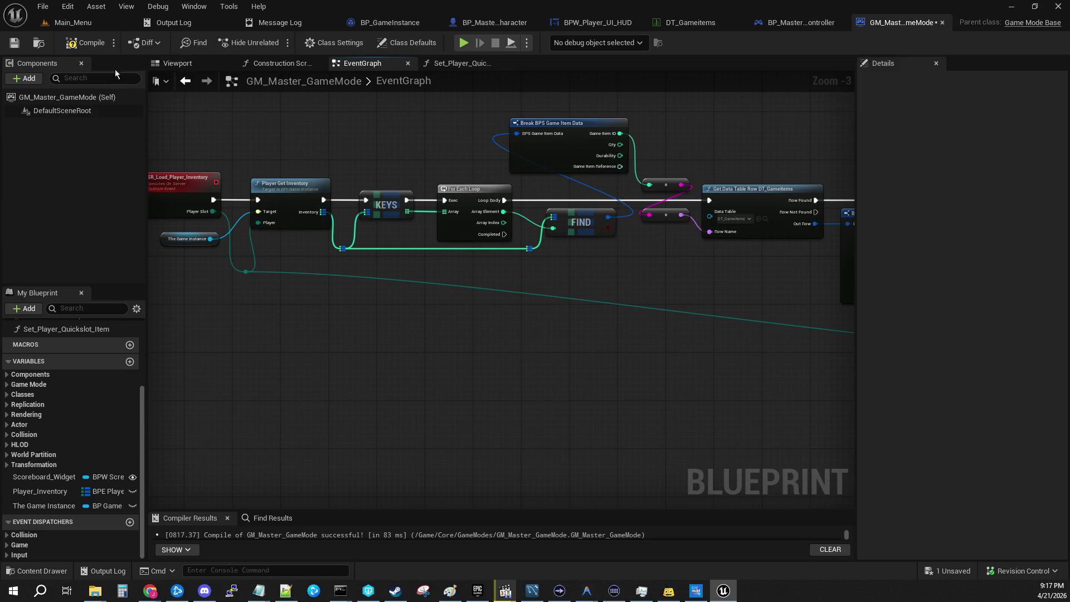
{"action": "key", "text": "ctrl+s"}
{"action": "left_click", "coordinate": [71, 45]}
Review the graph and move the array reroute knot slightly left.
{"action": "left_click_drag", "start_coordinate": [724, 345], "coordinate": [345, 360]}
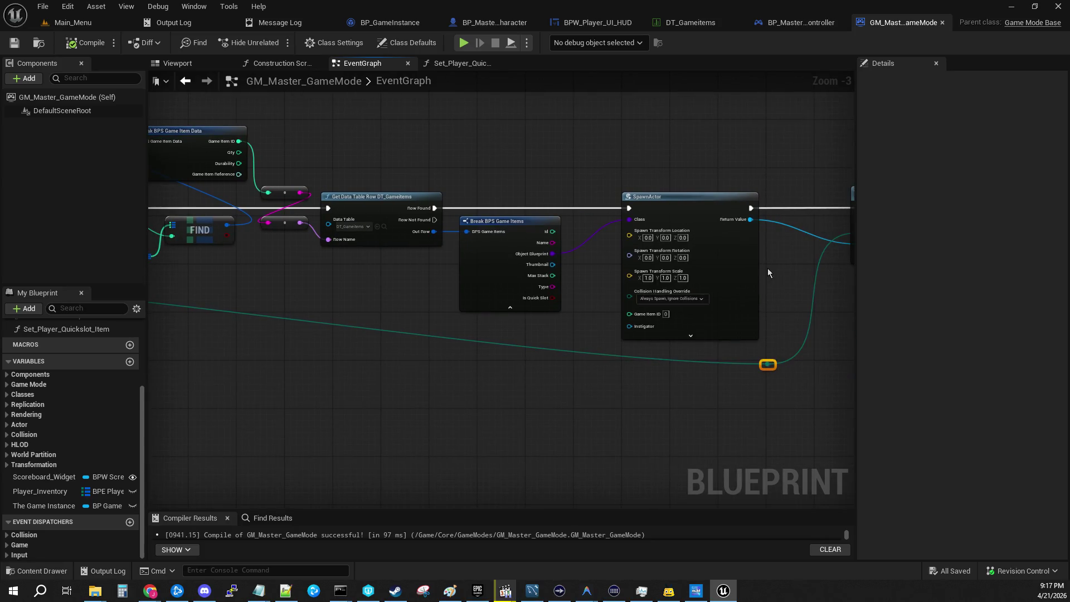
{"action": "left_click_drag", "start_coordinate": [767, 268], "coordinate": [412, 245]}
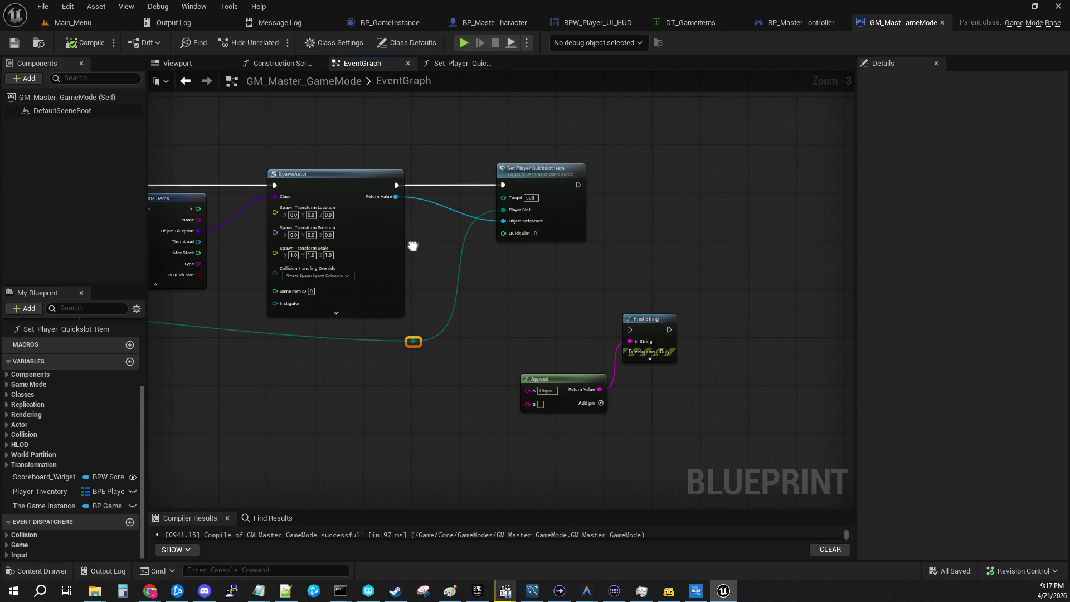
{"action": "left_click_drag", "start_coordinate": [412, 246], "coordinate": [633, 255]}
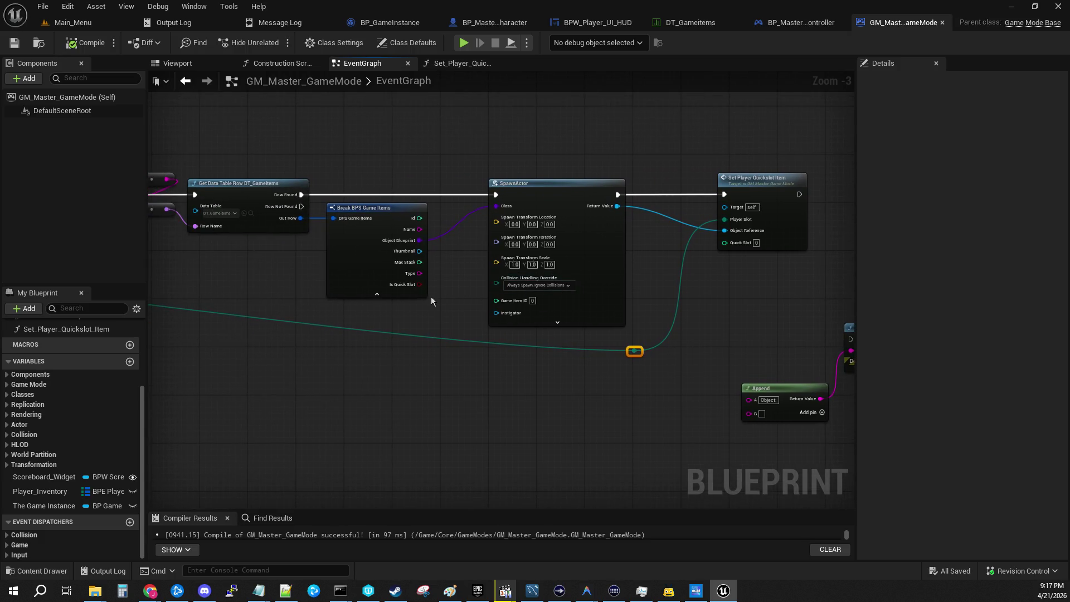
{"action": "left_click_drag", "start_coordinate": [708, 268], "coordinate": [600, 278]}
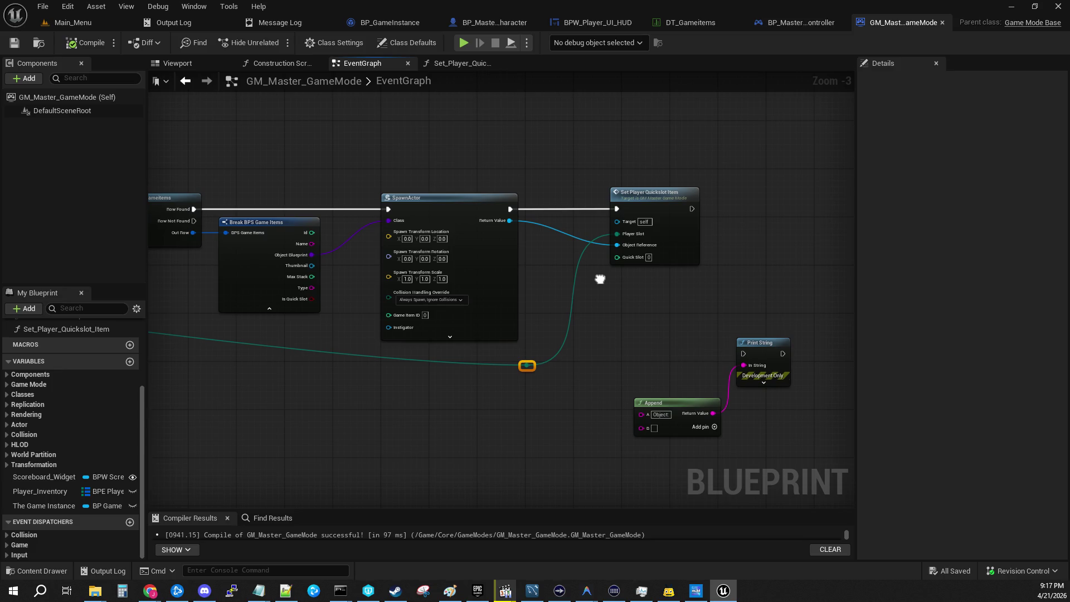
{"action": "left_click_drag", "start_coordinate": [249, 161], "coordinate": [855, 198]}
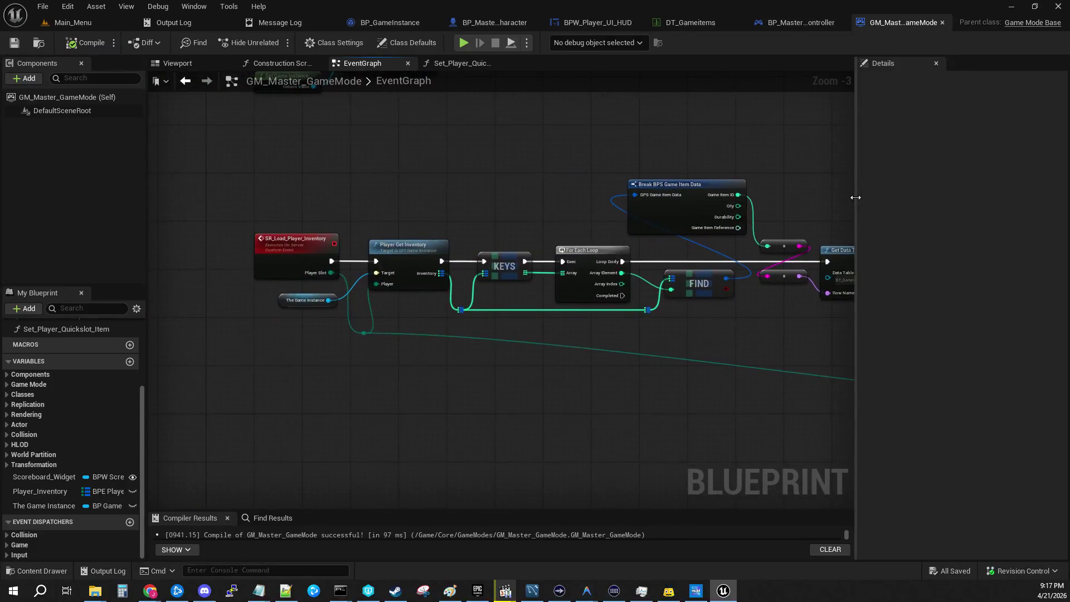
{"action": "scroll", "coordinate": [419, 300], "scroll_direction": "up", "scroll_amount": 3}
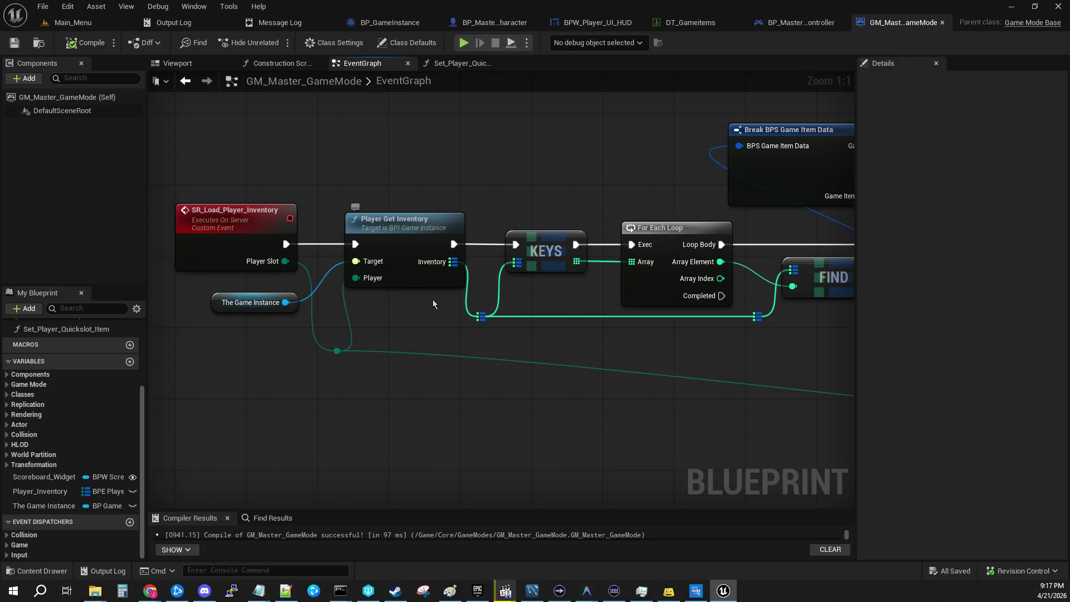
{"action": "left_click_drag", "start_coordinate": [500, 314], "coordinate": [305, 319]}
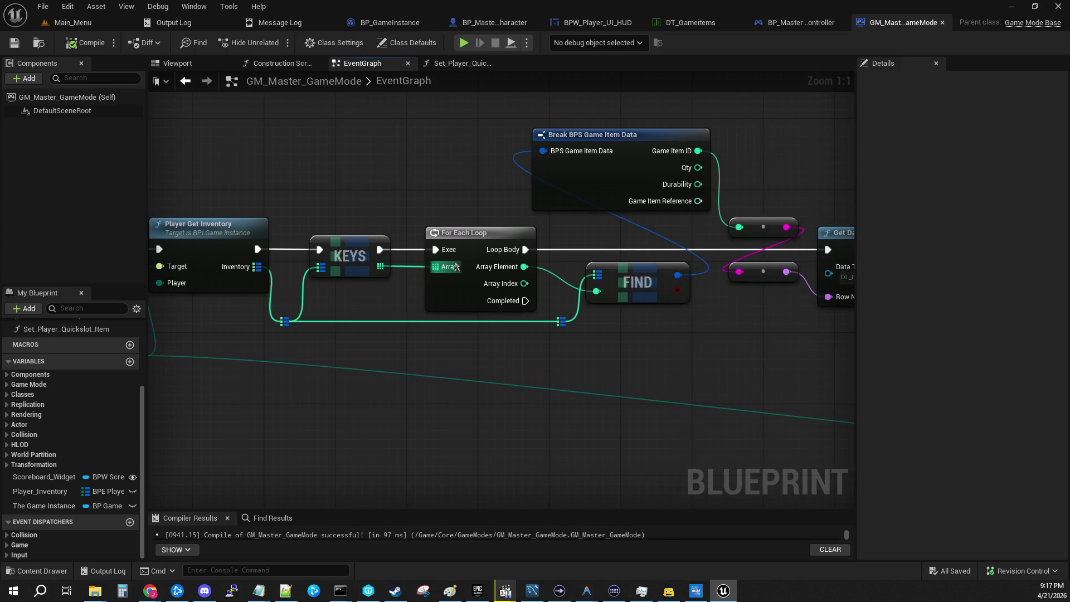
{"action": "left_click_drag", "start_coordinate": [640, 324], "coordinate": [372, 280]}
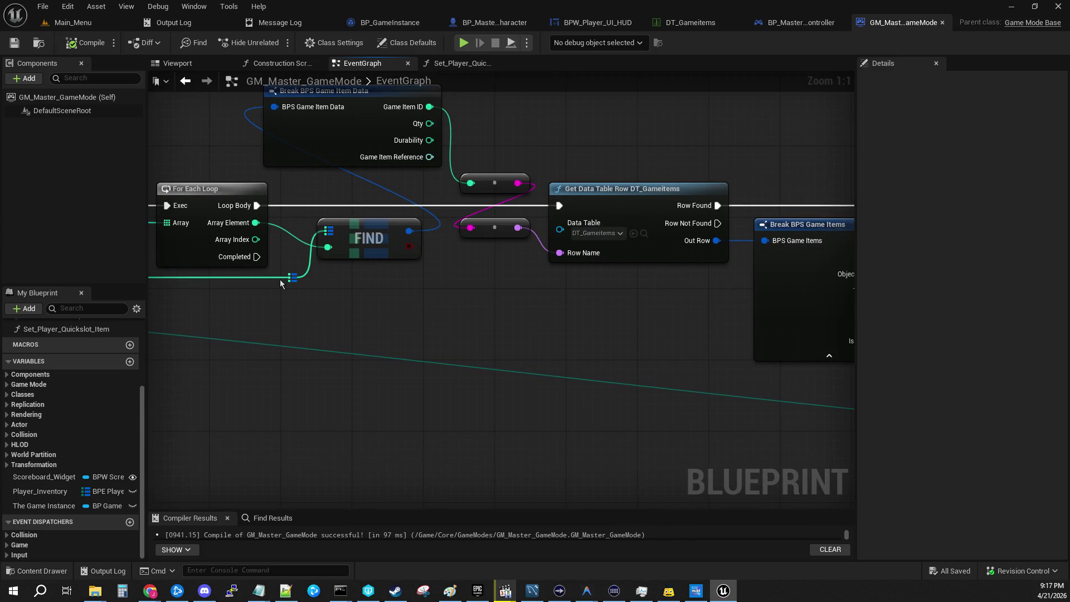
{"action": "left_click_drag", "start_coordinate": [282, 279], "coordinate": [254, 279]}
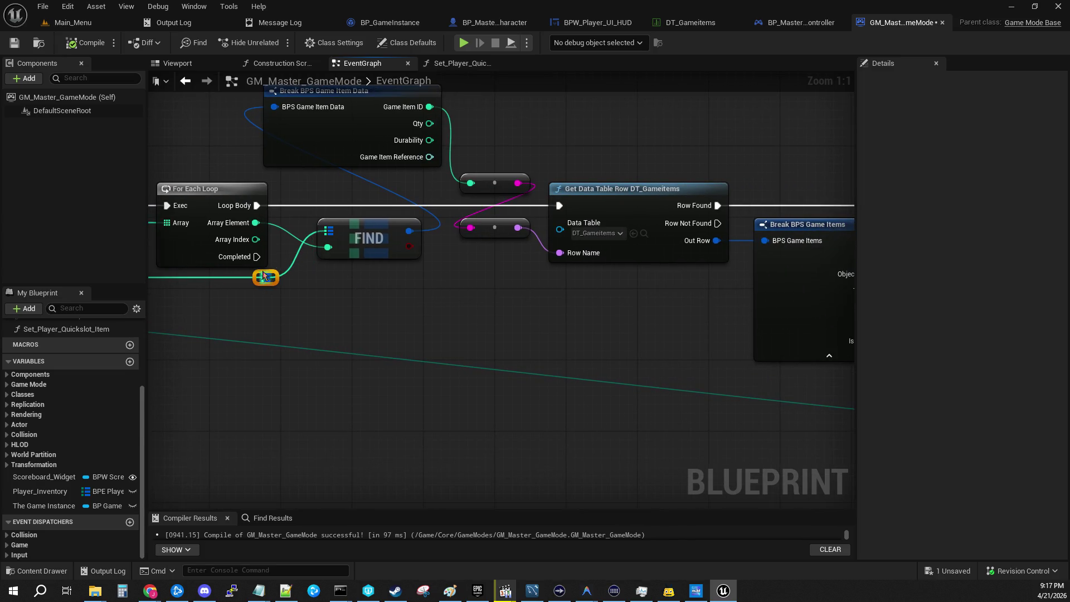
Add reroute knots on the green Array Element wire and route it below the nodes into Quick Slot.
{"action": "double_click", "coordinate": [283, 232]}
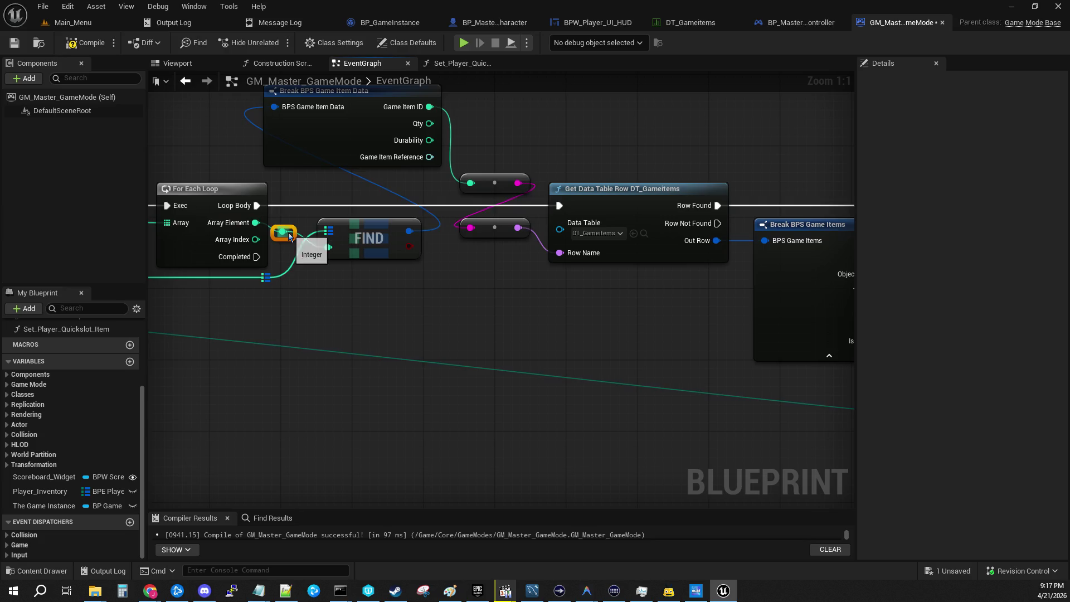
{"action": "mouse_move", "coordinate": [290, 235]}
{"action": "left_mouse_down"}
{"action": "mouse_move", "coordinate": [293, 261]}
{"action": "mouse_move", "coordinate": [490, 234]}
{"action": "mouse_move", "coordinate": [687, 368]}
{"action": "mouse_move", "coordinate": [693, 312]}
{"action": "mouse_move", "coordinate": [742, 283]}
{"action": "left_mouse_up"}
{"action": "double_click", "coordinate": [348, 266]}
{"action": "mouse_move", "coordinate": [353, 266]}
{"action": "left_mouse_down"}
{"action": "mouse_move", "coordinate": [524, 475]}
{"action": "mouse_move", "coordinate": [669, 462]}
{"action": "left_mouse_up"}
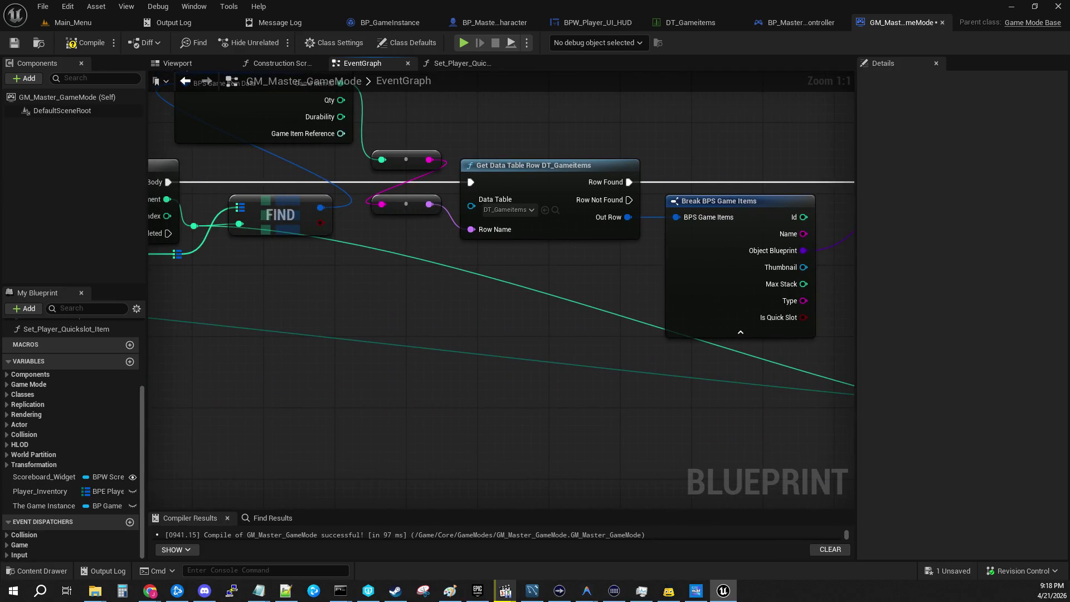
{"action": "double_click", "coordinate": [339, 240]}
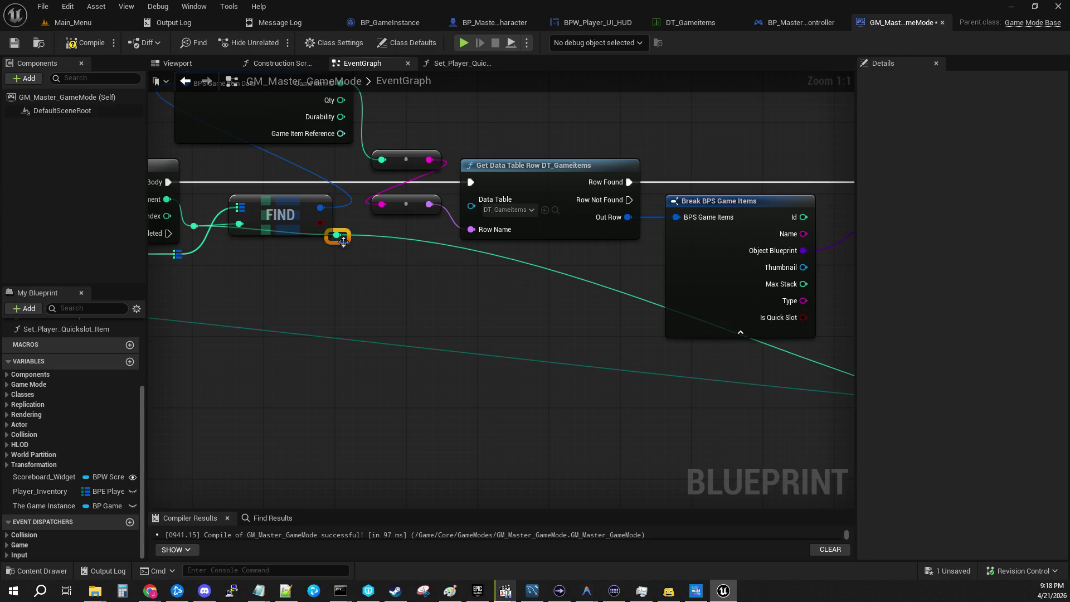
{"action": "mouse_move", "coordinate": [340, 239]}
{"action": "left_mouse_down"}
{"action": "mouse_move", "coordinate": [282, 309]}
{"action": "mouse_move", "coordinate": [252, 313]}
{"action": "mouse_move", "coordinate": [249, 295]}
{"action": "mouse_move", "coordinate": [0, 174]}
{"action": "left_mouse_up"}
{"action": "mouse_move", "coordinate": [524, 317]}
{"action": "left_mouse_down"}
{"action": "mouse_move", "coordinate": [487, 282]}
{"action": "mouse_move", "coordinate": [524, 306]}
{"action": "mouse_move", "coordinate": [480, 251]}
{"action": "mouse_move", "coordinate": [497, 315]}
{"action": "mouse_move", "coordinate": [498, 304]}
{"action": "left_mouse_up"}
{"action": "left_click_drag", "start_coordinate": [500, 209], "coordinate": [513, 324]}
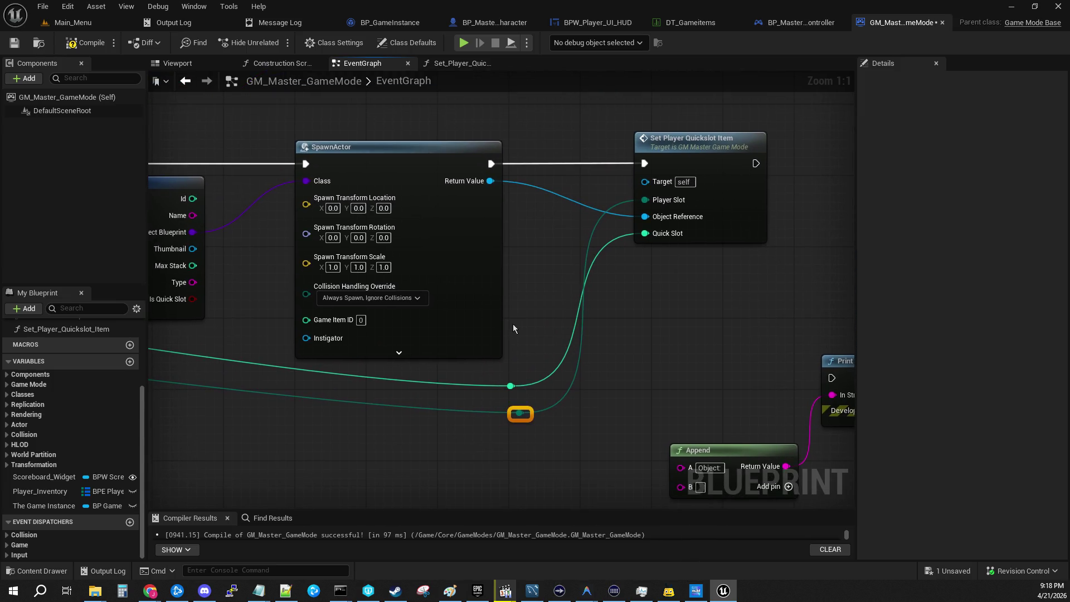
Compile and save the blueprint, then select the SR_Load_Player_Inventory event.
{"action": "scroll", "coordinate": [328, 288], "scroll_direction": "down", "scroll_amount": 3}
{"action": "left_click_drag", "start_coordinate": [328, 288], "coordinate": [621, 271]}
{"action": "key", "text": "ctrl+s"}
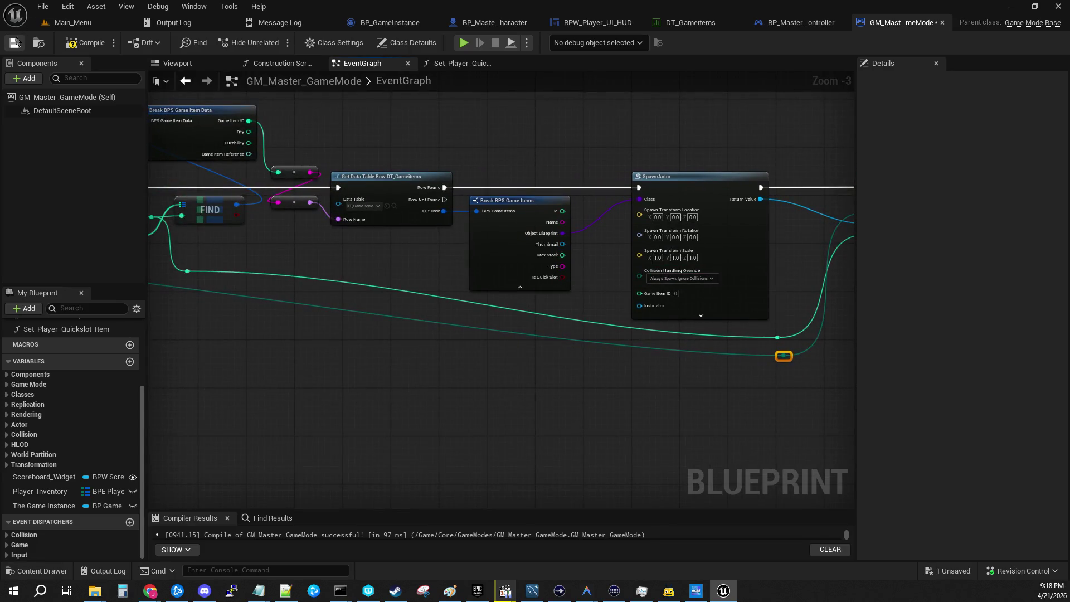
{"action": "mouse_move", "coordinate": [333, 343]}
{"action": "left_mouse_down"}
{"action": "mouse_move", "coordinate": [788, 406]}
{"action": "mouse_move", "coordinate": [808, 397]}
{"action": "left_mouse_up"}
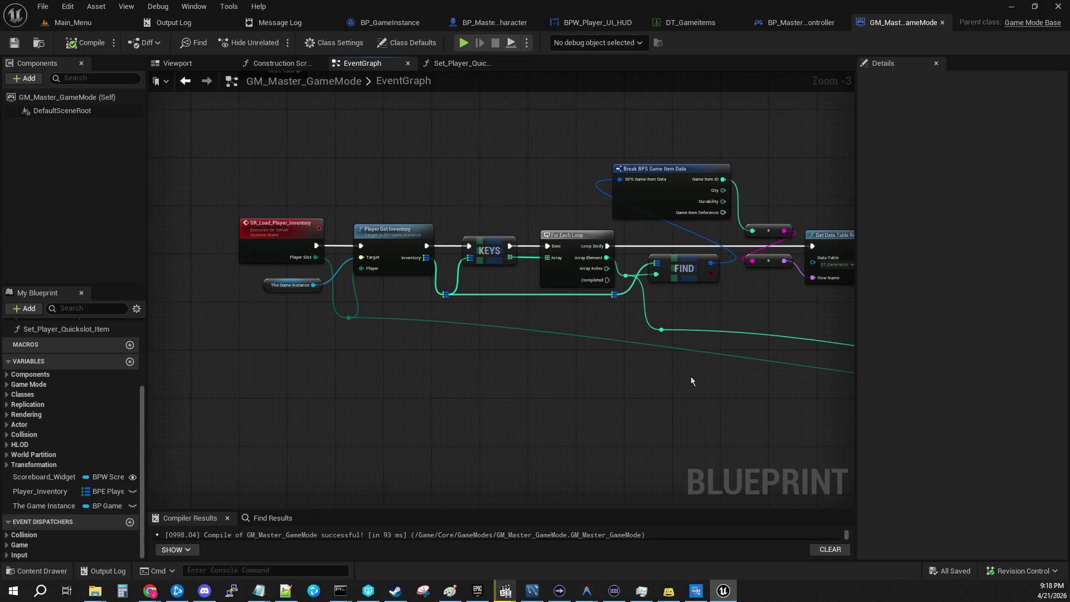
{"action": "mouse_move", "coordinate": [677, 368]}
{"action": "left_mouse_down"}
{"action": "mouse_move", "coordinate": [382, 317]}
{"action": "mouse_move", "coordinate": [503, 303]}
{"action": "left_mouse_up"}
{"action": "left_click", "coordinate": [422, 255]}
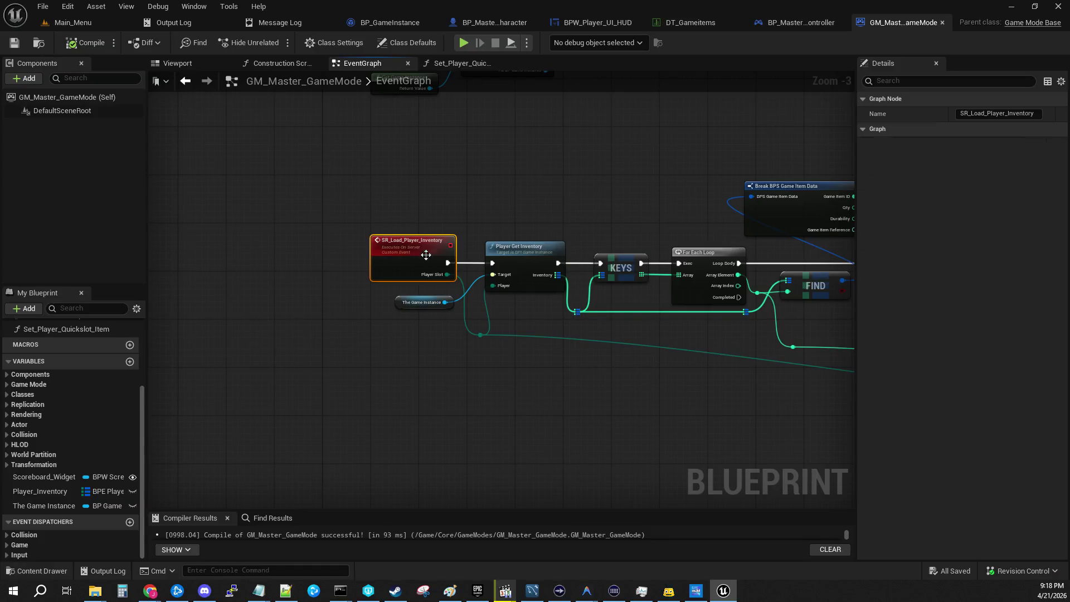
{"action": "left_click_drag", "start_coordinate": [727, 348], "coordinate": [329, 370]}
In BP_GameInstance, select Player_Slots and expand Player_1's members in its default value.
{"action": "left_click", "coordinate": [390, 23]}
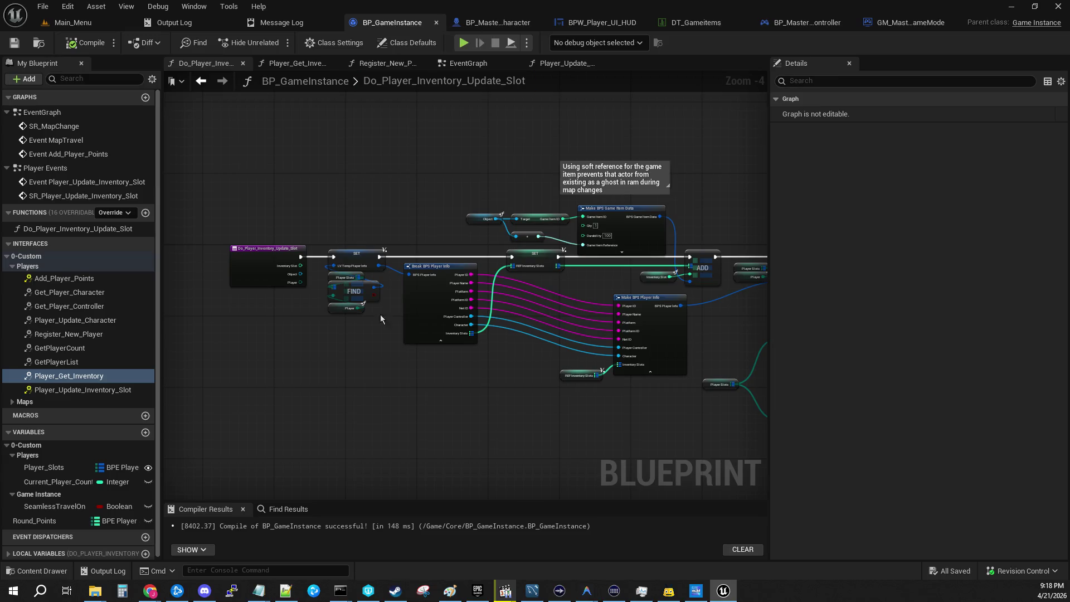
{"action": "left_click", "coordinate": [45, 467]}
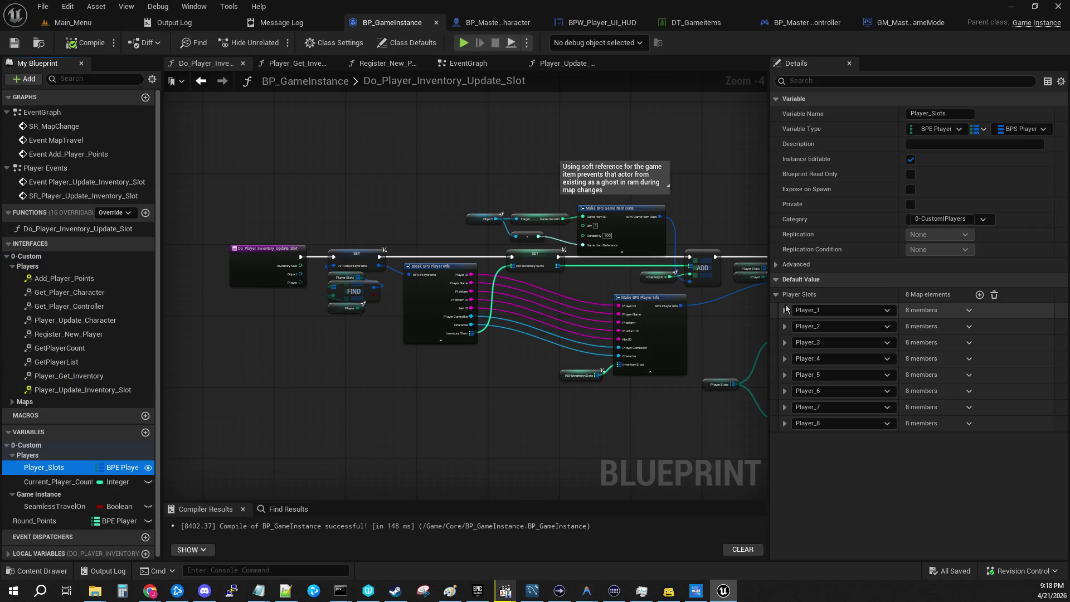
{"action": "left_click", "coordinate": [786, 310]}
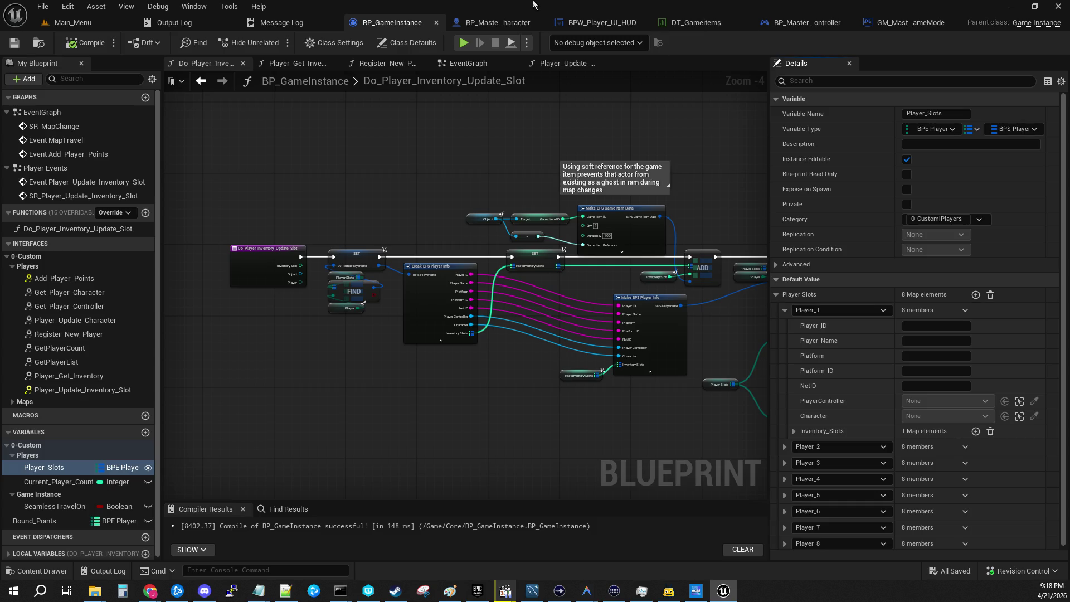
Check GM_Master_GameMode's SR_Load_Player_Inventory event, then open BP_GameInstance's Player_Get_Inventory function graph.
{"action": "left_click", "coordinate": [906, 25]}
{"action": "left_click_drag", "start_coordinate": [221, 377], "coordinate": [688, 405]}
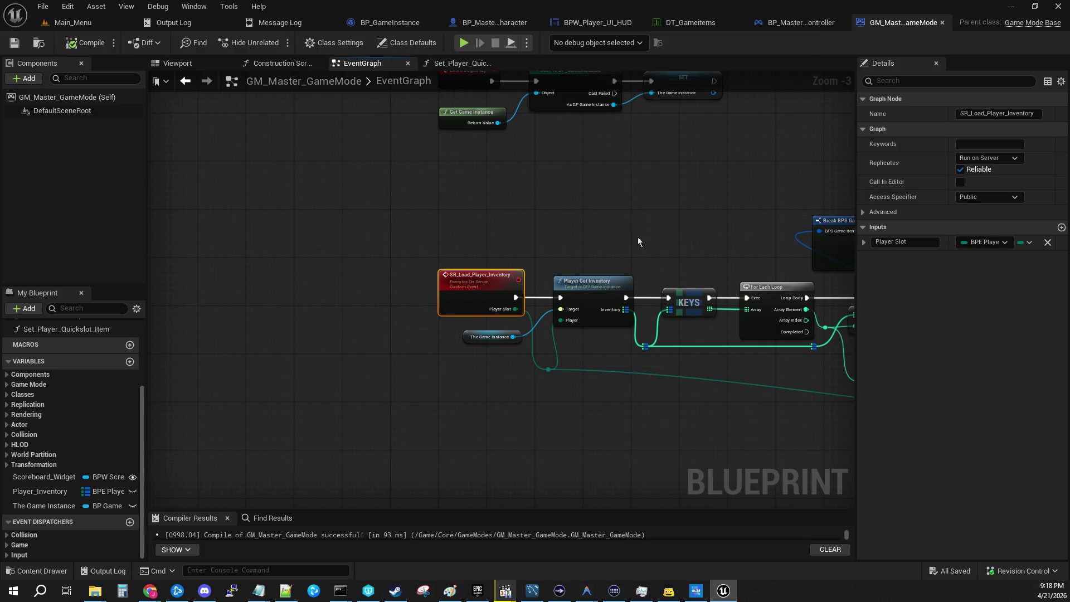
{"action": "left_click", "coordinate": [390, 23]}
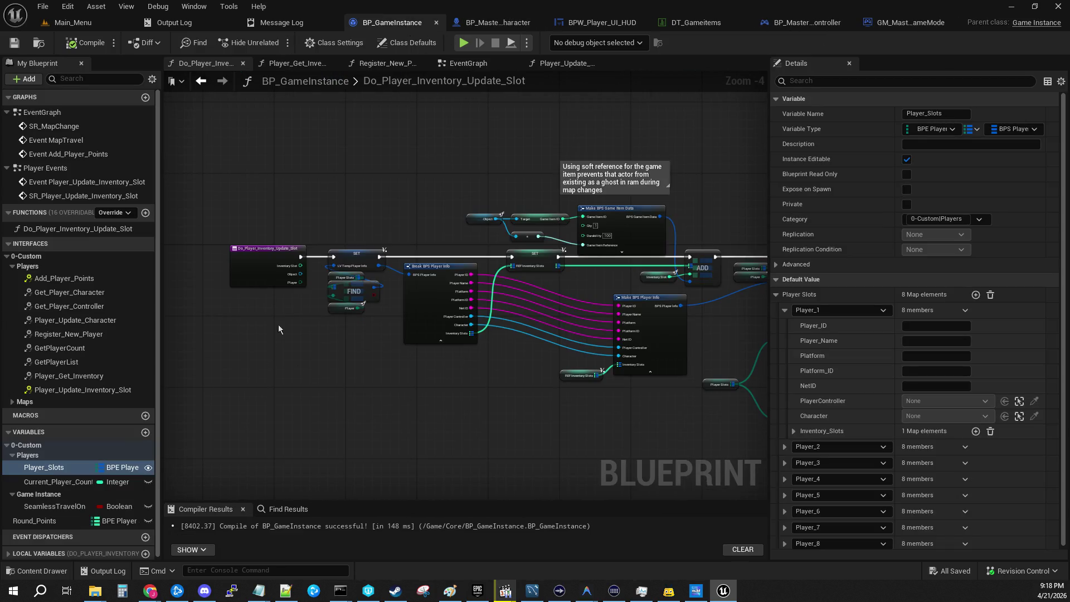
{"action": "scroll", "coordinate": [264, 297], "scroll_direction": "up", "scroll_amount": 4}
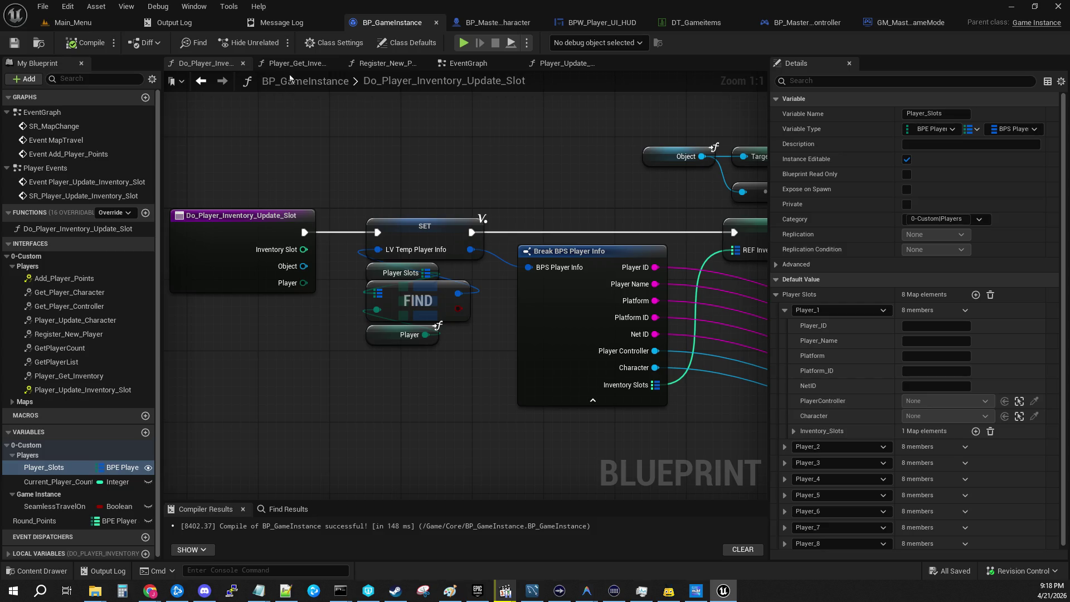
{"action": "left_click", "coordinate": [298, 63]}
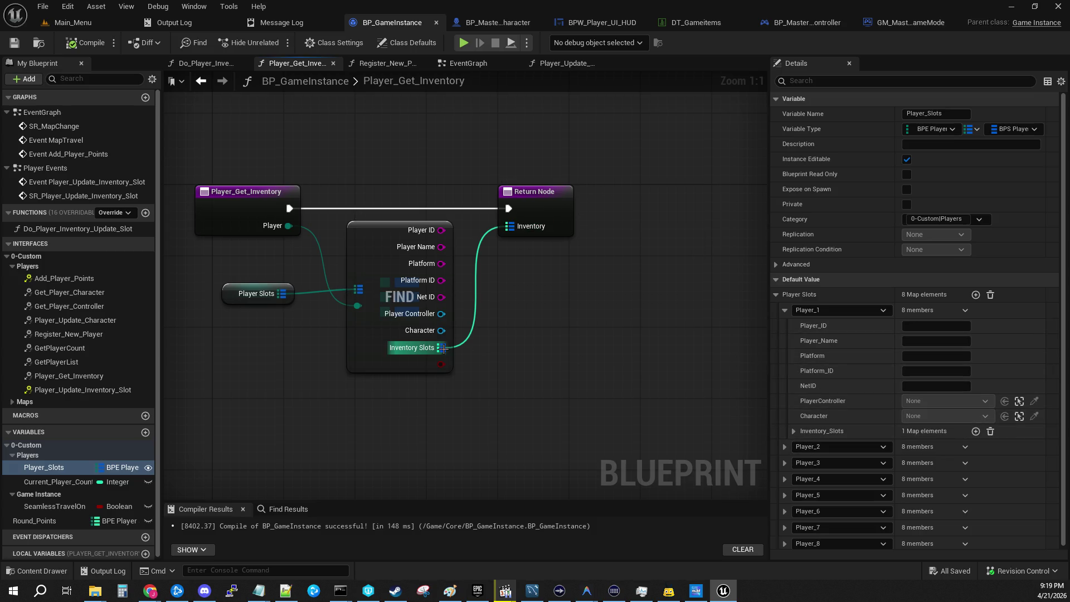
Delete element 0 from Player_1's Inventory_Slots in the Player_Slots default value.
{"action": "left_click", "coordinate": [790, 431]}
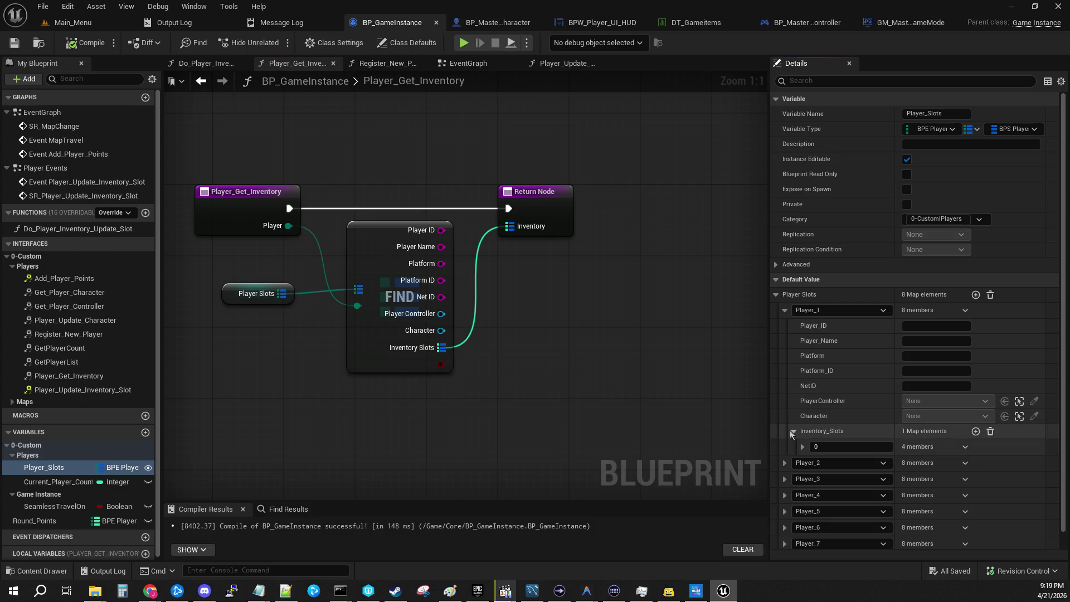
{"action": "left_click", "coordinate": [803, 447]}
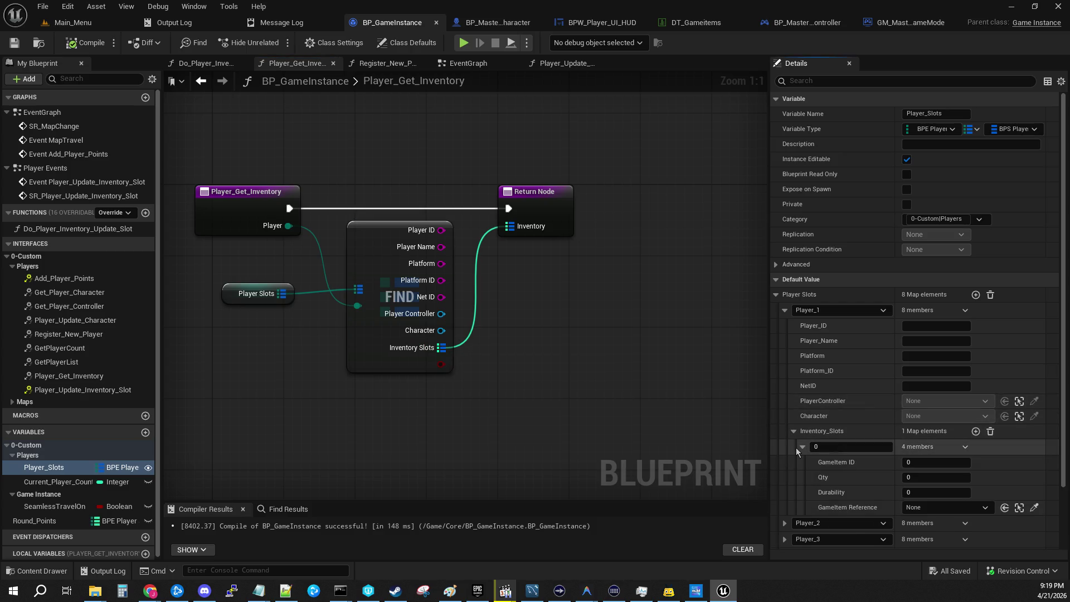
{"action": "left_click", "coordinate": [801, 446]}
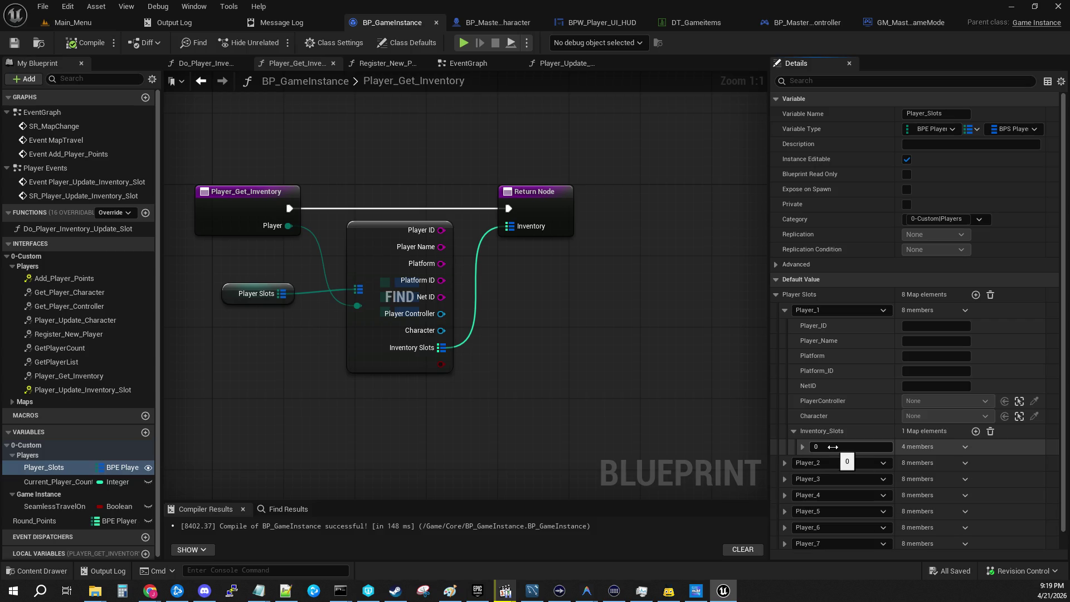
{"action": "left_click", "coordinate": [785, 463]}
{"action": "scroll", "coordinate": [654, 368], "scroll_direction": "down", "scroll_amount": 1}
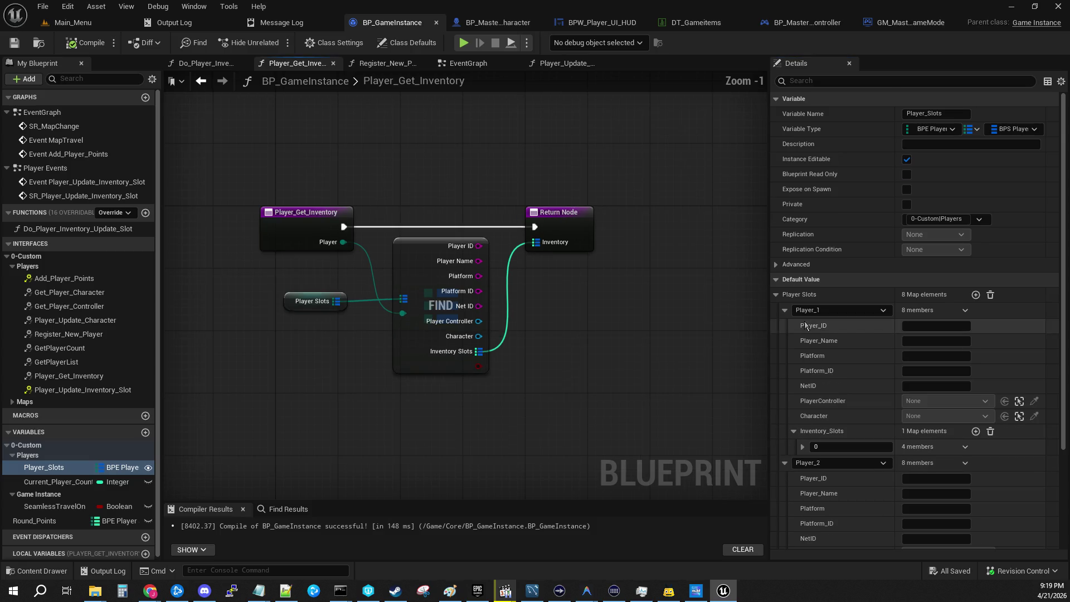
{"action": "scroll", "coordinate": [817, 348], "scroll_direction": "down", "scroll_amount": 5}
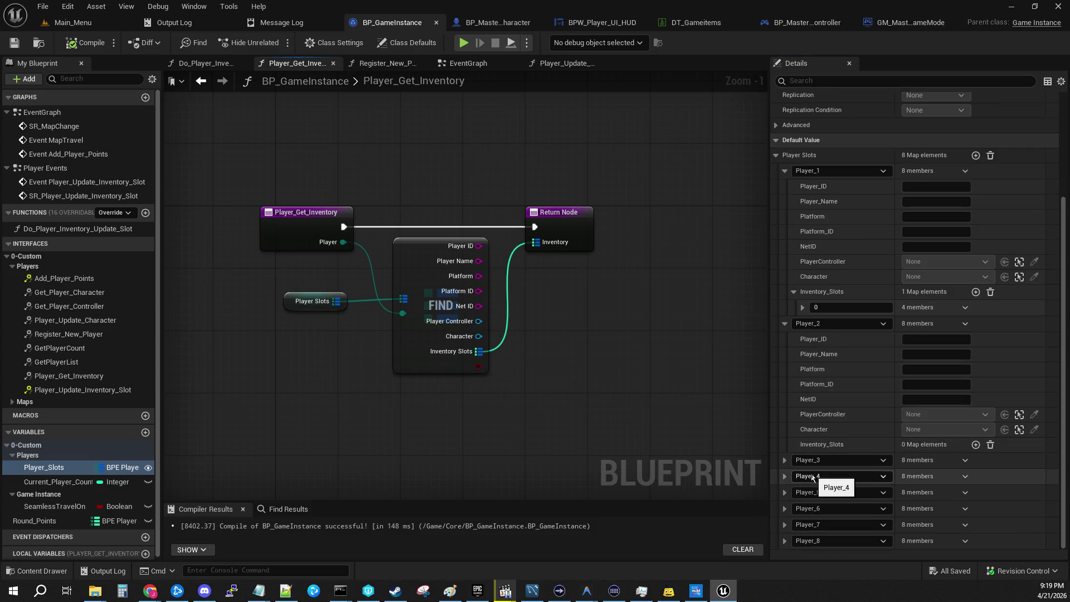
{"action": "left_click", "coordinate": [990, 292]}
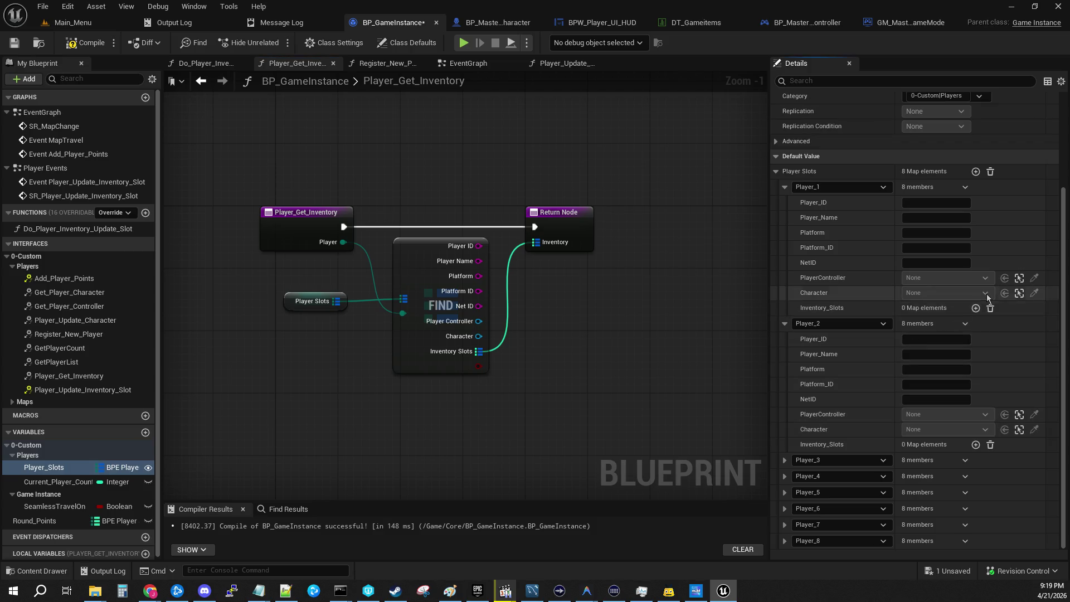
Collapse the Player_1 and Player_2 entries and compile BP_GameInstance.
{"action": "left_click", "coordinate": [785, 323]}
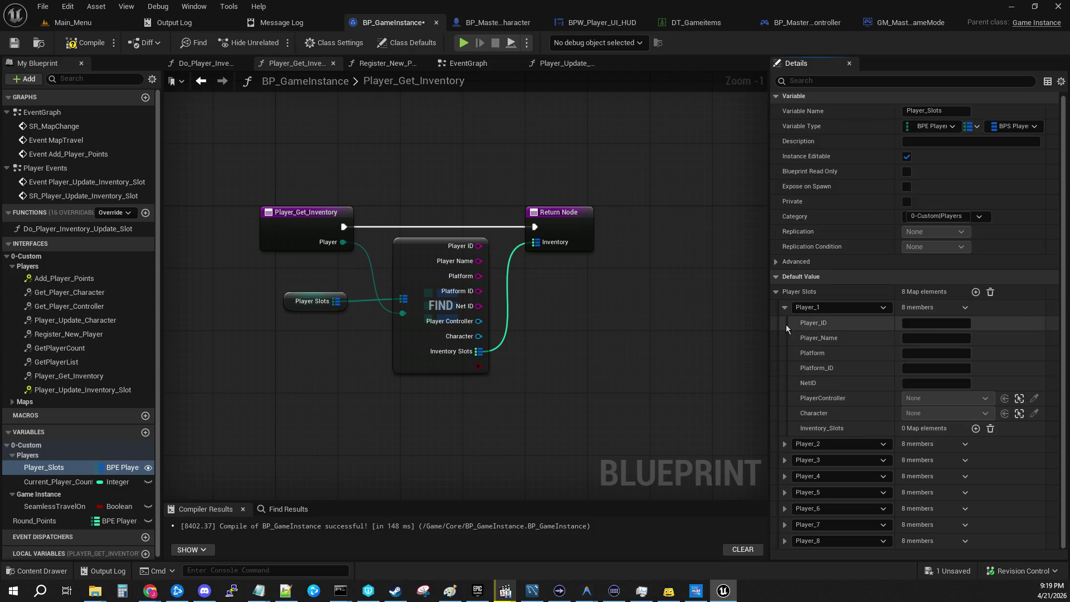
{"action": "left_click", "coordinate": [782, 444]}
{"action": "scroll", "coordinate": [786, 448], "scroll_direction": "down", "scroll_amount": 3}
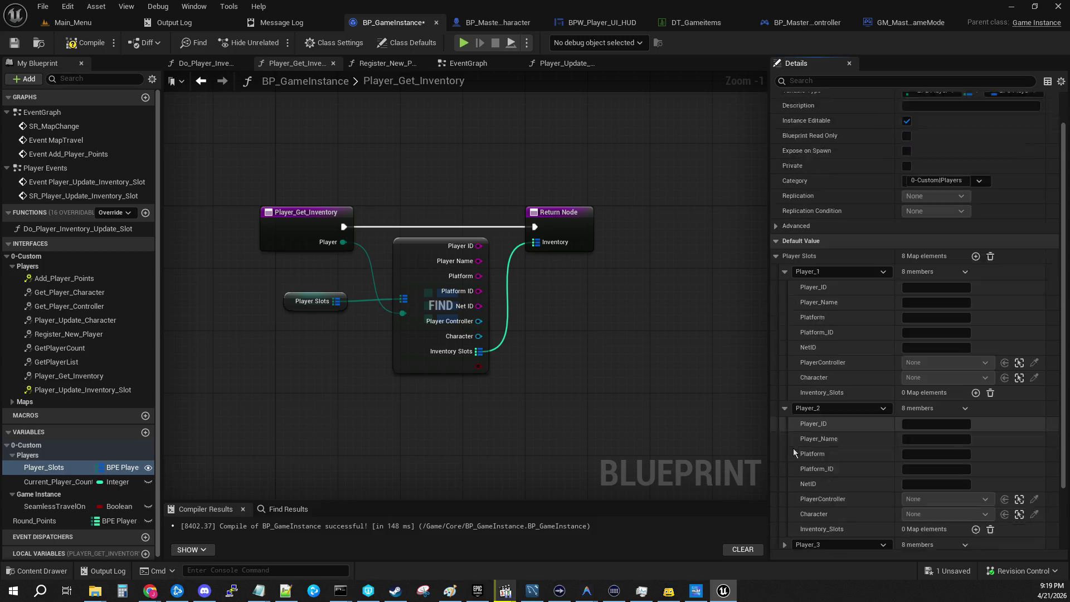
{"action": "scroll", "coordinate": [794, 450], "scroll_direction": "up", "scroll_amount": 3}
{"action": "left_click", "coordinate": [784, 307]}
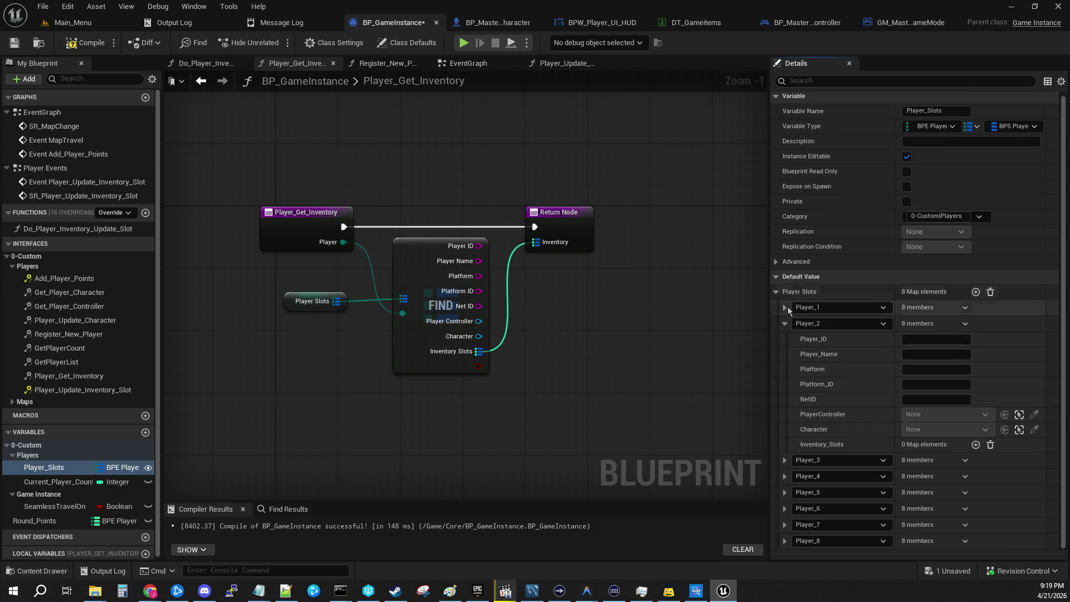
{"action": "left_click", "coordinate": [786, 330]}
{"action": "left_click", "coordinate": [14, 42]}
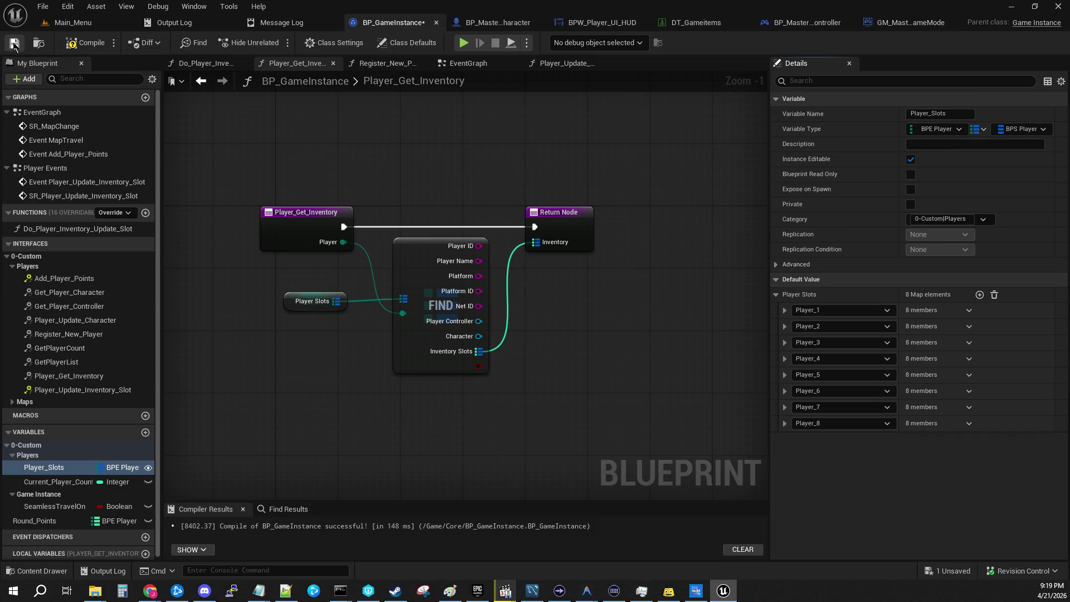
{"action": "left_click", "coordinate": [84, 43]}
Review the member fields of Player_8 down through Player_4.
{"action": "left_click", "coordinate": [785, 423]}
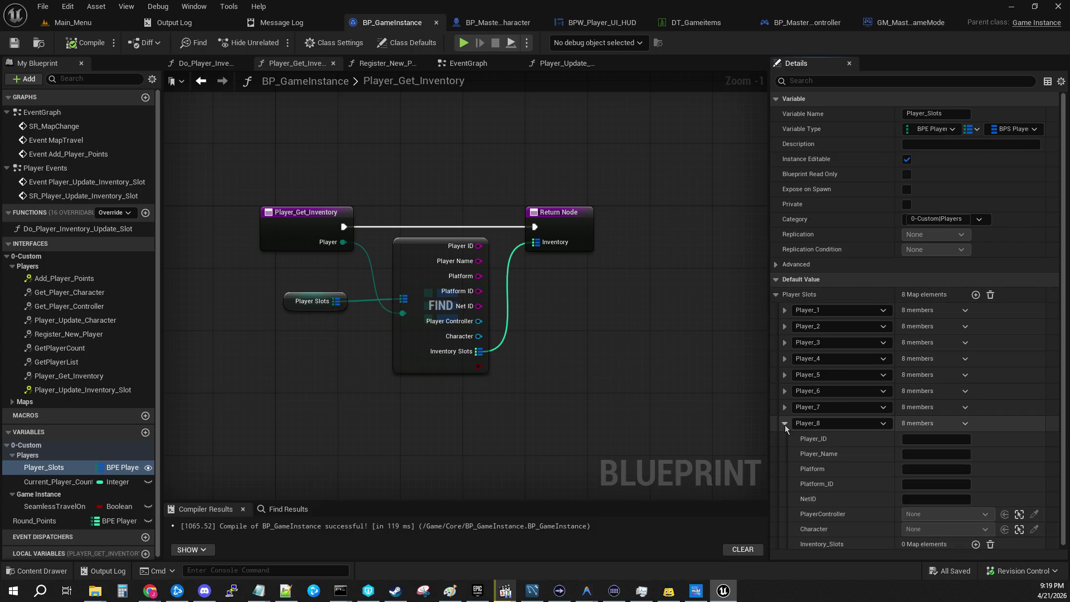
{"action": "scroll", "coordinate": [781, 423], "scroll_direction": "down", "scroll_amount": 1}
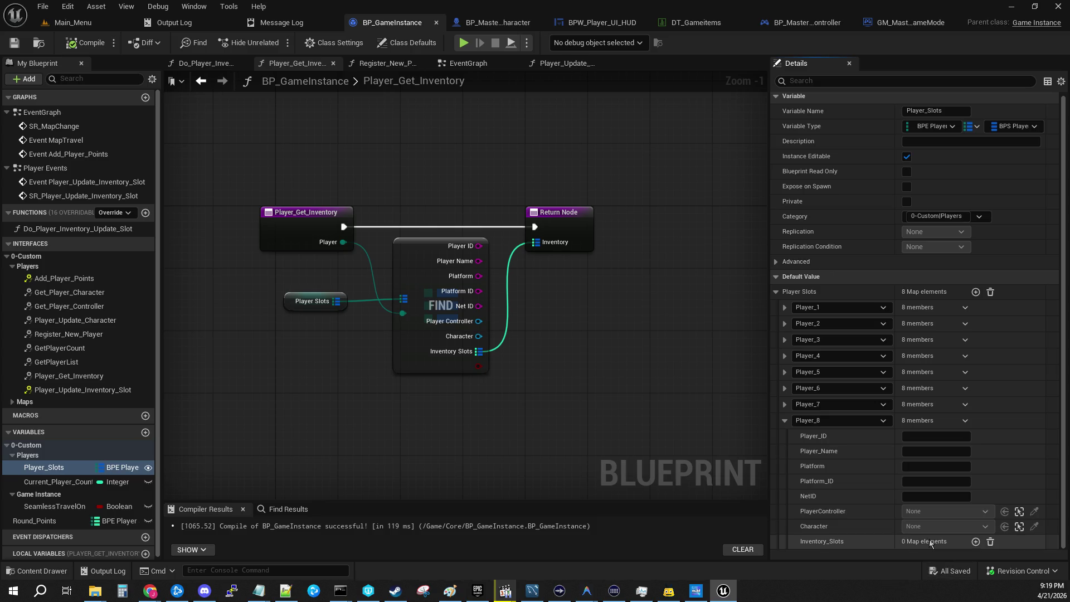
{"action": "left_click", "coordinate": [785, 422]}
{"action": "left_click", "coordinate": [786, 411]}
{"action": "left_click", "coordinate": [785, 407]}
{"action": "left_click", "coordinate": [785, 390]}
{"action": "left_click", "coordinate": [785, 390]}
{"action": "left_click", "coordinate": [784, 374]}
{"action": "left_click", "coordinate": [784, 374]}
{"action": "left_click", "coordinate": [784, 358]}
{"action": "left_click", "coordinate": [785, 359]}
Confirm Player_1's inventory is now empty and save BP_GameInstance.
{"action": "left_click", "coordinate": [785, 342]}
{"action": "left_click", "coordinate": [785, 342]}
{"action": "left_click", "coordinate": [784, 326]}
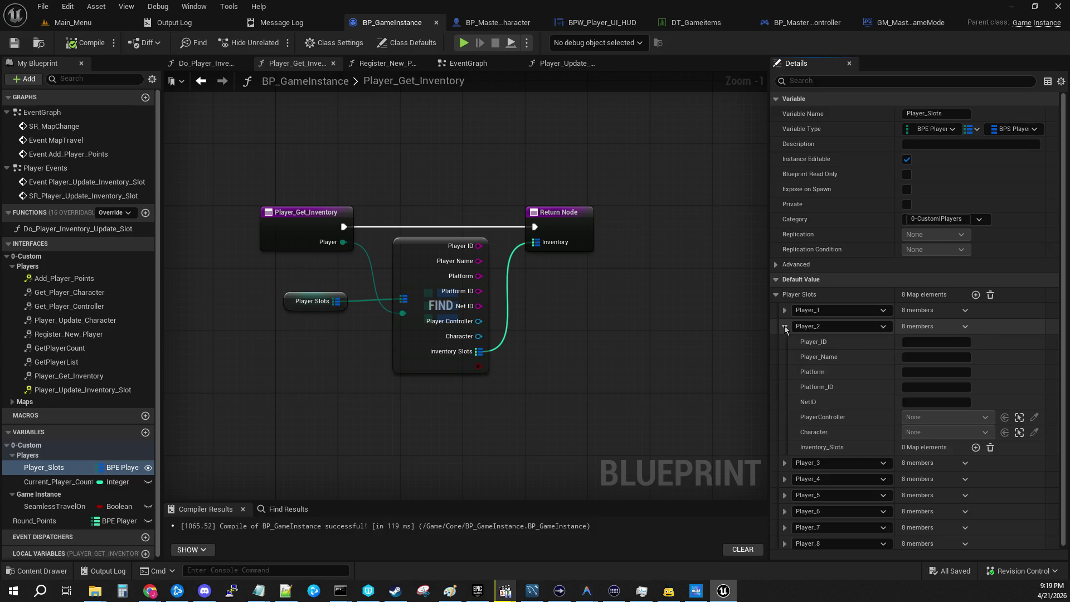
{"action": "left_click", "coordinate": [785, 326]}
{"action": "left_click", "coordinate": [784, 311]}
{"action": "left_click", "coordinate": [784, 311]}
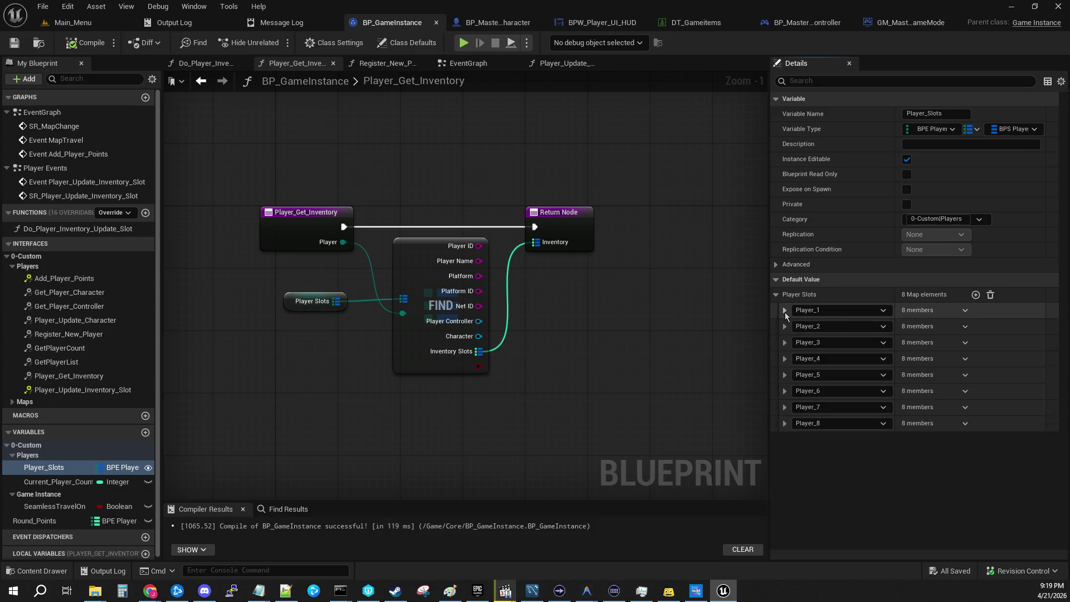
{"action": "left_click", "coordinate": [784, 310]}
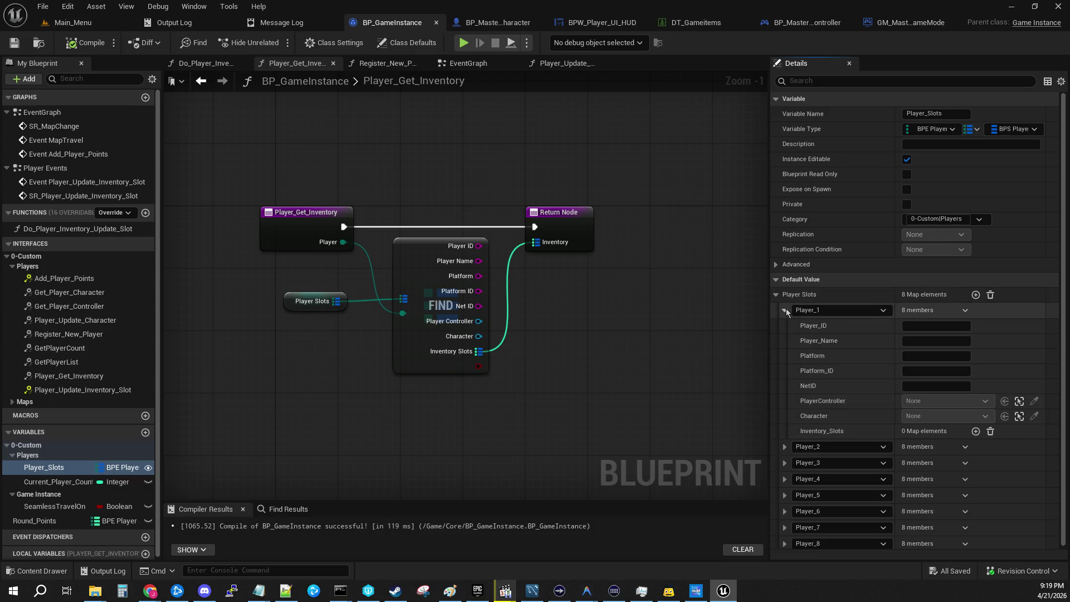
{"action": "left_click", "coordinate": [785, 310]}
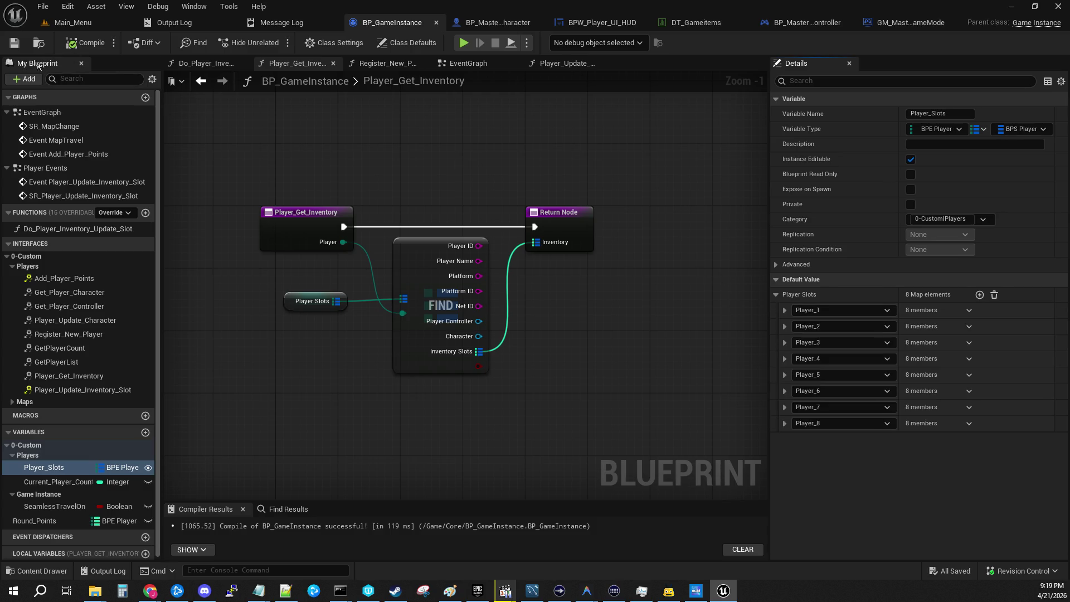
{"action": "left_click", "coordinate": [15, 49]}
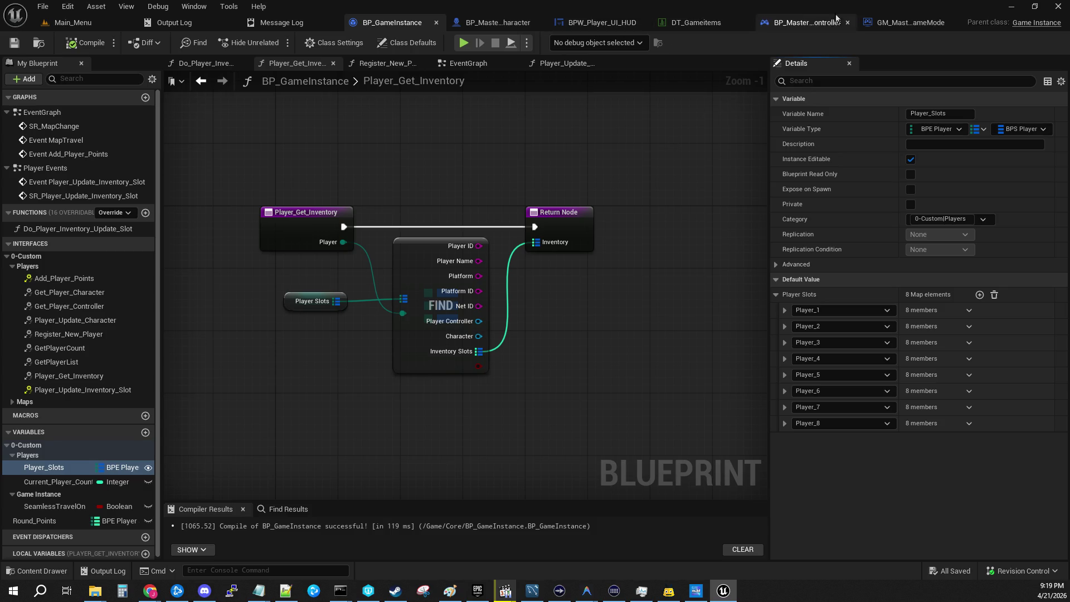
{"action": "left_click", "coordinate": [920, 23]}
In BP_Master_PlayerController, find the character-loading Delay chain and SR Setup QuickSlots, then jump to SR_Load_Character.
{"action": "left_click_drag", "start_coordinate": [292, 212], "coordinate": [473, 203]}
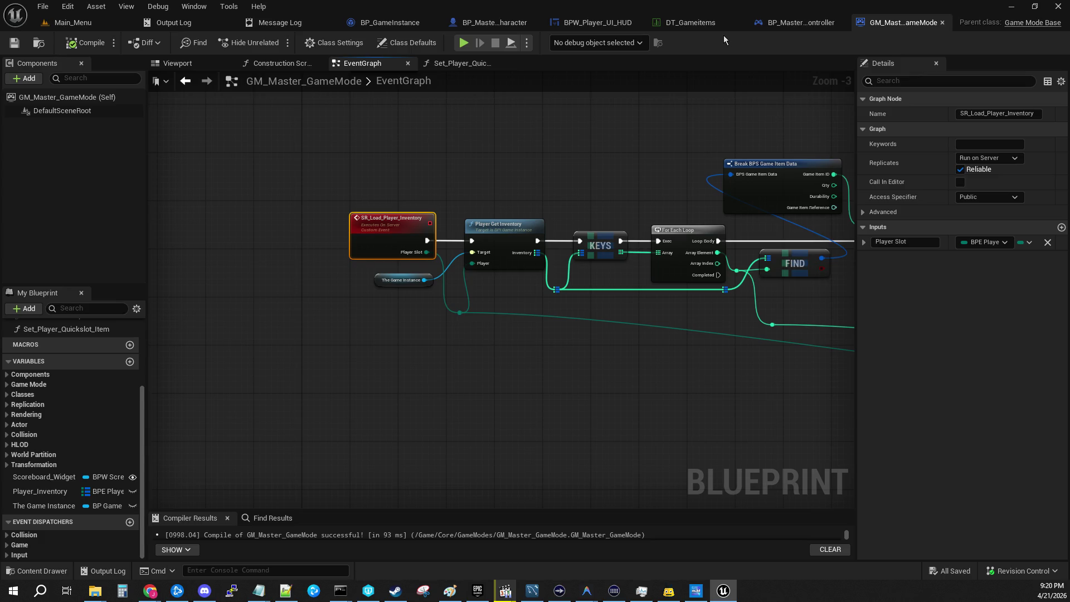
{"action": "left_click", "coordinate": [770, 32]}
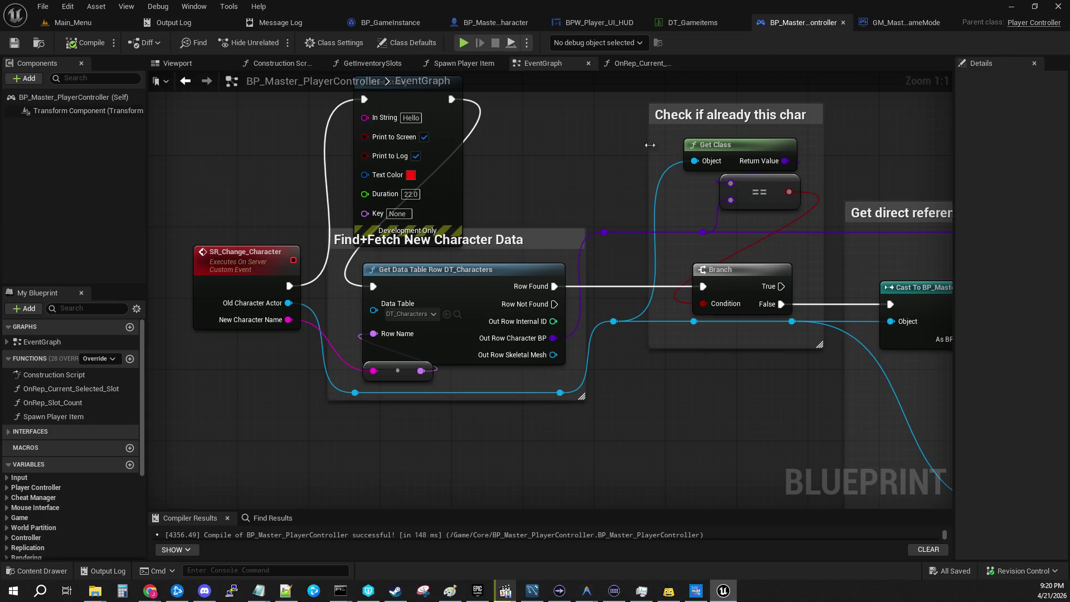
{"action": "mouse_move", "coordinate": [553, 169]}
{"action": "left_mouse_down"}
{"action": "mouse_move", "coordinate": [468, 335]}
{"action": "mouse_move", "coordinate": [593, 220]}
{"action": "mouse_move", "coordinate": [528, 411]}
{"action": "mouse_move", "coordinate": [730, 296]}
{"action": "left_mouse_up"}
{"action": "scroll", "coordinate": [524, 401], "scroll_direction": "down", "scroll_amount": 12}
{"action": "scroll", "coordinate": [730, 296], "scroll_direction": "up", "scroll_amount": 9}
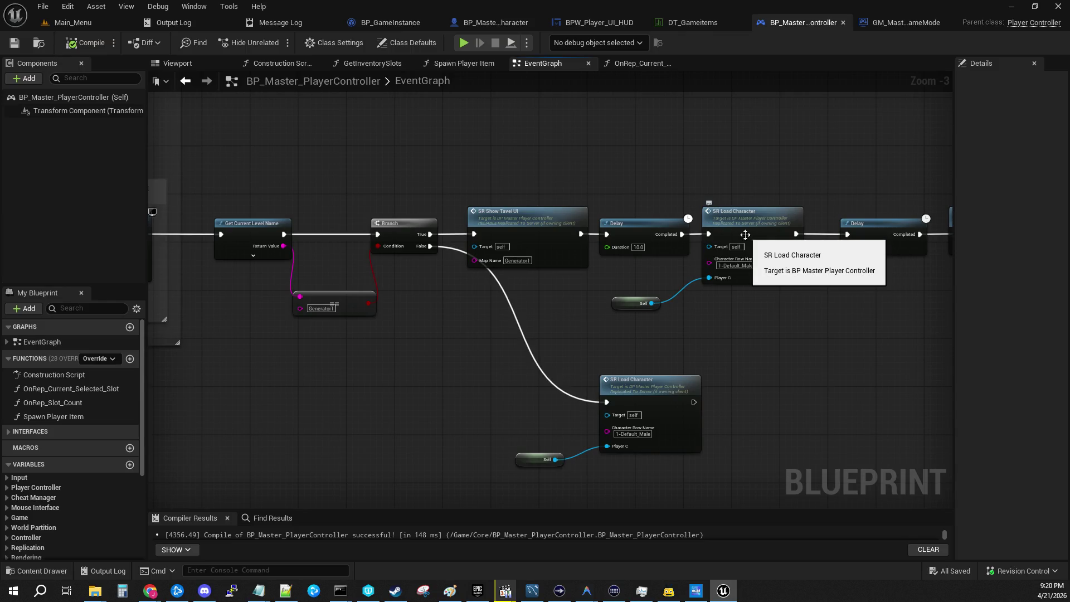
{"action": "scroll", "coordinate": [638, 291], "scroll_direction": "down", "scroll_amount": 7}
{"action": "scroll", "coordinate": [443, 245], "scroll_direction": "up", "scroll_amount": 8}
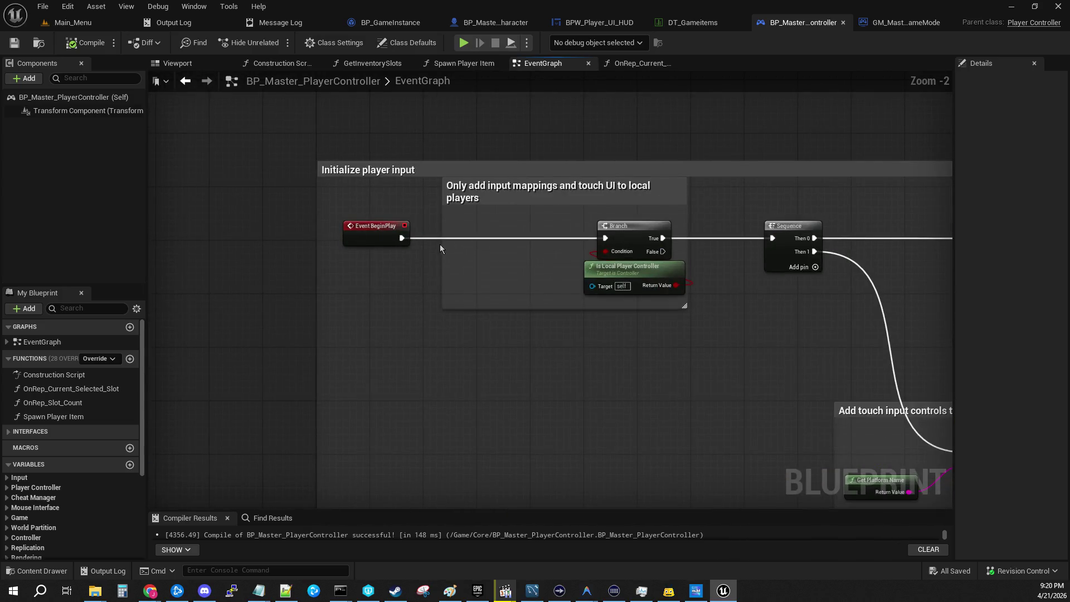
{"action": "scroll", "coordinate": [439, 244], "scroll_direction": "down", "scroll_amount": 6}
{"action": "scroll", "coordinate": [587, 263], "scroll_direction": "up", "scroll_amount": 2}
{"action": "scroll", "coordinate": [388, 277], "scroll_direction": "up", "scroll_amount": 3}
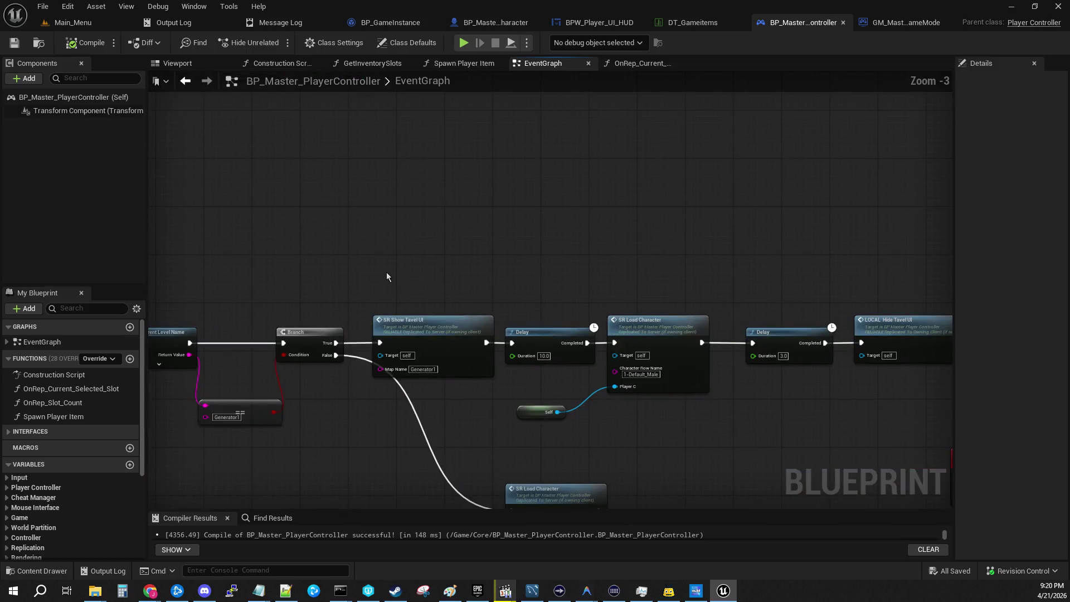
{"action": "left_click_drag", "start_coordinate": [386, 271], "coordinate": [356, 160]}
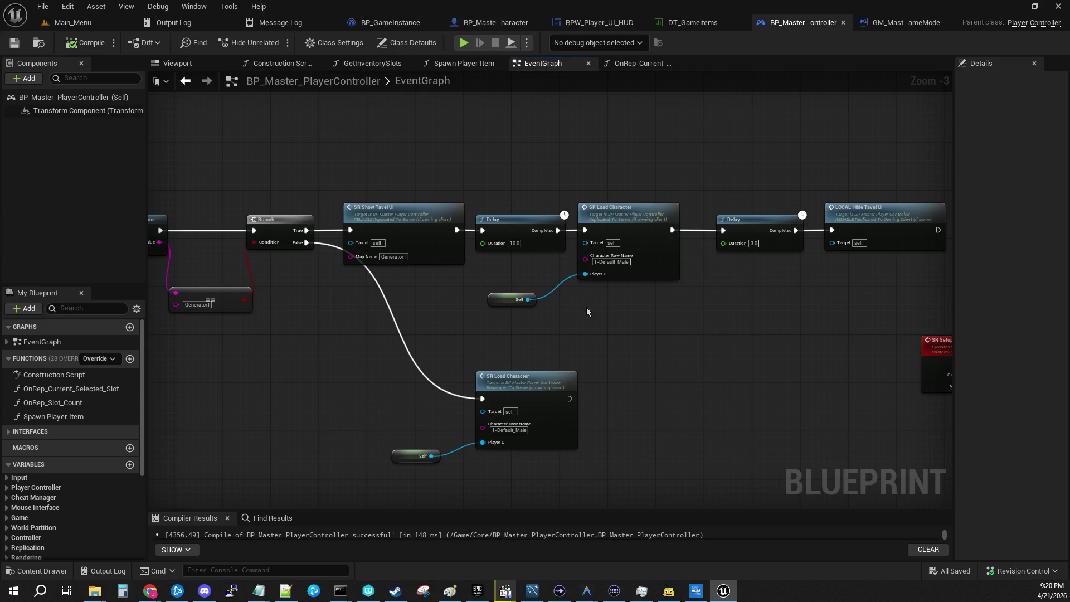
{"action": "mouse_move", "coordinate": [586, 310]}
{"action": "left_mouse_down"}
{"action": "mouse_move", "coordinate": [490, 298]}
{"action": "mouse_move", "coordinate": [515, 306]}
{"action": "left_mouse_up"}
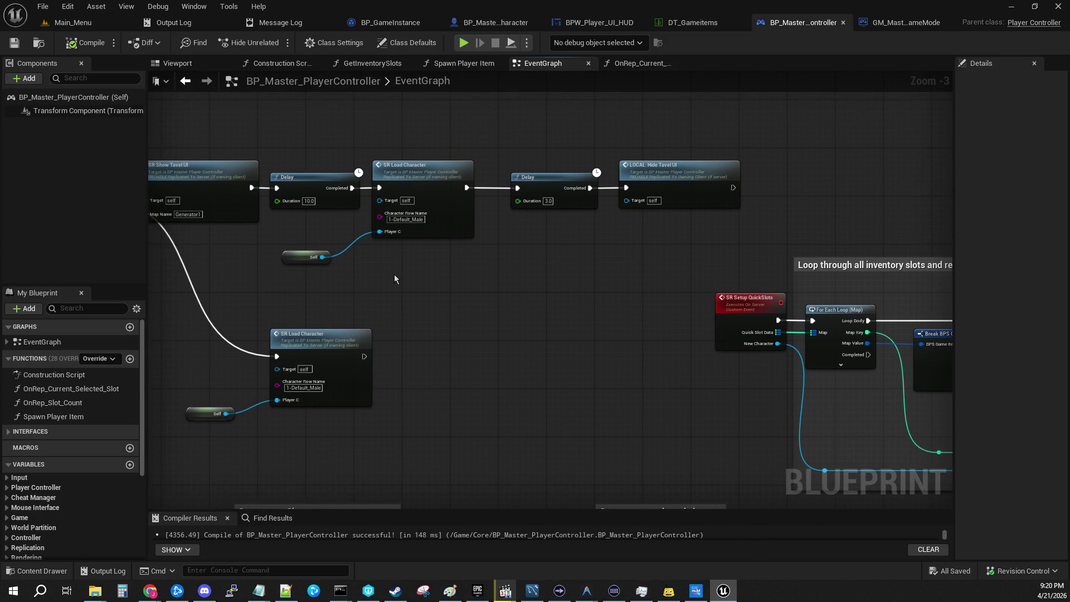
{"action": "double_click", "coordinate": [418, 181]}
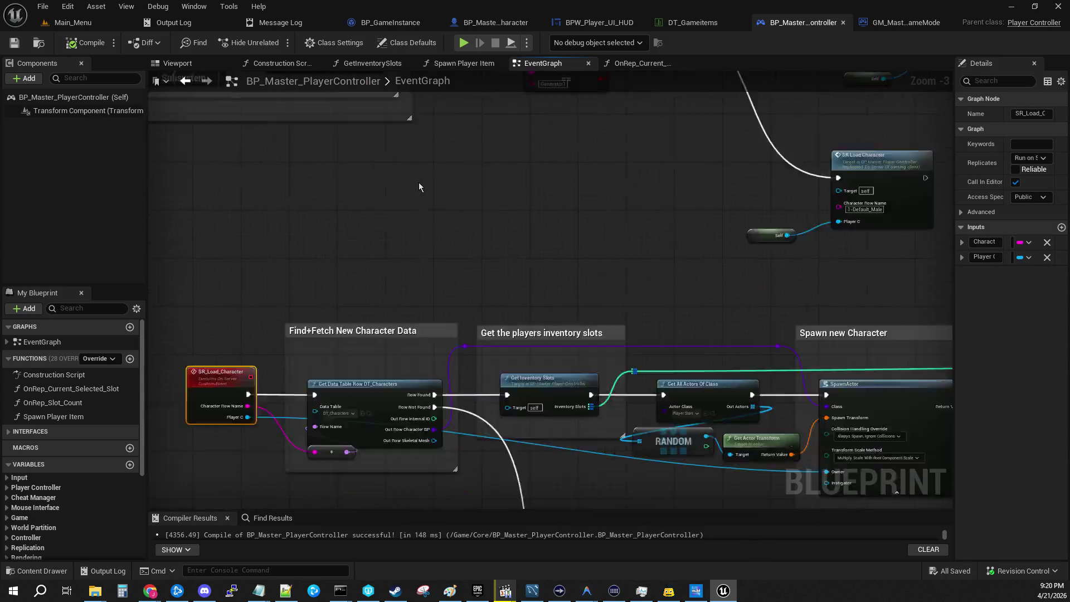
{"action": "scroll", "coordinate": [600, 345], "scroll_direction": "up", "scroll_amount": 3}
{"action": "mouse_move", "coordinate": [715, 417]}
{"action": "left_mouse_down"}
{"action": "mouse_move", "coordinate": [352, 372]}
{"action": "mouse_move", "coordinate": [330, 386]}
{"action": "mouse_move", "coordinate": [683, 388]}
{"action": "left_mouse_up"}
{"action": "scroll", "coordinate": [683, 389], "scroll_direction": "down", "scroll_amount": 5}
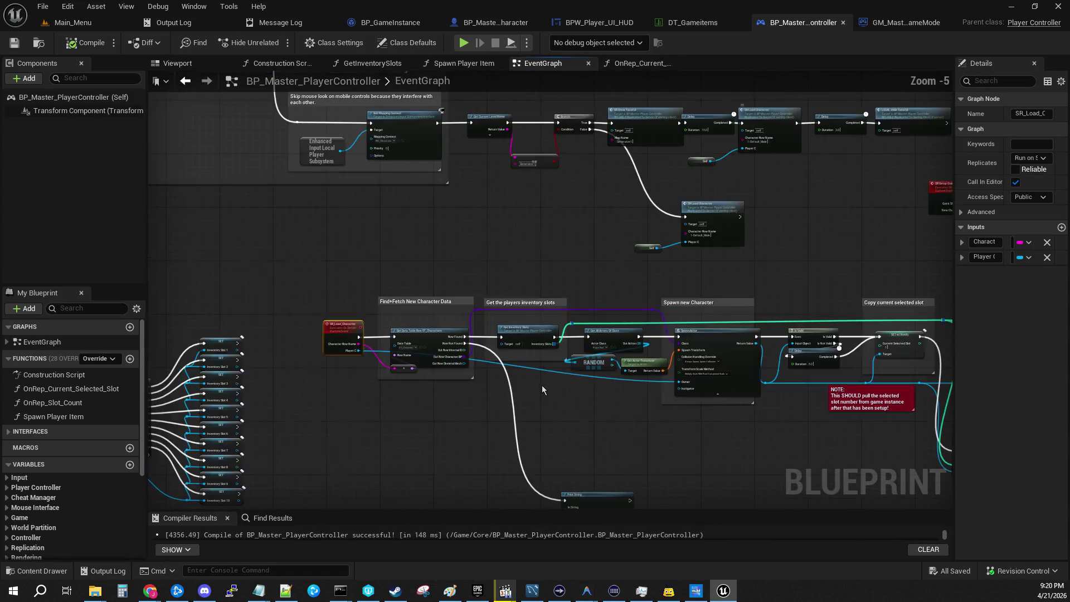
{"action": "left_click_drag", "start_coordinate": [690, 391], "coordinate": [667, 316]}
{"action": "scroll", "coordinate": [566, 317], "scroll_direction": "up", "scroll_amount": 2}
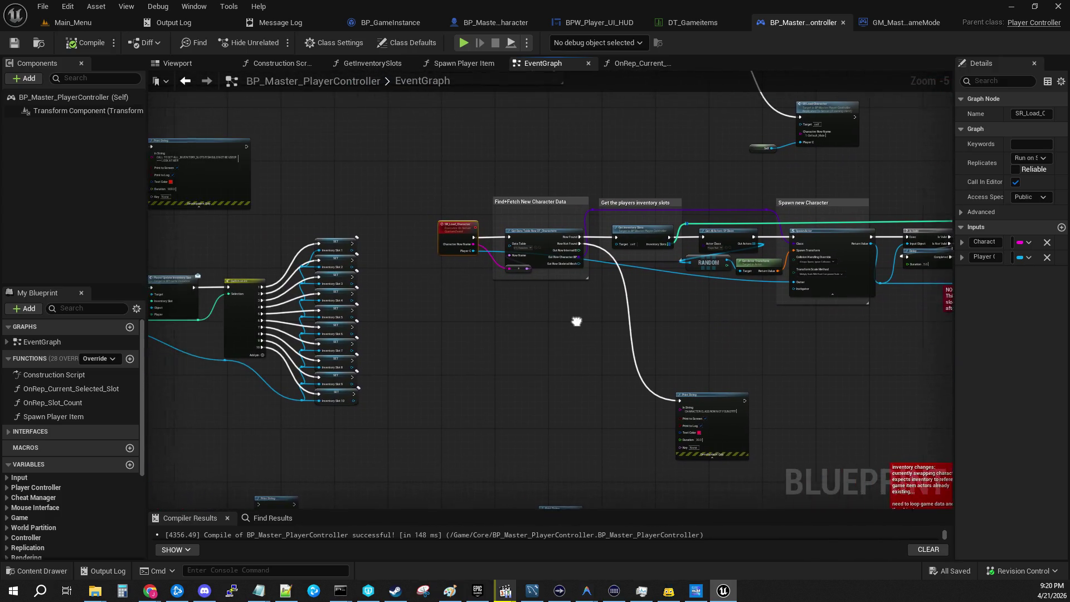
{"action": "left_click_drag", "start_coordinate": [373, 168], "coordinate": [334, 170]}
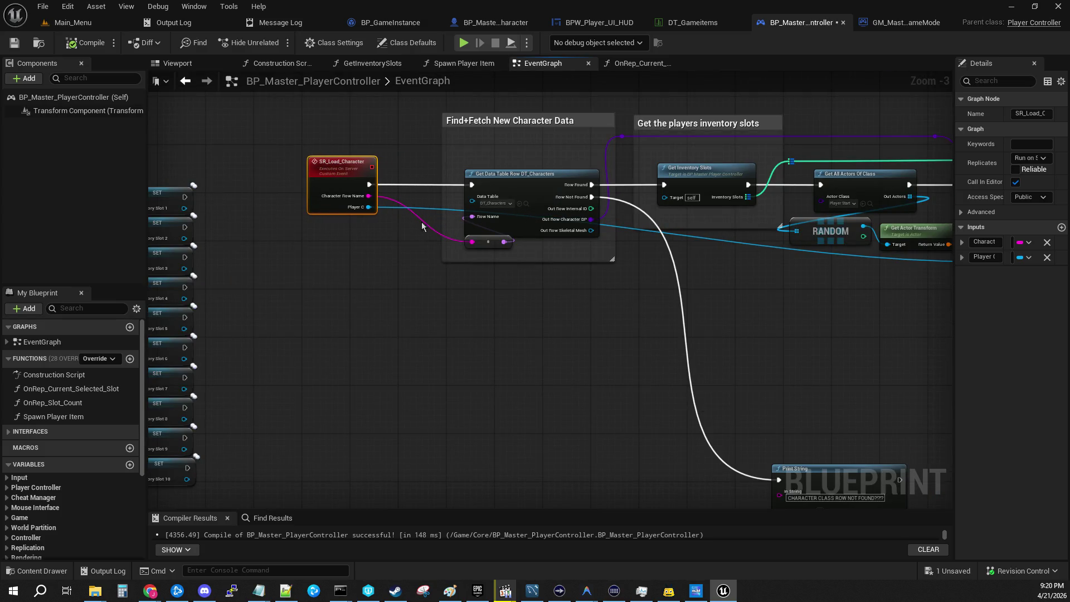
{"action": "scroll", "coordinate": [438, 318], "scroll_direction": "up", "scroll_amount": 3}
{"action": "left_click_drag", "start_coordinate": [278, 218], "coordinate": [339, 218]}
{"action": "left_click_drag", "start_coordinate": [577, 309], "coordinate": [557, 330]}
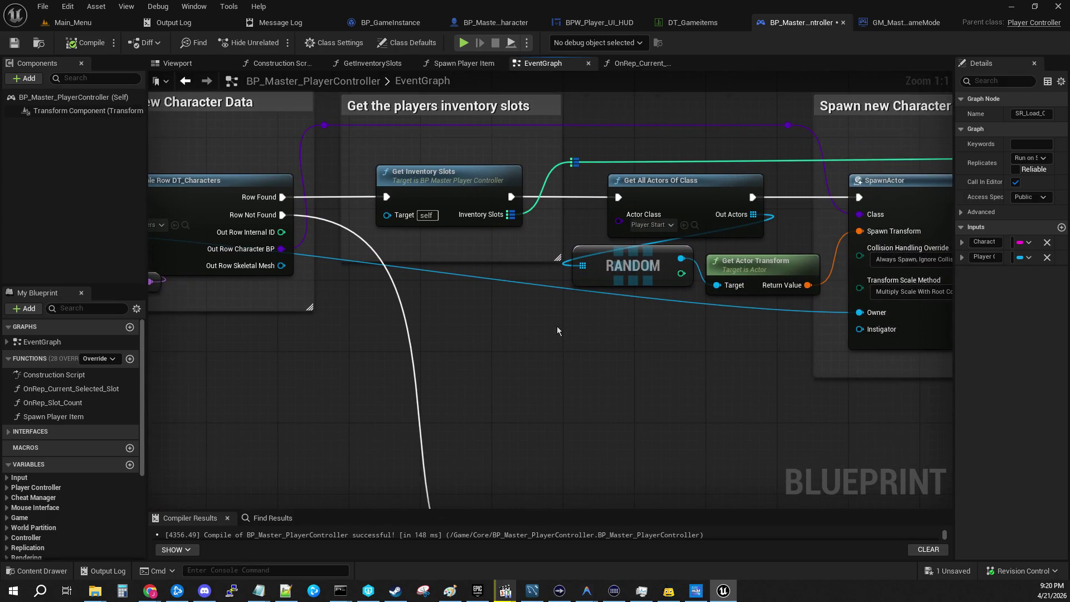
{"action": "left_click", "coordinate": [442, 168]}
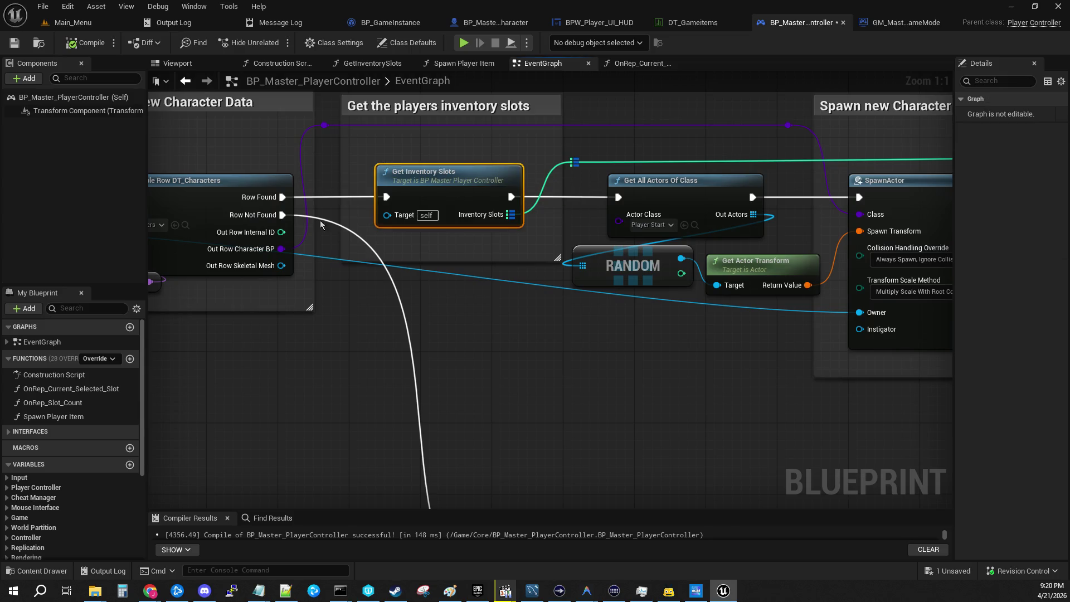
{"action": "mouse_move", "coordinate": [288, 200]}
{"action": "left_mouse_down"}
{"action": "mouse_move", "coordinate": [482, 357]}
{"action": "mouse_move", "coordinate": [463, 367]}
{"action": "mouse_move", "coordinate": [339, 359]}
{"action": "mouse_move", "coordinate": [927, 417]}
{"action": "mouse_move", "coordinate": [445, 343]}
{"action": "mouse_move", "coordinate": [373, 315]}
{"action": "left_mouse_up"}
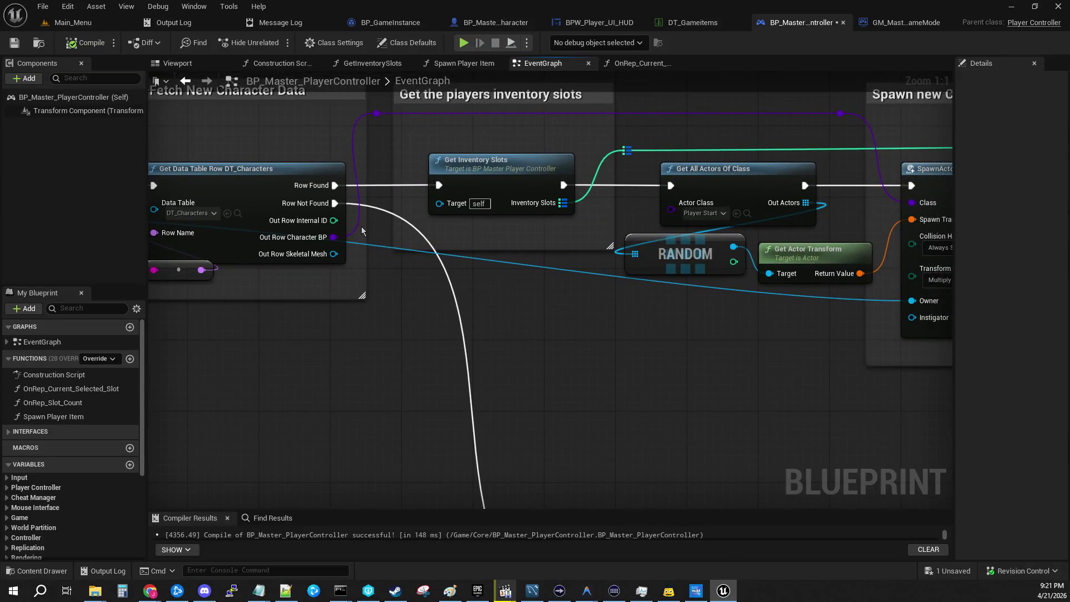
{"action": "right_click", "coordinate": [525, 359]}
{"action": "left_click", "coordinate": [561, 420]}
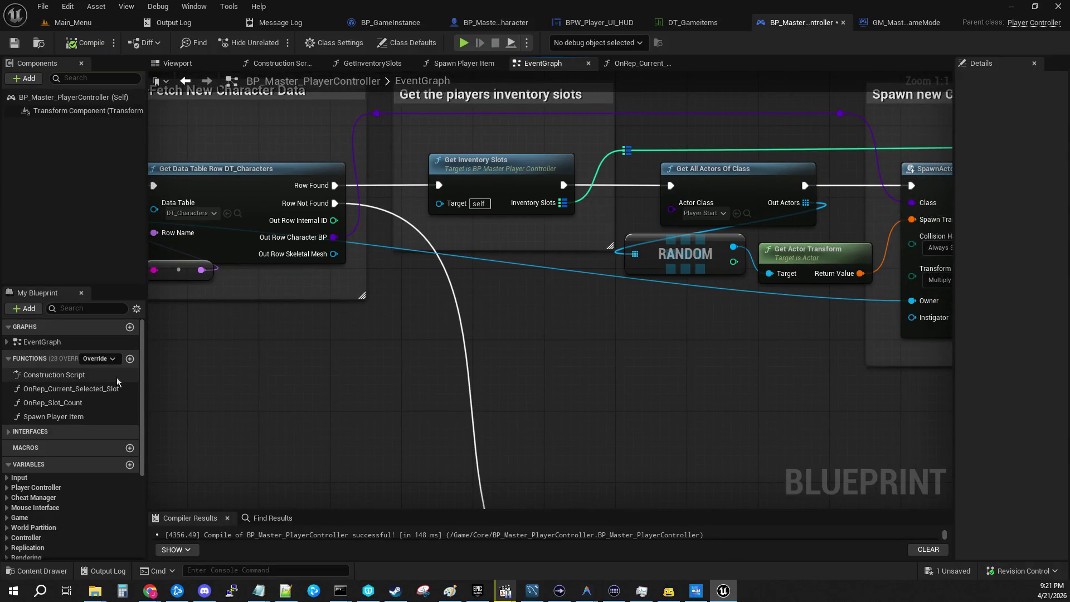
{"action": "scroll", "coordinate": [72, 474], "scroll_direction": "down", "scroll_amount": 5}
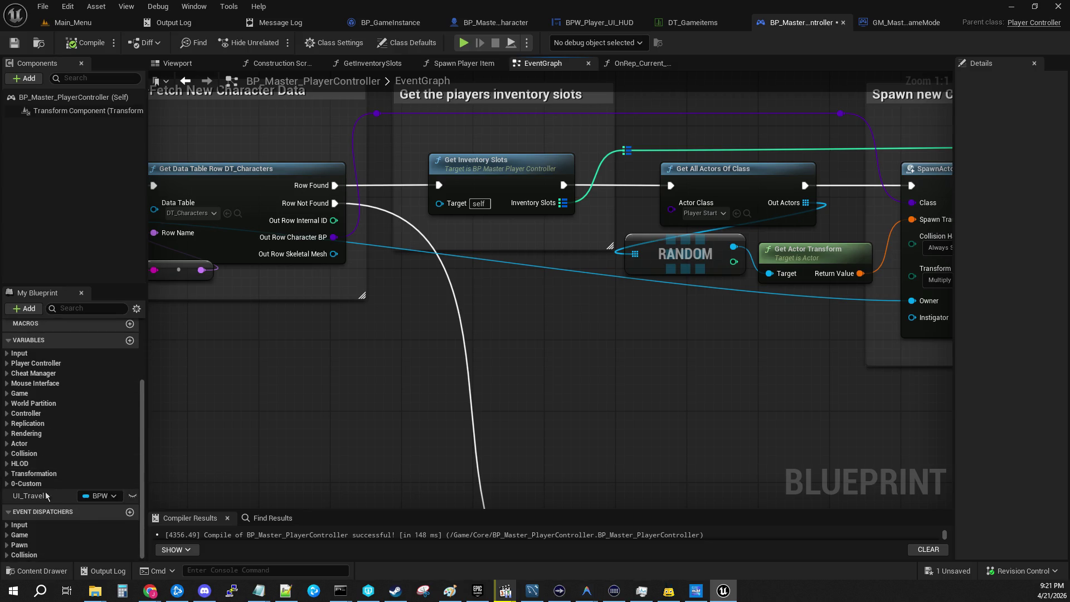
{"action": "left_click", "coordinate": [8, 484]}
{"action": "left_click", "coordinate": [11, 494]}
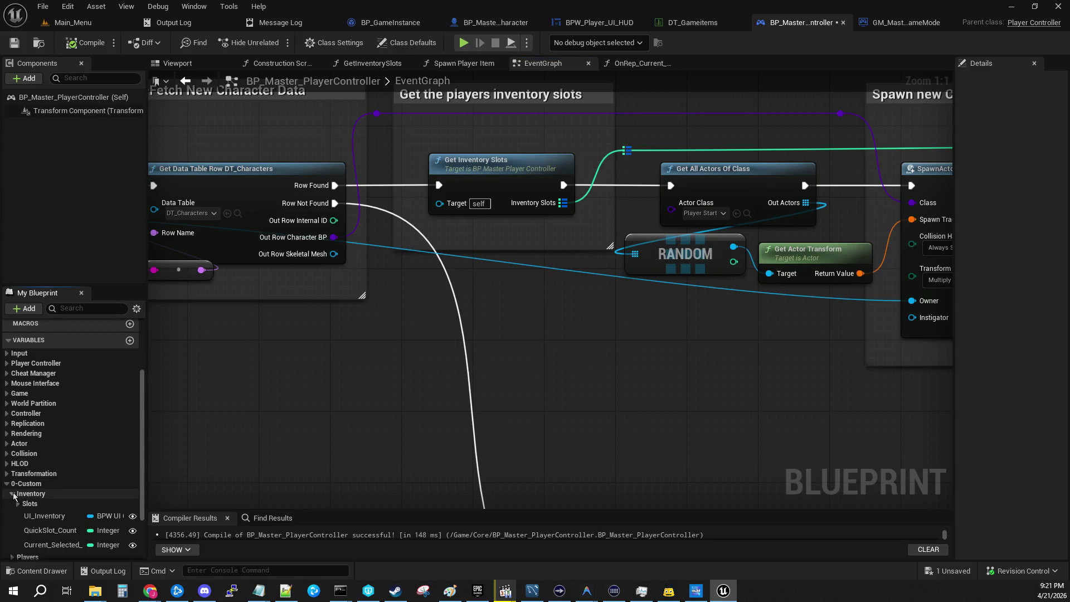
{"action": "left_click", "coordinate": [17, 503]}
{"action": "left_click", "coordinate": [17, 503]}
{"action": "left_click", "coordinate": [12, 494]}
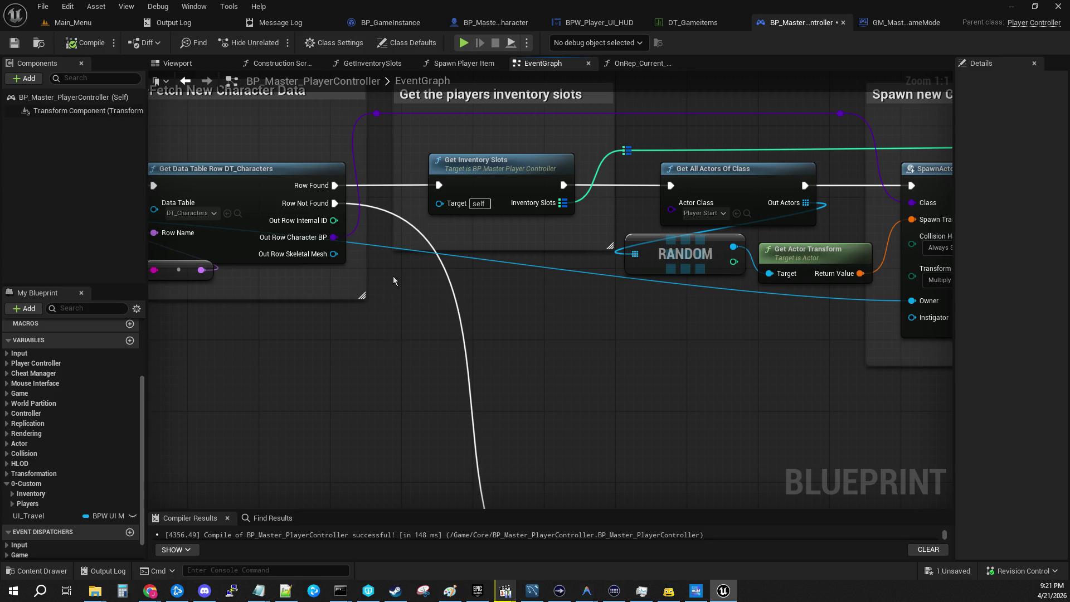
{"action": "right_click", "coordinate": [429, 324]}
Add a Get Game Mode node and cast its Return Value to GM_Master_GameMode.
{"action": "type", "text": "get ga"}
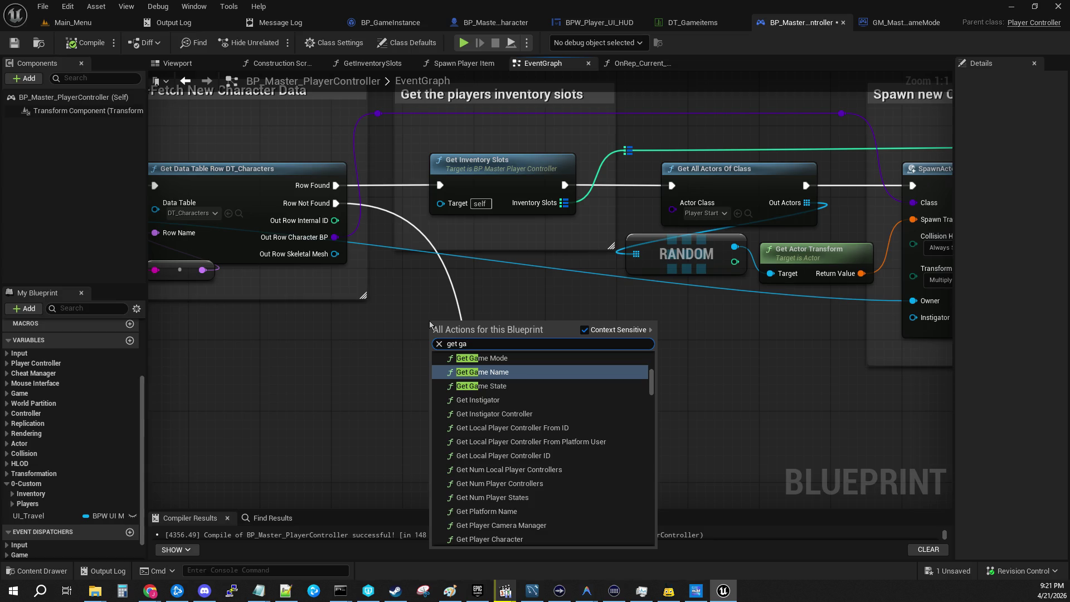
{"action": "left_click", "coordinate": [477, 357]}
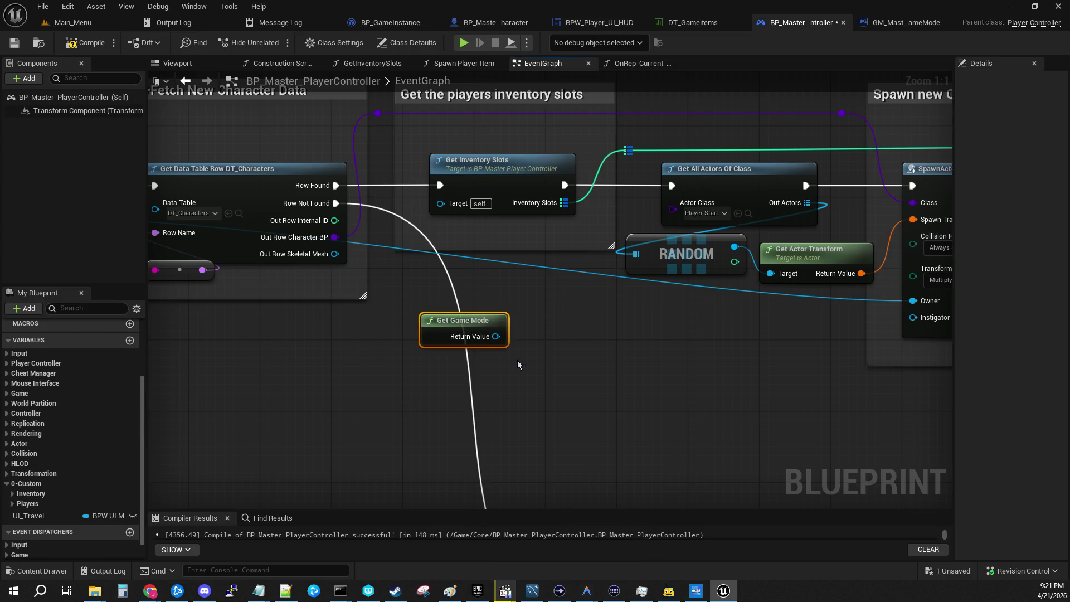
{"action": "left_click_drag", "start_coordinate": [496, 336], "coordinate": [646, 362]}
{"action": "type", "text": "cat"}
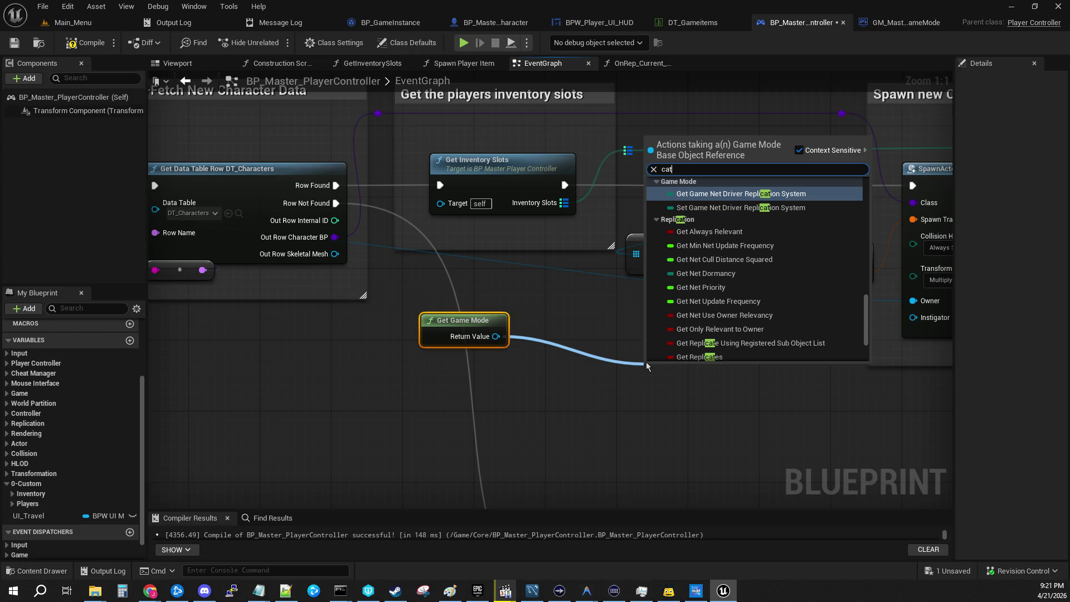
{"action": "type", "text": " togm"}
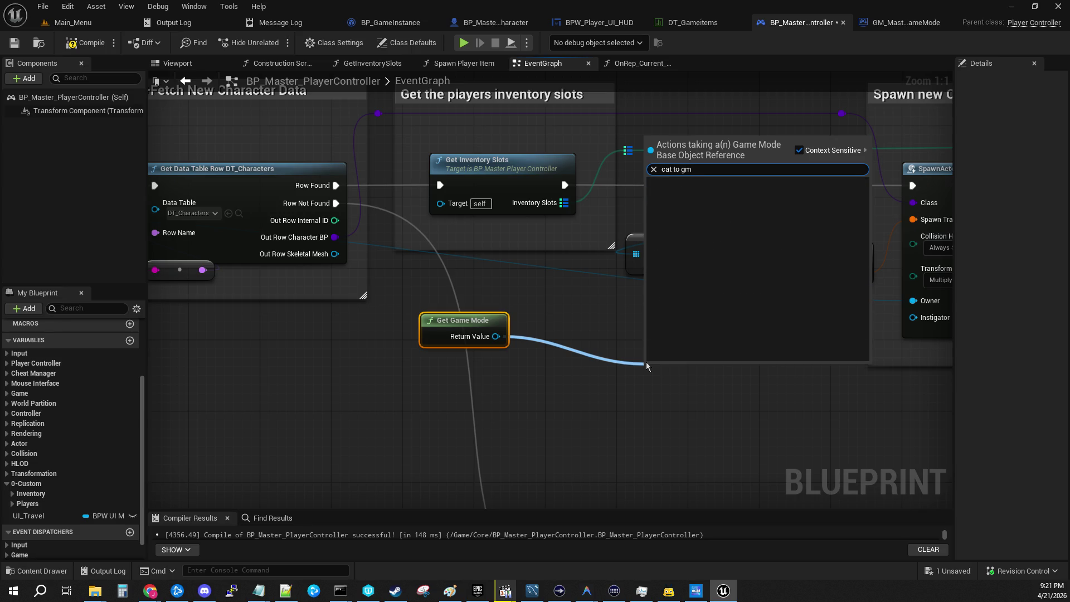
{"action": "key", "text": "BackSpace"}
{"action": "key", "text": "BackSpace"}
{"action": "key", "text": "BackSpace"}
{"action": "key", "text": "BackSpace"}
{"action": "key", "text": "BackSpace"}
{"action": "type", "text": "st to gm"}
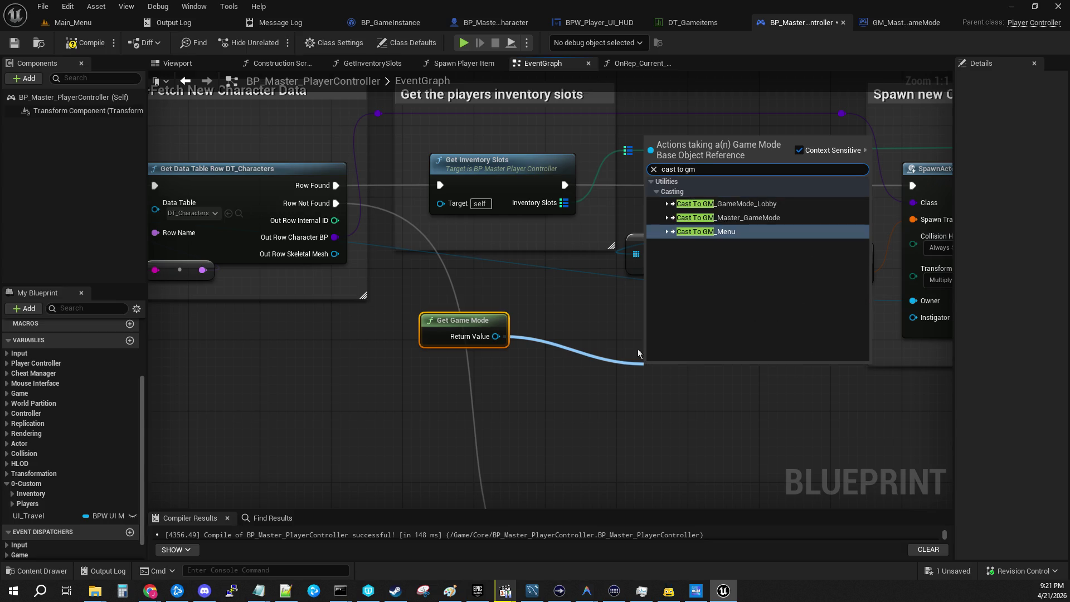
{"action": "left_click", "coordinate": [761, 219]}
Wire Row Found into the cast and arrange both new nodes neatly below it.
{"action": "left_click_drag", "start_coordinate": [701, 371], "coordinate": [585, 344]}
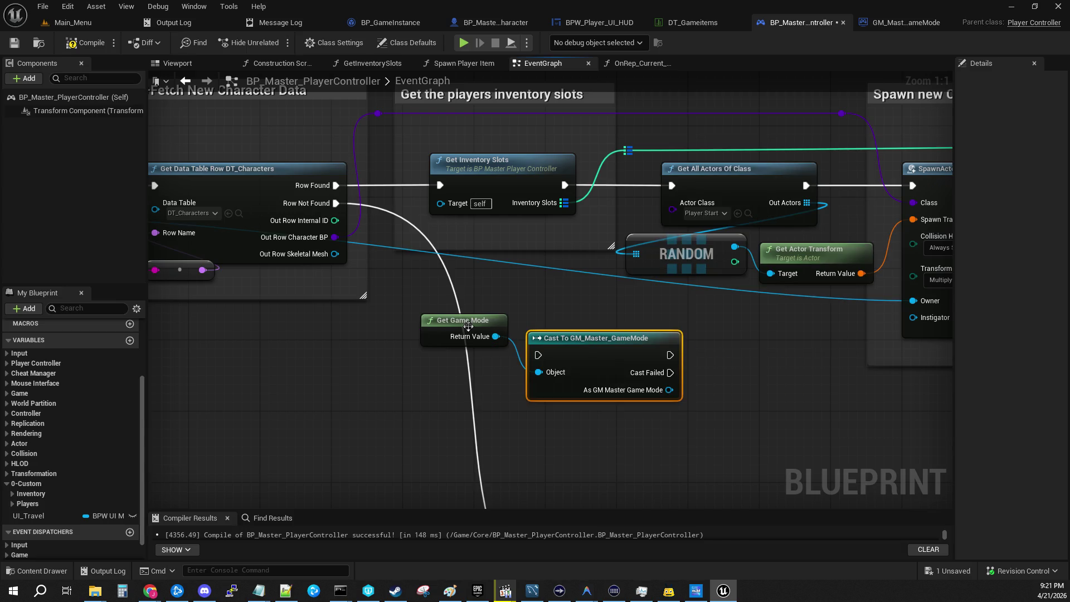
{"action": "left_click_drag", "start_coordinate": [439, 325], "coordinate": [351, 369]}
{"action": "mouse_move", "coordinate": [595, 345]}
{"action": "left_mouse_down"}
{"action": "mouse_move", "coordinate": [527, 318]}
{"action": "mouse_move", "coordinate": [595, 330]}
{"action": "mouse_move", "coordinate": [514, 308]}
{"action": "left_mouse_up"}
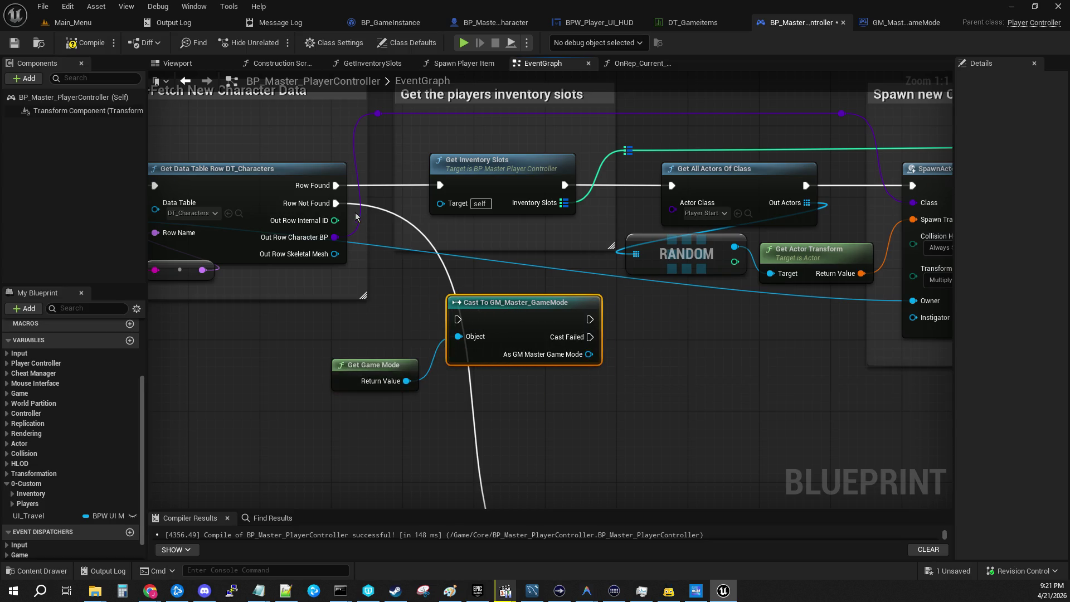
{"action": "left_click_drag", "start_coordinate": [337, 186], "coordinate": [457, 319]}
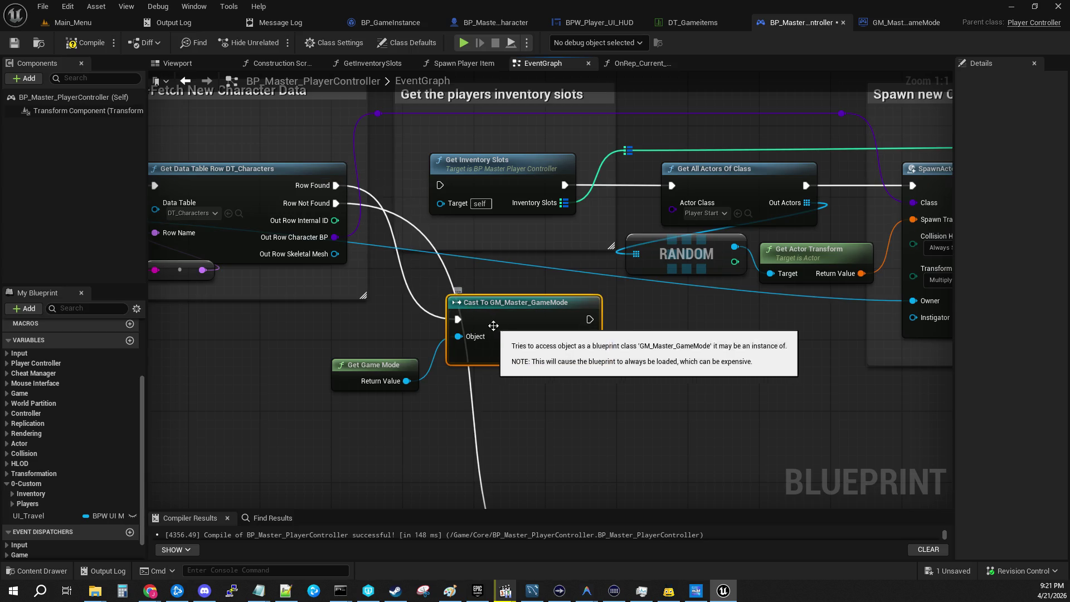
{"action": "left_click_drag", "start_coordinate": [367, 348], "coordinate": [482, 384]}
{"action": "left_click_drag", "start_coordinate": [533, 308], "coordinate": [471, 354]}
{"action": "left_click", "coordinate": [602, 370]}
{"action": "left_click_drag", "start_coordinate": [605, 402], "coordinate": [637, 351]}
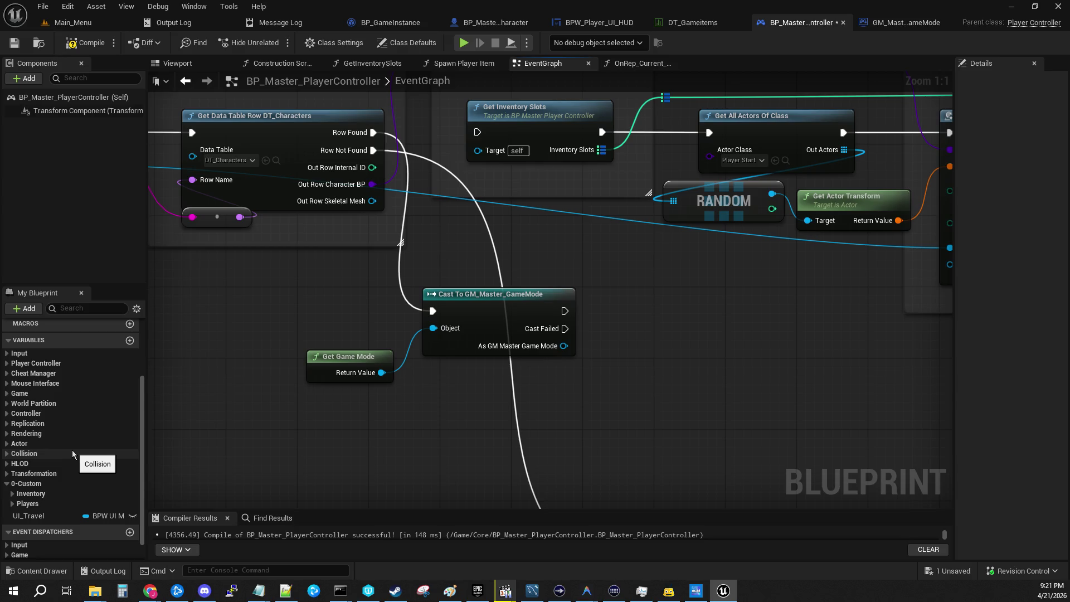
{"action": "left_click", "coordinate": [500, 304]}
{"action": "left_click_drag", "start_coordinate": [500, 303], "coordinate": [499, 295]}
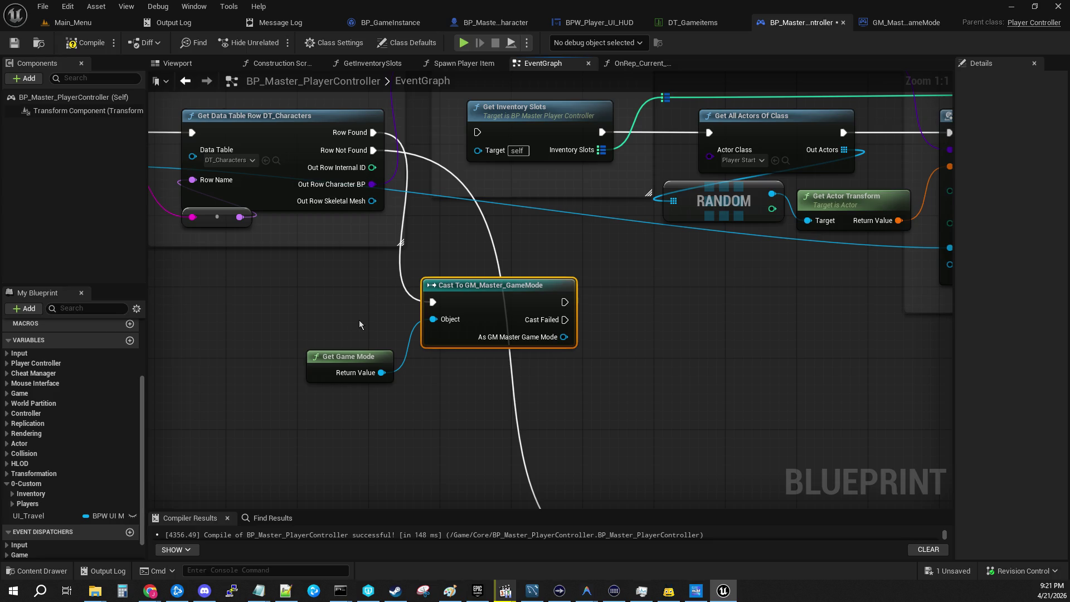
{"action": "left_click_drag", "start_coordinate": [627, 347], "coordinate": [519, 394]}
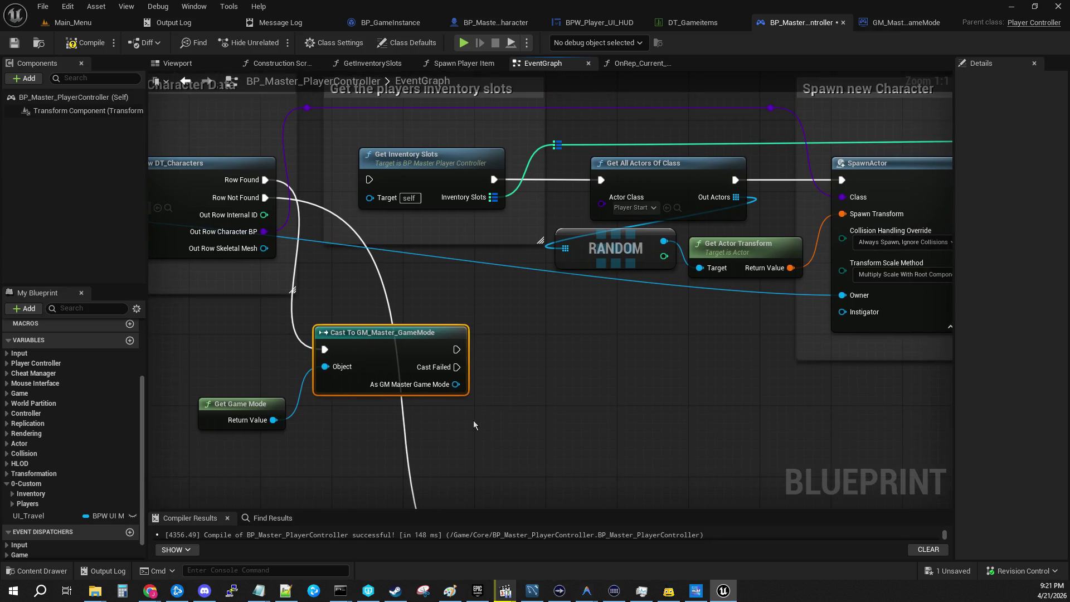
Look over BP_Master_Character's graph around the 'Call beginplay in inventory graph' comment.
{"action": "left_click", "coordinate": [928, 25]}
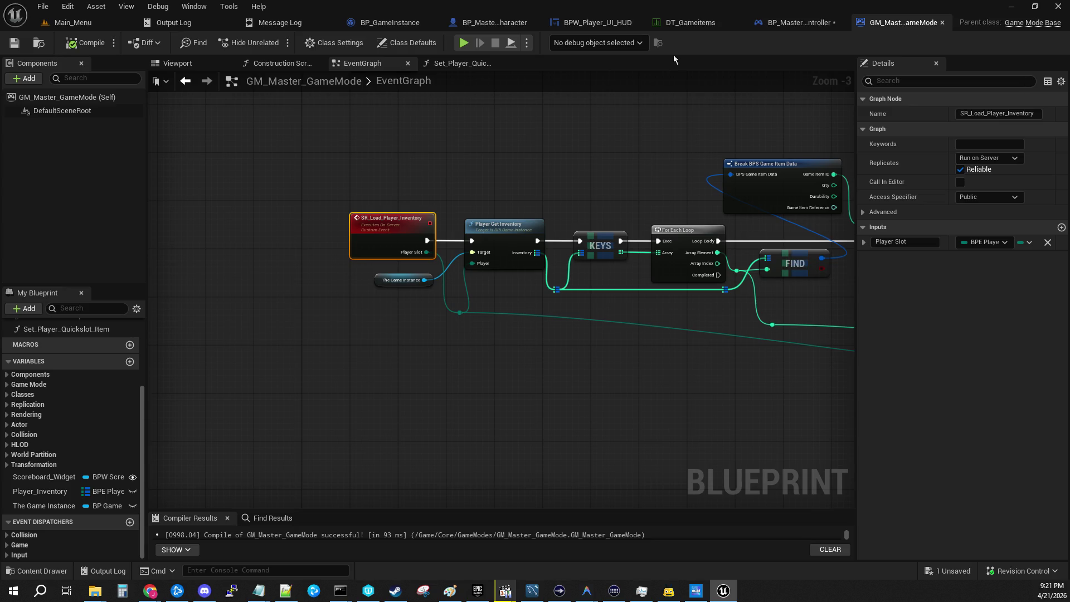
{"action": "left_click", "coordinate": [482, 24]}
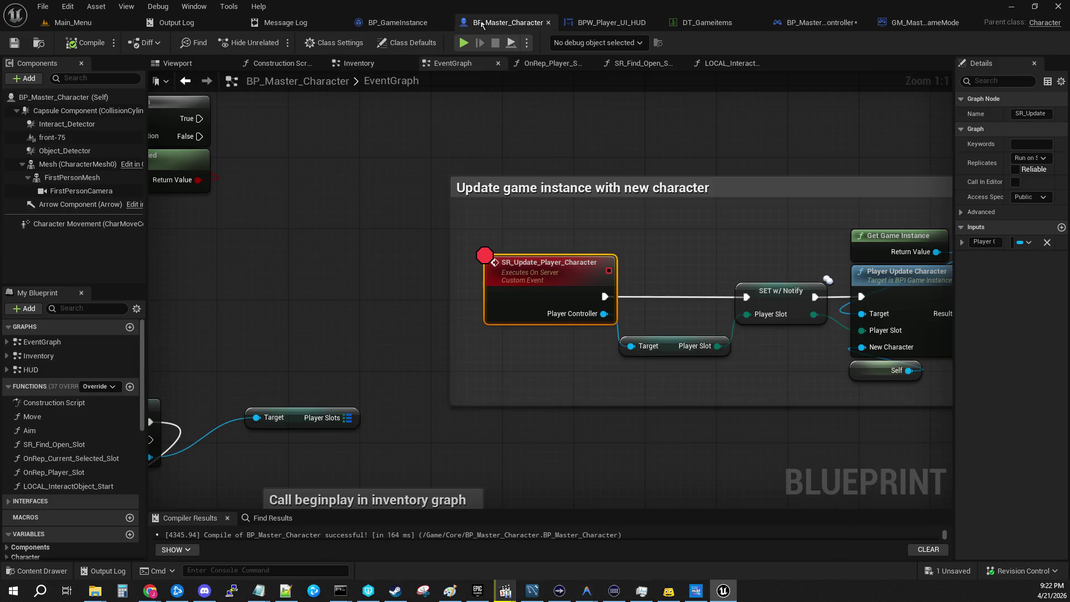
{"action": "mouse_move", "coordinate": [362, 345]}
{"action": "left_mouse_down"}
{"action": "mouse_move", "coordinate": [234, 262]}
{"action": "mouse_move", "coordinate": [571, 96]}
{"action": "mouse_move", "coordinate": [444, 286]}
{"action": "mouse_move", "coordinate": [72, 259]}
{"action": "mouse_move", "coordinate": [493, 332]}
{"action": "left_mouse_up"}
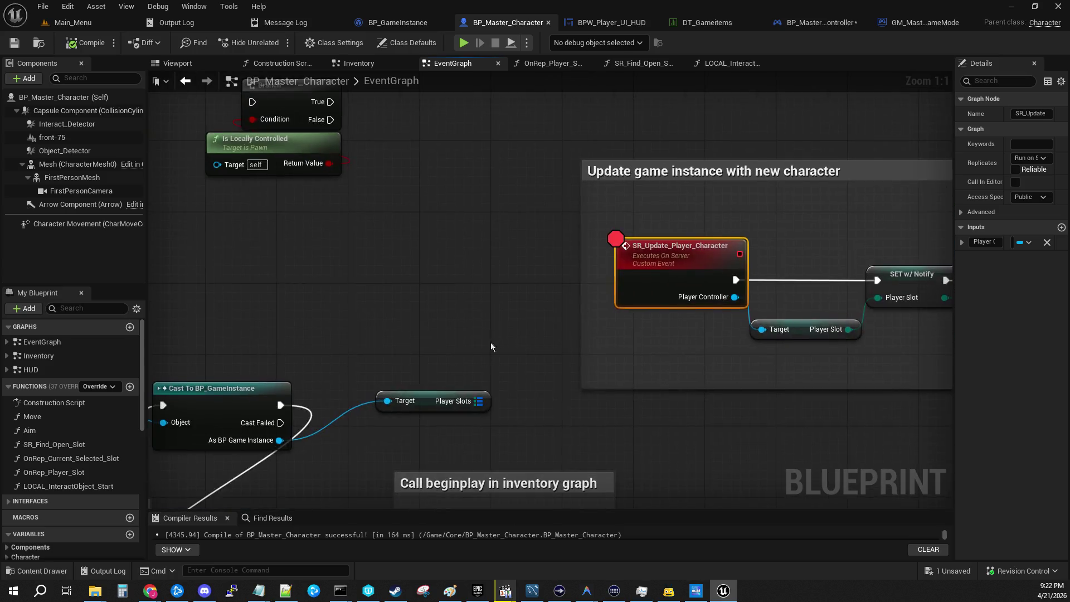
{"action": "scroll", "coordinate": [493, 332], "scroll_direction": "down", "scroll_amount": 5}
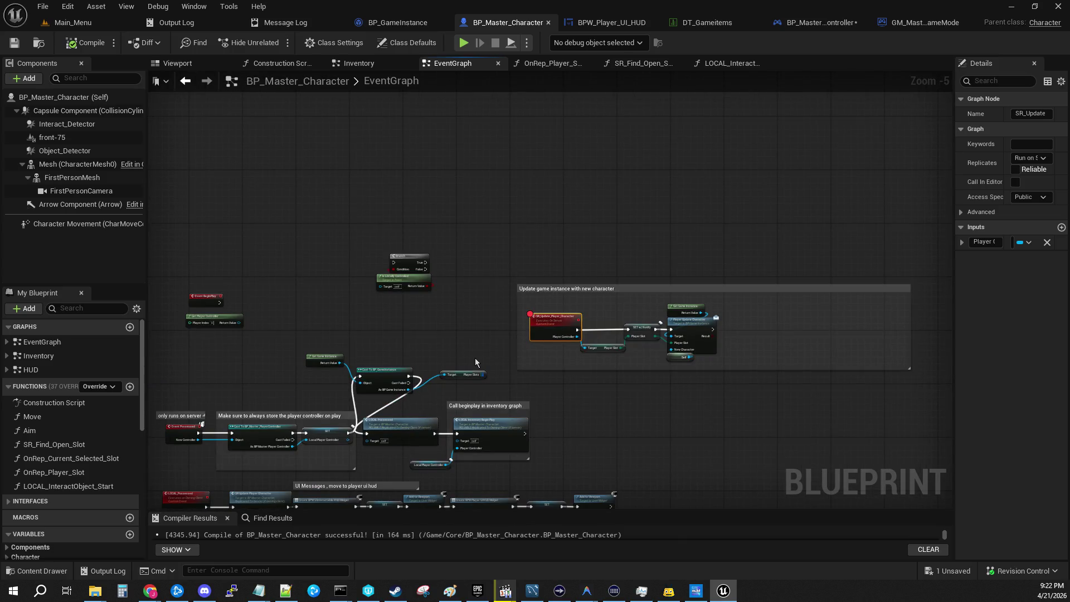
{"action": "scroll", "coordinate": [475, 357], "scroll_direction": "up", "scroll_amount": 2}
{"action": "left_click", "coordinate": [822, 23]}
Call SR Load Player Inventory from the As GM Master Game Mode output, aligned with the cast.
{"action": "mouse_move", "coordinate": [478, 401]}
{"action": "left_mouse_down"}
{"action": "mouse_move", "coordinate": [386, 319]}
{"action": "mouse_move", "coordinate": [443, 339]}
{"action": "left_mouse_up"}
{"action": "type", "text": "sr"}
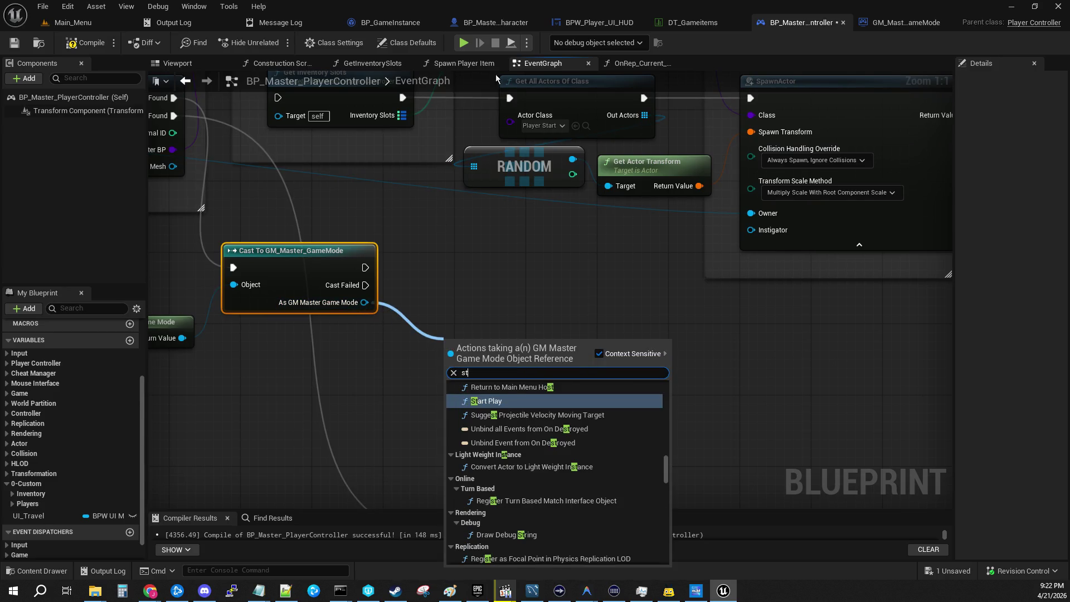
{"action": "type", "text": " l"}
{"action": "key", "text": "Down"}
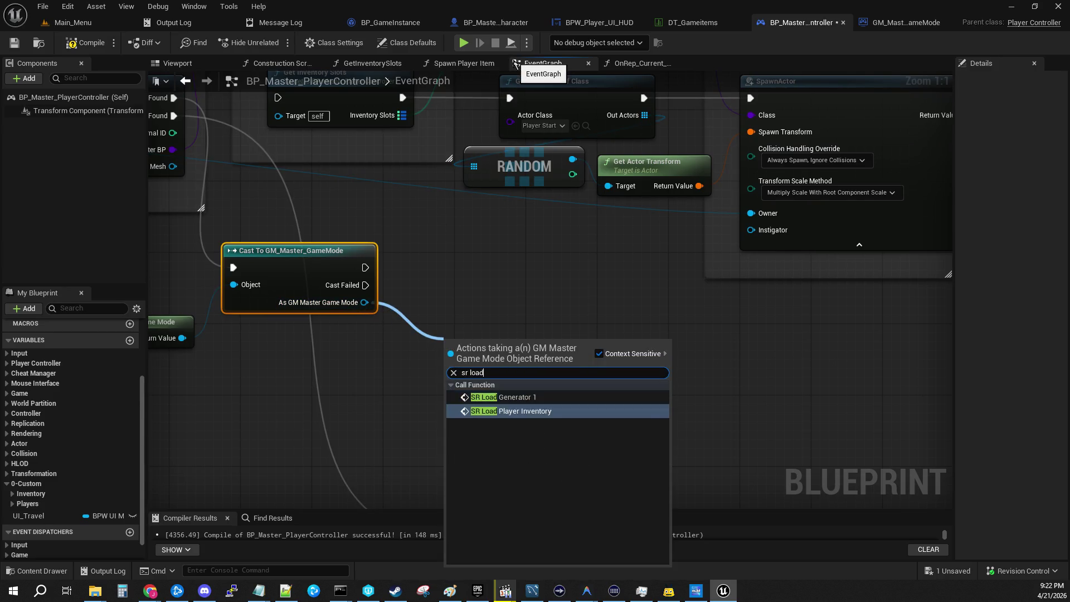
{"action": "key", "text": "Return"}
{"action": "left_click_drag", "start_coordinate": [535, 381], "coordinate": [552, 292]}
{"action": "mouse_move", "coordinate": [377, 190]}
{"action": "left_mouse_down"}
{"action": "mouse_move", "coordinate": [873, 247]}
{"action": "mouse_move", "coordinate": [418, 199]}
{"action": "left_mouse_up"}
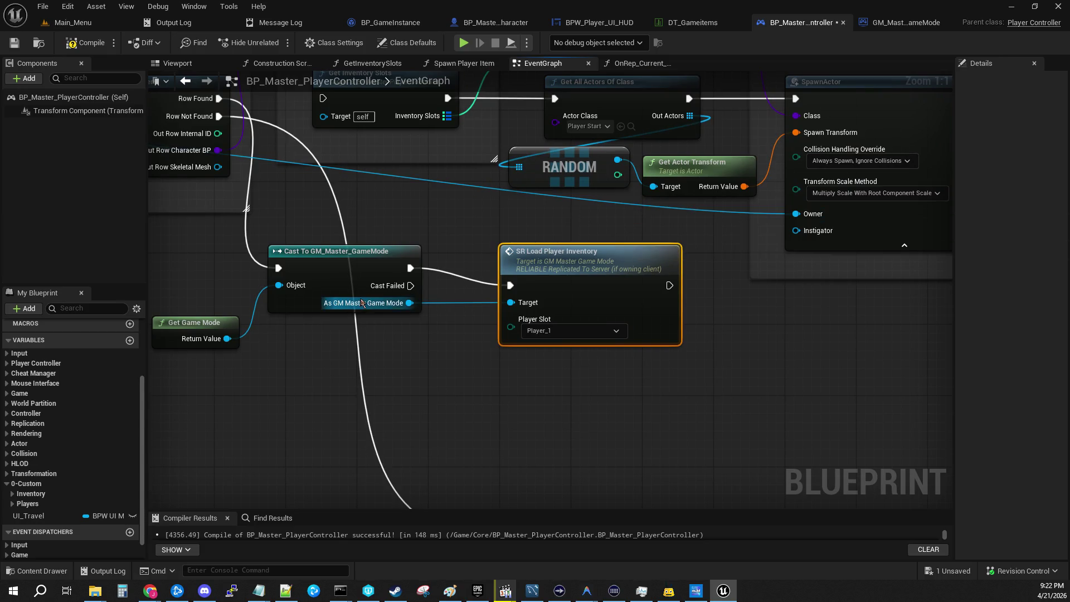
Feed a Player_Slot getter into SR Load Player Inventory, tidy the nodes, and save.
{"action": "scroll", "coordinate": [61, 457], "scroll_direction": "down", "scroll_amount": 1}
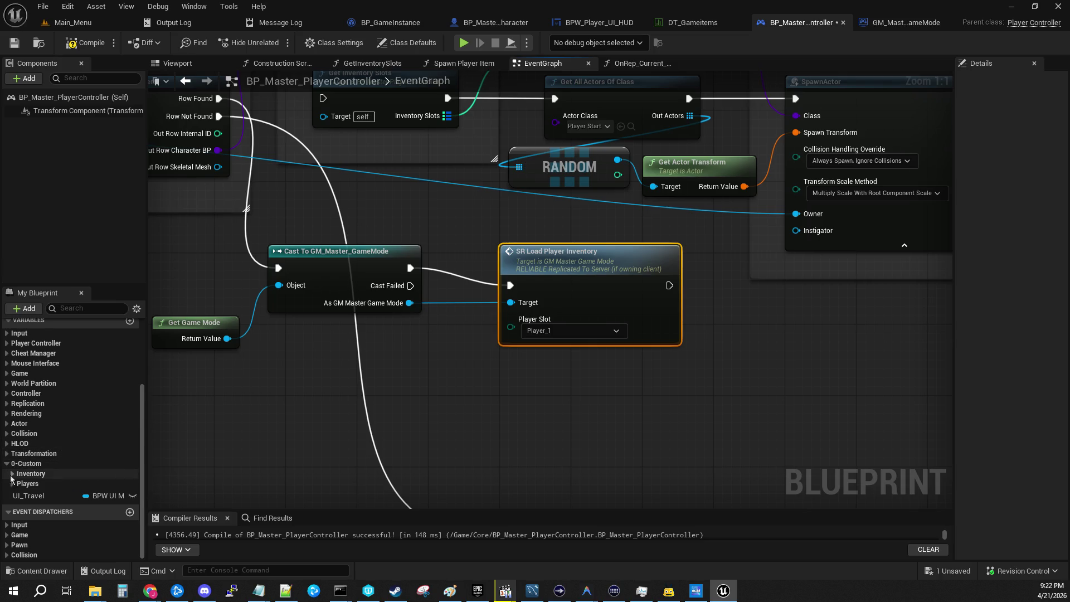
{"action": "left_click", "coordinate": [11, 483]}
{"action": "mouse_move", "coordinate": [42, 496]}
{"action": "left_mouse_down"}
{"action": "mouse_move", "coordinate": [412, 431]}
{"action": "mouse_move", "coordinate": [411, 371]}
{"action": "mouse_move", "coordinate": [510, 318]}
{"action": "left_mouse_up"}
{"action": "left_click", "coordinate": [446, 380]}
{"action": "left_click_drag", "start_coordinate": [412, 379], "coordinate": [405, 336]}
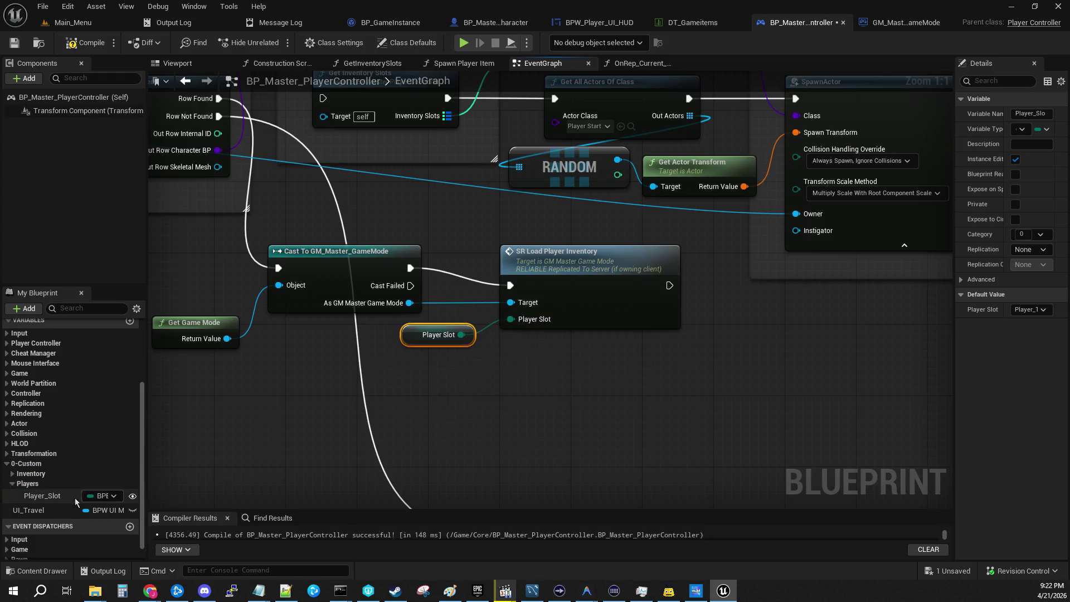
{"action": "left_click", "coordinate": [44, 496]}
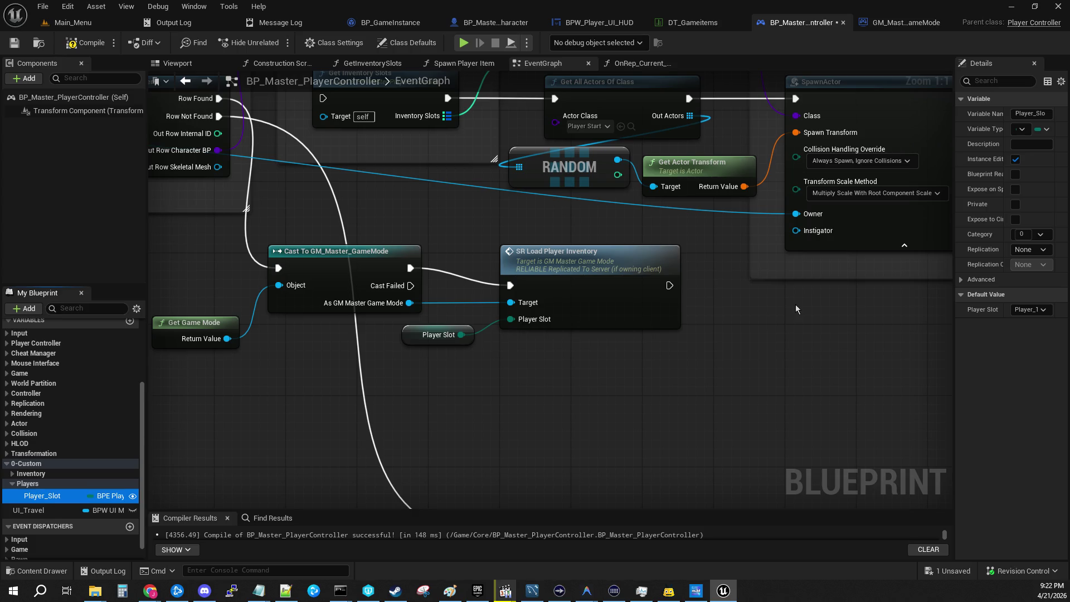
{"action": "mouse_move", "coordinate": [955, 349]}
{"action": "left_mouse_down"}
{"action": "mouse_move", "coordinate": [817, 340]}
{"action": "mouse_move", "coordinate": [874, 338]}
{"action": "left_mouse_up"}
{"action": "mouse_move", "coordinate": [806, 361]}
{"action": "left_mouse_down"}
{"action": "mouse_move", "coordinate": [672, 394]}
{"action": "mouse_move", "coordinate": [666, 425]}
{"action": "mouse_move", "coordinate": [717, 375]}
{"action": "mouse_move", "coordinate": [777, 363]}
{"action": "left_mouse_up"}
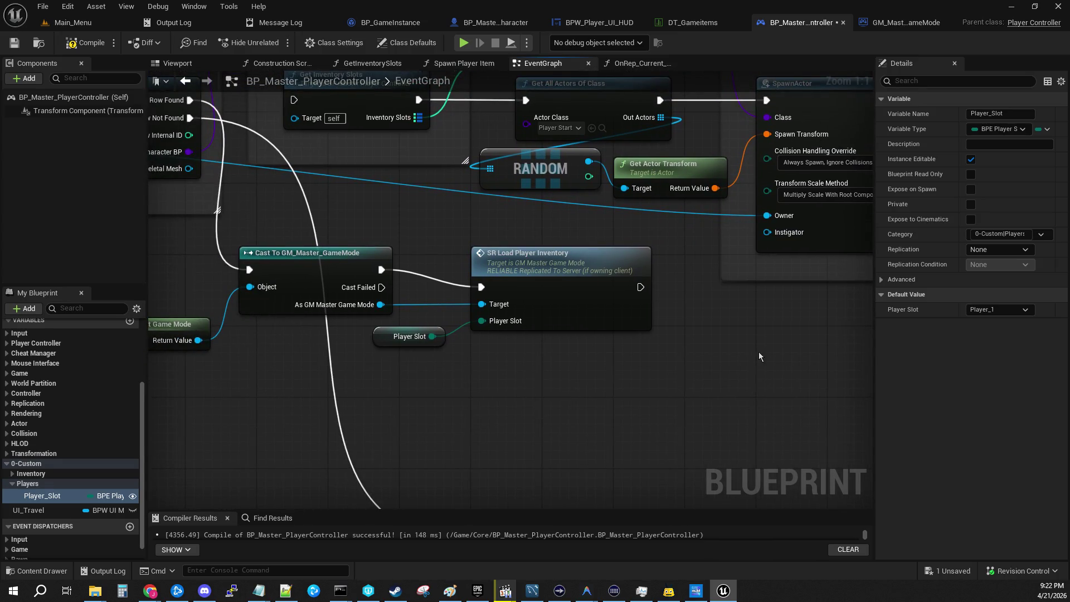
{"action": "left_click_drag", "start_coordinate": [500, 259], "coordinate": [482, 241]}
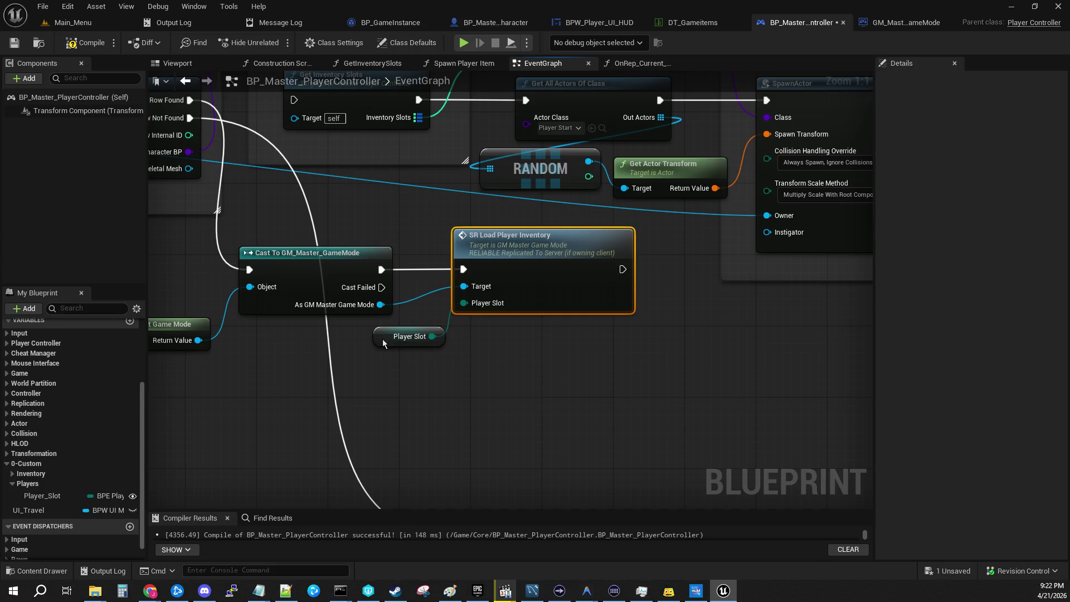
{"action": "left_click_drag", "start_coordinate": [387, 338], "coordinate": [368, 338]}
{"action": "left_click", "coordinate": [15, 43]}
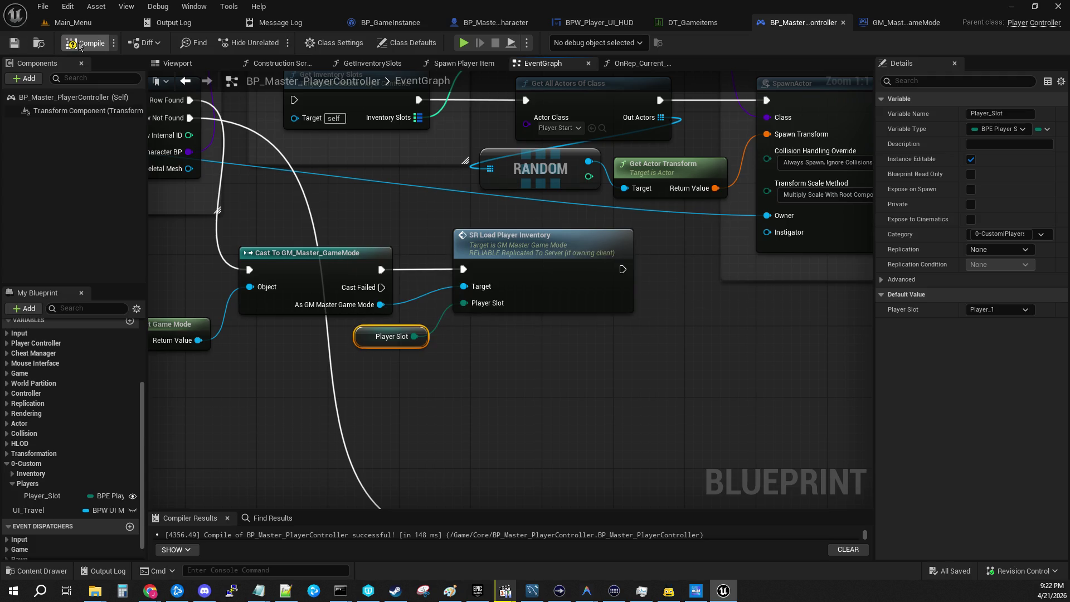
{"action": "left_click_drag", "start_coordinate": [695, 275], "coordinate": [663, 355]}
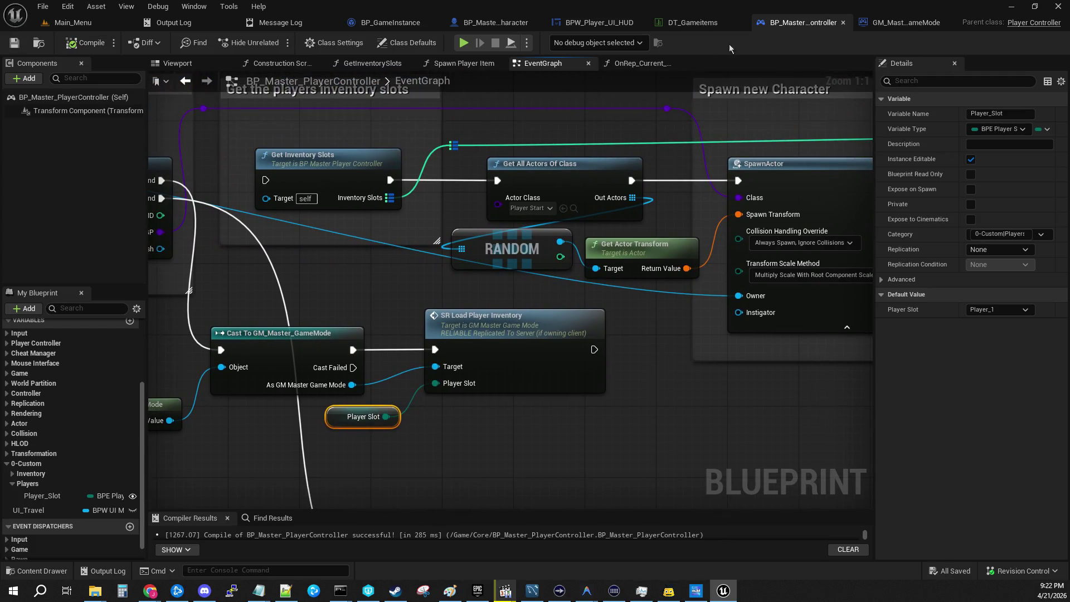
Pan GM_Master_GameMode's graph from the inventory loop past SpawnActor to Set Player Quickslot Item.
{"action": "left_click", "coordinate": [891, 23]}
{"action": "left_click_drag", "start_coordinate": [574, 271], "coordinate": [292, 241]}
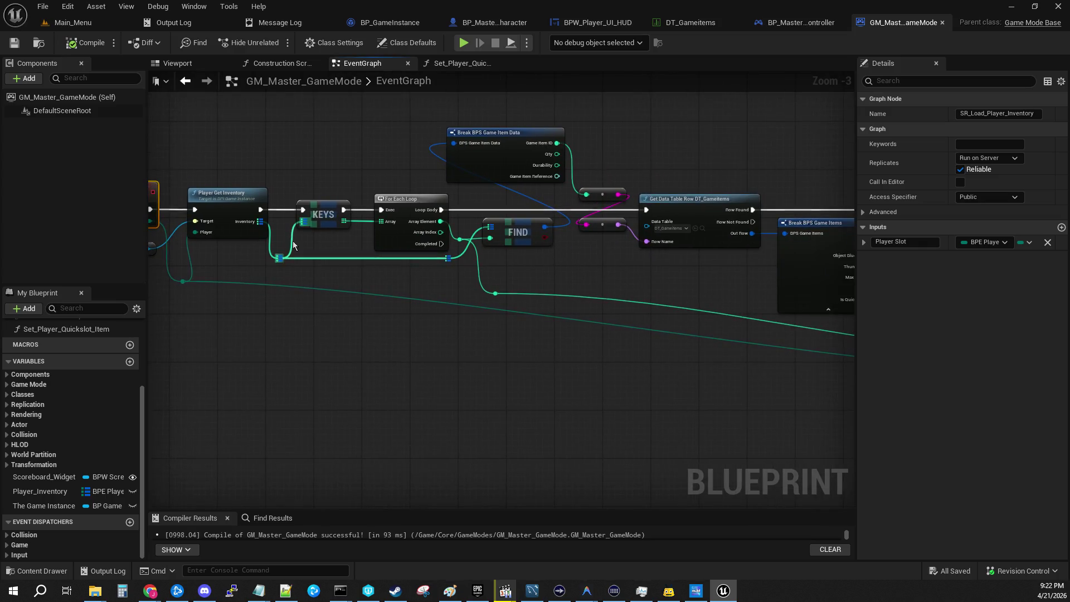
{"action": "left_click_drag", "start_coordinate": [636, 259], "coordinate": [496, 296]}
{"action": "scroll", "coordinate": [497, 297], "scroll_direction": "up", "scroll_amount": 3}
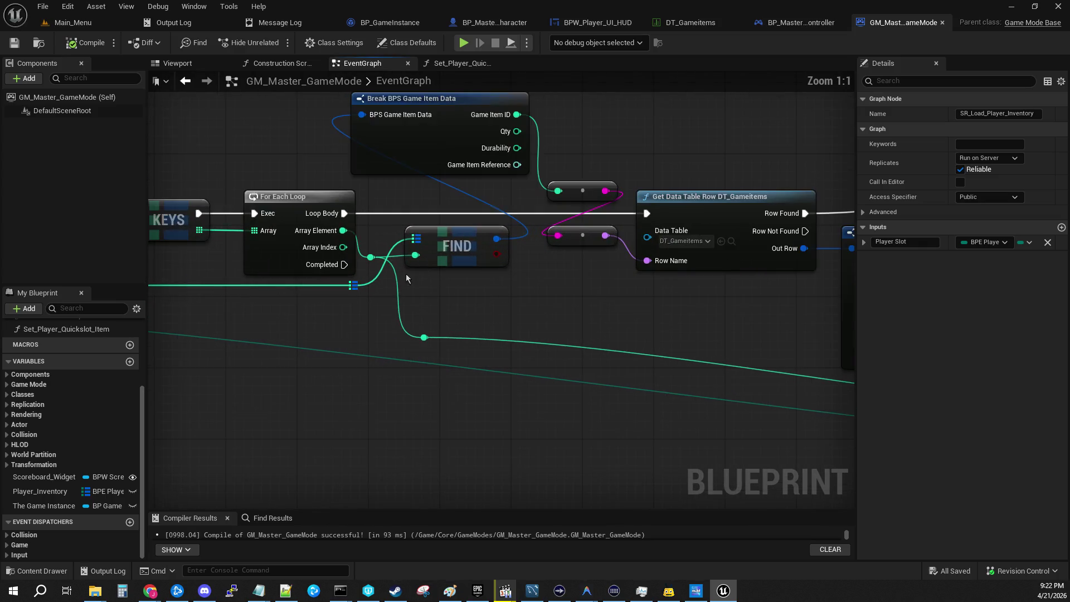
{"action": "left_click_drag", "start_coordinate": [698, 169], "coordinate": [342, 185]}
{"action": "left_click_drag", "start_coordinate": [579, 329], "coordinate": [443, 298]}
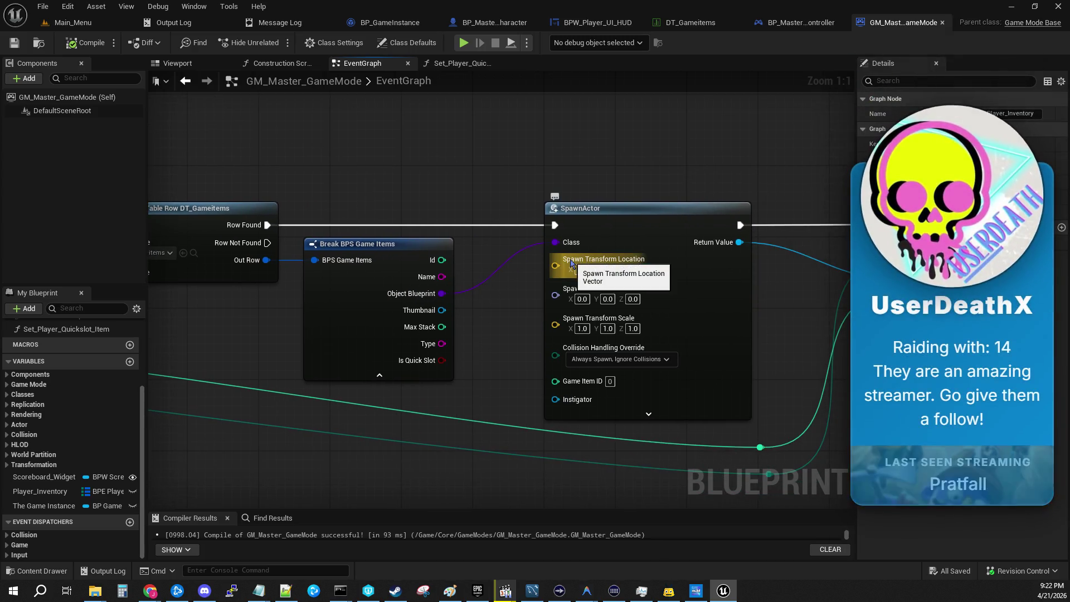
{"action": "left_click_drag", "start_coordinate": [651, 204], "coordinate": [455, 192]}
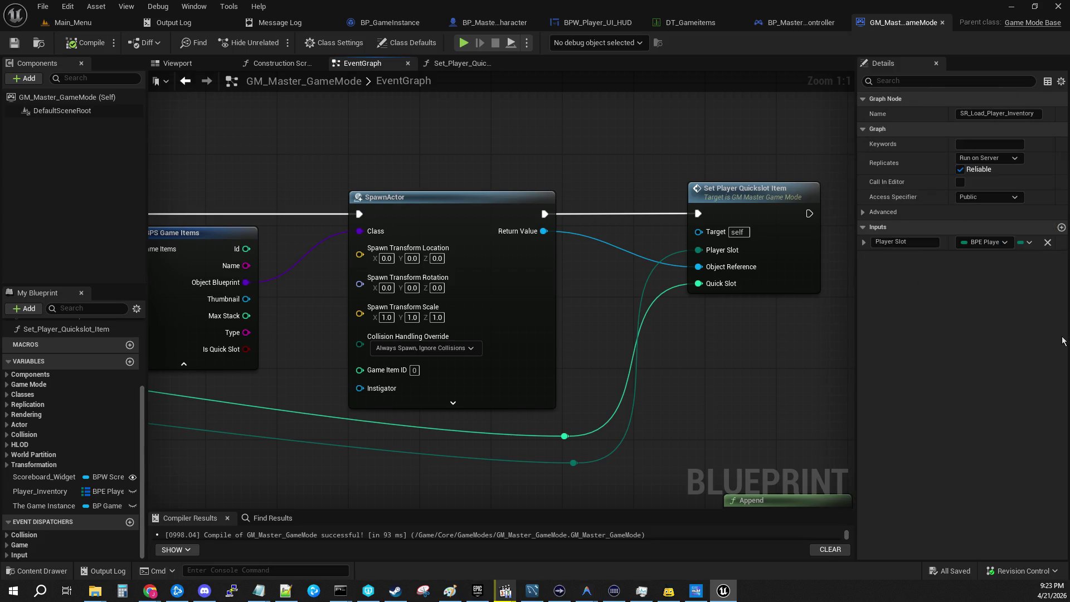
{"action": "key", "text": "alt+Tab"}
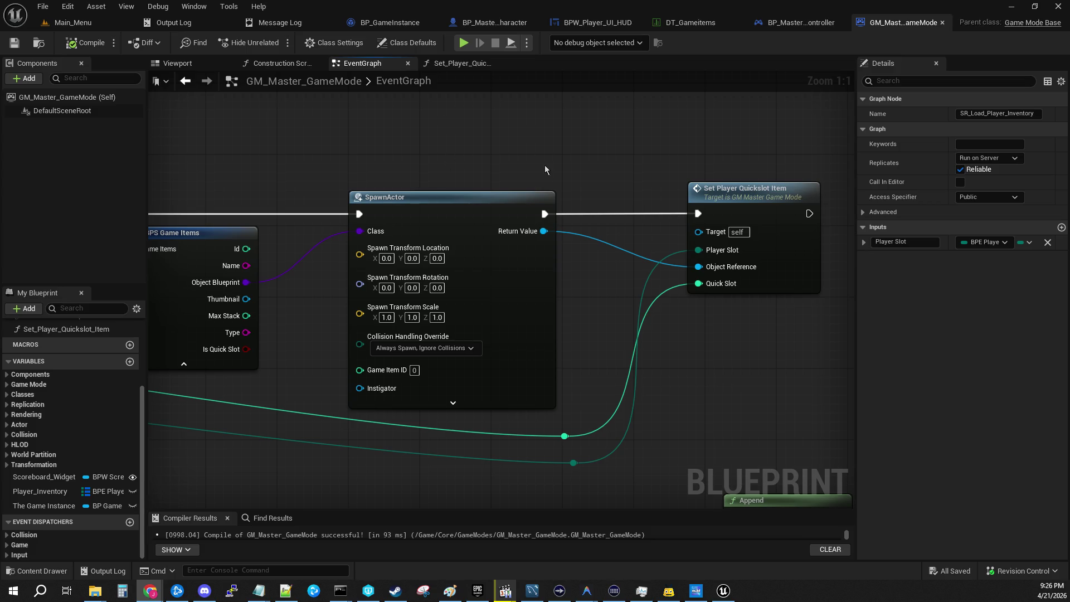
Route the green item-ID wire through a new reroute into SpawnActor's Game Item ID, then save and compile.
{"action": "left_click_drag", "start_coordinate": [466, 160], "coordinate": [839, 139]}
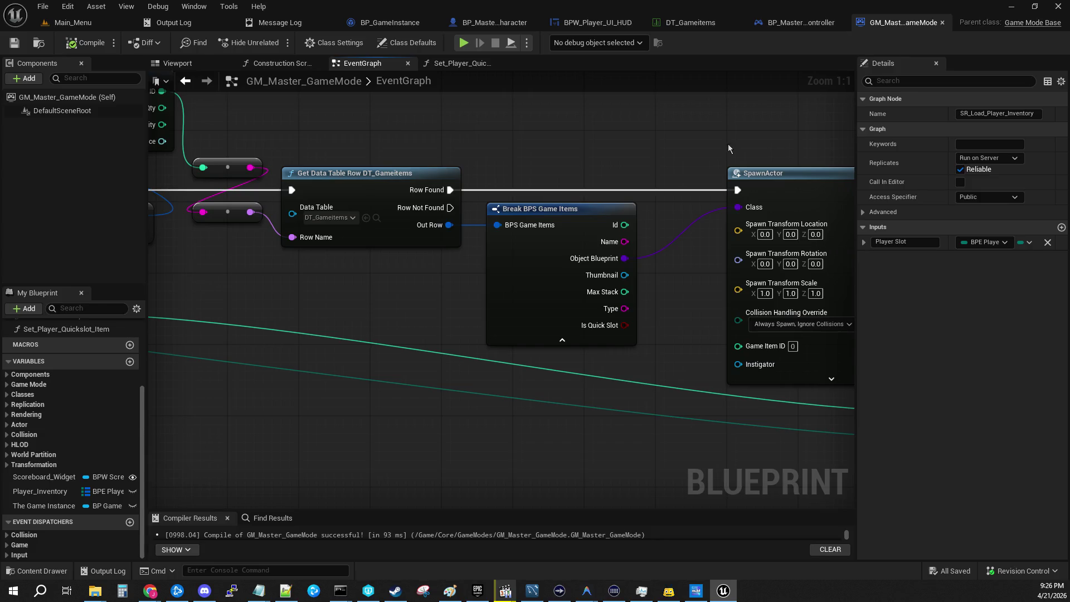
{"action": "left_click_drag", "start_coordinate": [674, 148], "coordinate": [561, 125]}
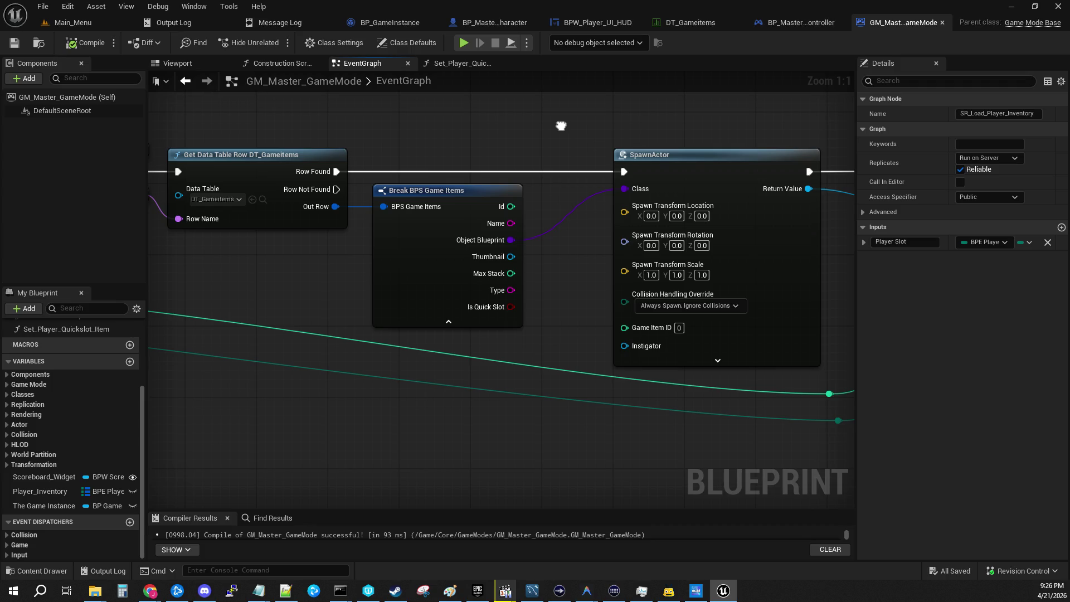
{"action": "mouse_move", "coordinate": [560, 126]}
{"action": "left_mouse_down"}
{"action": "mouse_move", "coordinate": [980, 162]}
{"action": "mouse_move", "coordinate": [672, 162]}
{"action": "left_mouse_up"}
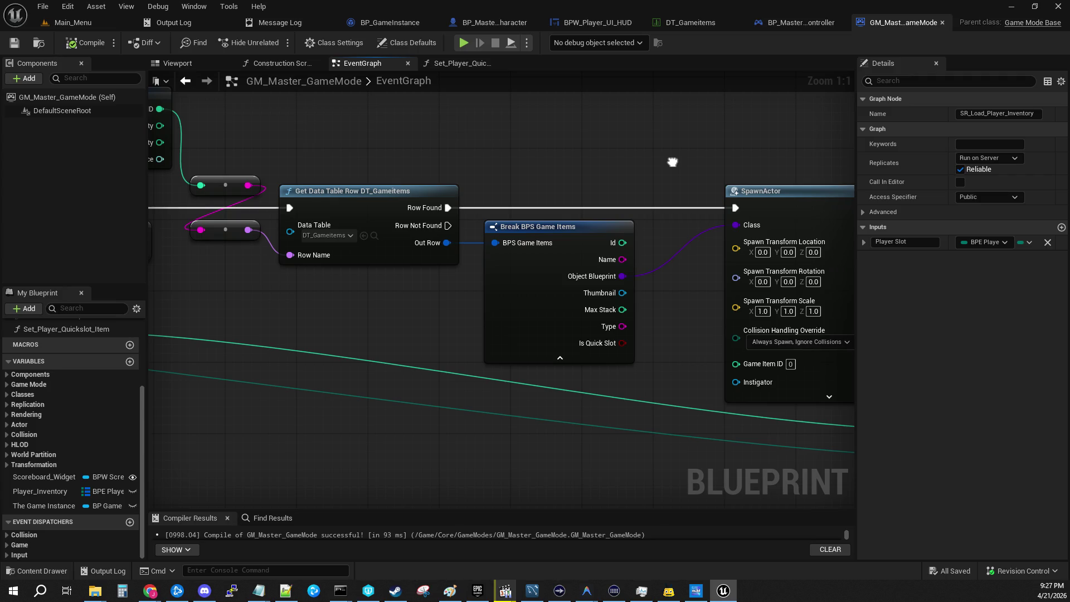
{"action": "mouse_move", "coordinate": [672, 162]}
{"action": "left_mouse_down"}
{"action": "mouse_move", "coordinate": [795, 159]}
{"action": "mouse_move", "coordinate": [551, 128]}
{"action": "mouse_move", "coordinate": [869, 109]}
{"action": "mouse_move", "coordinate": [527, 123]}
{"action": "left_mouse_up"}
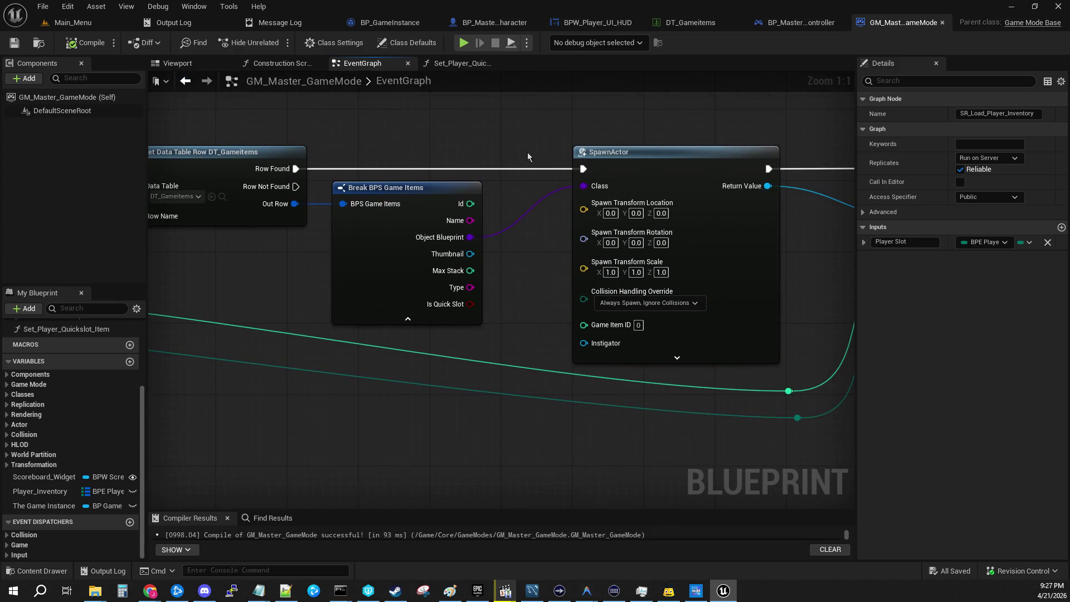
{"action": "double_click", "coordinate": [480, 363]}
{"action": "mouse_move", "coordinate": [479, 359]}
{"action": "left_mouse_down"}
{"action": "mouse_move", "coordinate": [472, 377]}
{"action": "mouse_move", "coordinate": [584, 325]}
{"action": "left_mouse_up"}
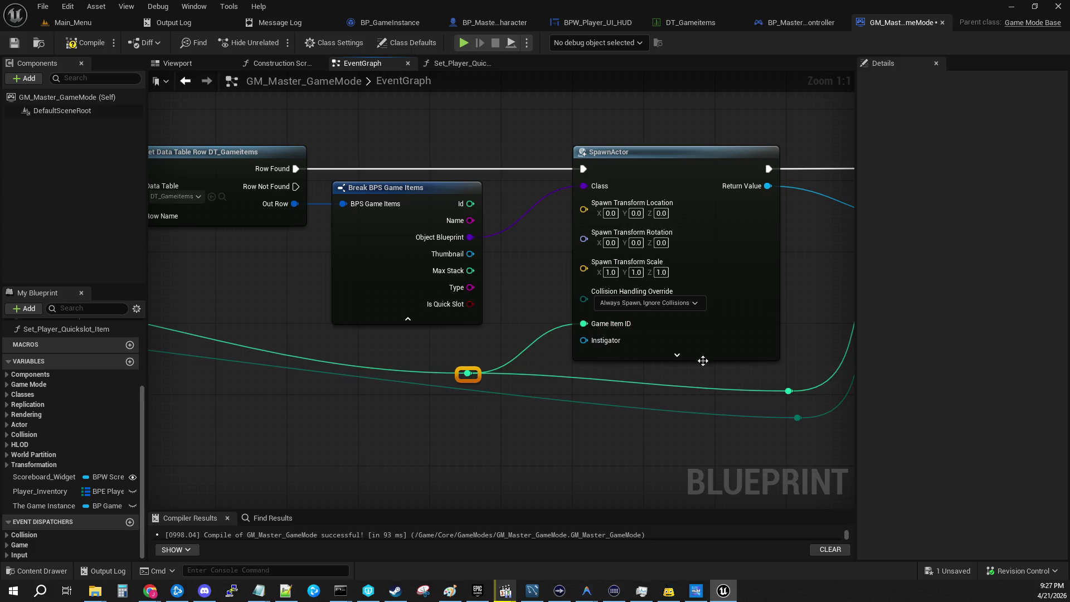
{"action": "left_click", "coordinate": [704, 360]}
{"action": "left_click", "coordinate": [695, 407]}
{"action": "left_click", "coordinate": [14, 43]}
{"action": "left_click", "coordinate": [78, 44]}
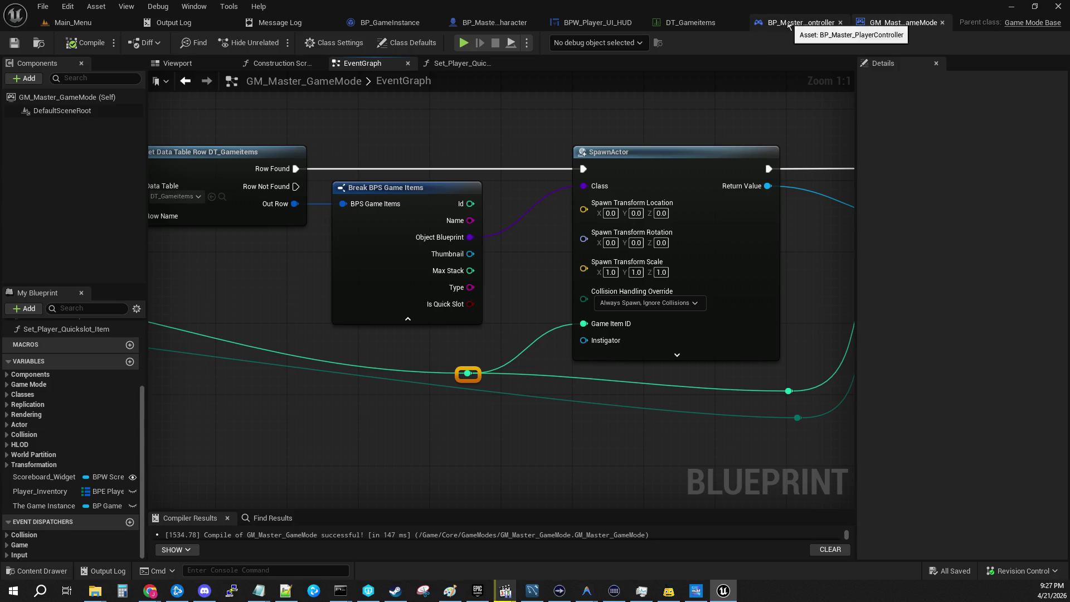
Add a reroute on the blue wire near SR Load Player Inventory and save BP_Master_PlayerController.
{"action": "left_click", "coordinate": [788, 24]}
{"action": "left_click_drag", "start_coordinate": [443, 219], "coordinate": [538, 169]}
{"action": "mouse_move", "coordinate": [302, 200]}
{"action": "left_mouse_down"}
{"action": "mouse_move", "coordinate": [557, 207]}
{"action": "mouse_move", "coordinate": [568, 193]}
{"action": "mouse_move", "coordinate": [156, 146]}
{"action": "mouse_move", "coordinate": [194, 155]}
{"action": "mouse_move", "coordinate": [185, 177]}
{"action": "mouse_move", "coordinate": [344, 255]}
{"action": "mouse_move", "coordinate": [369, 185]}
{"action": "mouse_move", "coordinate": [591, 238]}
{"action": "mouse_move", "coordinate": [488, 221]}
{"action": "mouse_move", "coordinate": [559, 255]}
{"action": "mouse_move", "coordinate": [219, 271]}
{"action": "mouse_move", "coordinate": [157, 263]}
{"action": "mouse_move", "coordinate": [155, 273]}
{"action": "left_mouse_up"}
{"action": "double_click", "coordinate": [521, 211]}
{"action": "left_click", "coordinate": [14, 43]}
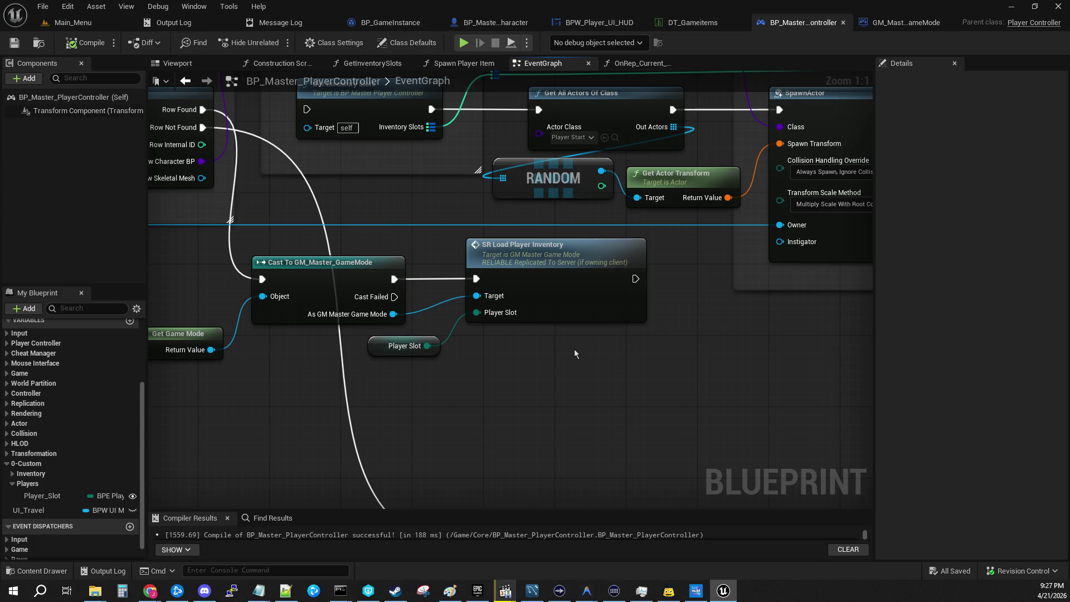
{"action": "left_click", "coordinate": [617, 66]}
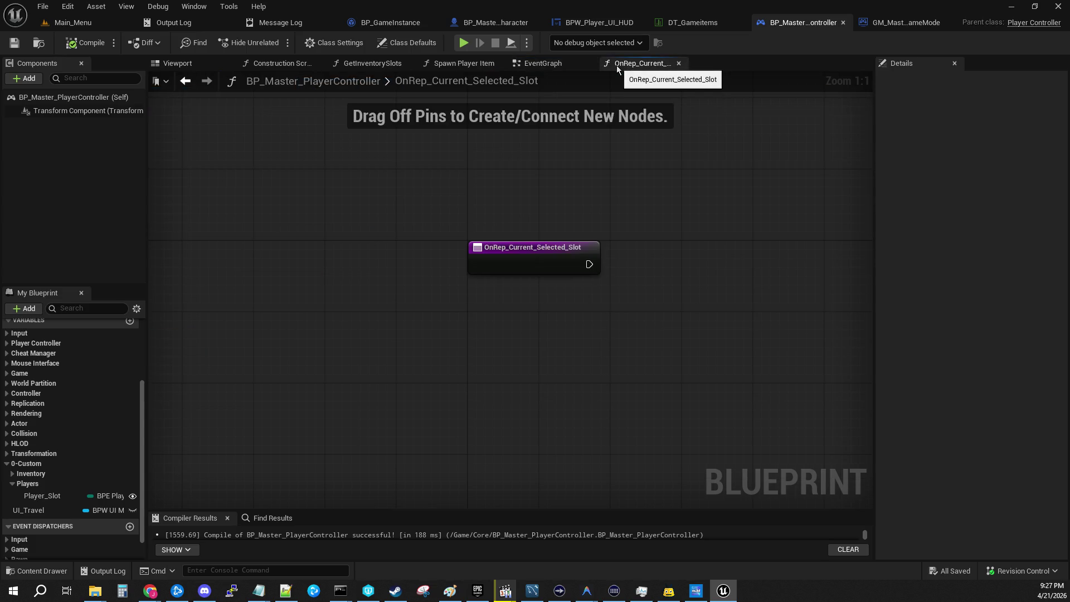
{"action": "left_click", "coordinate": [547, 66]}
In GM_Master_GameMode, pan to the SR_Load_Player_Inventory event and inspect its properties.
{"action": "left_click", "coordinate": [904, 22]}
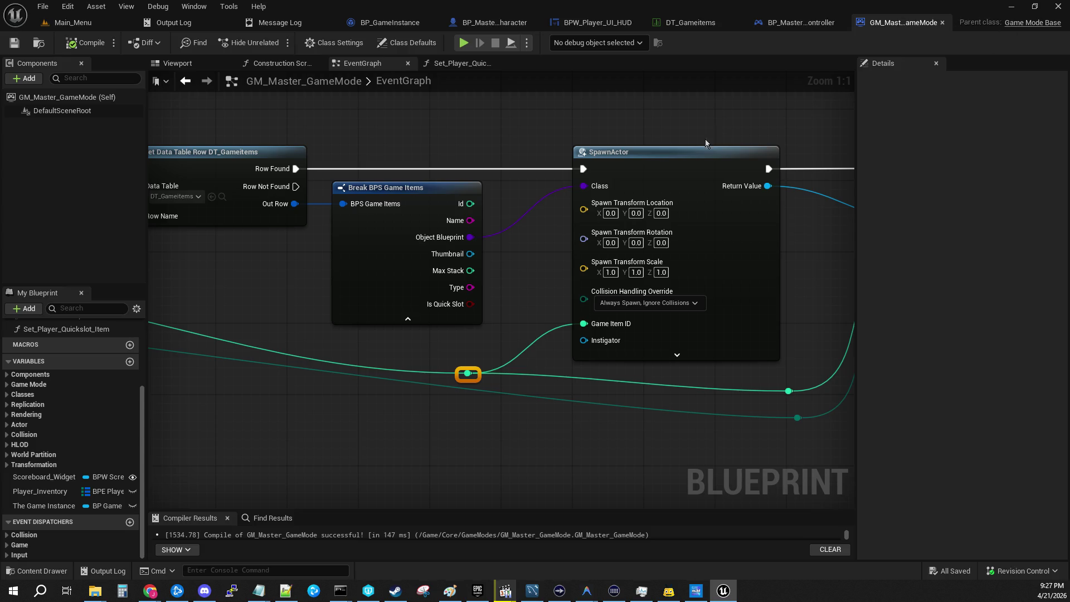
{"action": "left_click_drag", "start_coordinate": [771, 244], "coordinate": [397, 195]}
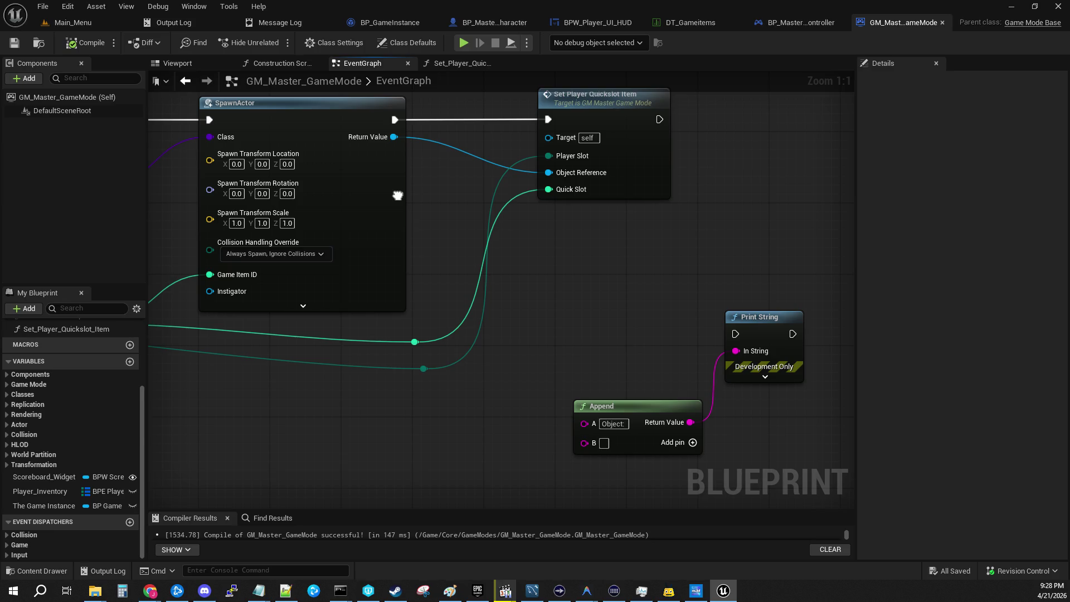
{"action": "left_click_drag", "start_coordinate": [397, 195], "coordinate": [997, 234]}
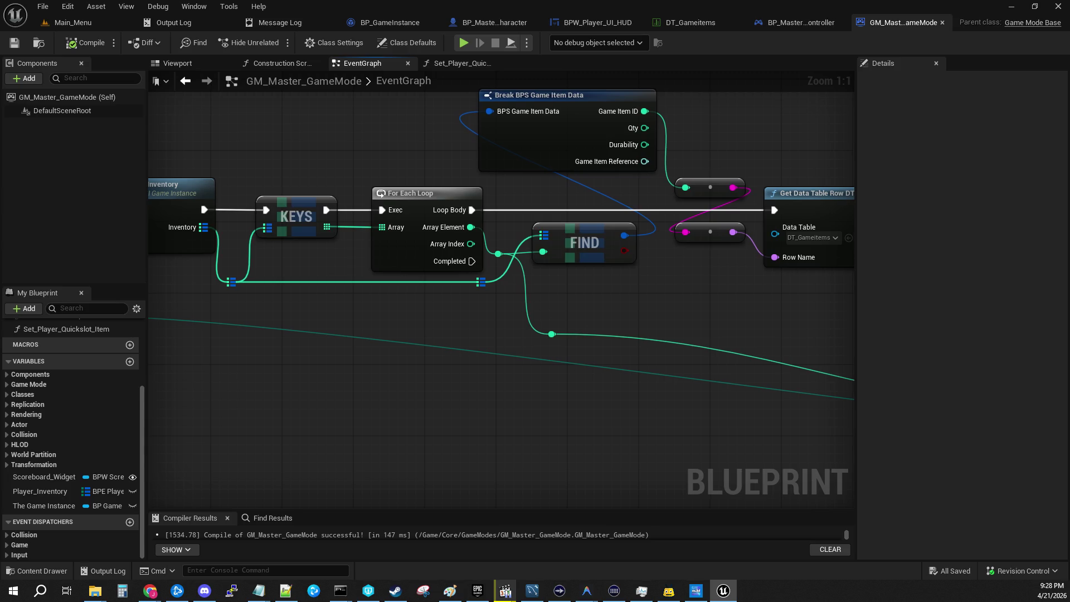
{"action": "mouse_move", "coordinate": [502, 278]}
{"action": "left_mouse_down"}
{"action": "mouse_move", "coordinate": [611, 263]}
{"action": "mouse_move", "coordinate": [890, 267]}
{"action": "mouse_move", "coordinate": [706, 278]}
{"action": "left_mouse_up"}
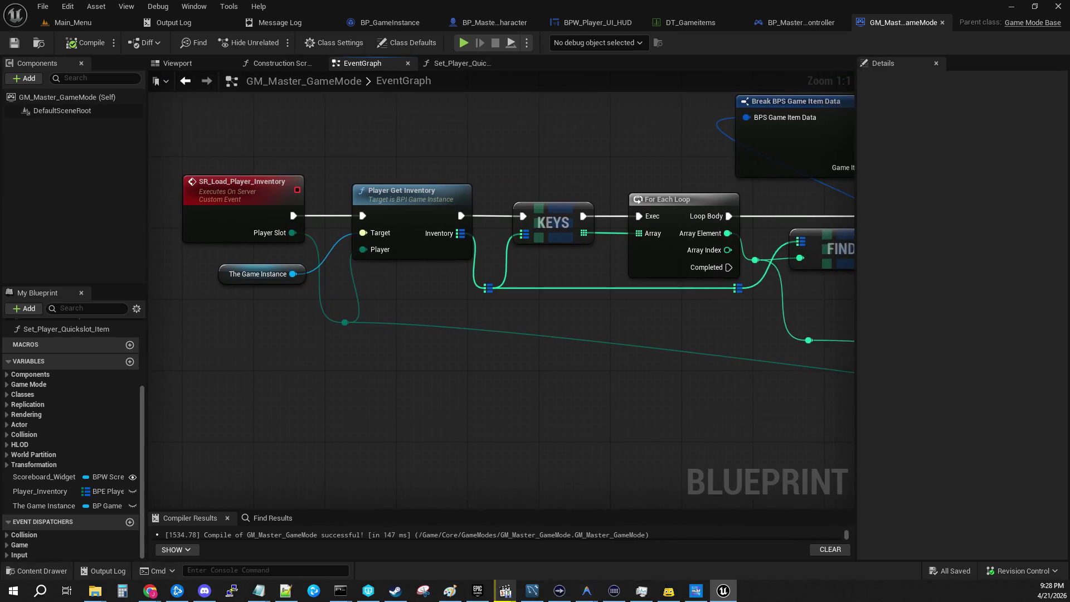
{"action": "left_click", "coordinate": [193, 213]}
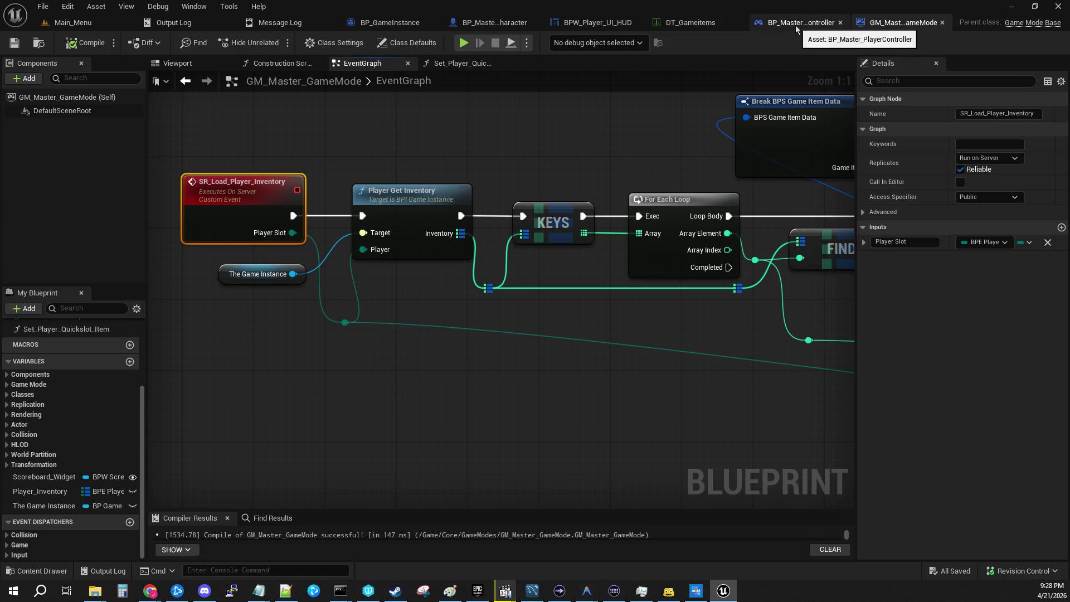
{"action": "left_click", "coordinate": [795, 29]}
Pan to Get All Actors Of Class and break its exec wire from Get Inventory Slots.
{"action": "mouse_move", "coordinate": [780, 131]}
{"action": "left_mouse_down"}
{"action": "mouse_move", "coordinate": [851, 295]}
{"action": "mouse_move", "coordinate": [862, 295]}
{"action": "left_mouse_up"}
{"action": "left_click_drag", "start_coordinate": [495, 184], "coordinate": [155, 128]}
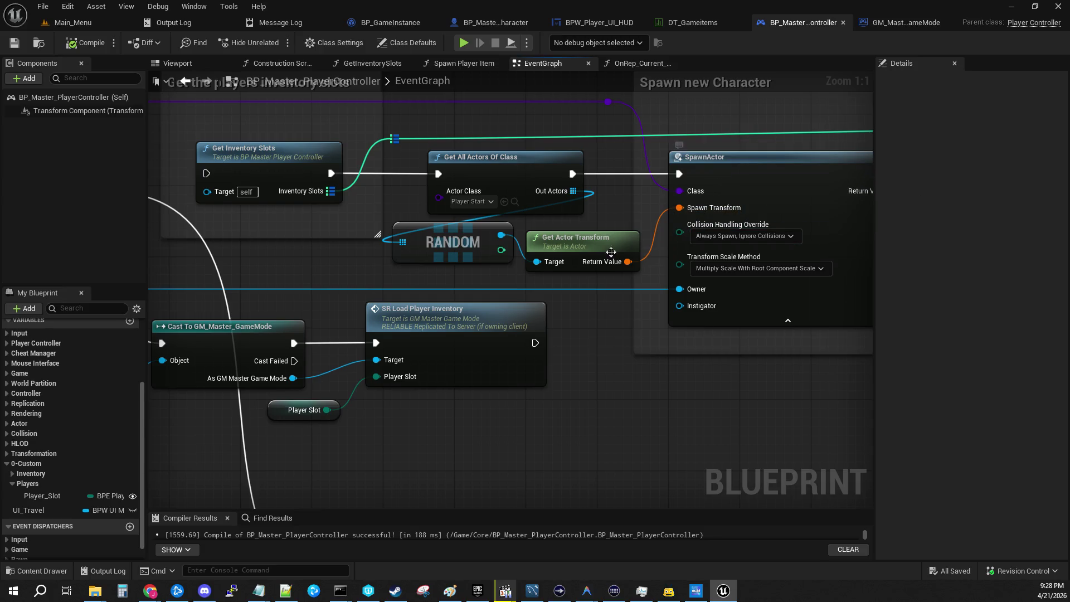
{"action": "left_click_drag", "start_coordinate": [475, 141], "coordinate": [438, 181]}
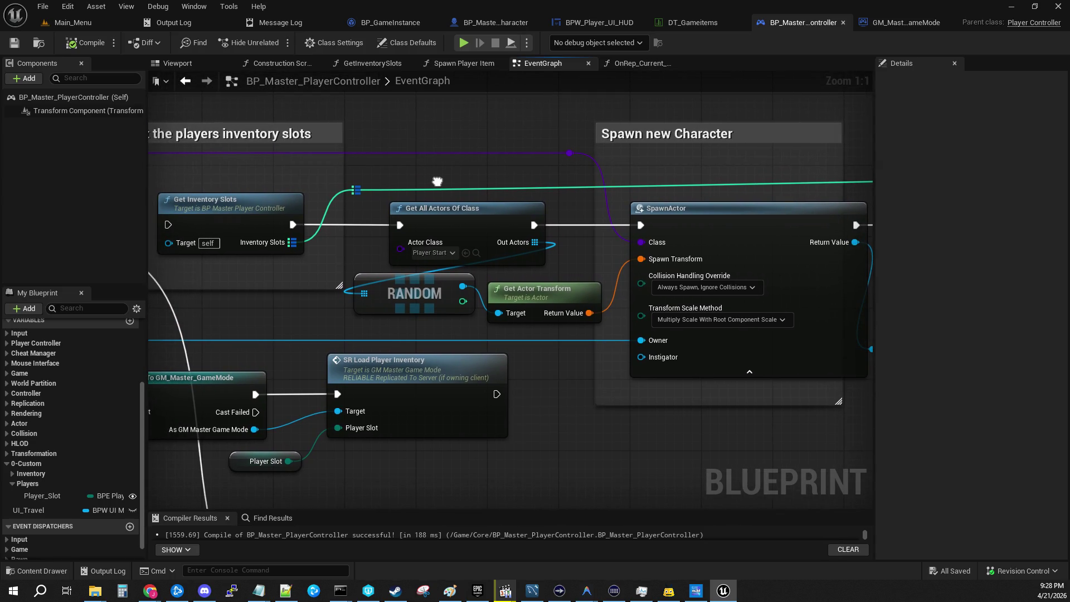
{"action": "left_click_drag", "start_coordinate": [437, 181], "coordinate": [553, 175]}
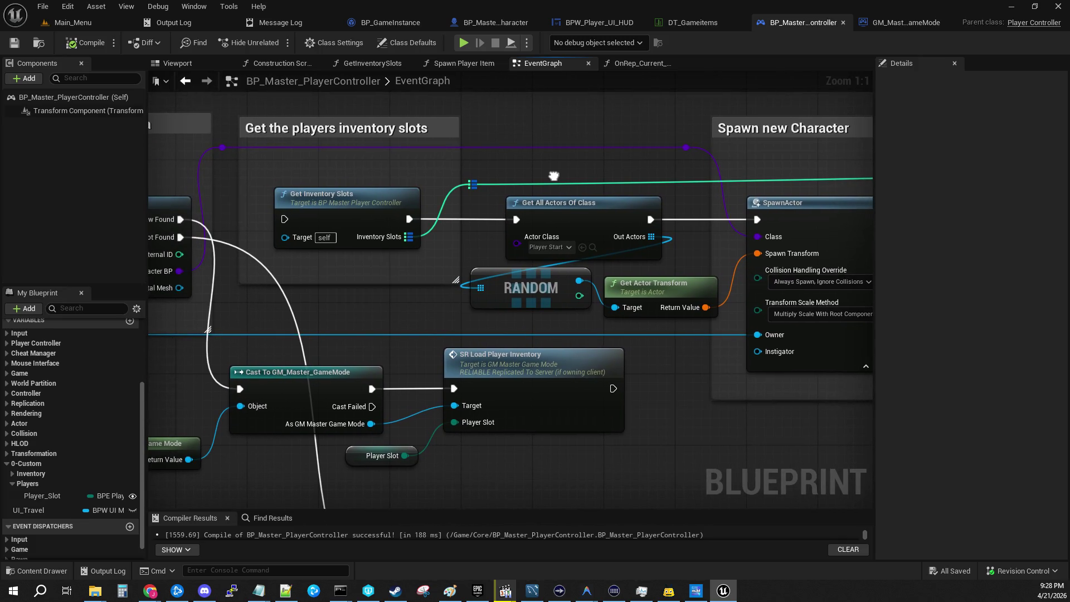
{"action": "left_click_drag", "start_coordinate": [554, 175], "coordinate": [551, 176]}
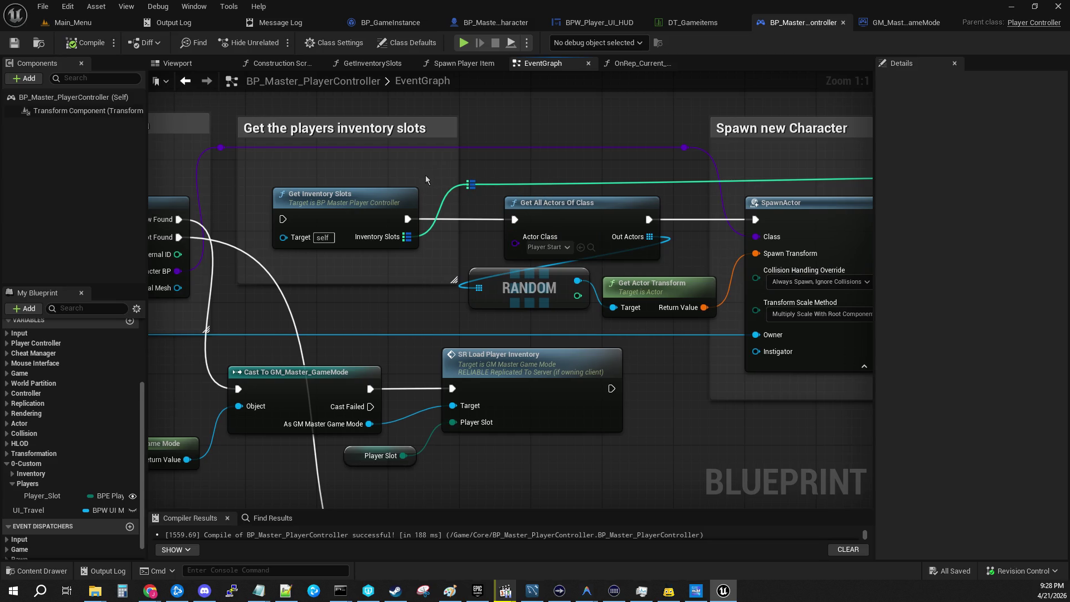
{"action": "left_click", "coordinate": [514, 219], "text": "alt"}
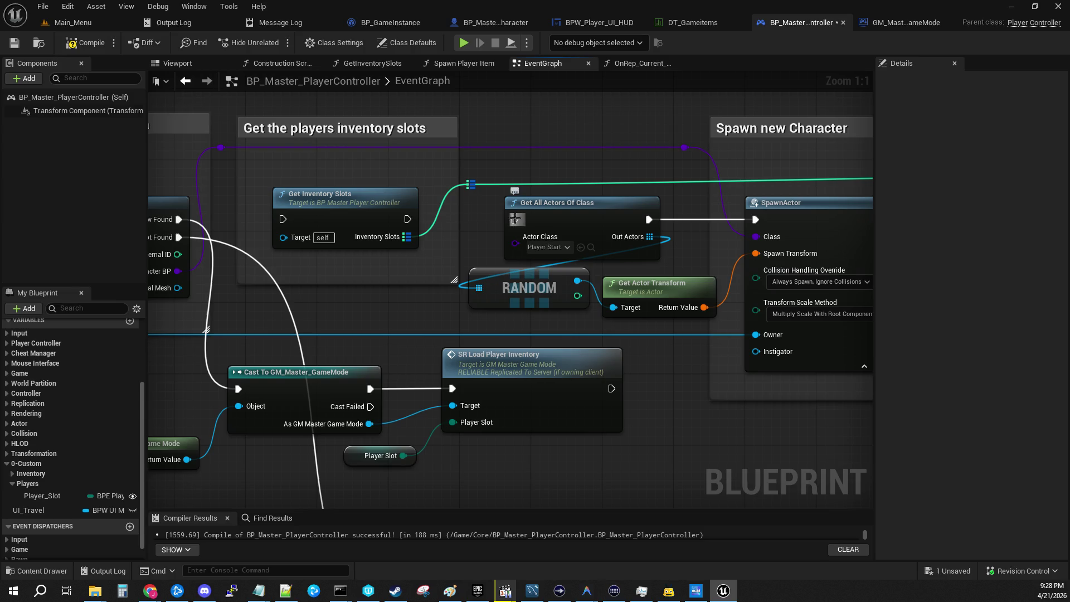
Reposition the 'Get the players inventory slots' comment group, nudging it slightly left.
{"action": "mouse_move", "coordinate": [468, 185]}
{"action": "left_mouse_down"}
{"action": "mouse_move", "coordinate": [425, 177]}
{"action": "mouse_move", "coordinate": [471, 174]}
{"action": "mouse_move", "coordinate": [715, 247]}
{"action": "mouse_move", "coordinate": [531, 352]}
{"action": "left_mouse_up"}
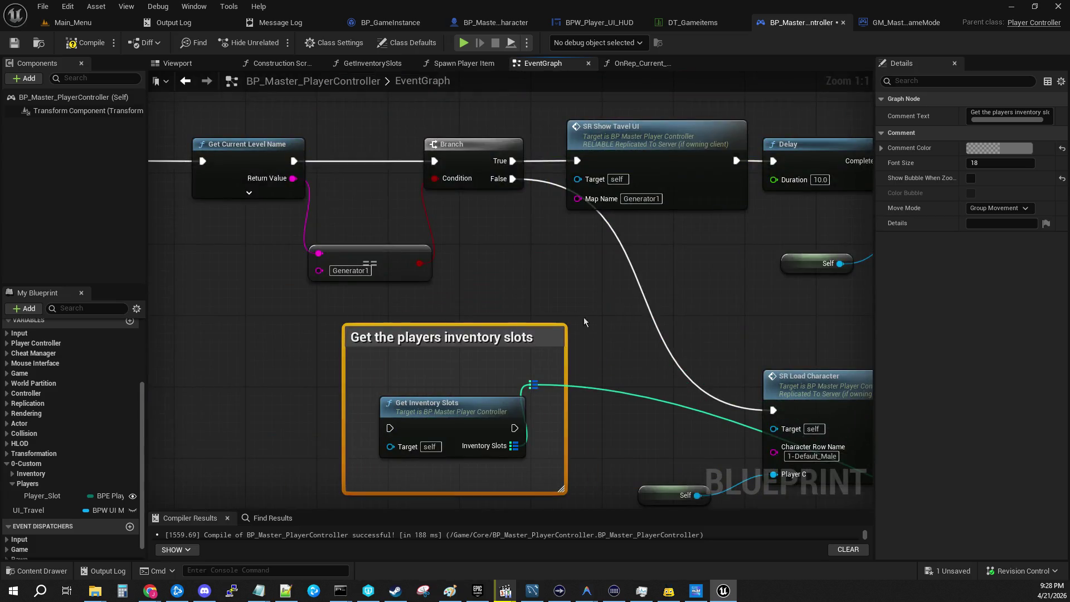
{"action": "mouse_move", "coordinate": [275, 110]}
{"action": "left_mouse_down"}
{"action": "mouse_move", "coordinate": [538, 258]}
{"action": "mouse_move", "coordinate": [897, 426]}
{"action": "mouse_move", "coordinate": [373, 350]}
{"action": "mouse_move", "coordinate": [337, 367]}
{"action": "left_mouse_up"}
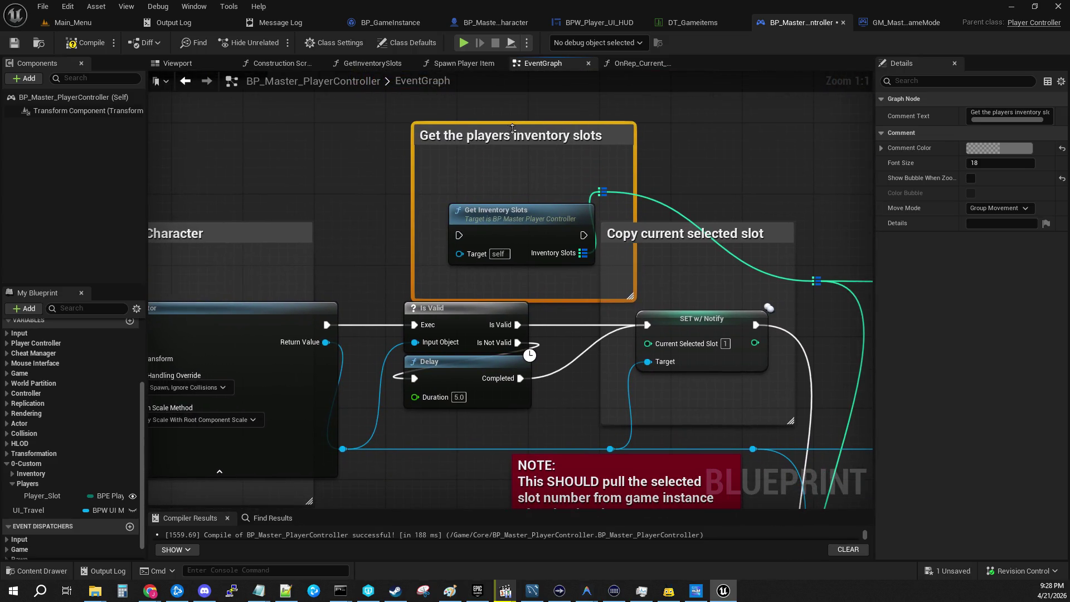
{"action": "left_click_drag", "start_coordinate": [488, 148], "coordinate": [447, 133]}
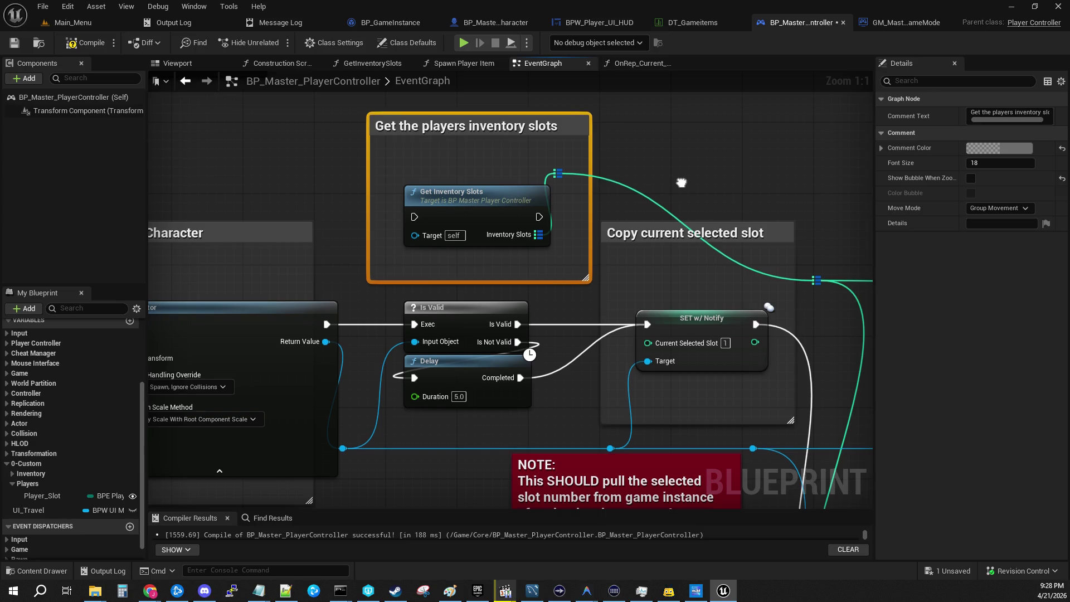
Select the comment, note and SR Setup Quick Slots together and shift them right.
{"action": "left_click_drag", "start_coordinate": [823, 399], "coordinate": [563, 271]}
{"action": "scroll", "coordinate": [563, 272], "scroll_direction": "down", "scroll_amount": 3}
{"action": "scroll", "coordinate": [563, 271], "scroll_direction": "down", "scroll_amount": 3}
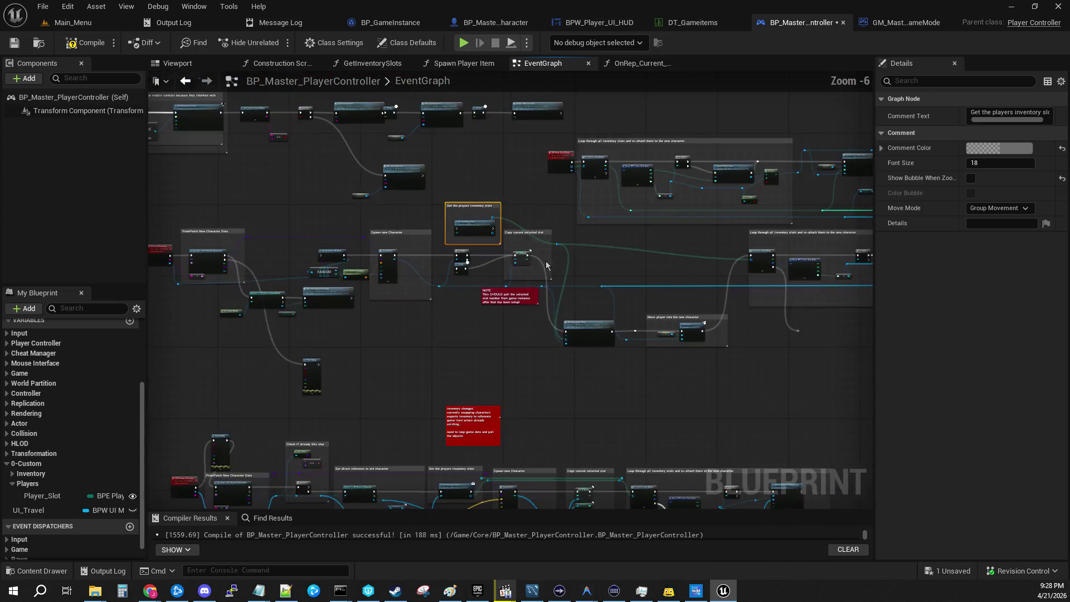
{"action": "mouse_move", "coordinate": [524, 225]}
{"action": "left_mouse_down"}
{"action": "mouse_move", "coordinate": [548, 275]}
{"action": "mouse_move", "coordinate": [622, 366]}
{"action": "mouse_move", "coordinate": [591, 360]}
{"action": "left_mouse_up"}
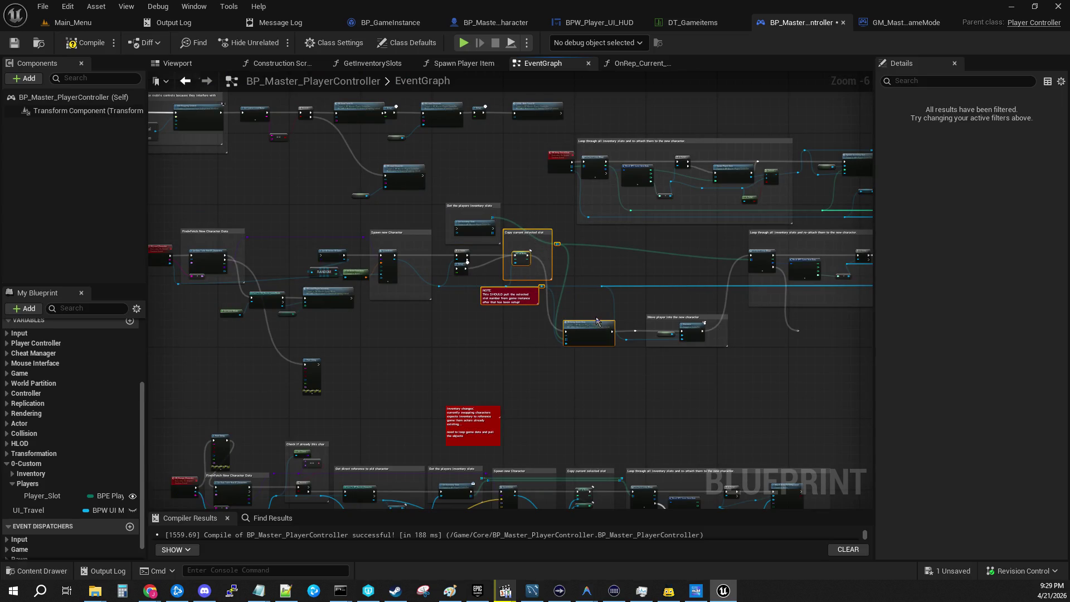
{"action": "scroll", "coordinate": [527, 317], "scroll_direction": "up", "scroll_amount": 3}
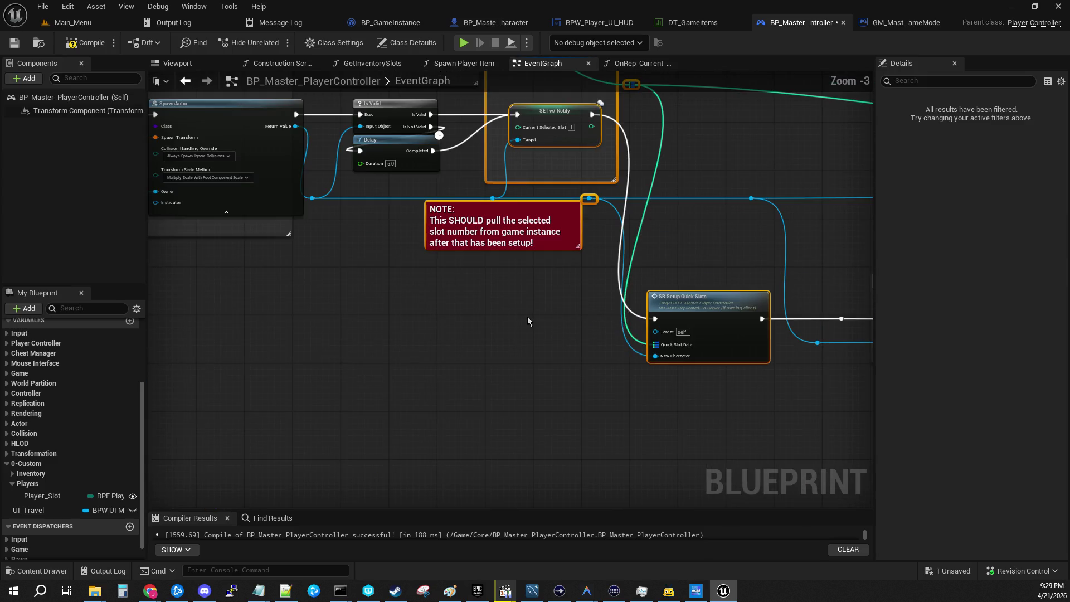
{"action": "scroll", "coordinate": [527, 317], "scroll_direction": "down", "scroll_amount": 3}
{"action": "mouse_move", "coordinate": [545, 302]}
{"action": "left_mouse_down"}
{"action": "mouse_move", "coordinate": [249, 295]}
{"action": "mouse_move", "coordinate": [613, 384]}
{"action": "left_mouse_up"}
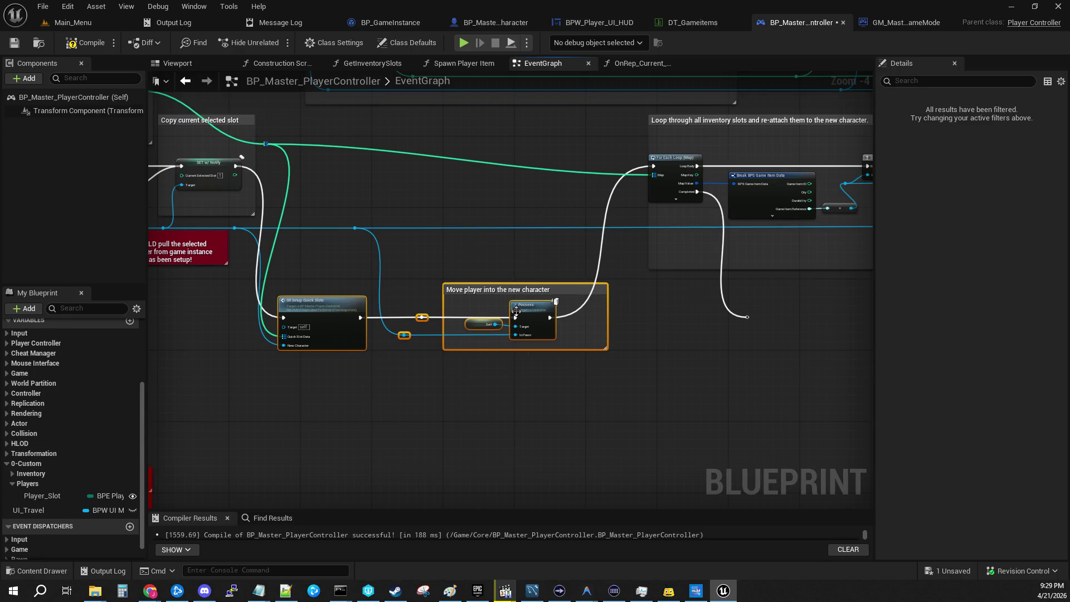
{"action": "left_click_drag", "start_coordinate": [527, 295], "coordinate": [606, 293]}
{"action": "left_click_drag", "start_coordinate": [204, 281], "coordinate": [443, 320]}
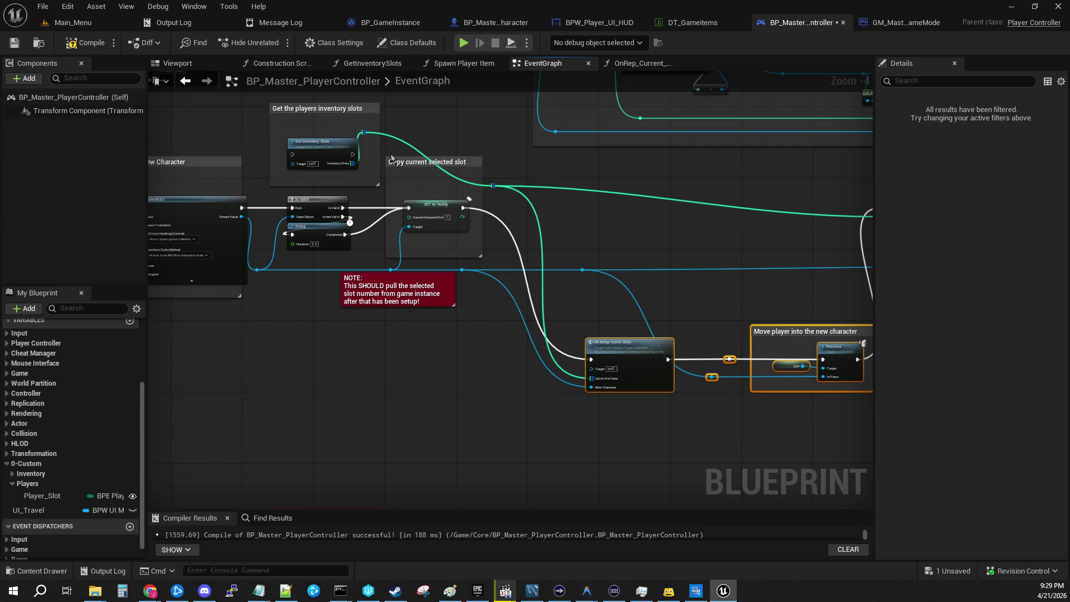
Shrink the Copy current selected slot comment, move NOTE below SET, and reposition the inventory slots comment.
{"action": "mouse_move", "coordinate": [416, 161]}
{"action": "left_mouse_down"}
{"action": "mouse_move", "coordinate": [428, 186]}
{"action": "mouse_move", "coordinate": [436, 175]}
{"action": "mouse_move", "coordinate": [407, 183]}
{"action": "mouse_move", "coordinate": [406, 308]}
{"action": "mouse_move", "coordinate": [454, 335]}
{"action": "left_mouse_up"}
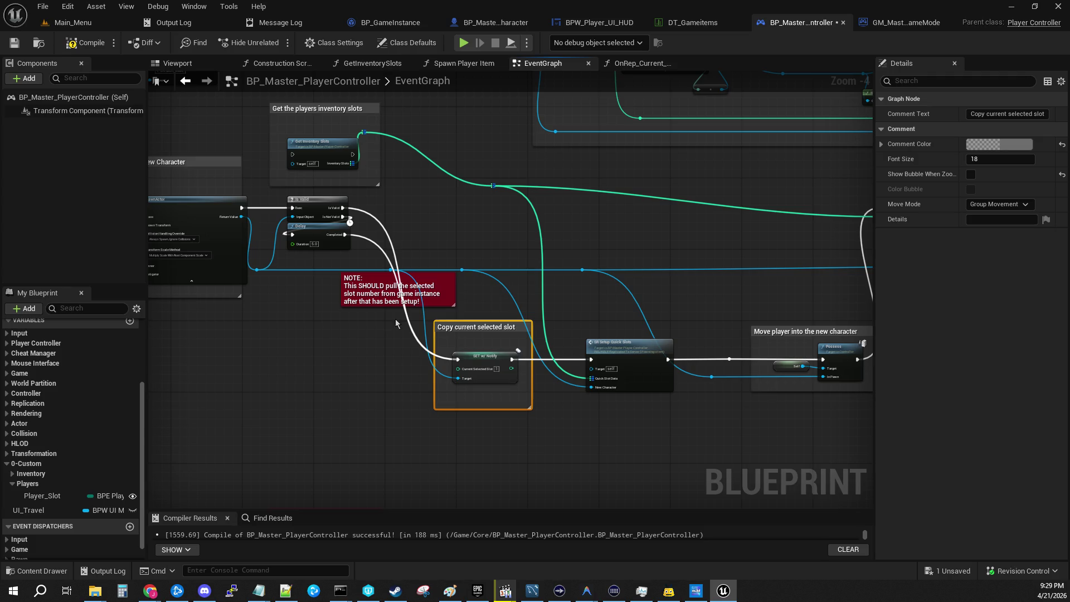
{"action": "left_click_drag", "start_coordinate": [356, 303], "coordinate": [324, 388]}
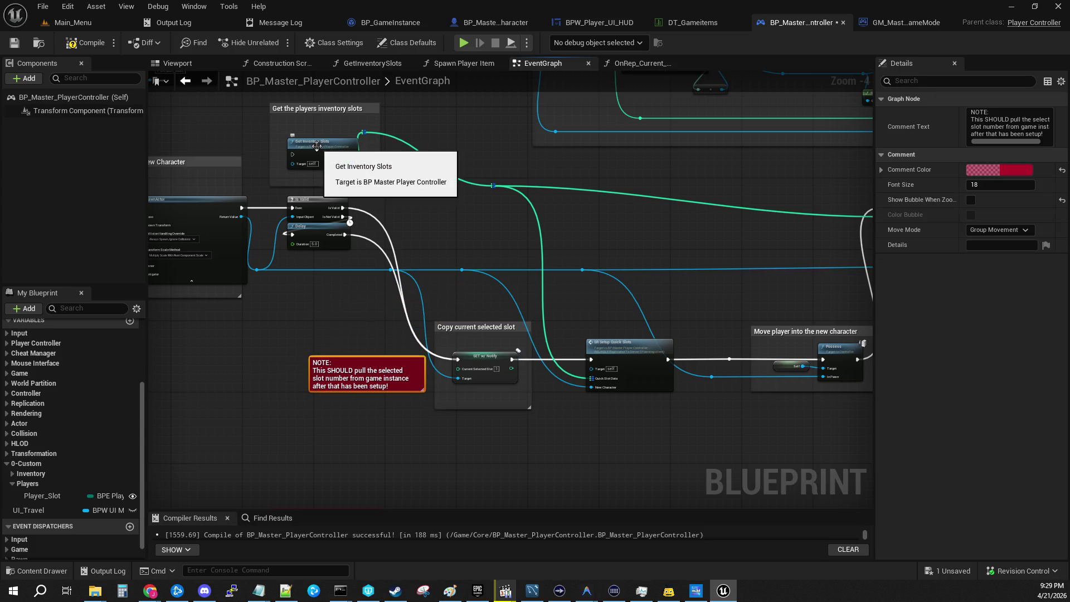
{"action": "left_click", "coordinate": [312, 108]}
{"action": "mouse_move", "coordinate": [368, 104]}
{"action": "left_mouse_down"}
{"action": "mouse_move", "coordinate": [405, 162]}
{"action": "mouse_move", "coordinate": [400, 114]}
{"action": "left_mouse_up"}
{"action": "mouse_move", "coordinate": [336, 124]}
{"action": "left_mouse_down"}
{"action": "mouse_move", "coordinate": [455, 167]}
{"action": "mouse_move", "coordinate": [443, 178]}
{"action": "mouse_move", "coordinate": [506, 186]}
{"action": "mouse_move", "coordinate": [538, 226]}
{"action": "left_mouse_up"}
{"action": "double_click", "coordinate": [498, 185]}
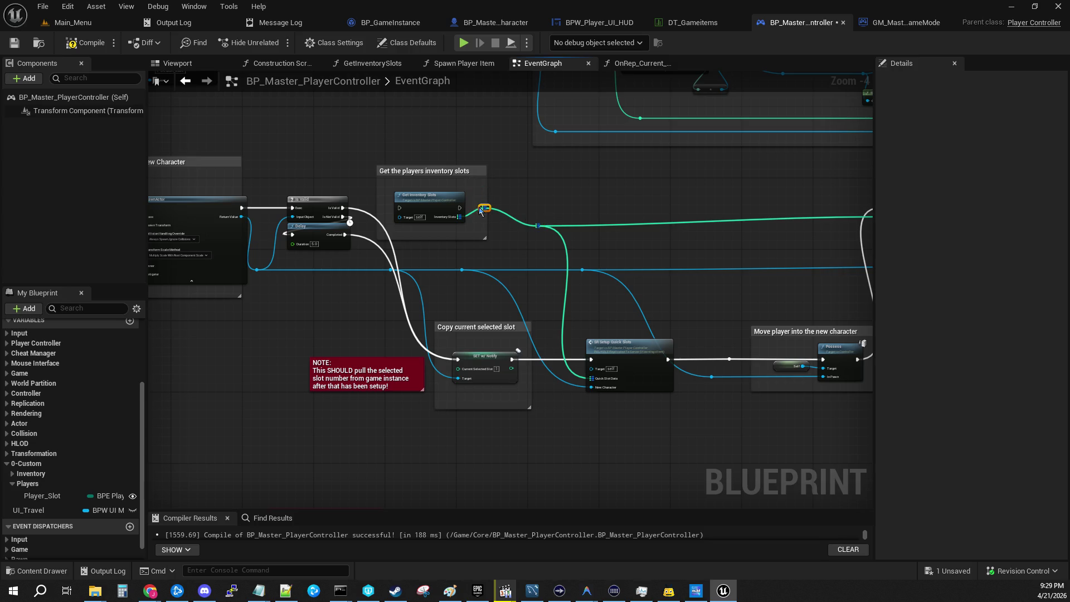
{"action": "left_click_drag", "start_coordinate": [431, 172], "coordinate": [435, 176]}
Lower the Delay node slightly and bring SET w/ Notify and the NOTE comment into view.
{"action": "left_click_drag", "start_coordinate": [390, 209], "coordinate": [481, 246]}
{"action": "scroll", "coordinate": [408, 240], "scroll_direction": "up", "scroll_amount": 4}
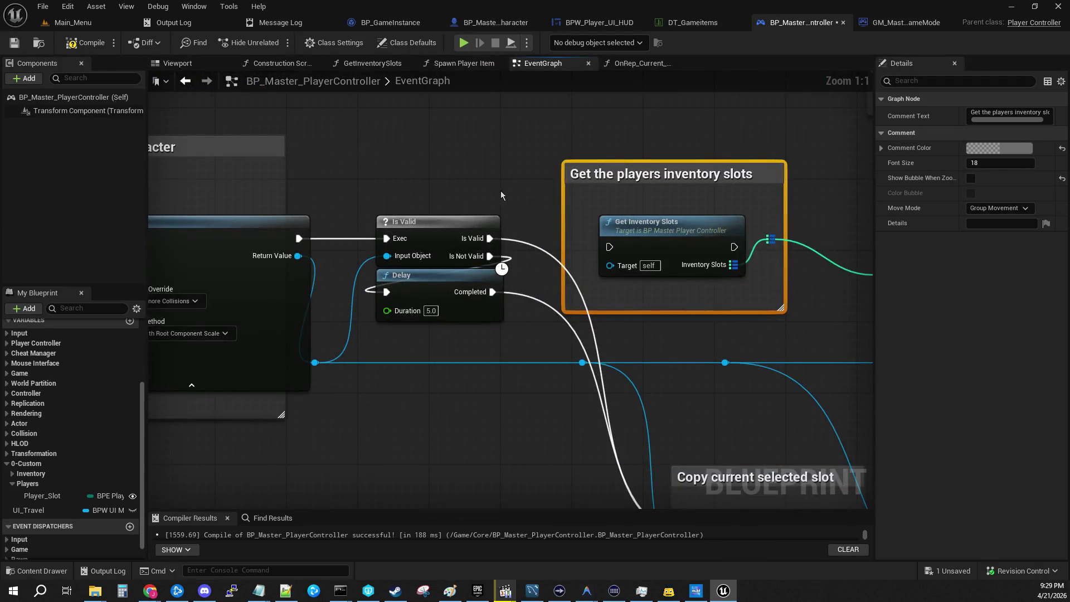
{"action": "left_click_drag", "start_coordinate": [438, 283], "coordinate": [438, 301]}
{"action": "left_click_drag", "start_coordinate": [467, 226], "coordinate": [262, 219]}
{"action": "mouse_move", "coordinate": [316, 191]}
{"action": "left_mouse_down"}
{"action": "mouse_move", "coordinate": [295, 167]}
{"action": "mouse_move", "coordinate": [335, 54]}
{"action": "left_mouse_up"}
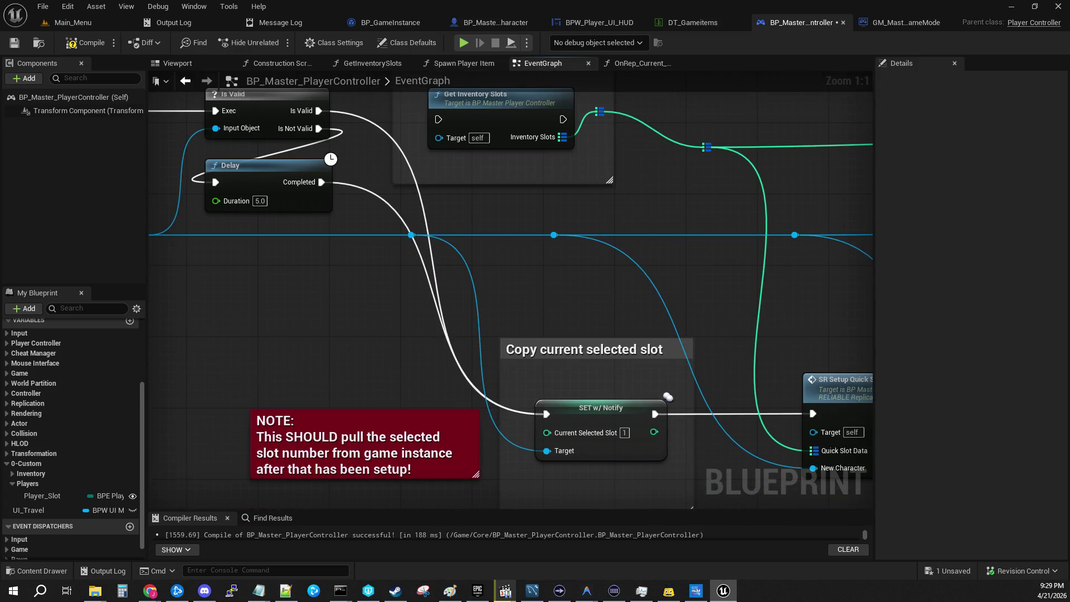
{"action": "left_click_drag", "start_coordinate": [340, 189], "coordinate": [419, 277]}
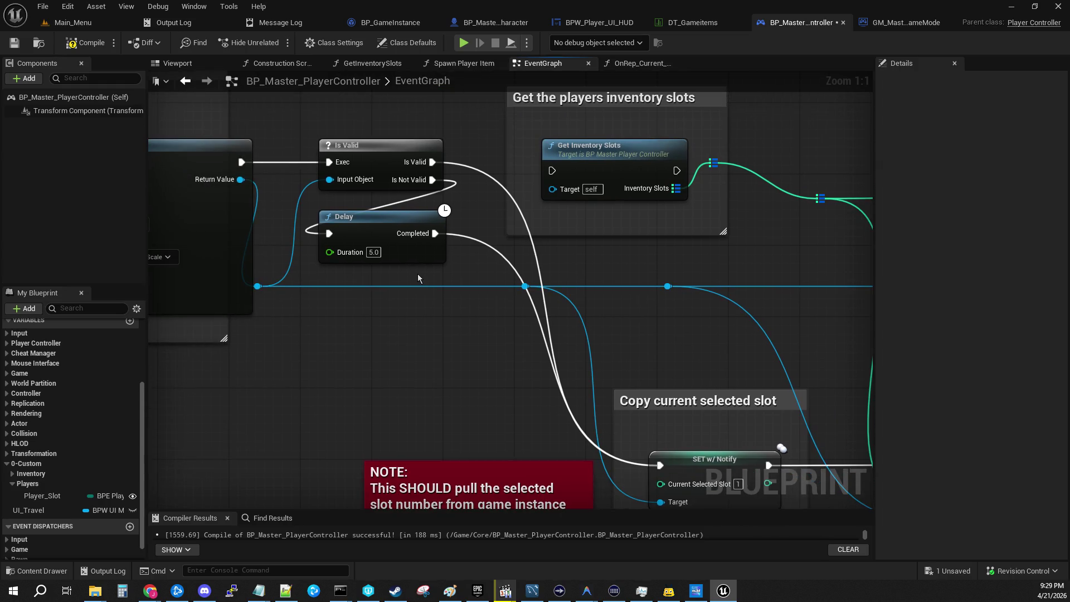
Break the Delay Completed output's link to SET w/ Notify and drag a new wire from it.
{"action": "left_click_drag", "start_coordinate": [427, 367], "coordinate": [636, 411]}
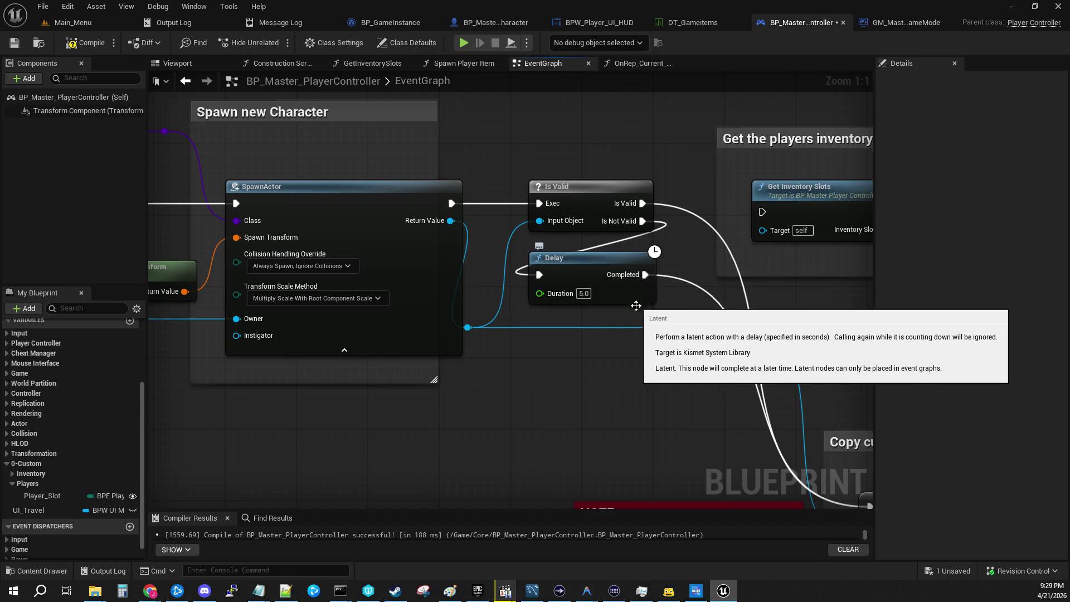
{"action": "left_click", "coordinate": [645, 274], "text": "alt"}
{"action": "left_click_drag", "start_coordinate": [659, 399], "coordinate": [449, 331]}
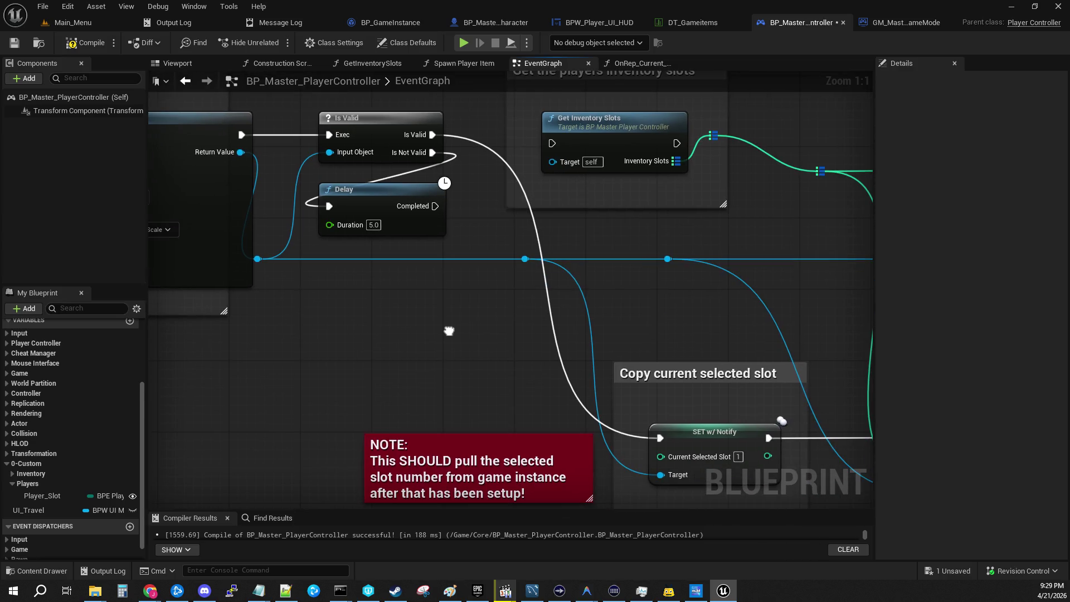
{"action": "mouse_move", "coordinate": [436, 207]}
{"action": "left_mouse_down"}
{"action": "mouse_move", "coordinate": [359, 337]}
{"action": "mouse_move", "coordinate": [350, 334]}
{"action": "left_mouse_up"}
Add a Print String 'wruh whro wrraggy!' after Delay, give it a breakpoint, and place it under Delay.
{"action": "type", "text": "prin"}
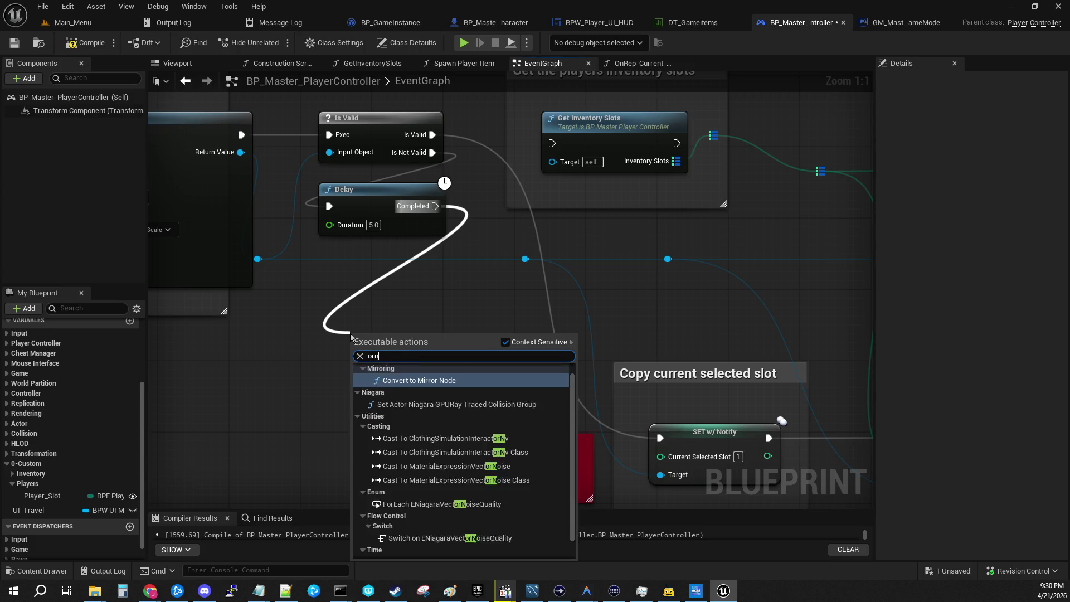
{"action": "key", "text": "Return"}
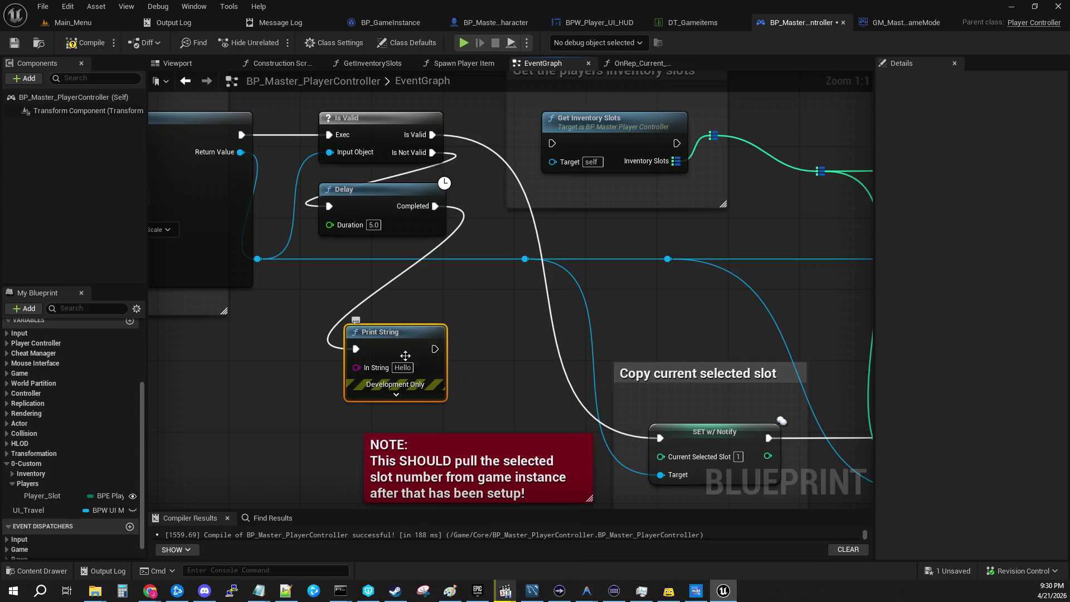
{"action": "left_click", "coordinate": [402, 368]}
{"action": "type", "text": "wru"}
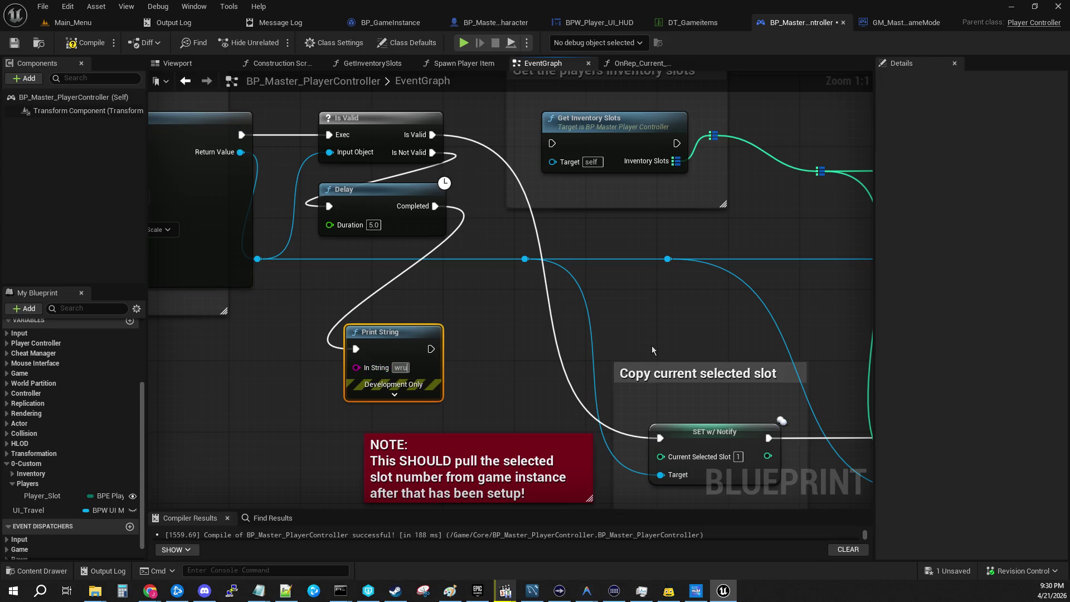
{"action": "type", "text": "h whro"}
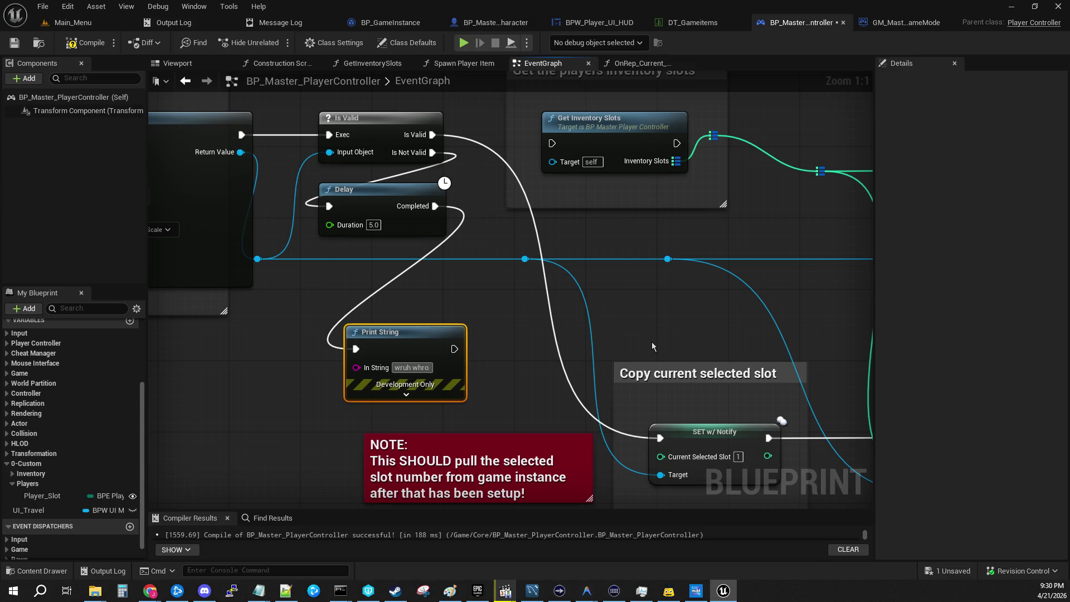
{"action": "type", "text": " wrraggy!"}
{"action": "key", "text": "F9"}
{"action": "left_click", "coordinate": [521, 365]}
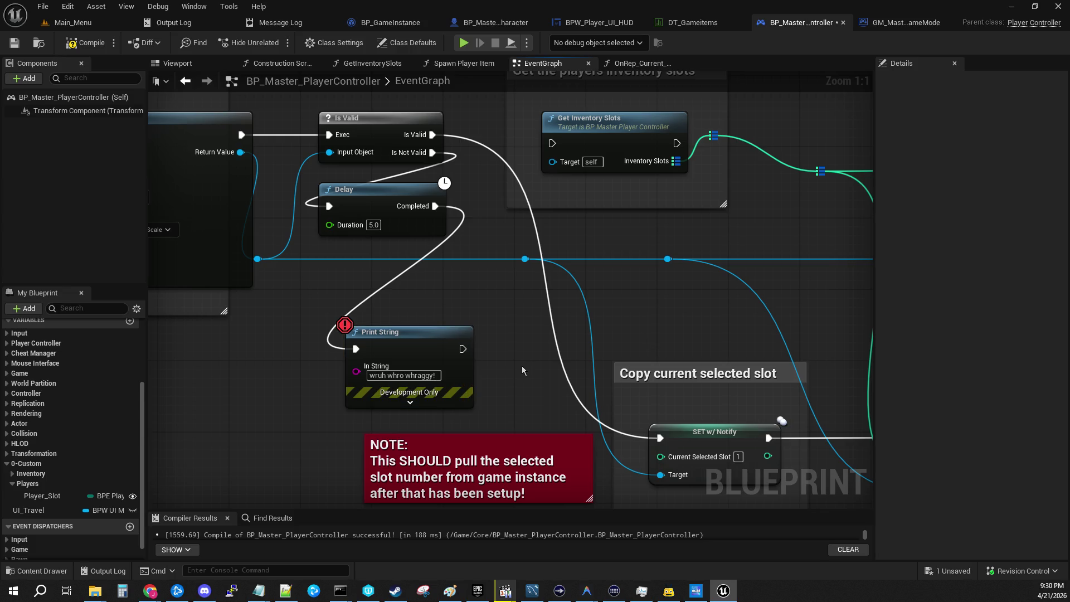
{"action": "left_click_drag", "start_coordinate": [375, 335], "coordinate": [330, 281]}
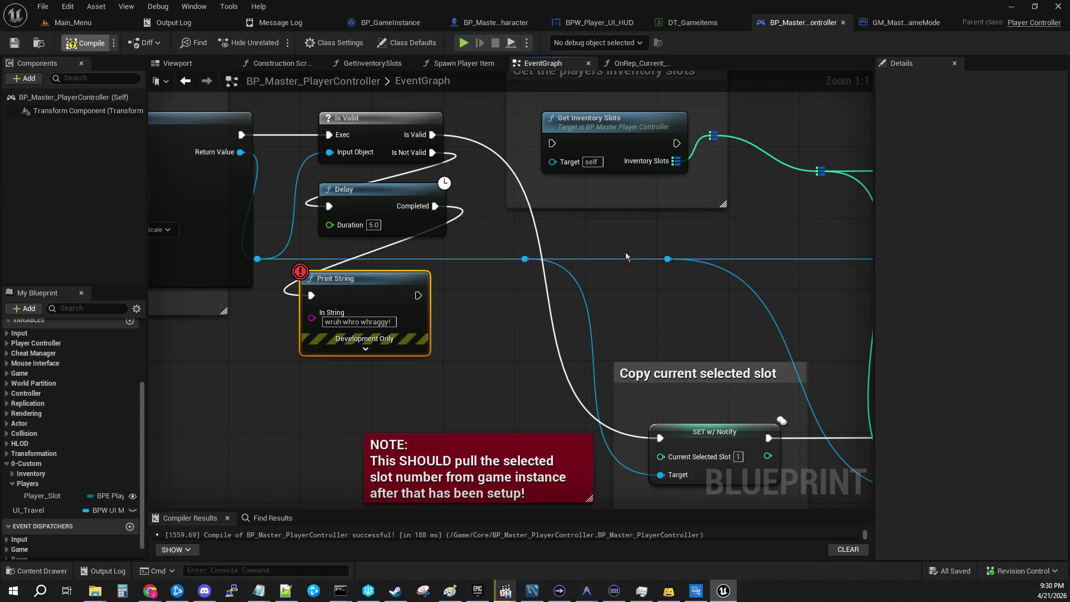
{"action": "mouse_move", "coordinate": [690, 276]}
{"action": "left_mouse_down"}
{"action": "mouse_move", "coordinate": [632, 327]}
{"action": "mouse_move", "coordinate": [548, 298]}
{"action": "mouse_move", "coordinate": [563, 301]}
{"action": "left_mouse_up"}
Wire Is Valid into Get Inventory Slots and on to SET w/ Notify, then shift that group left.
{"action": "left_click_drag", "start_coordinate": [306, 159], "coordinate": [426, 168]}
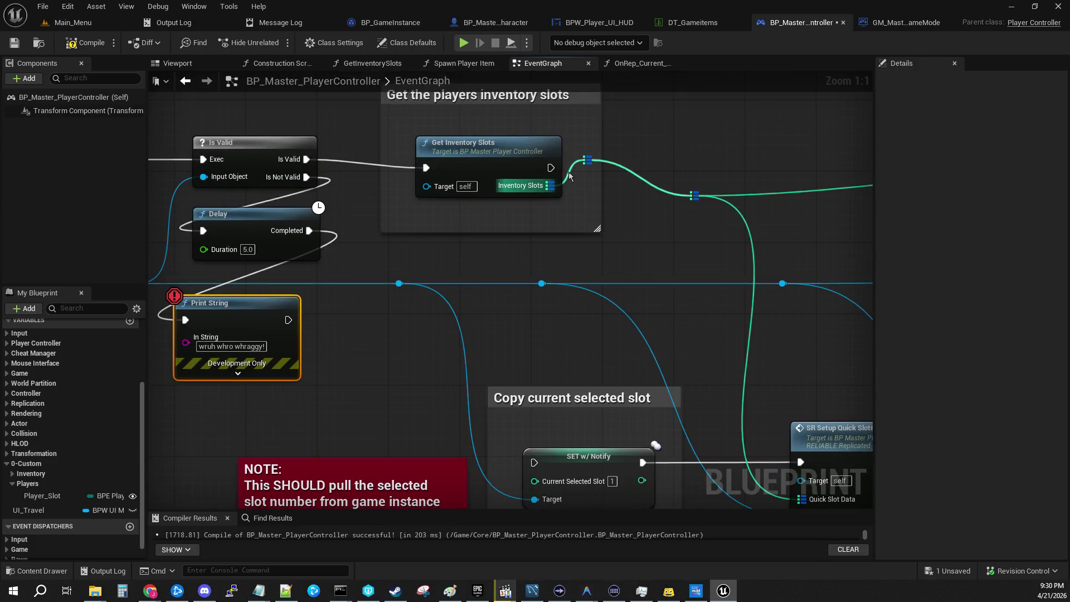
{"action": "mouse_move", "coordinate": [551, 168]}
{"action": "left_mouse_down"}
{"action": "mouse_move", "coordinate": [554, 484]}
{"action": "mouse_move", "coordinate": [534, 463]}
{"action": "left_mouse_up"}
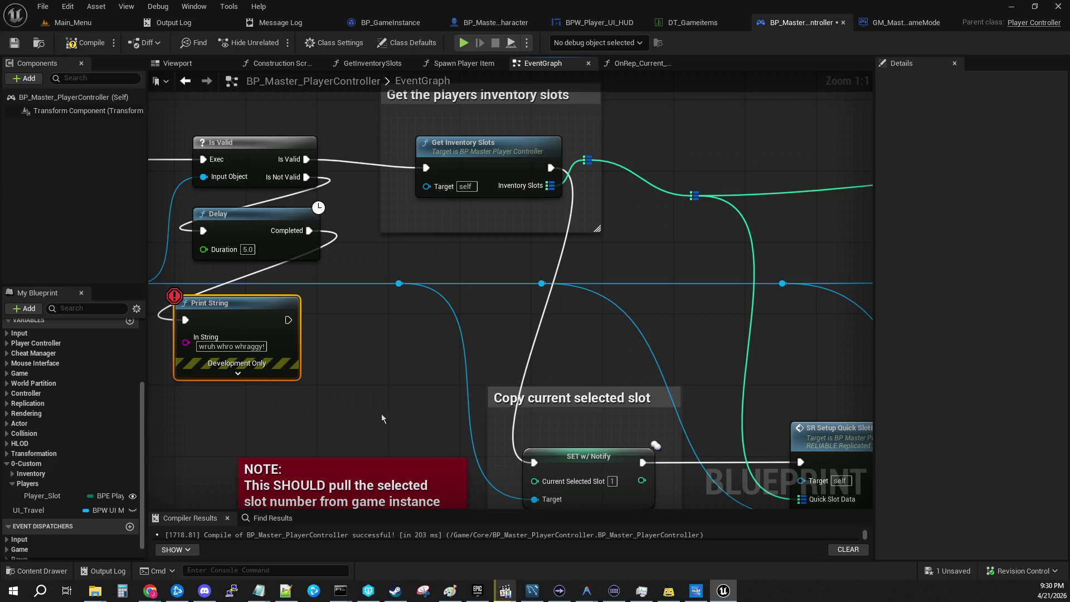
{"action": "left_click_drag", "start_coordinate": [661, 200], "coordinate": [729, 271]}
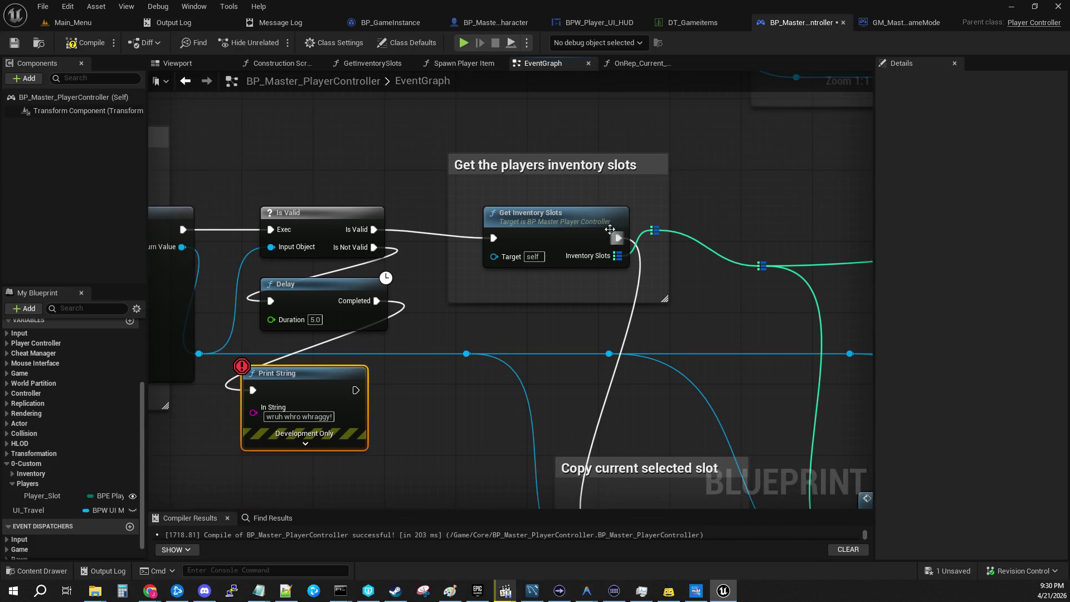
{"action": "left_click", "coordinate": [528, 211]}
{"action": "left_click_drag", "start_coordinate": [540, 159], "coordinate": [505, 167]}
Move the Copy current selected slot group right and reposition the green and blue wire reroute points.
{"action": "left_click_drag", "start_coordinate": [440, 405], "coordinate": [344, 259]}
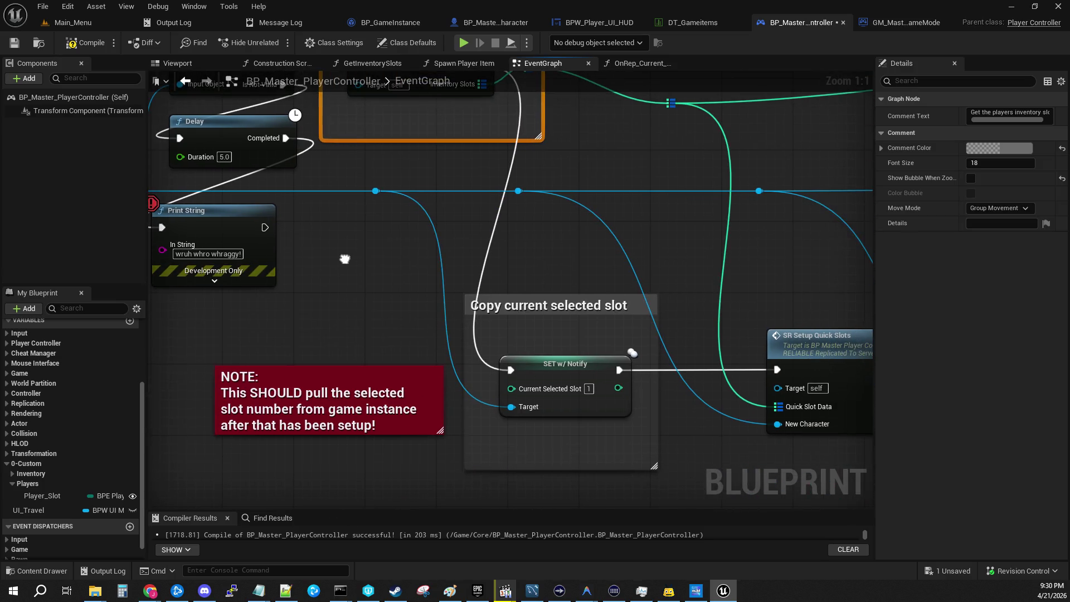
{"action": "mouse_move", "coordinate": [570, 312]}
{"action": "left_mouse_down"}
{"action": "mouse_move", "coordinate": [632, 313]}
{"action": "mouse_move", "coordinate": [624, 310]}
{"action": "left_mouse_up"}
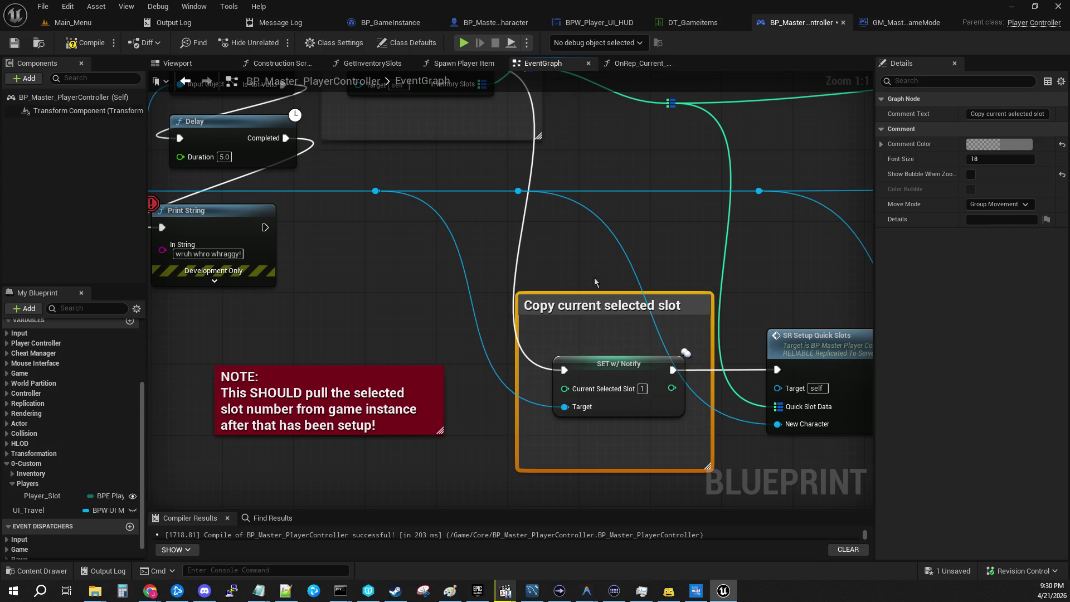
{"action": "mouse_move", "coordinate": [510, 191]}
{"action": "left_mouse_down"}
{"action": "mouse_move", "coordinate": [654, 183]}
{"action": "mouse_move", "coordinate": [425, 328]}
{"action": "mouse_move", "coordinate": [202, 321]}
{"action": "mouse_move", "coordinate": [113, 337]}
{"action": "left_mouse_up"}
{"action": "mouse_move", "coordinate": [68, 260]}
{"action": "left_mouse_down"}
{"action": "mouse_move", "coordinate": [404, 239]}
{"action": "mouse_move", "coordinate": [408, 220]}
{"action": "mouse_move", "coordinate": [447, 204]}
{"action": "mouse_move", "coordinate": [431, 195]}
{"action": "mouse_move", "coordinate": [439, 205]}
{"action": "left_mouse_up"}
{"action": "mouse_move", "coordinate": [513, 289]}
{"action": "left_mouse_down"}
{"action": "mouse_move", "coordinate": [533, 163]}
{"action": "mouse_move", "coordinate": [563, 244]}
{"action": "left_mouse_up"}
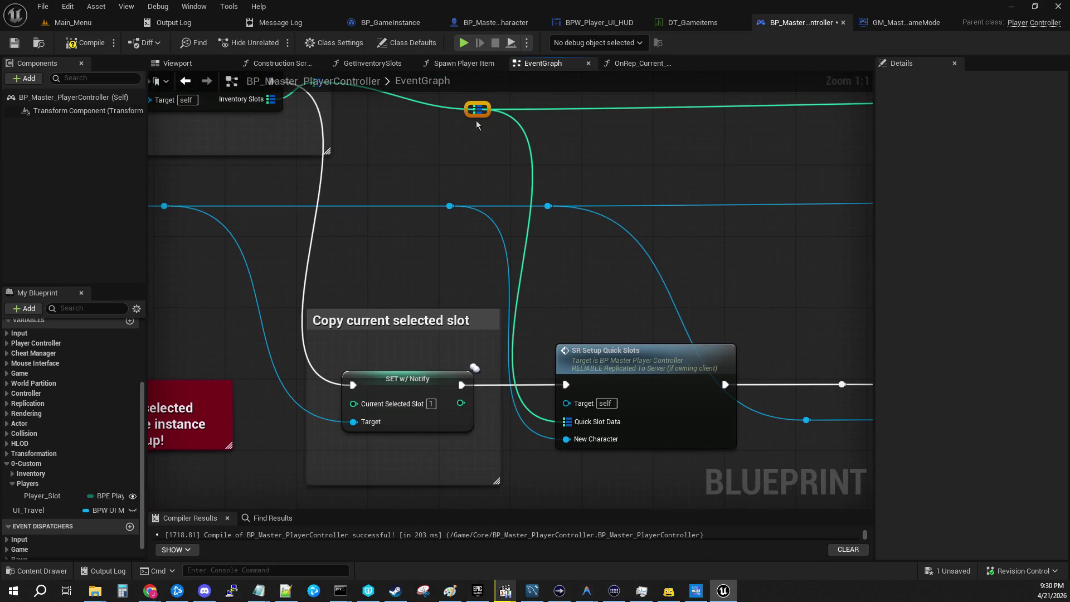
{"action": "left_click_drag", "start_coordinate": [472, 113], "coordinate": [481, 114]}
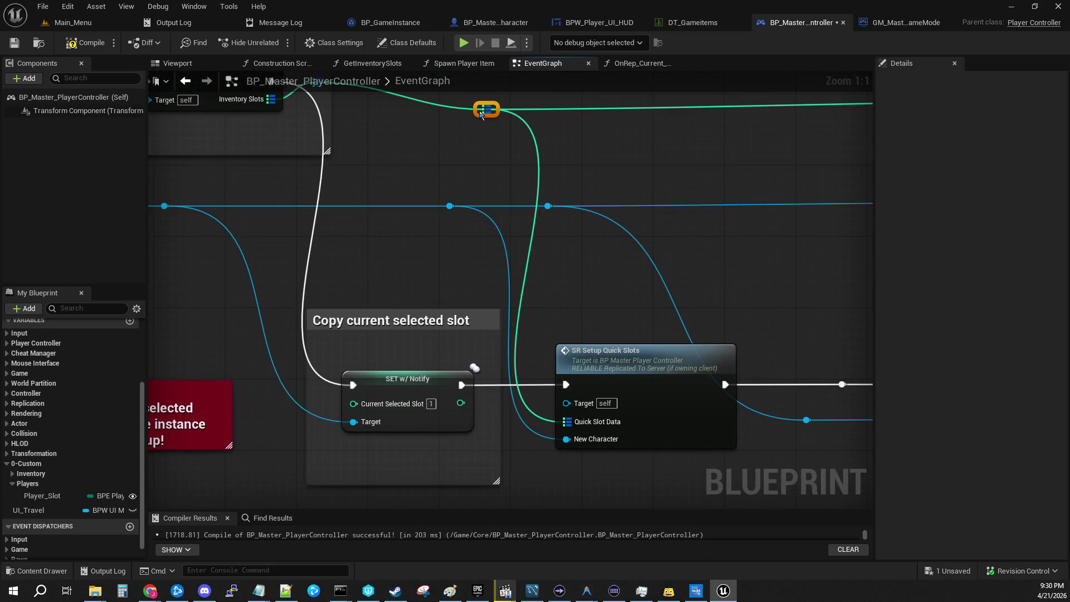
{"action": "mouse_move", "coordinate": [538, 201]}
{"action": "left_mouse_down"}
{"action": "mouse_move", "coordinate": [724, 207]}
{"action": "mouse_move", "coordinate": [706, 207]}
{"action": "left_mouse_up"}
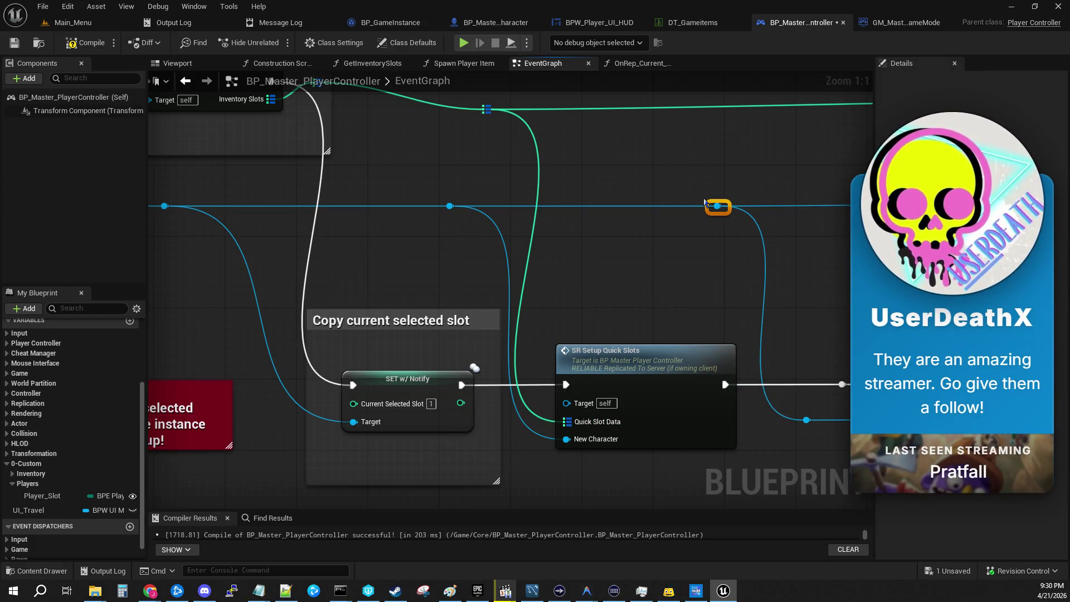
Move the Inventory Slots wire's reroute point up beside its pin.
{"action": "mouse_move", "coordinate": [174, 221]}
{"action": "left_mouse_down"}
{"action": "mouse_move", "coordinate": [386, 194]}
{"action": "mouse_move", "coordinate": [457, 294]}
{"action": "mouse_move", "coordinate": [508, 280]}
{"action": "left_mouse_up"}
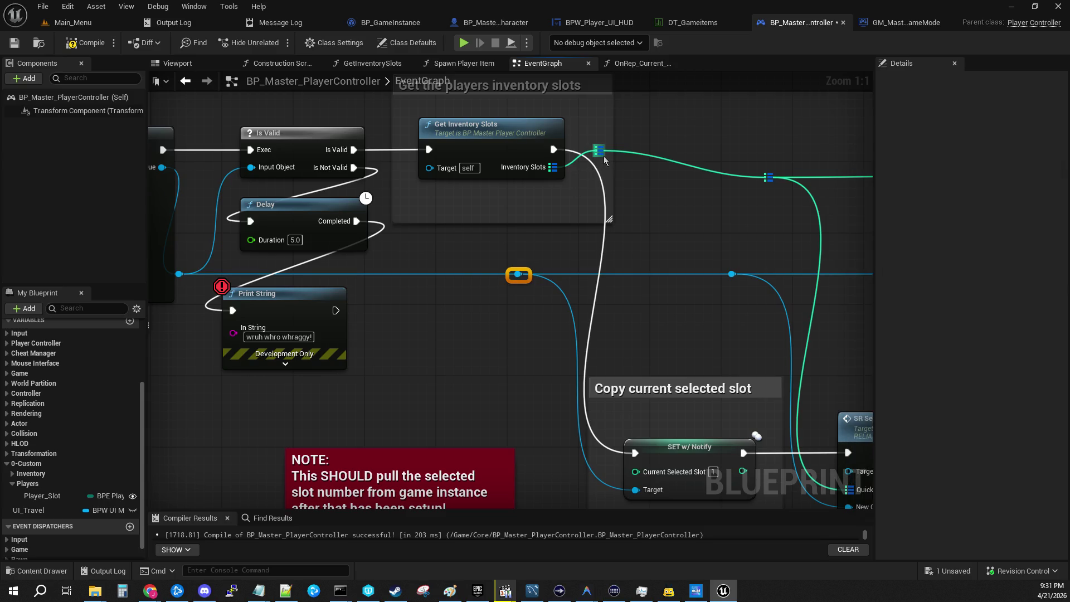
{"action": "left_click_drag", "start_coordinate": [603, 156], "coordinate": [630, 174]}
{"action": "mouse_move", "coordinate": [554, 167]}
{"action": "left_mouse_down"}
{"action": "mouse_move", "coordinate": [758, 182]}
{"action": "mouse_move", "coordinate": [747, 204]}
{"action": "mouse_move", "coordinate": [662, 217]}
{"action": "left_mouse_up"}
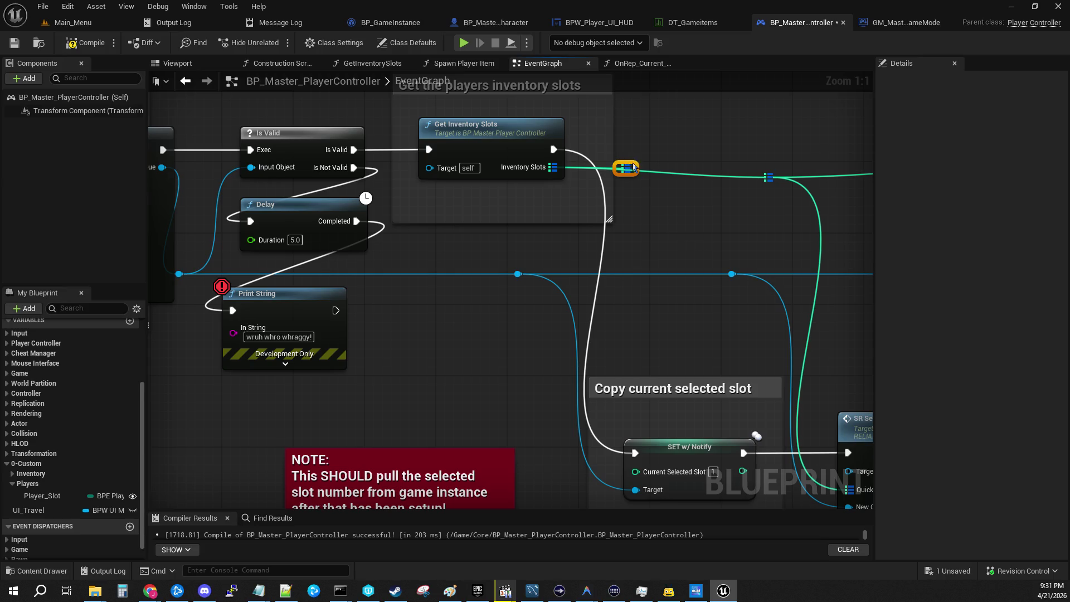
{"action": "left_click_drag", "start_coordinate": [633, 167], "coordinate": [668, 119]}
{"action": "mouse_move", "coordinate": [510, 291]}
{"action": "left_mouse_down"}
{"action": "mouse_move", "coordinate": [383, 343]}
{"action": "mouse_move", "coordinate": [312, 323]}
{"action": "mouse_move", "coordinate": [345, 234]}
{"action": "mouse_move", "coordinate": [468, 283]}
{"action": "mouse_move", "coordinate": [841, 206]}
{"action": "mouse_move", "coordinate": [751, 344]}
{"action": "left_mouse_up"}
{"action": "scroll", "coordinate": [468, 283], "scroll_direction": "down", "scroll_amount": 2}
Save the player controller blueprint.
{"action": "scroll", "coordinate": [468, 283], "scroll_direction": "down", "scroll_amount": 2}
{"action": "scroll", "coordinate": [682, 348], "scroll_direction": "up", "scroll_amount": 3}
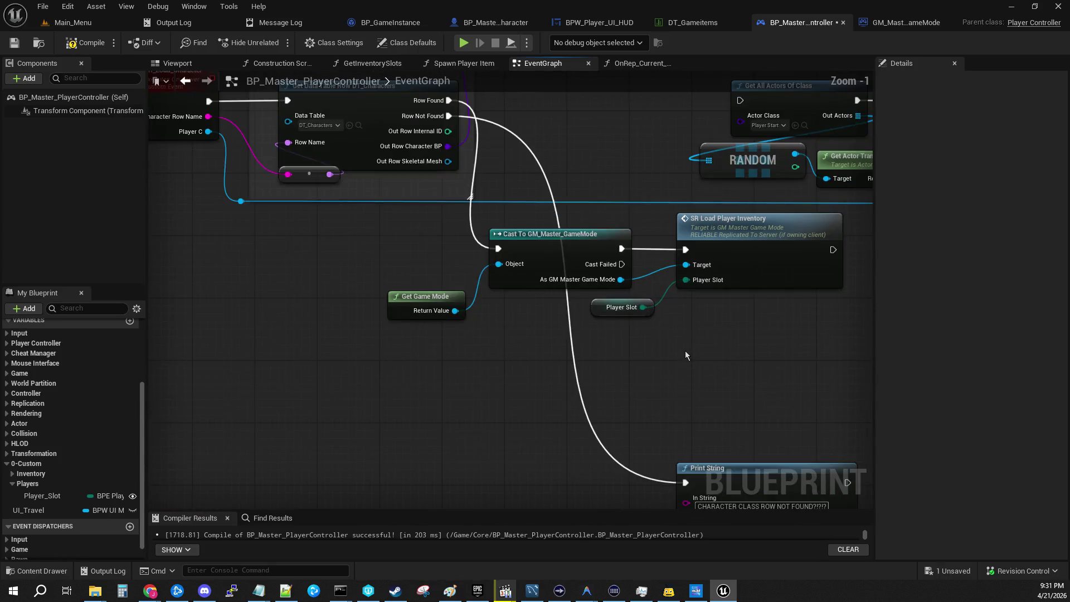
{"action": "mouse_move", "coordinate": [686, 354]}
{"action": "left_mouse_down"}
{"action": "mouse_move", "coordinate": [657, 277]}
{"action": "mouse_move", "coordinate": [570, 168]}
{"action": "left_mouse_up"}
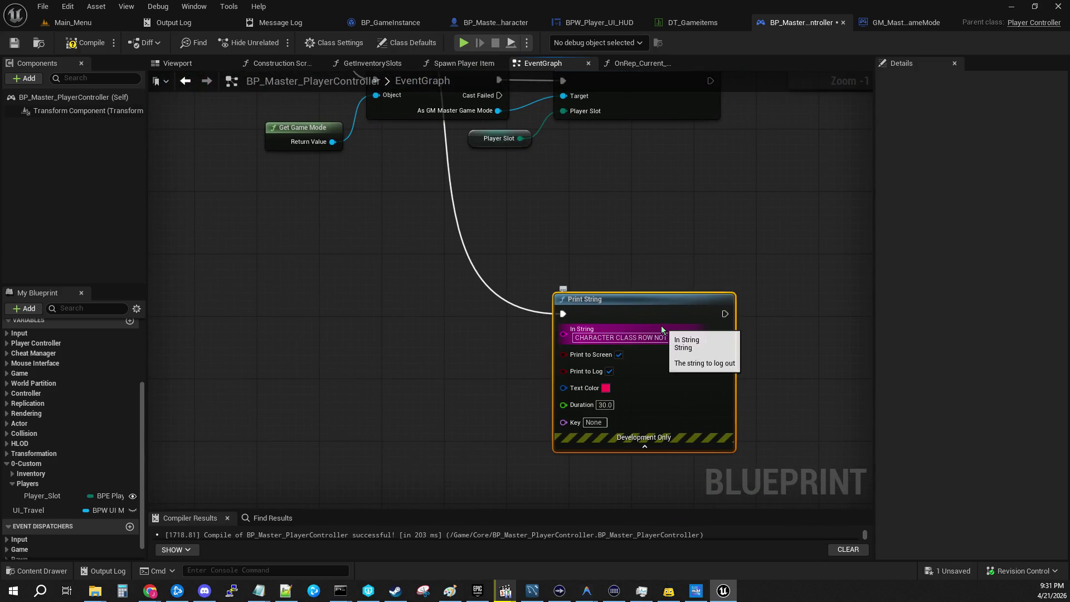
{"action": "left_click_drag", "start_coordinate": [728, 232], "coordinate": [694, 482]}
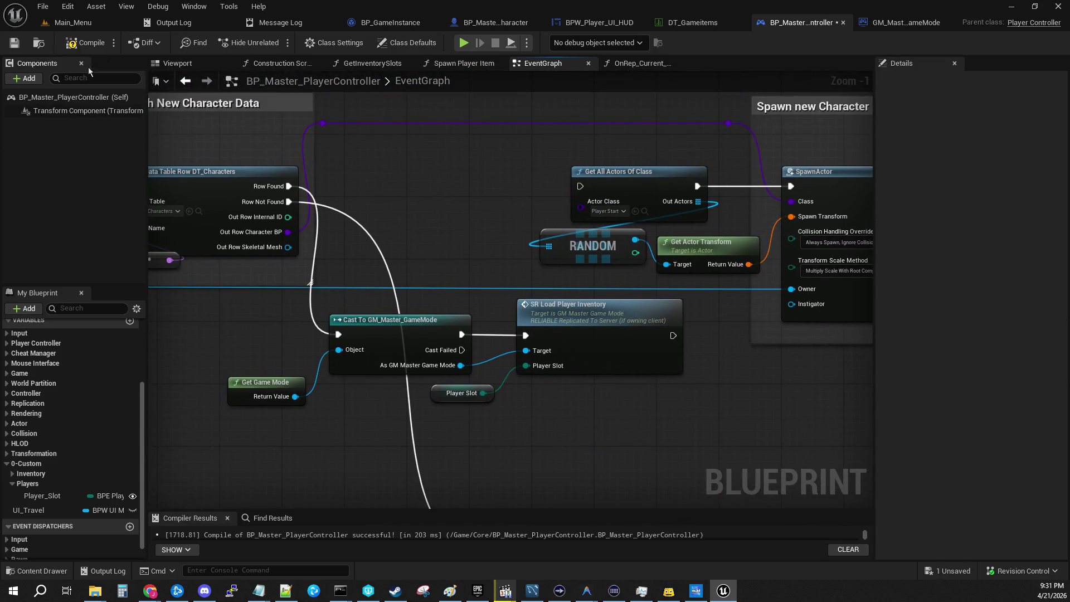
{"action": "left_click", "coordinate": [15, 44]}
Move the Get Game Mode, Cast, Player Slot and SR Load Player Inventory nodes right and down.
{"action": "mouse_move", "coordinate": [556, 415]}
{"action": "left_mouse_down"}
{"action": "mouse_move", "coordinate": [592, 430]}
{"action": "mouse_move", "coordinate": [685, 417]}
{"action": "left_mouse_up"}
{"action": "left_click_drag", "start_coordinate": [456, 346], "coordinate": [719, 397]}
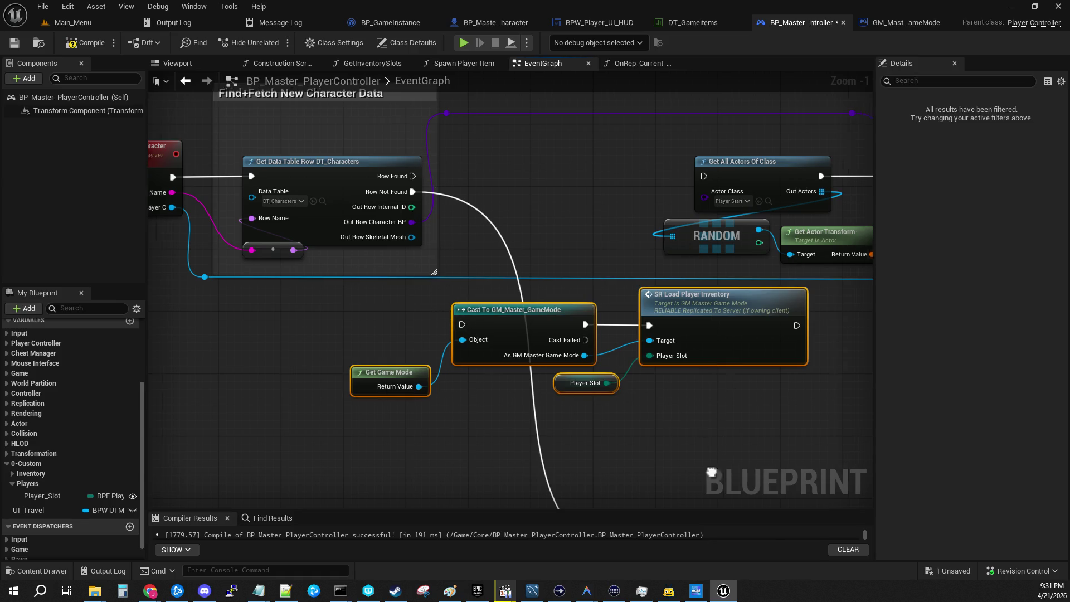
{"action": "left_click_drag", "start_coordinate": [726, 414], "coordinate": [420, 426]}
{"action": "scroll", "coordinate": [530, 450], "scroll_direction": "down", "scroll_amount": 4}
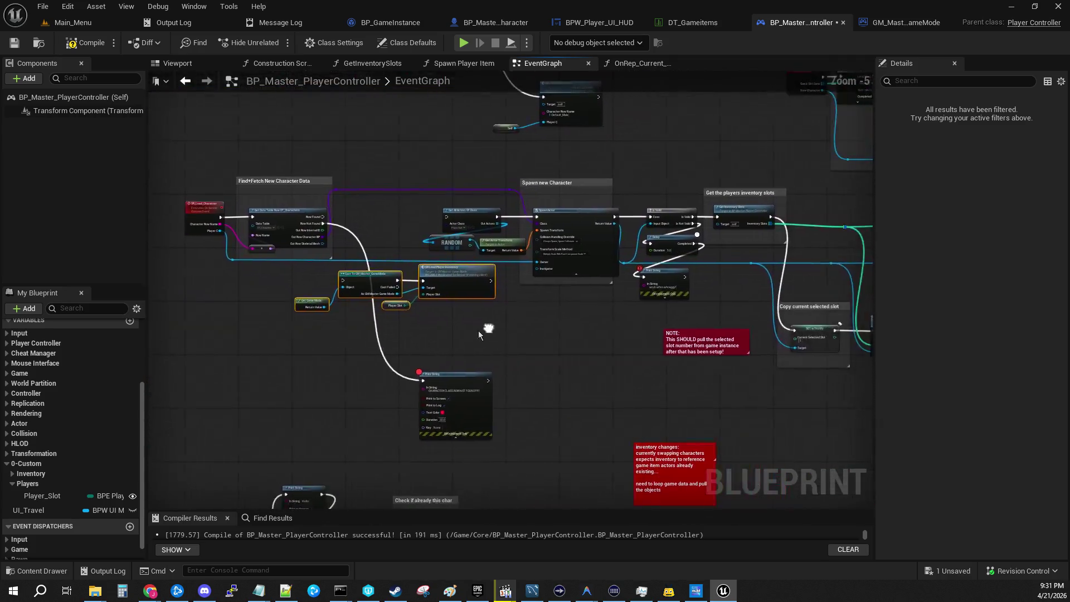
{"action": "mouse_move", "coordinate": [463, 301]}
{"action": "left_mouse_down"}
{"action": "mouse_move", "coordinate": [554, 358]}
{"action": "mouse_move", "coordinate": [616, 323]}
{"action": "mouse_move", "coordinate": [606, 323]}
{"action": "left_mouse_up"}
{"action": "scroll", "coordinate": [476, 245], "scroll_direction": "up", "scroll_amount": 3}
{"action": "mouse_move", "coordinate": [388, 111]}
{"action": "left_mouse_down"}
{"action": "mouse_move", "coordinate": [774, 295]}
{"action": "mouse_move", "coordinate": [783, 324]}
{"action": "mouse_move", "coordinate": [550, 356]}
{"action": "left_mouse_up"}
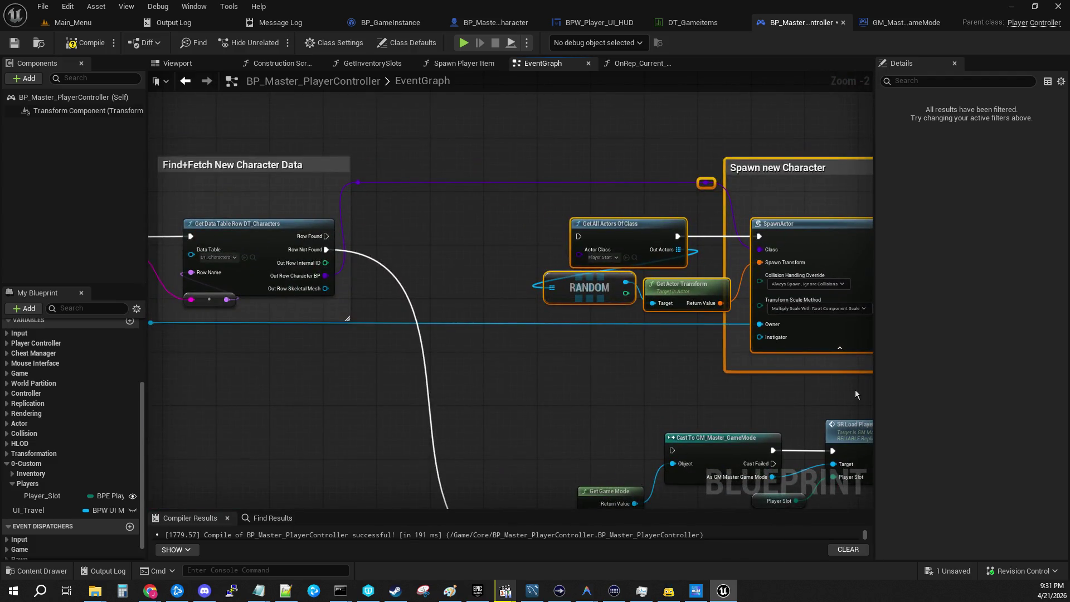